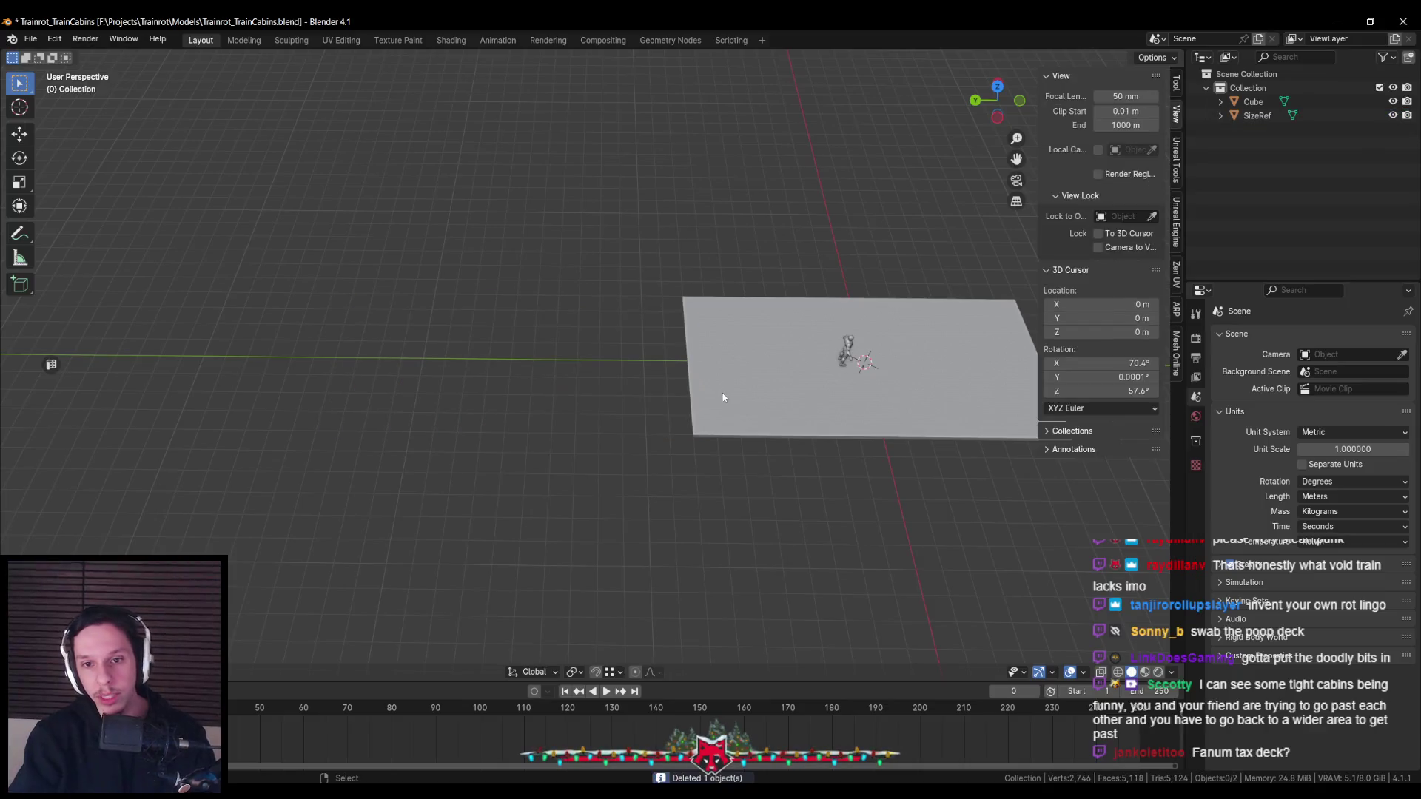
# Put the 8 × 16 m floor slab into Edit Mode and orbit to a top-down view
pyautogui.moveTo(731, 460); pyautogui.dragTo(467, 362, button='middle')
pyautogui.press('Tab')
pyautogui.moveTo(596, 342)
pyautogui.mouseDown(button='middle')
pyautogui.moveTo(564, 374)
pyautogui.moveTo(554, 365)
pyautogui.mouseUp(button='middle')
pyautogui.press('Tab')
pyautogui.scroll(2, 564, 373)
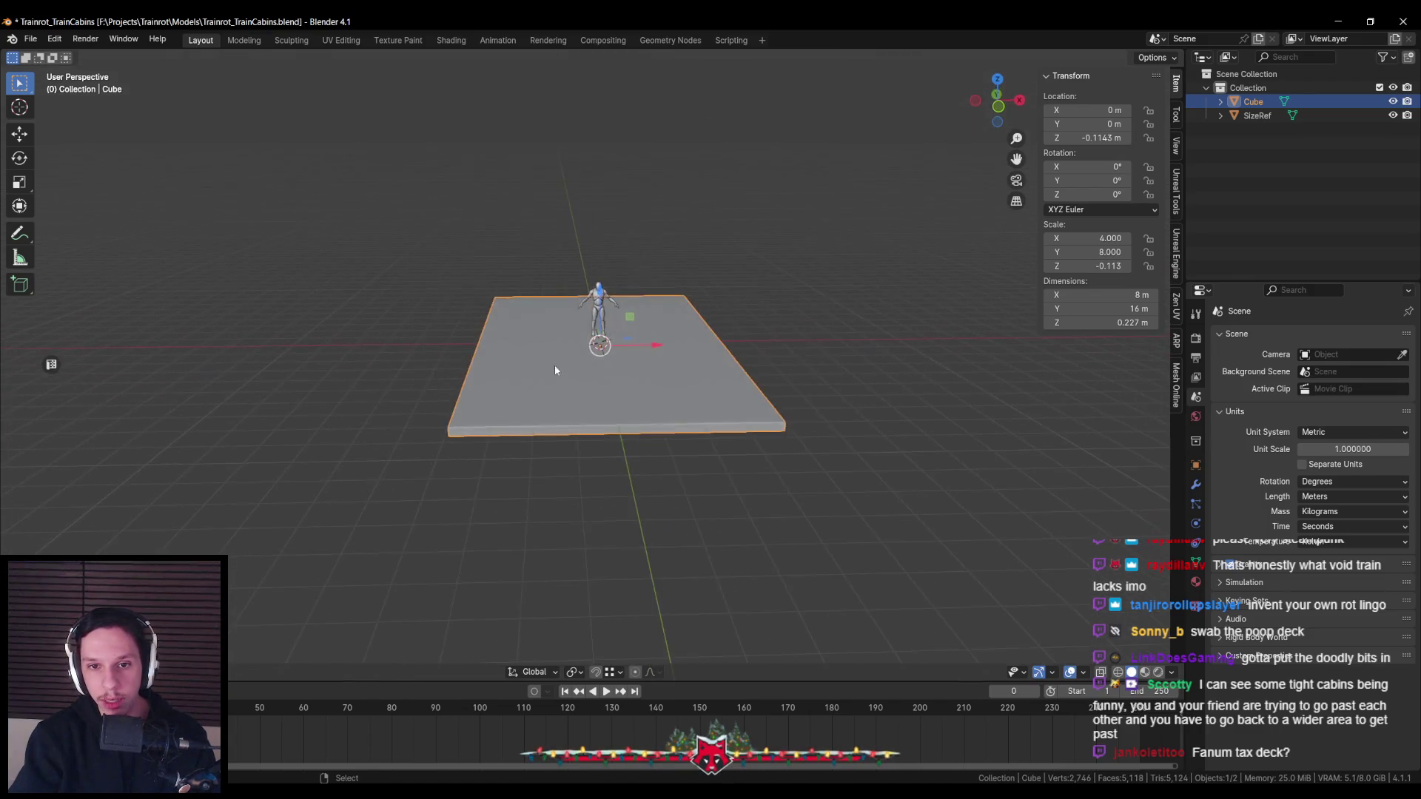
pyautogui.press('Tab')
# Review the train concept references in PureRef, then return to the slab in Blender
pyautogui.hotkey('alt', 'Tab')
pyautogui.scroll(-2, 704, 416)
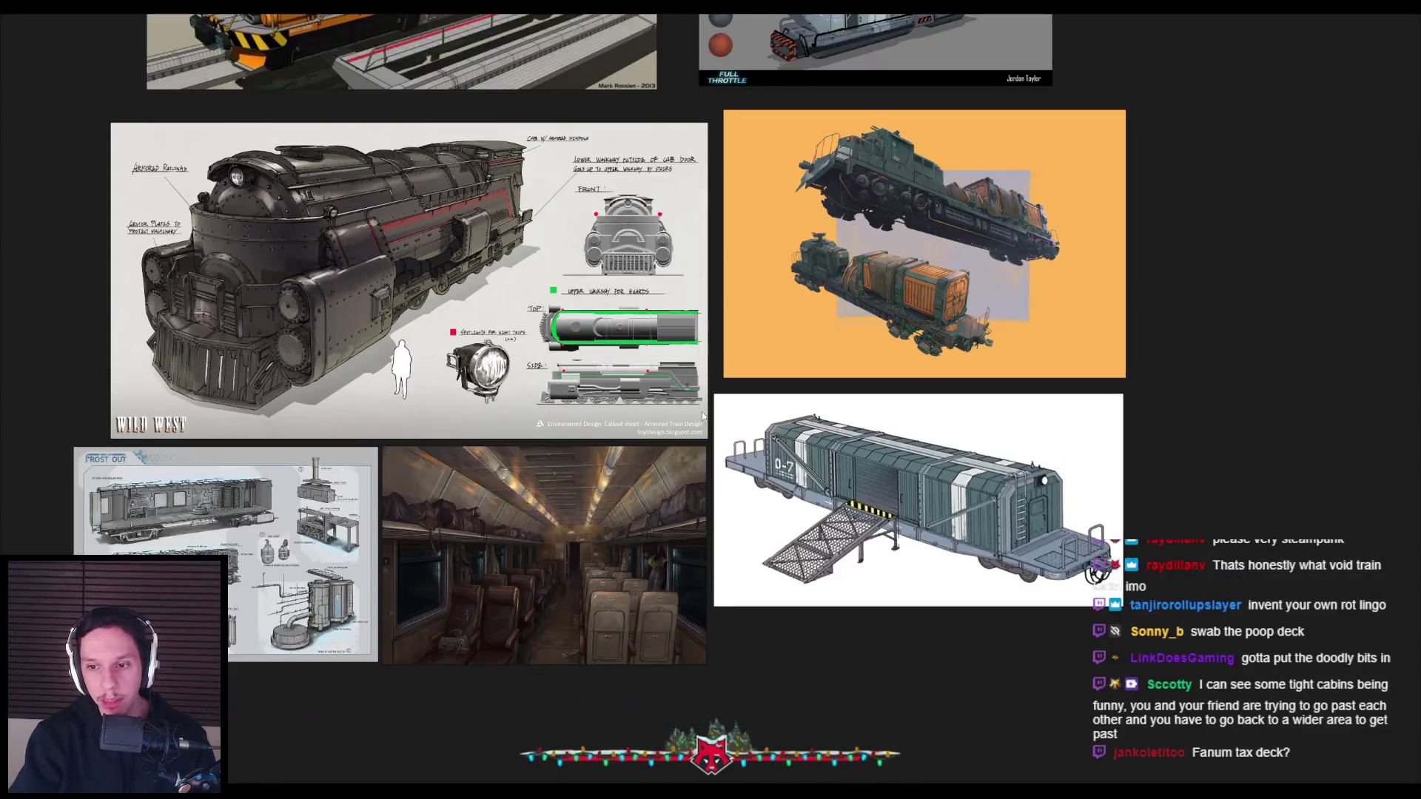
pyautogui.scroll(2, 704, 415)
pyautogui.scroll(1, 704, 415)
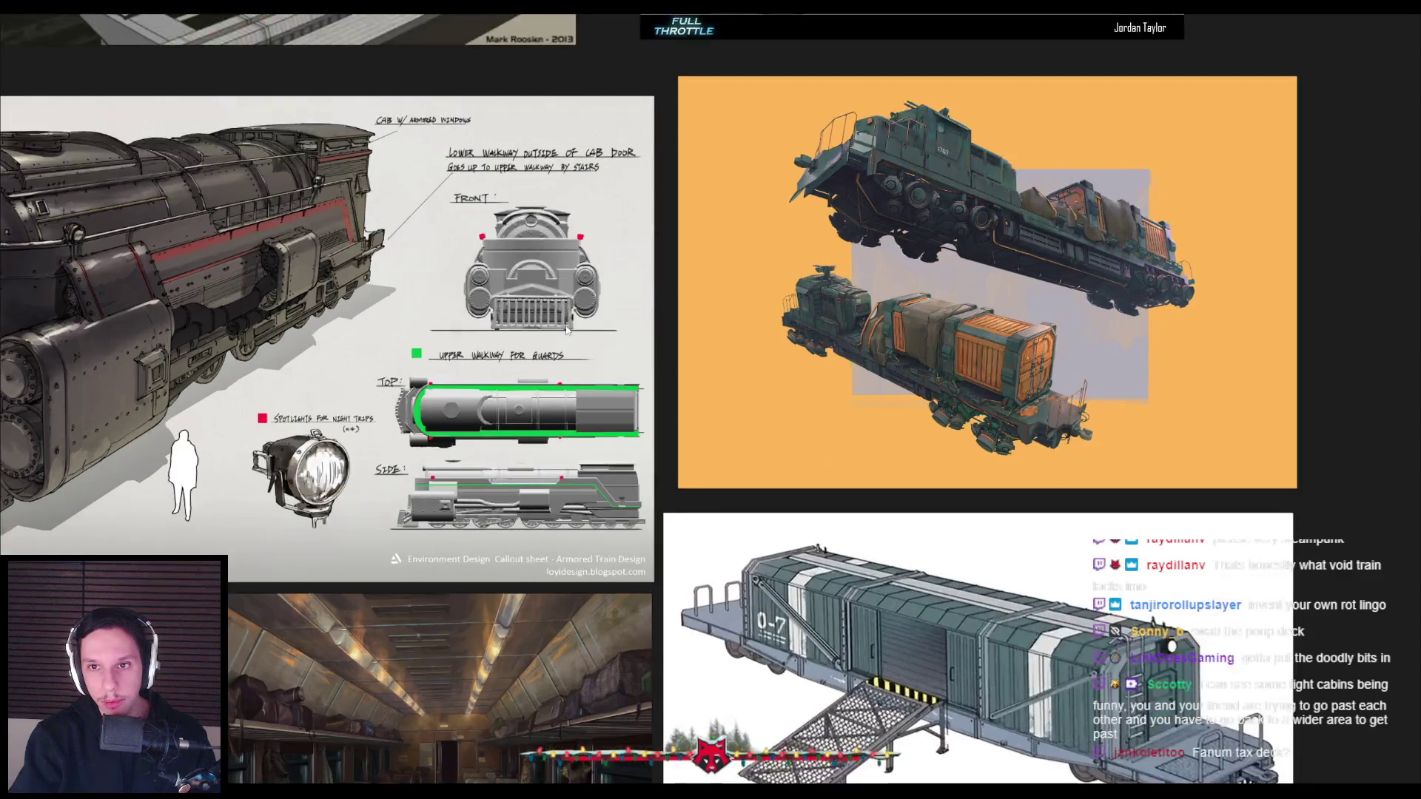
pyautogui.scroll(-2, 704, 415)
pyautogui.hotkey('alt', 'Tab')
pyautogui.moveTo(624, 343); pyautogui.dragTo(568, 397, button='middle')
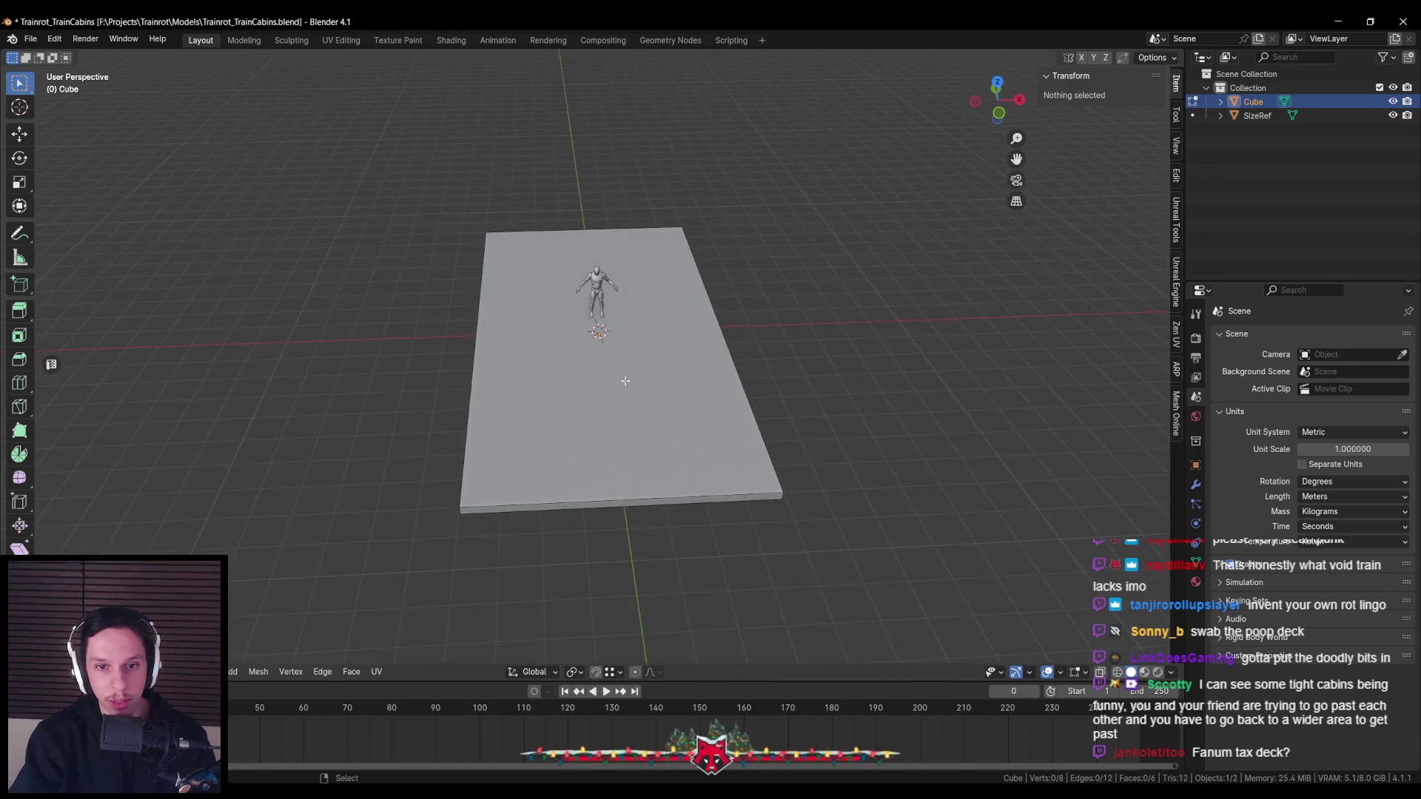
# Try a first inset on the slab's top face, then apply the slab's scale
pyautogui.click(667, 396)
pyautogui.press('i')
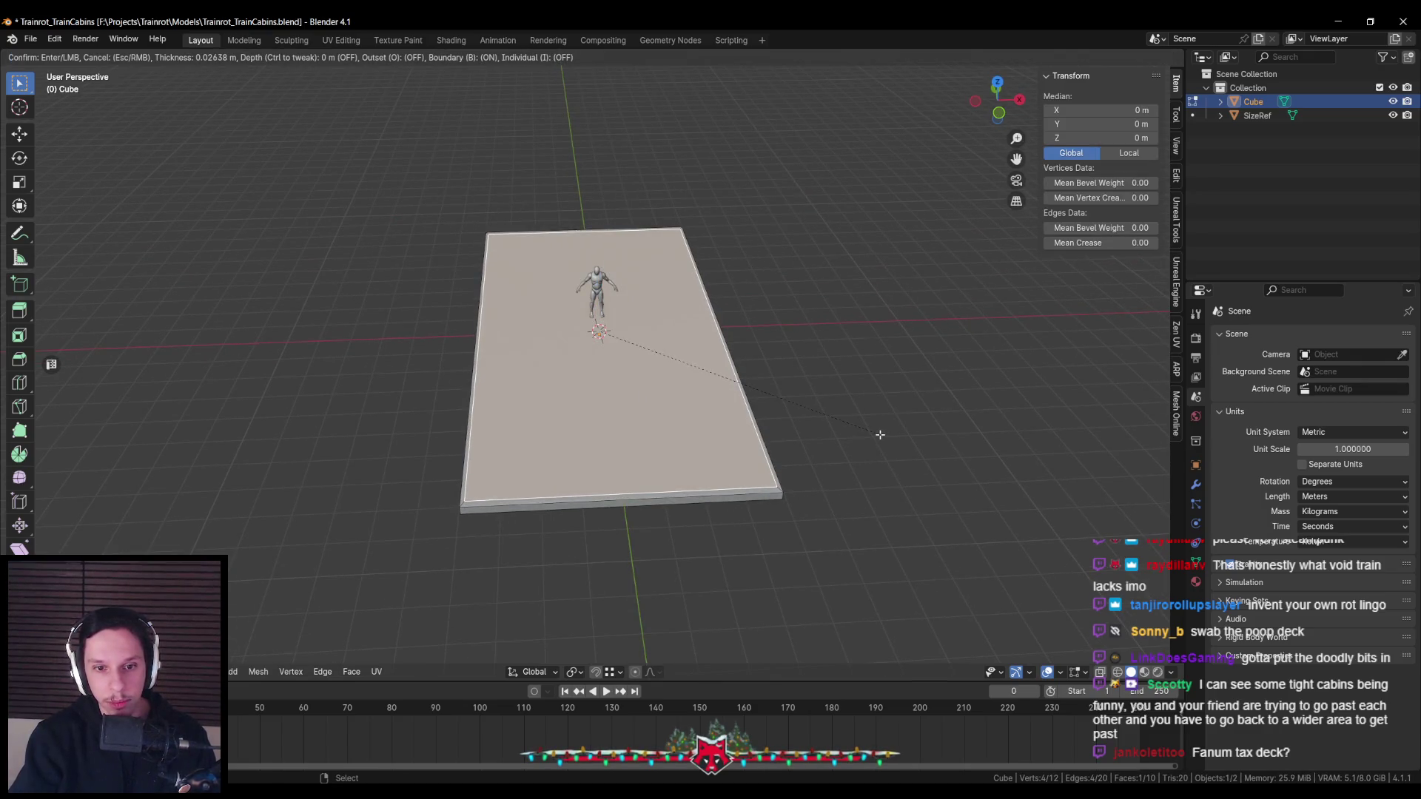
pyautogui.click(880, 435)
pyautogui.press('Tab')
pyautogui.hotkey('ctrl', 'a')
pyautogui.click(872, 483)
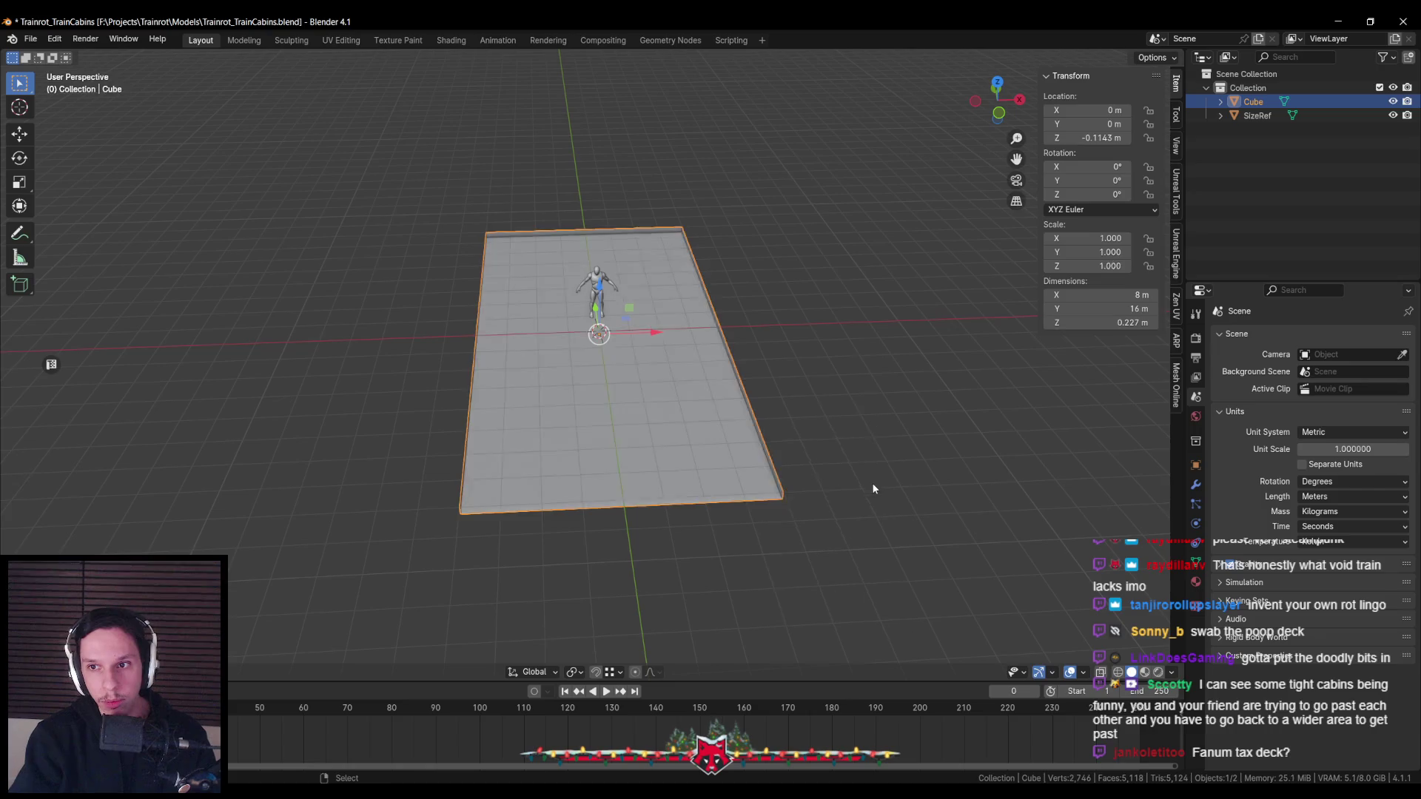
# Inset the slab's top face wider to form an outer border rim
pyautogui.press('Tab')
pyautogui.press('i')
pyautogui.press('Tab')
pyautogui.press('Tab')
pyautogui.click(624, 432)
pyautogui.press('i')
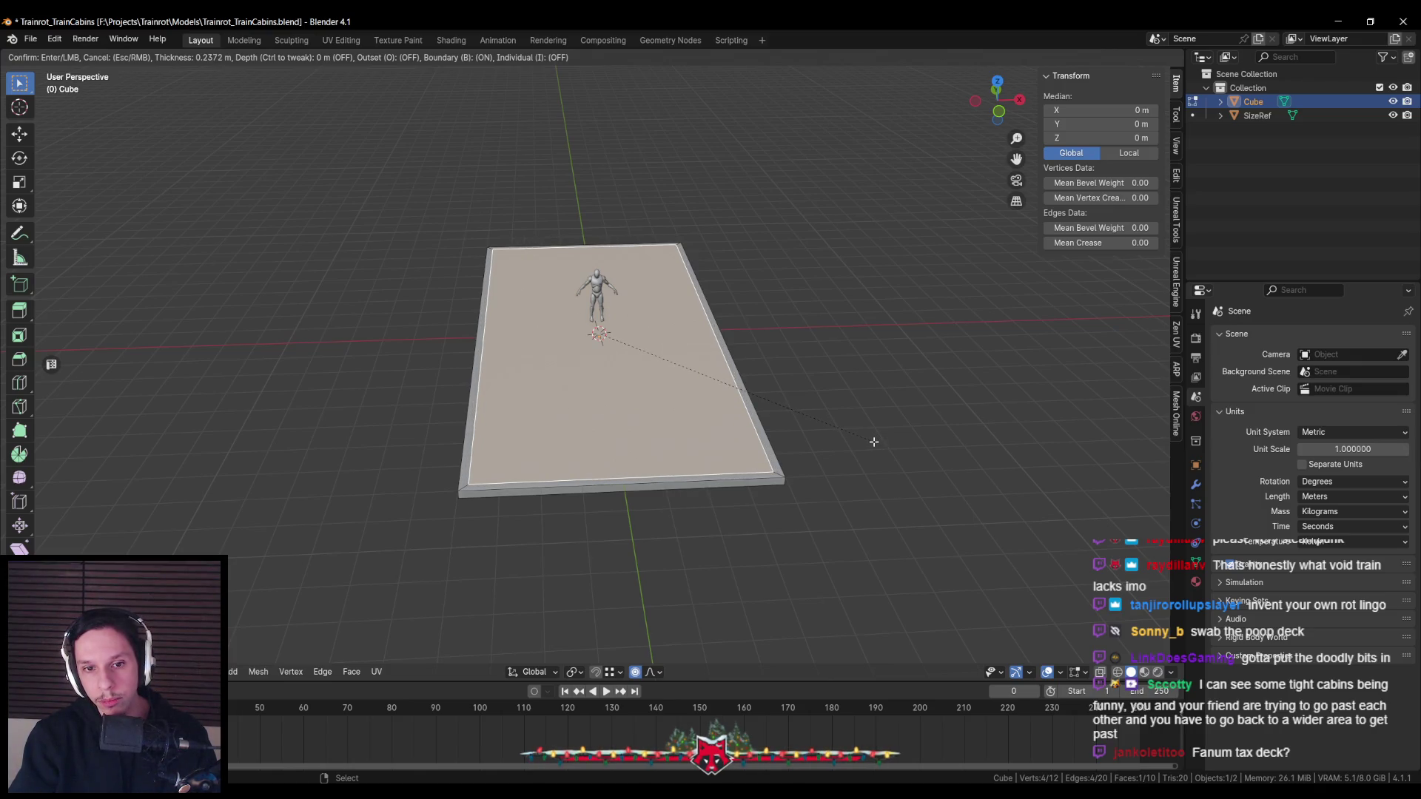
pyautogui.click(873, 442)
pyautogui.moveTo(873, 441); pyautogui.dragTo(701, 334, button='middle')
pyautogui.hotkey('alt', 'a')
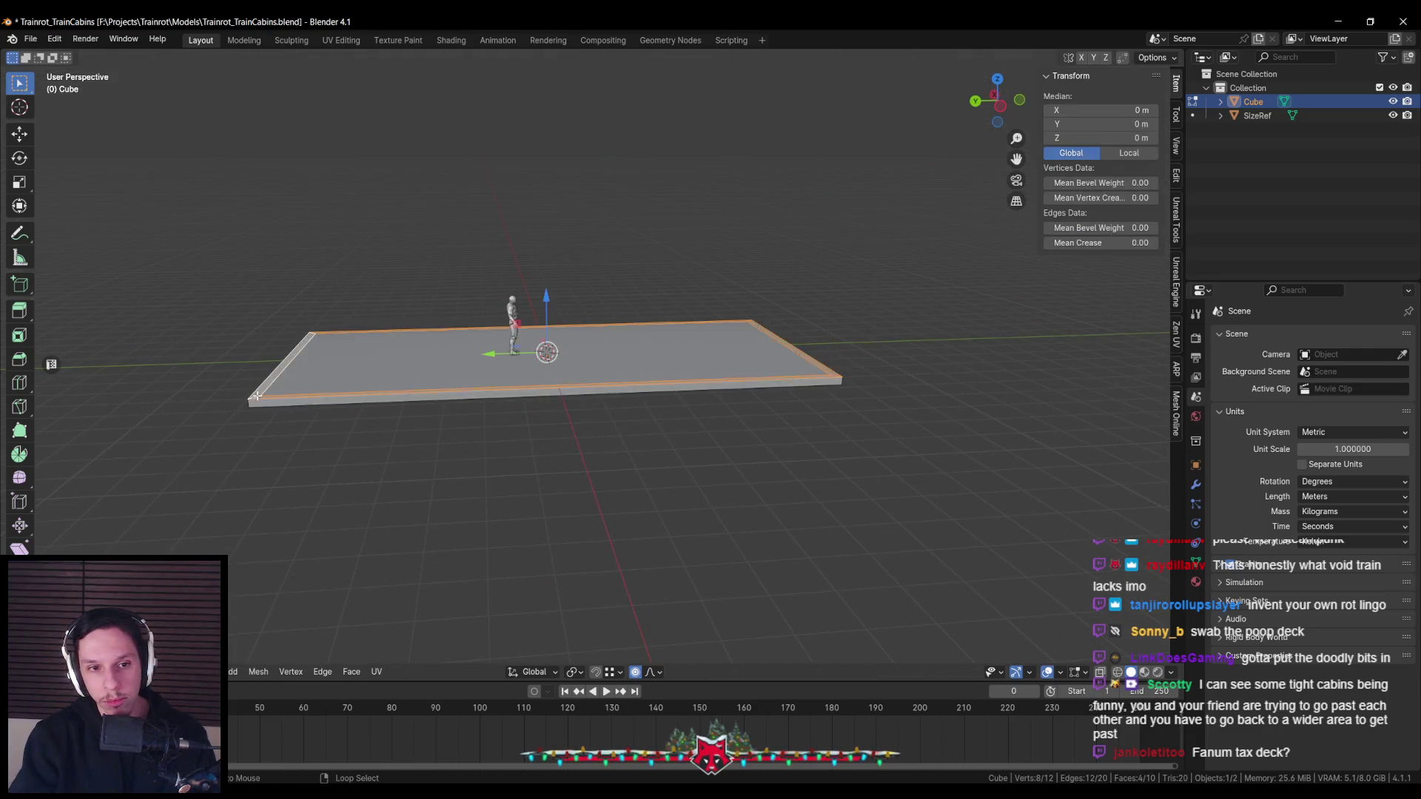
pyautogui.moveTo(252, 392); pyautogui.dragTo(590, 417, button='middle')
# Loop-cut a central strip along the slab's length and select the ring of border faces
pyautogui.hotkey('ctrl', 'r')
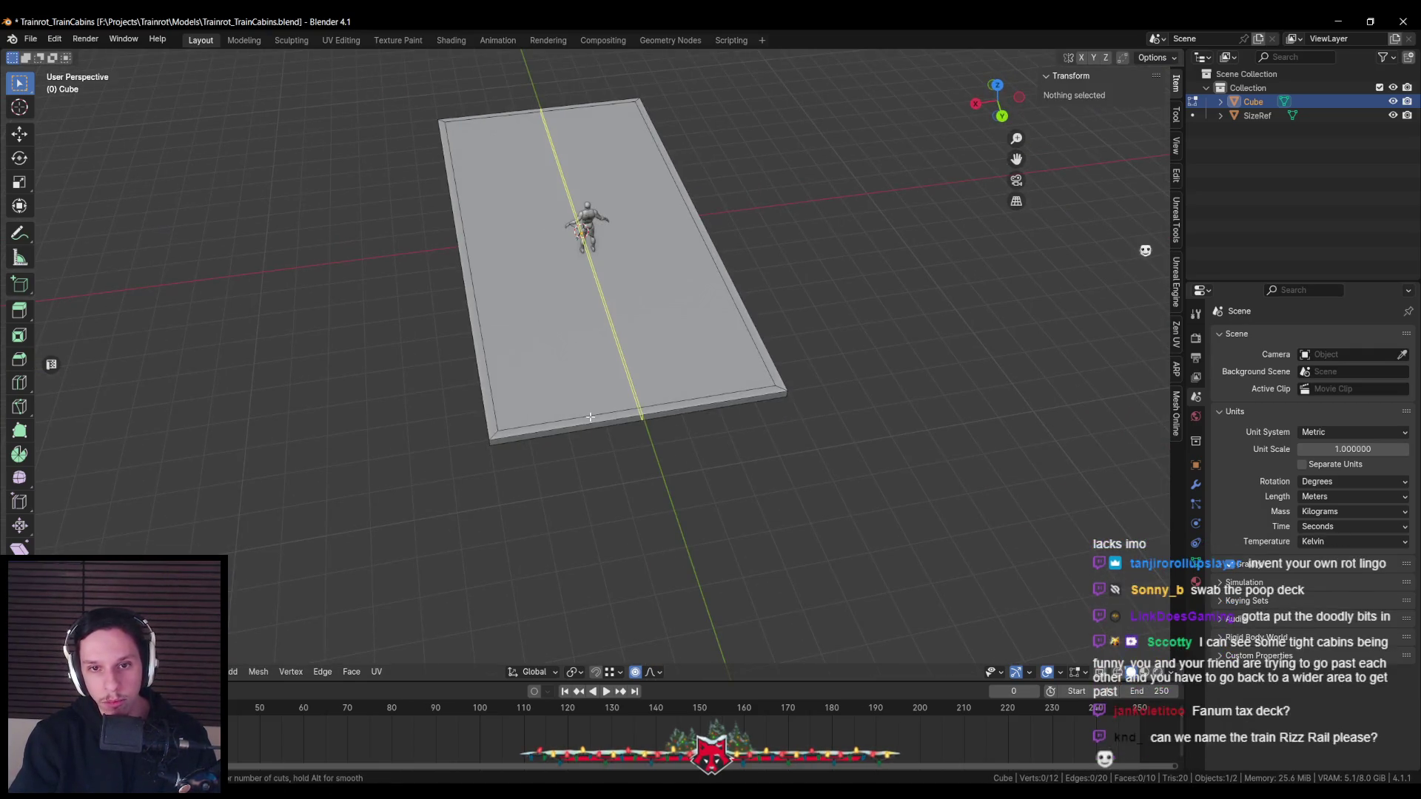
pyautogui.click(590, 417)
pyautogui.moveTo(755, 435); pyautogui.dragTo(634, 690, button='middle')
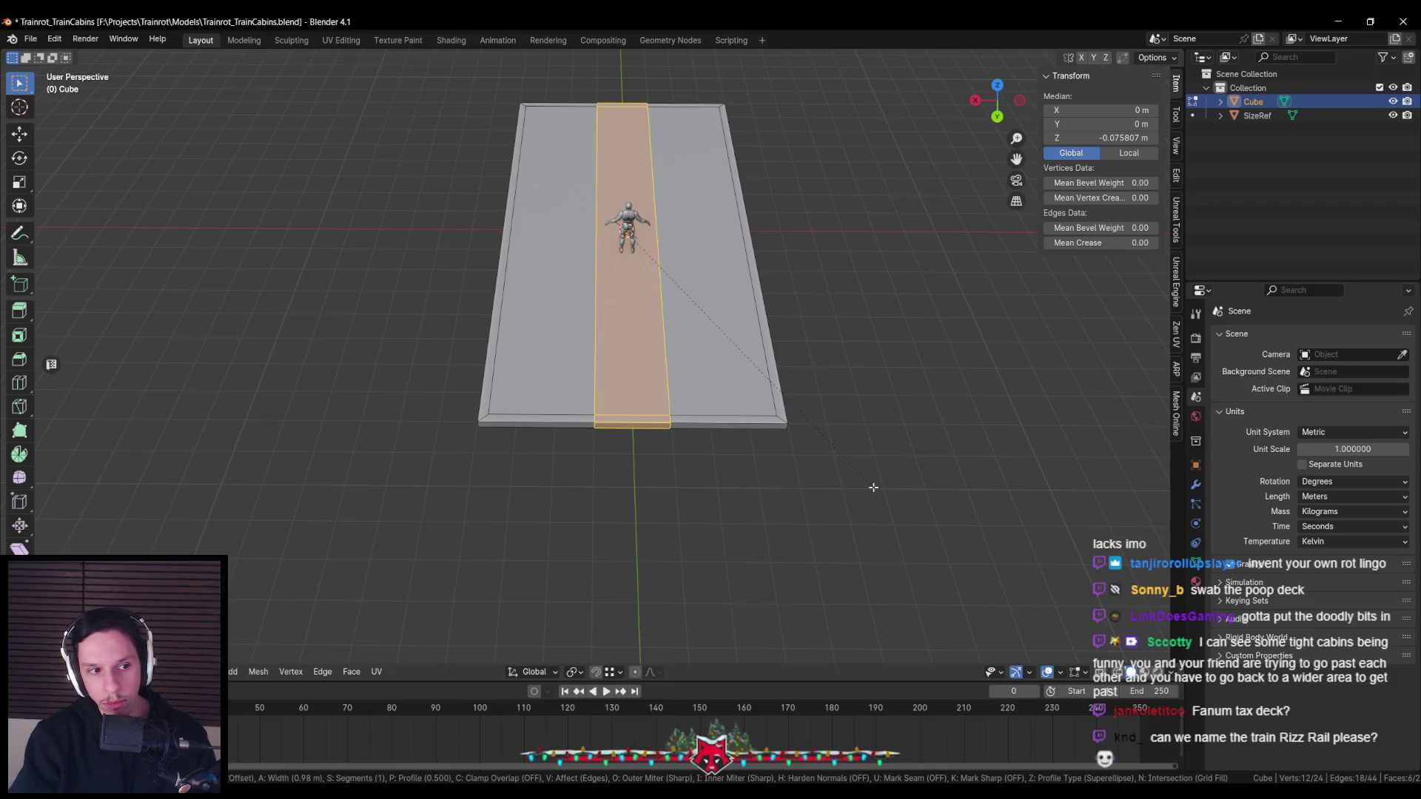
pyautogui.hotkey('alt', 'a')
pyautogui.scroll(3, 619, 476)
pyautogui.scroll(-3, 593, 459)
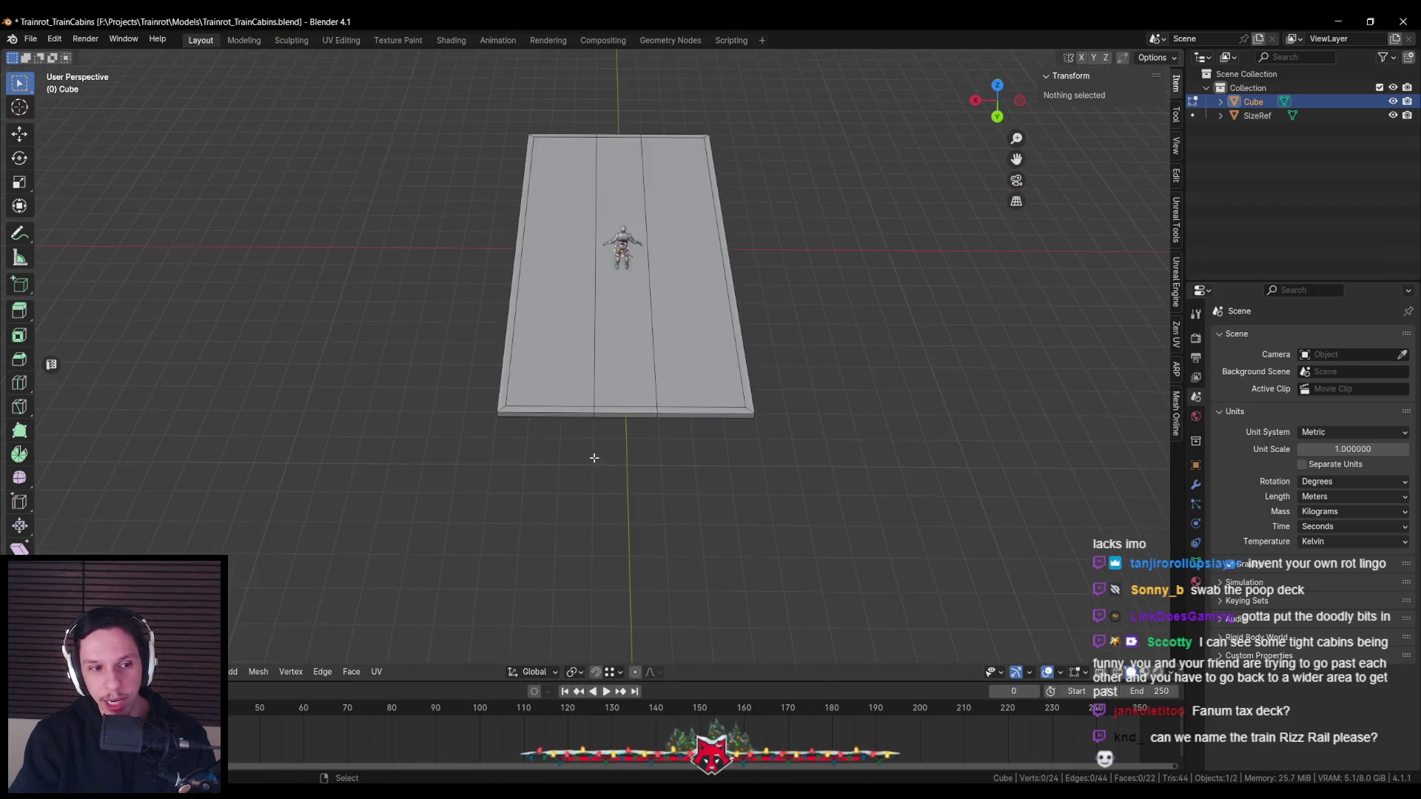
pyautogui.scroll(3, 598, 421)
pyautogui.keyDown('alt'); pyautogui.click(602, 457); pyautogui.keyUp('alt')
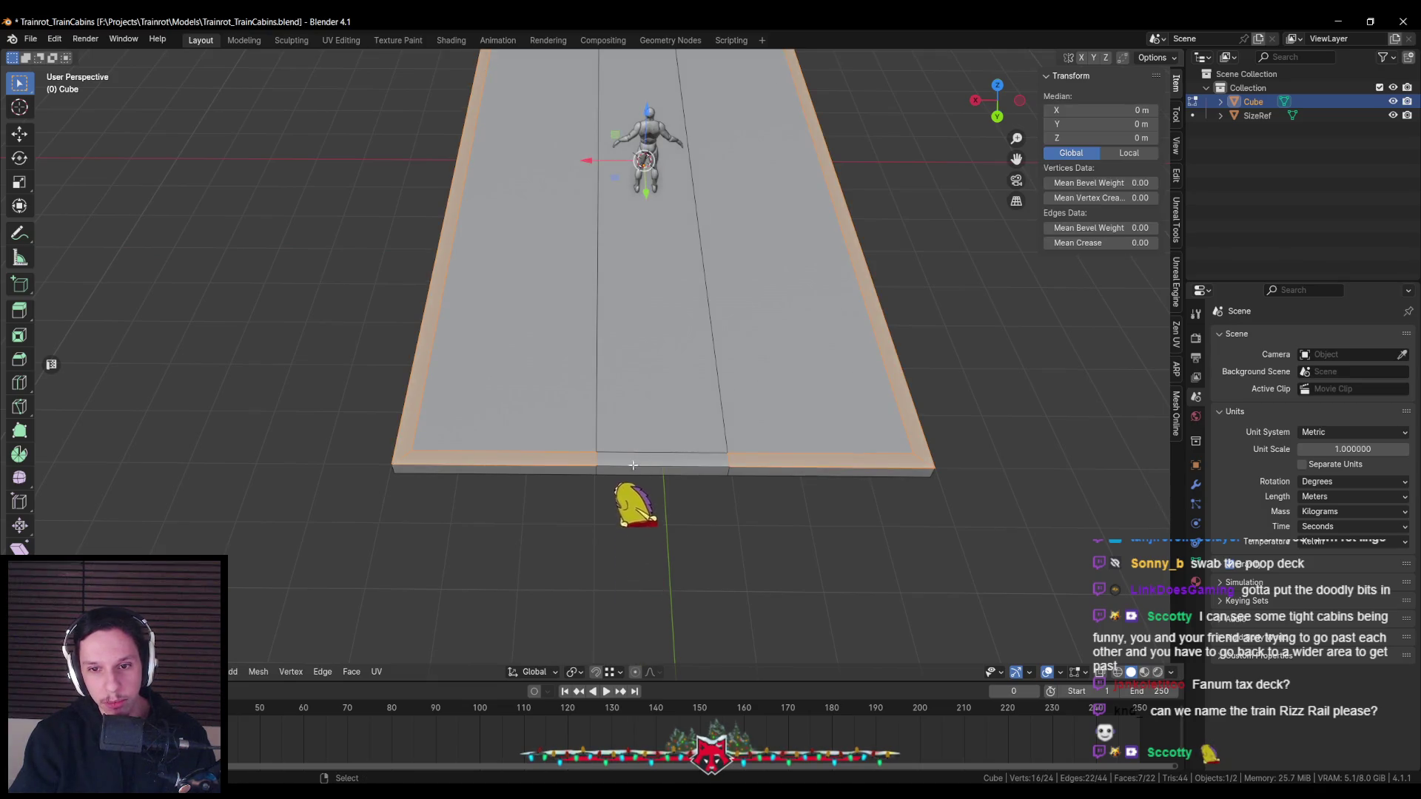
pyautogui.scroll(-3, 633, 464)
pyautogui.moveTo(632, 465)
pyautogui.mouseDown(button='middle')
pyautogui.moveTo(579, 440)
pyautogui.moveTo(615, 414)
pyautogui.mouseUp(button='middle')
# Extrude the border faces upward into walls and check them in front view
pyautogui.press('e')
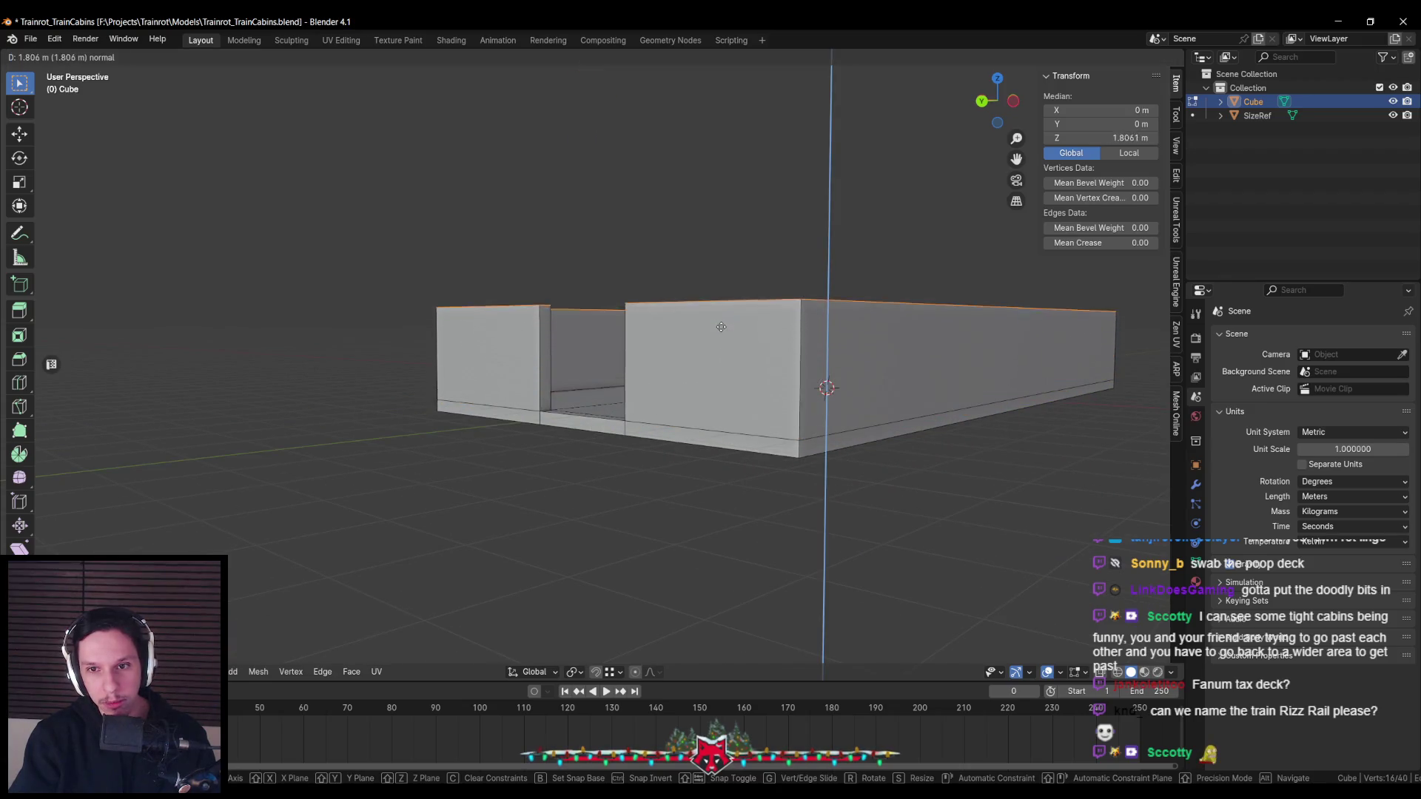
pyautogui.click(724, 315)
pyautogui.moveTo(724, 316); pyautogui.dragTo(688, 337, button='middle')
pyautogui.press('KP_3')
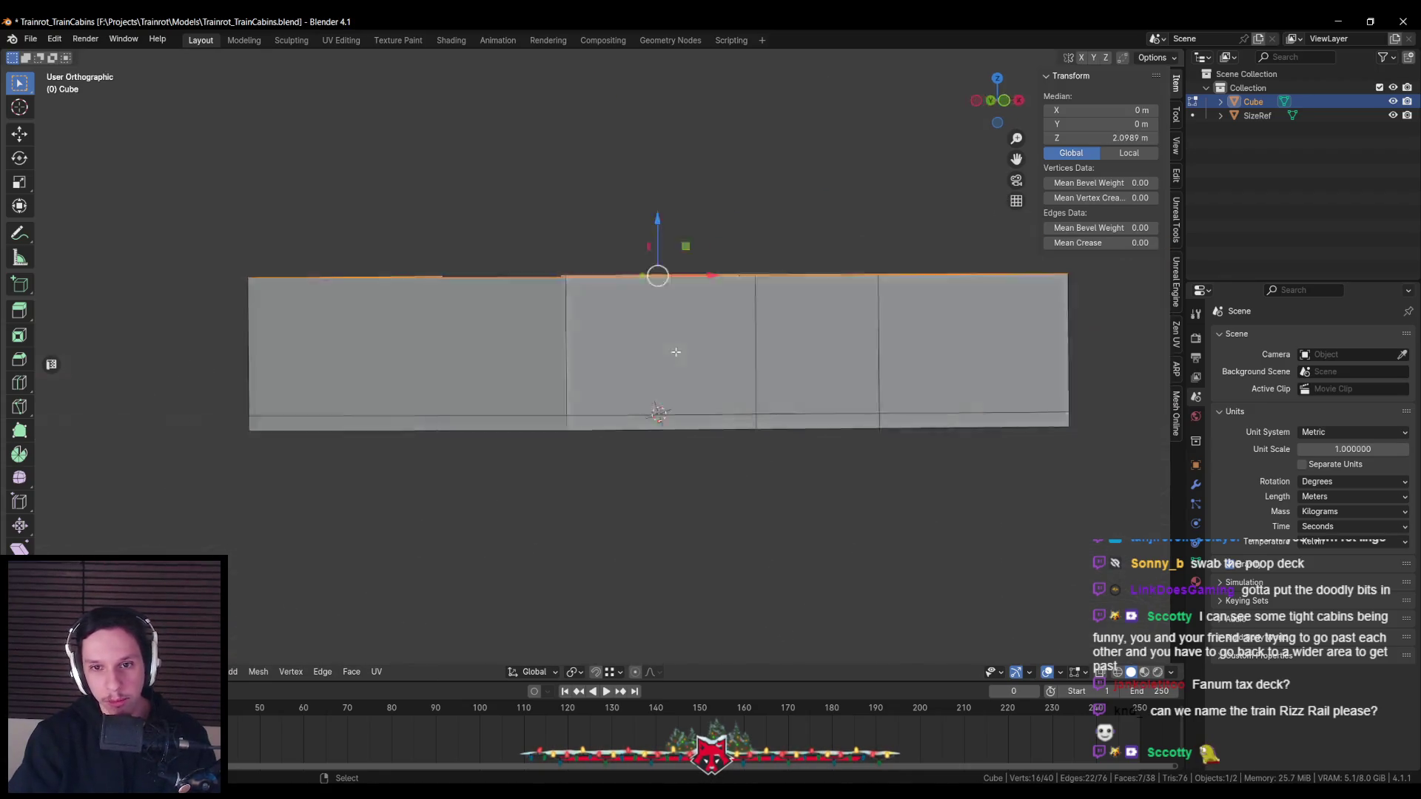
pyautogui.press('KP_1')
pyautogui.hotkey('alt', 'z')
pyautogui.moveTo(522, 228); pyautogui.dragTo(521, 229)
pyautogui.moveTo(521, 230); pyautogui.dragTo(513, 340, button='middle')
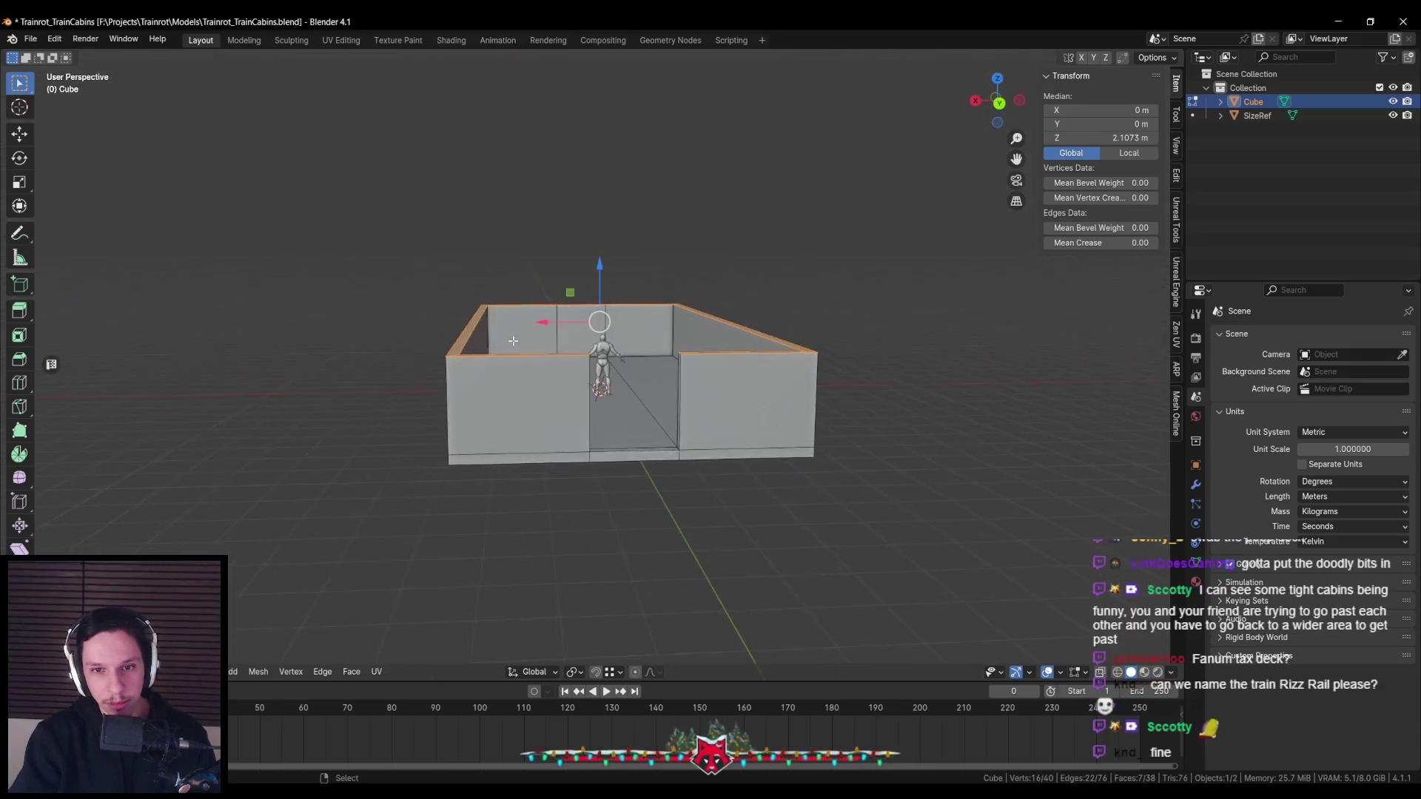
# Save the blend file with the new walls
pyautogui.scroll(1, 513, 340)
pyautogui.scroll(1, 542, 313)
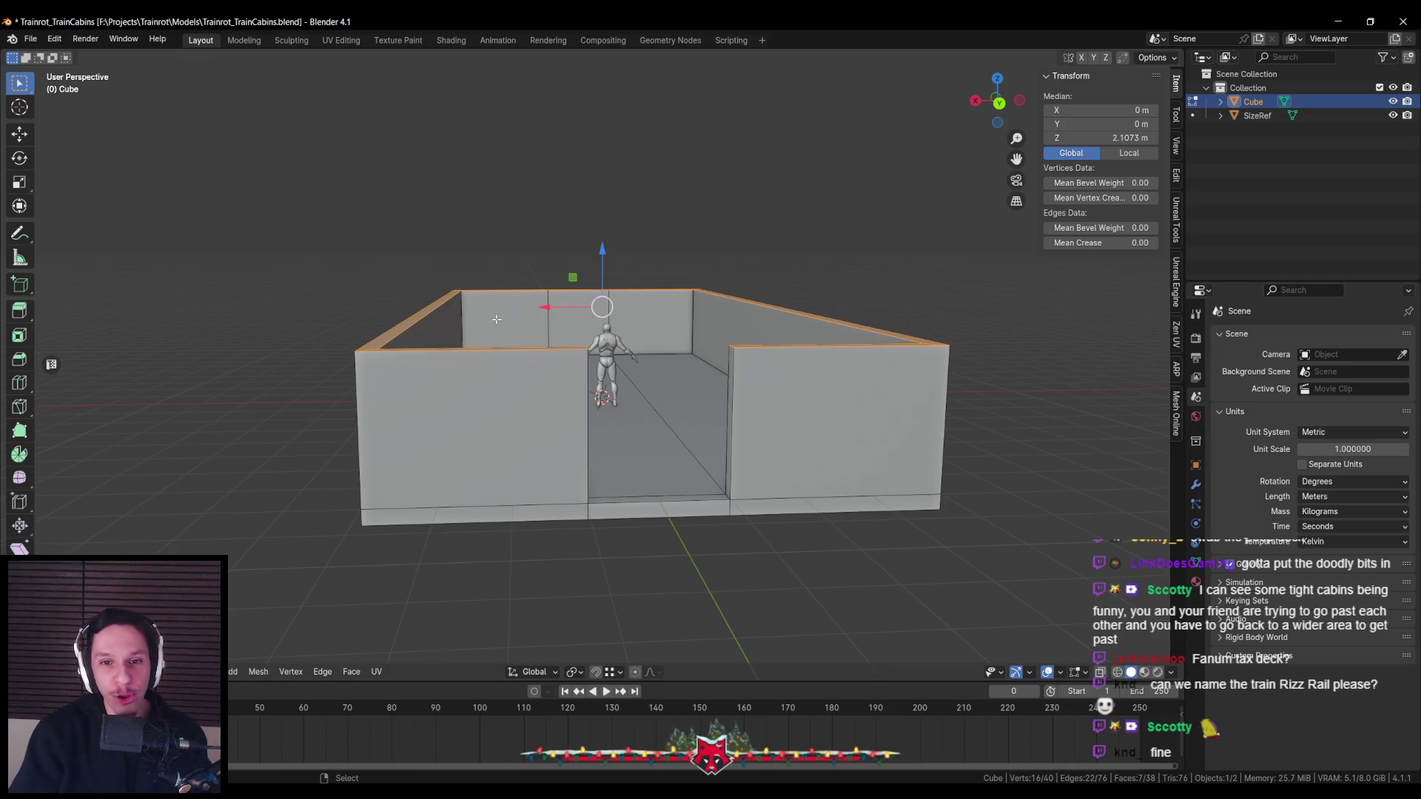
pyautogui.scroll(-2, 497, 319)
pyautogui.hotkey('ctrl', 's')
# Switch to front orthographic view with X-ray to compare the walls against the figure
pyautogui.moveTo(497, 319); pyautogui.dragTo(533, 253, button='middle')
pyautogui.scroll(3, 604, 339)
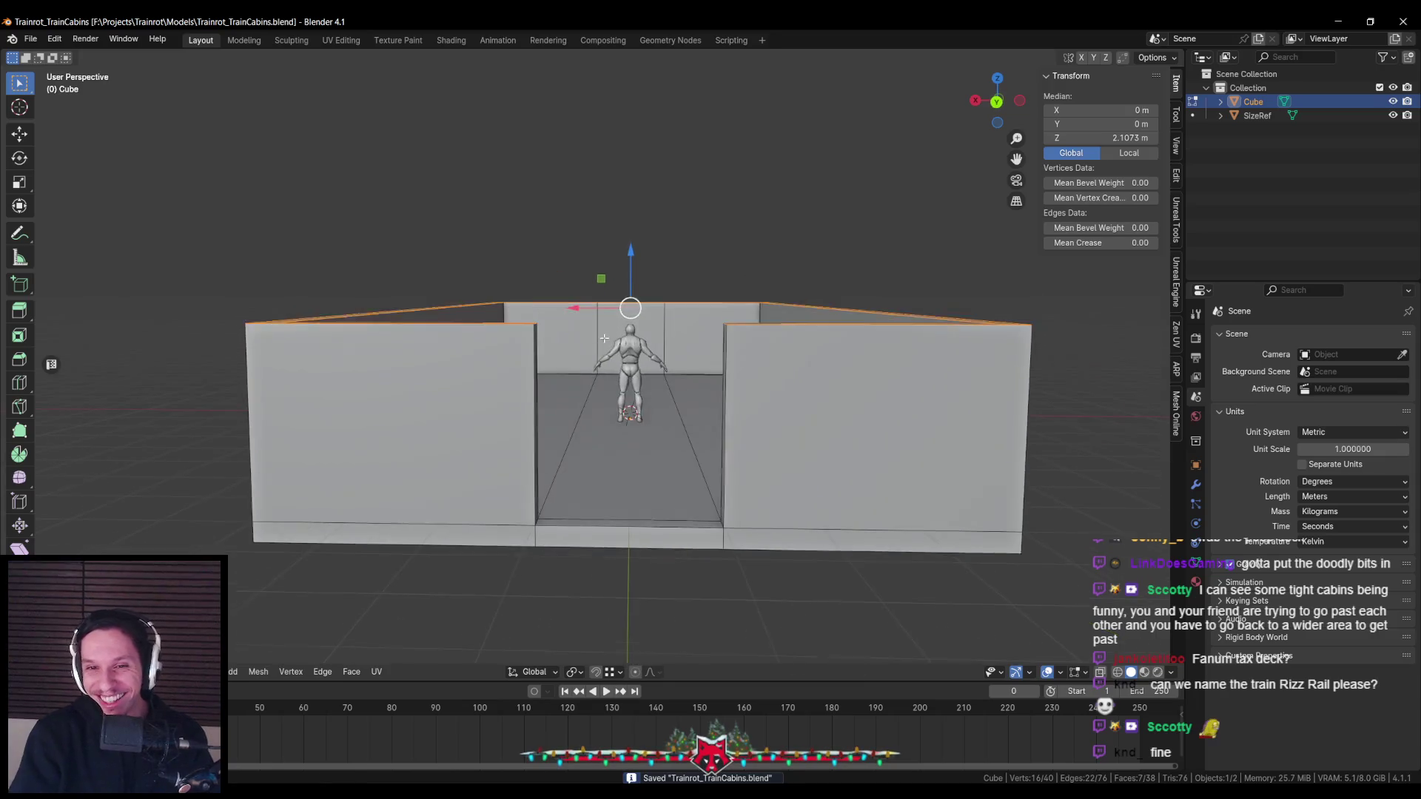
pyautogui.press('KP_1')
pyautogui.press('KP_3')
pyautogui.press('KP_1')
pyautogui.hotkey('alt', 'z')
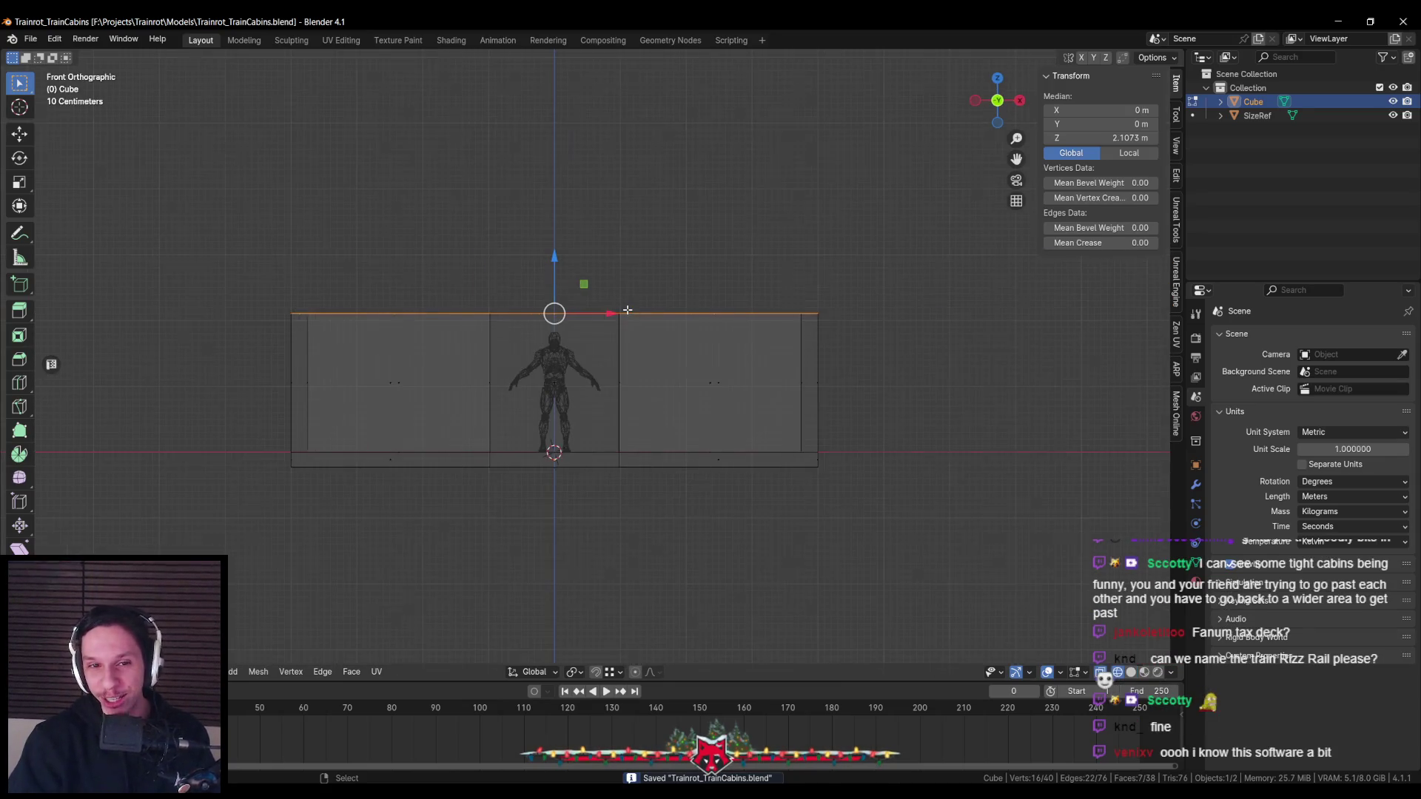
pyautogui.scroll(4, 625, 308)
pyautogui.hotkey('alt', 'z')
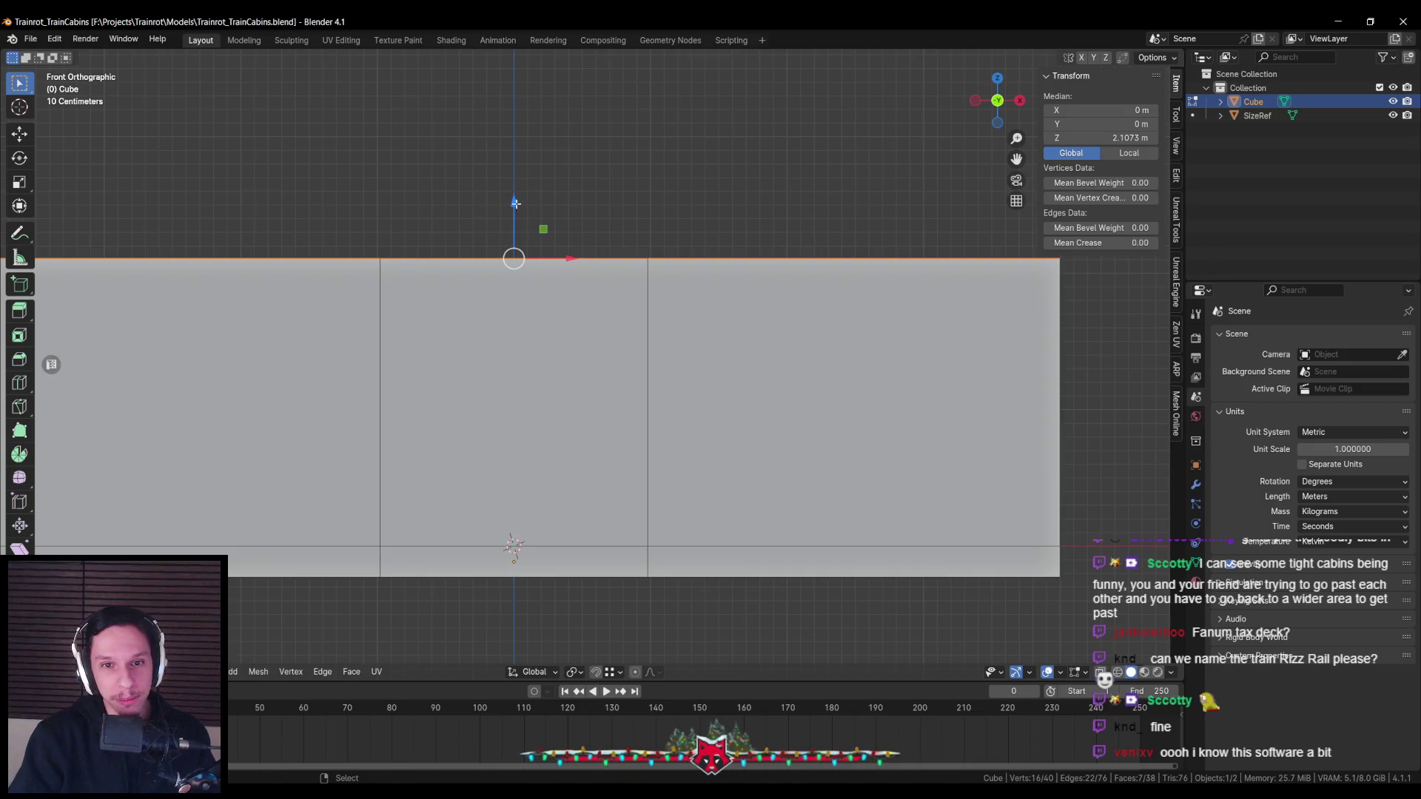
pyautogui.hotkey('alt', 'z')
# Raise the wall tops to about 2.2 m, matching the reference figure
pyautogui.moveTo(514, 201); pyautogui.dragTo(513, 195)
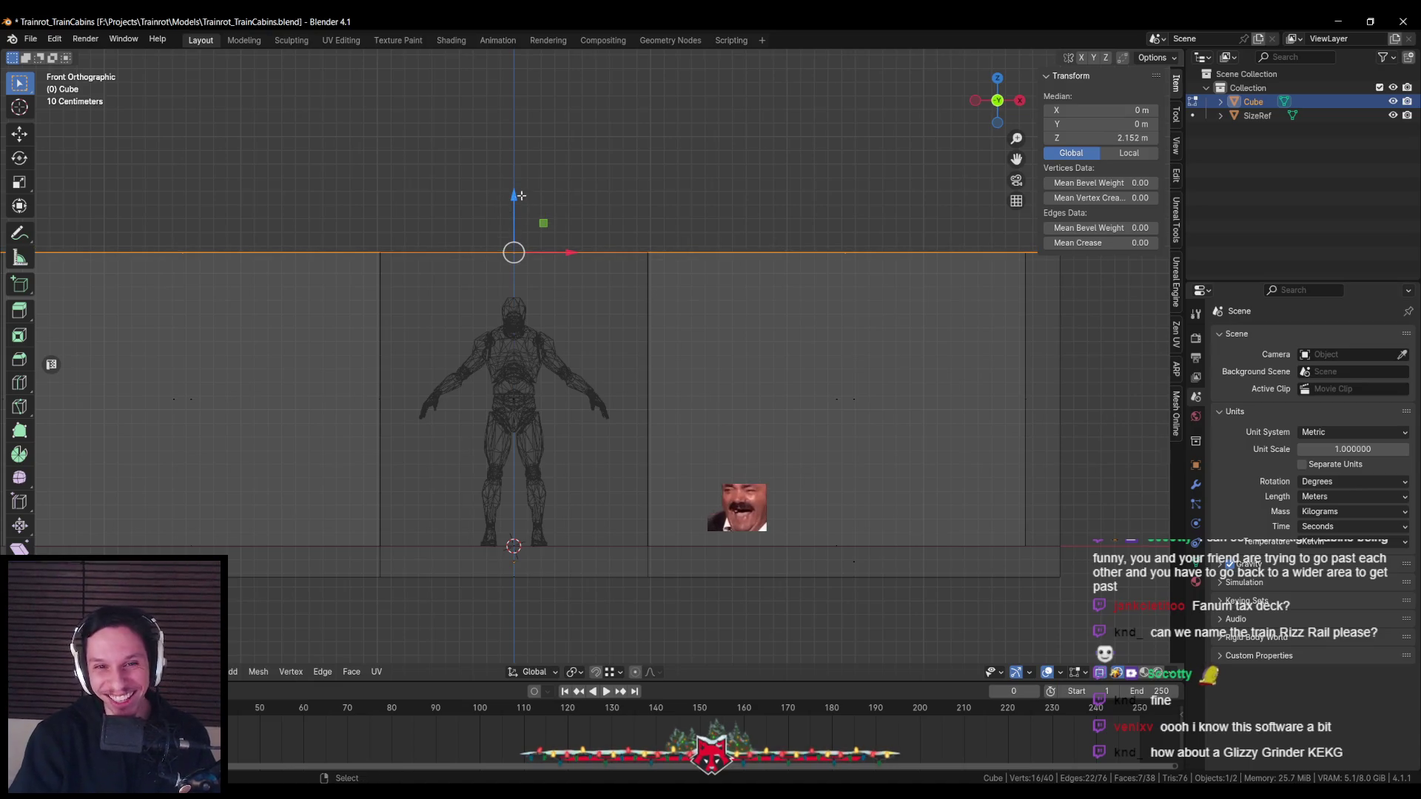
pyautogui.moveTo(516, 196); pyautogui.dragTo(515, 185)
pyautogui.hotkey('alt', 'z')
pyautogui.moveTo(516, 185)
pyautogui.mouseDown(button='middle')
pyautogui.moveTo(491, 245)
pyautogui.moveTo(523, 300)
pyautogui.mouseUp(button='middle')
pyautogui.scroll(-4, 504, 253)
pyautogui.hotkey('alt', 'a')
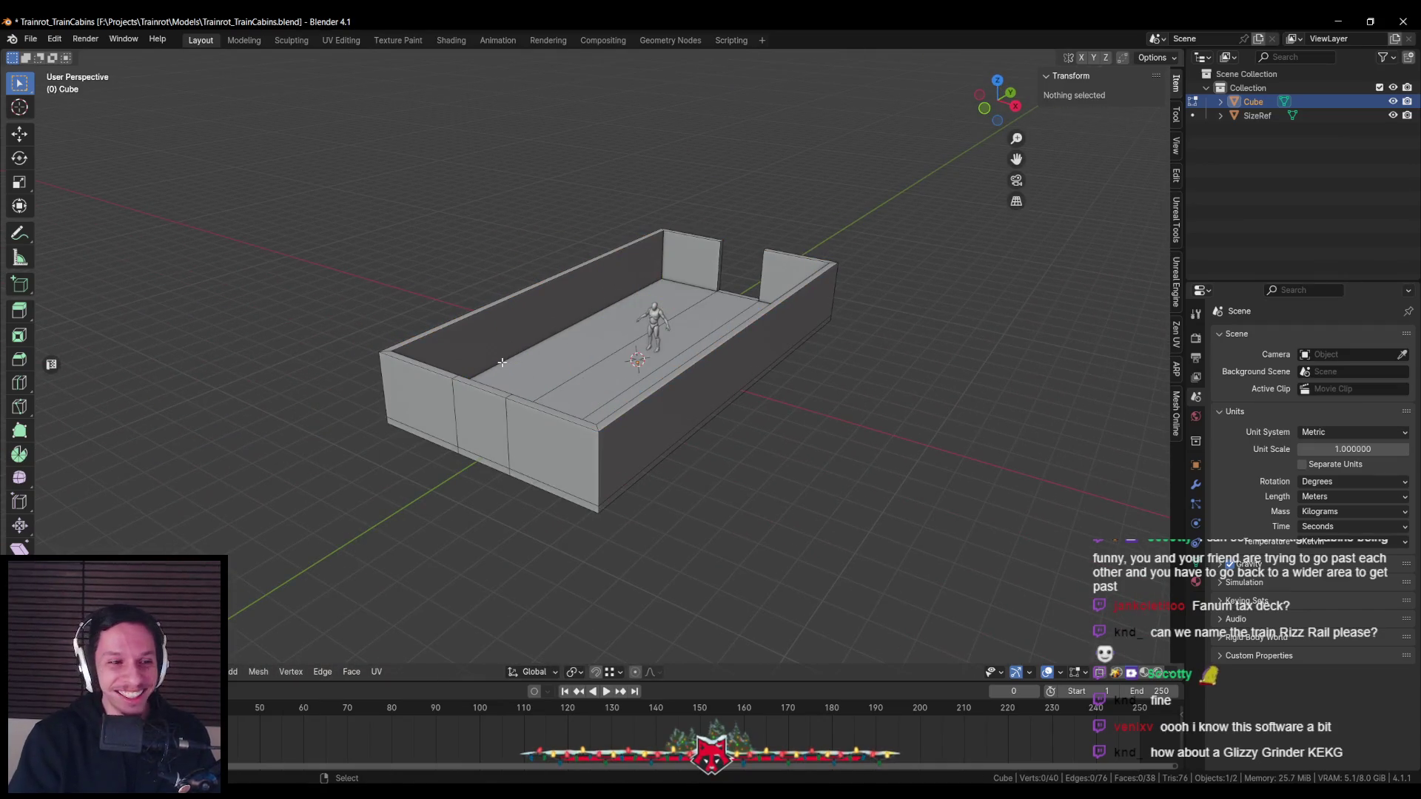
# Select the thin bottom strip faces at the cabin's doorway end
pyautogui.moveTo(502, 362)
pyautogui.mouseDown(button='middle')
pyautogui.moveTo(678, 395)
pyautogui.moveTo(482, 383)
pyautogui.moveTo(422, 254)
pyautogui.moveTo(681, 273)
pyautogui.mouseUp(button='middle')
pyautogui.scroll(-3, 460, 330)
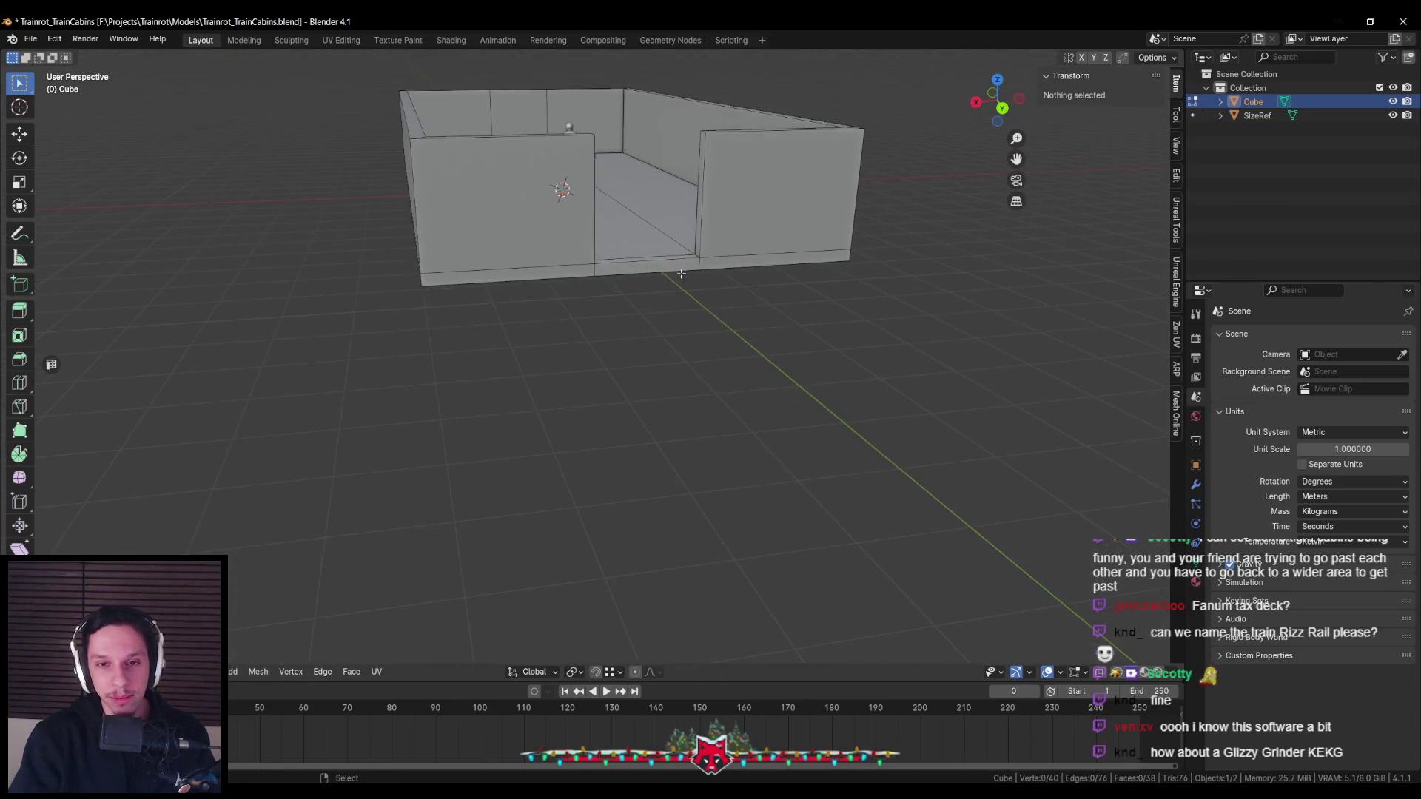
pyautogui.keyDown('shift'); pyautogui.click(683, 264); pyautogui.keyUp('shift')
pyautogui.moveTo(533, 277)
pyautogui.mouseDown(button='middle')
pyautogui.moveTo(614, 326)
pyautogui.moveTo(683, 309)
pyautogui.mouseUp(button='middle')
pyautogui.hotkey('alt', 'a')
pyautogui.click(700, 323)
pyautogui.keyDown('shift'); pyautogui.click(561, 328); pyautogui.keyUp('shift')
pyautogui.moveTo(561, 327)
pyautogui.mouseDown(button='middle')
pyautogui.moveTo(702, 350)
pyautogui.moveTo(786, 289)
pyautogui.mouseUp(button='middle')
pyautogui.press('KP_7')
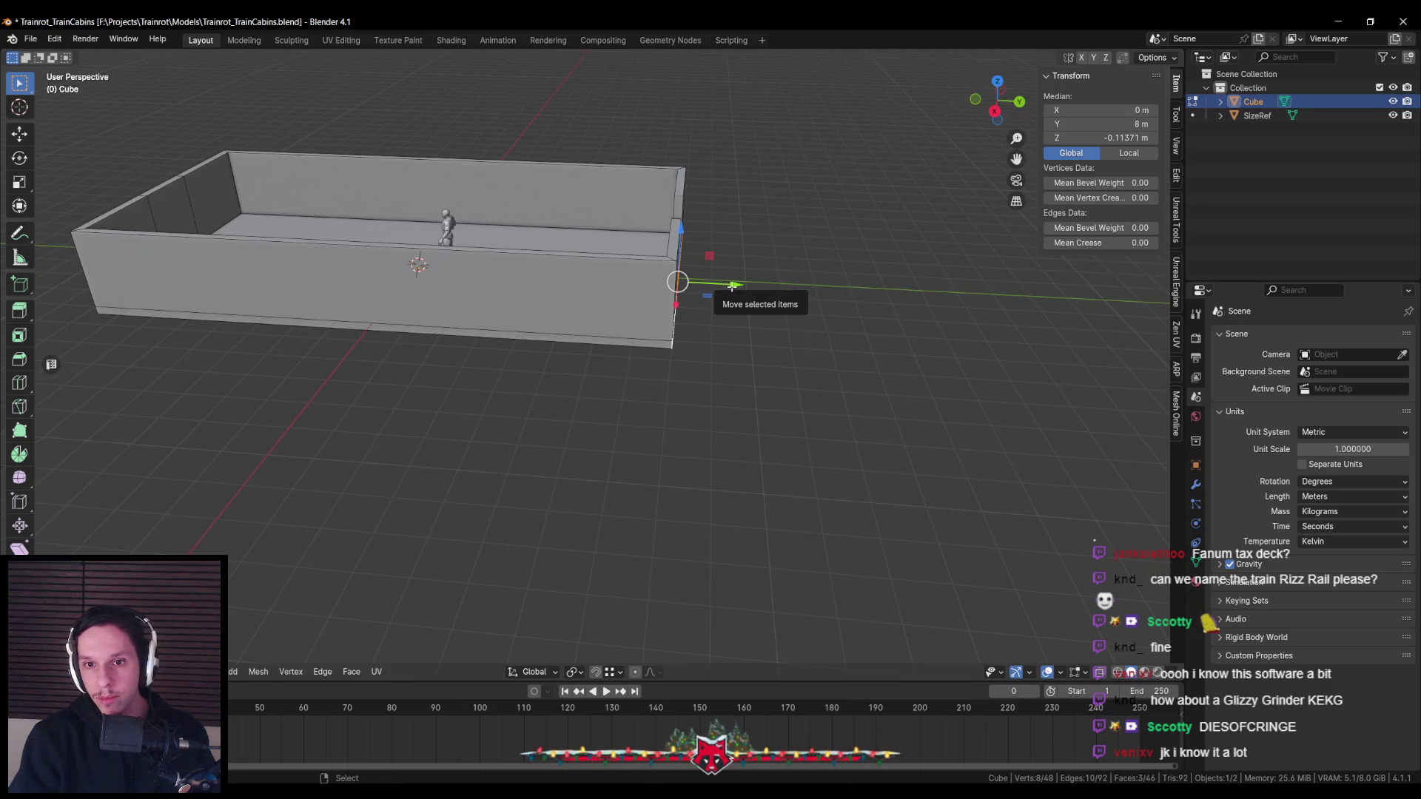
# Set snapping to Increment and push the end faces out 1 m along Y as a platform
pyautogui.click(618, 672)
pyautogui.click(613, 372)
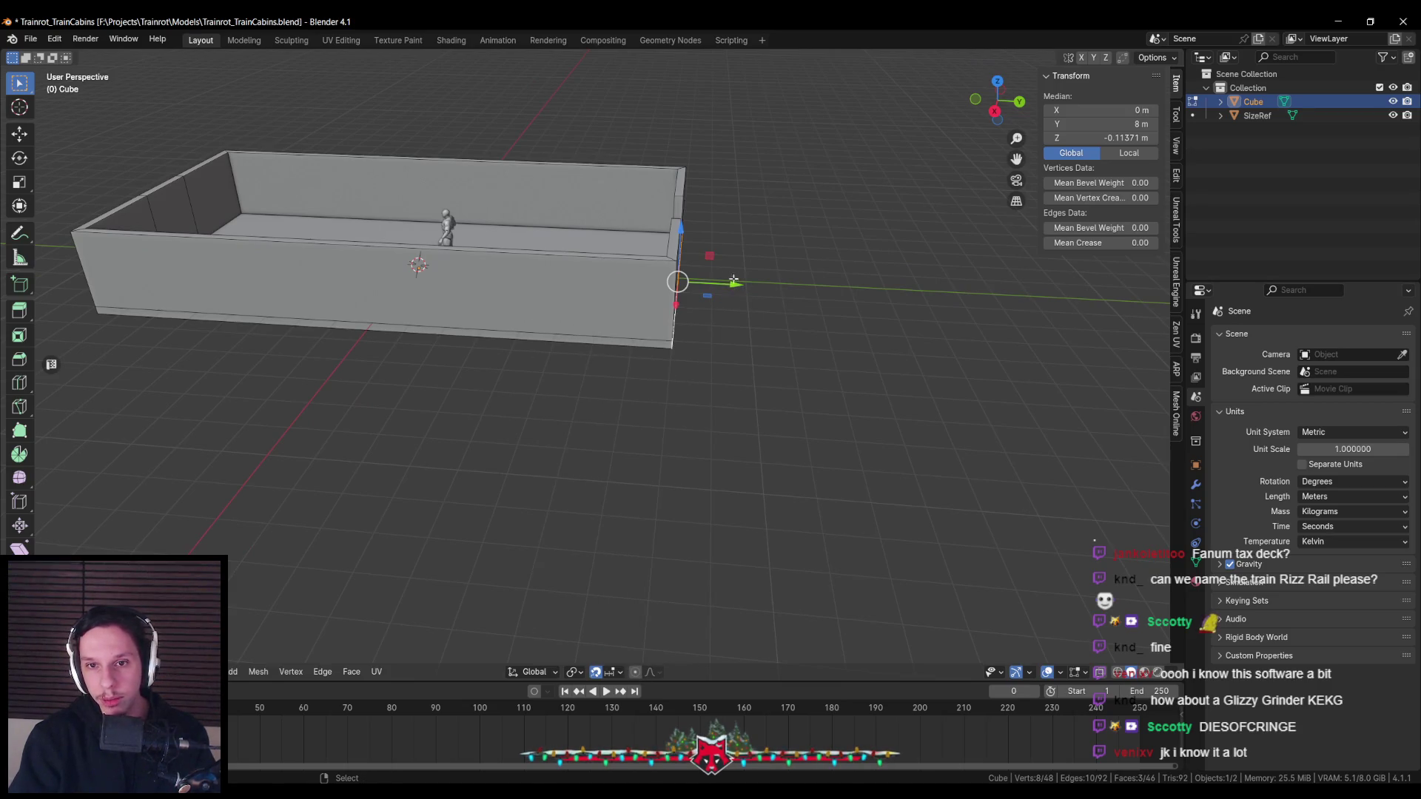
pyautogui.moveTo(735, 284); pyautogui.dragTo(777, 285)
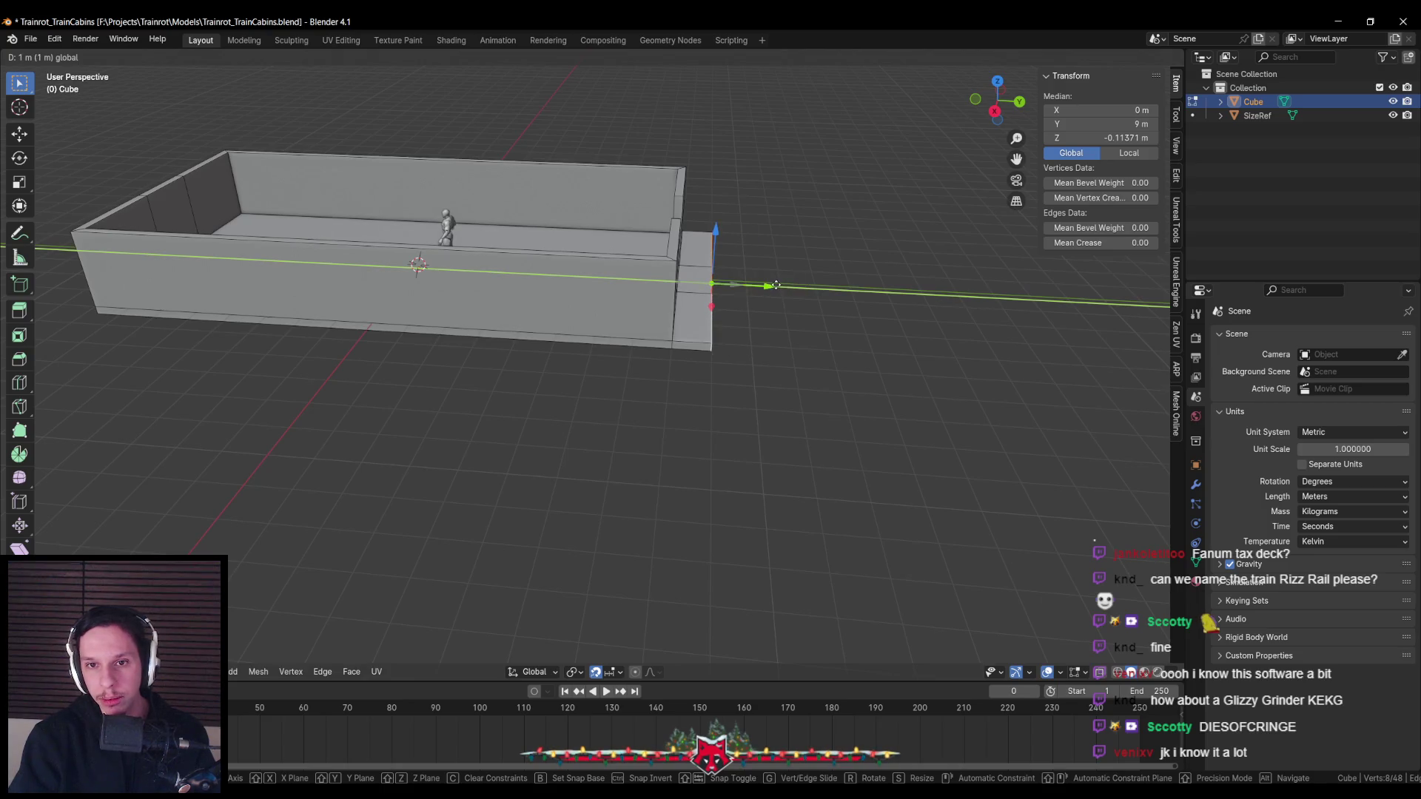
pyautogui.hotkey('alt', 'z')
pyautogui.press('KP_7')
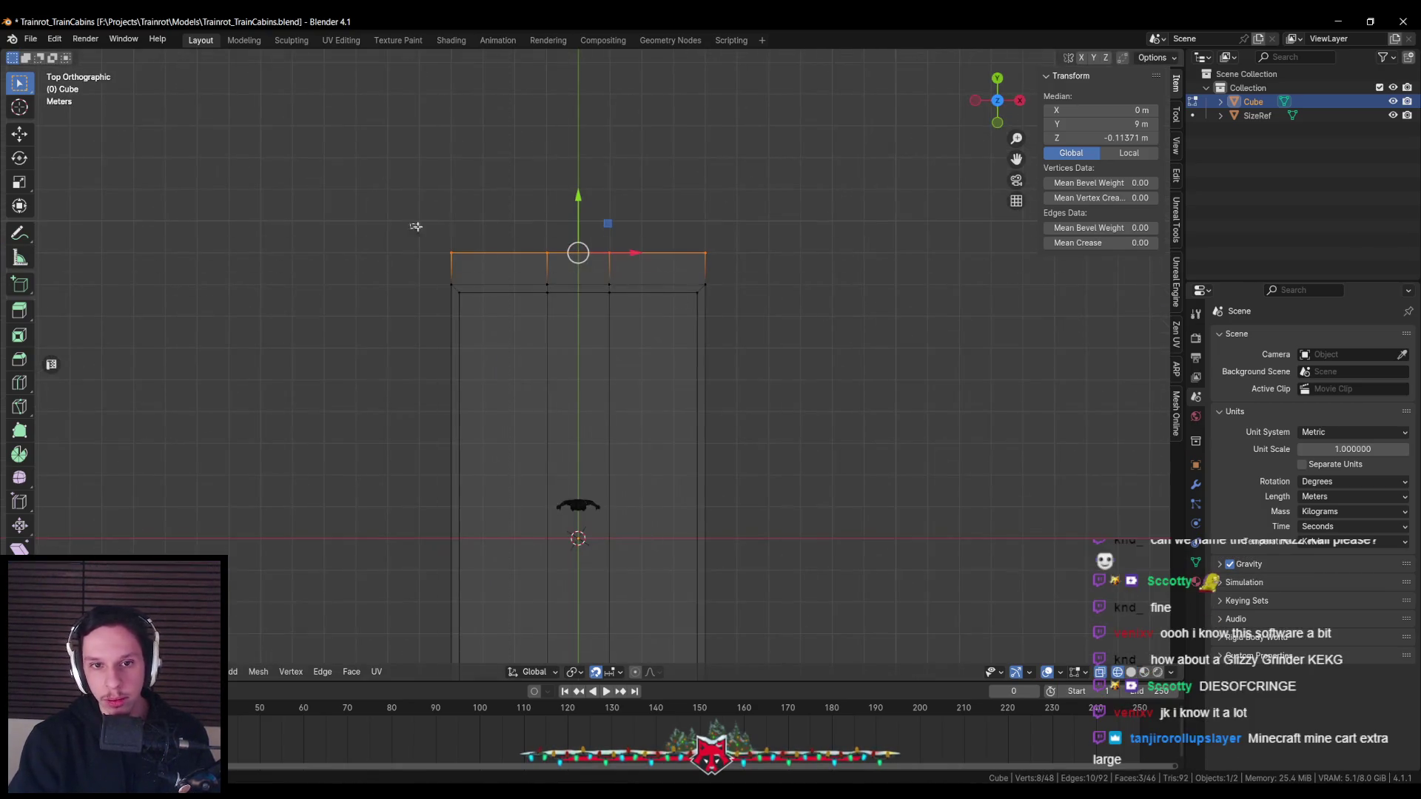
pyautogui.moveTo(416, 227); pyautogui.dragTo(729, 293)
pyautogui.hotkey('alt', 'z')
pyautogui.moveTo(589, 222)
pyautogui.mouseDown(button='middle')
pyautogui.moveTo(626, 343)
pyautogui.moveTo(570, 387)
pyautogui.moveTo(504, 337)
pyautogui.moveTo(603, 315)
pyautogui.moveTo(459, 353)
pyautogui.mouseUp(button='middle')
# Return to Object Mode, save the file, and duplicate the whole cabin
pyautogui.press('Tab')
pyautogui.scroll(2, 571, 387)
pyautogui.hotkey('ctrl', 's')
pyautogui.moveTo(592, 373)
pyautogui.mouseDown(button='middle')
pyautogui.moveTo(574, 373)
pyautogui.moveTo(575, 350)
pyautogui.moveTo(555, 392)
pyautogui.moveTo(457, 389)
pyautogui.mouseUp(button='middle')
pyautogui.hotkey('shift', 'd')
# Place the duplicate cabin, Cube.001, 18 m along Y
pyautogui.press('y')
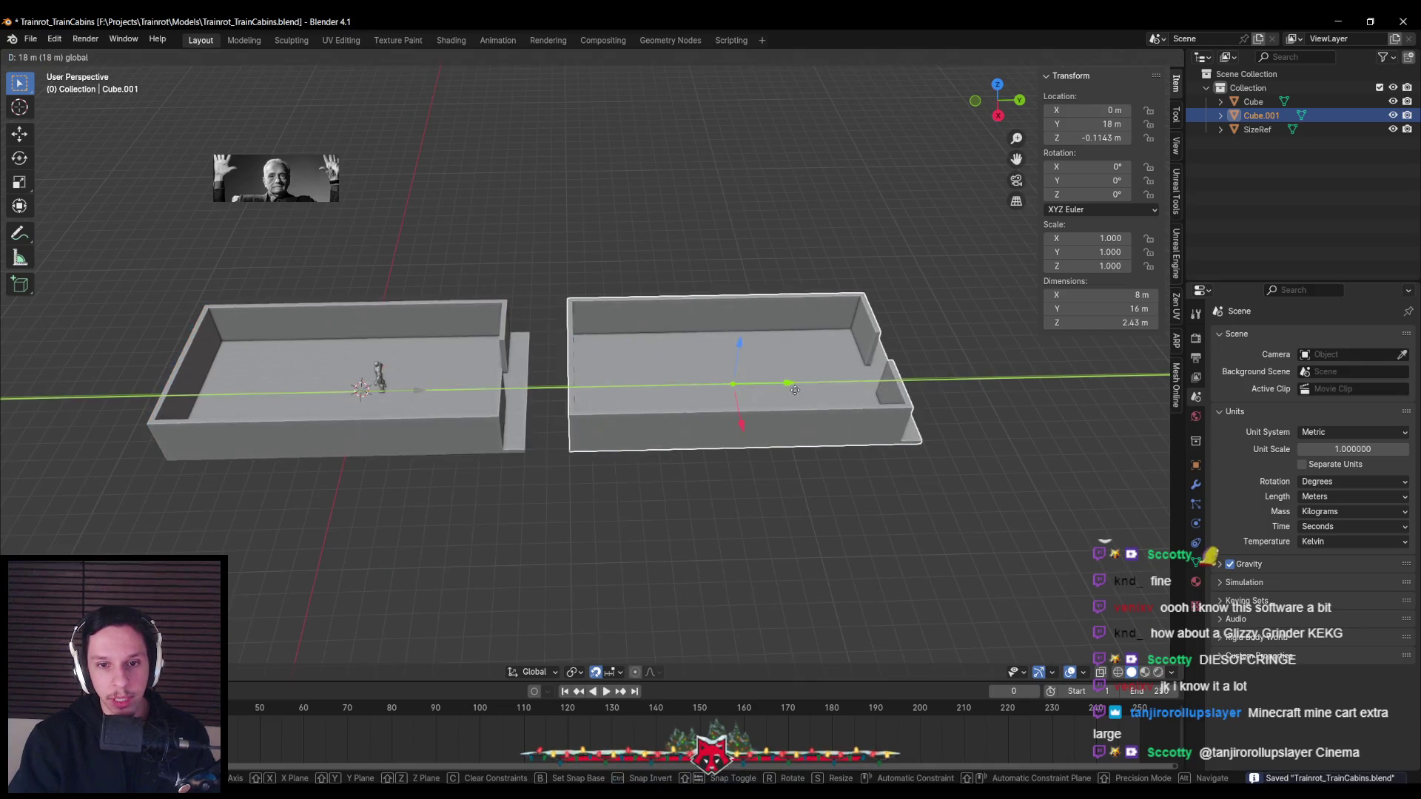
pyautogui.click(777, 392)
pyautogui.moveTo(777, 392)
pyautogui.mouseDown(button='middle')
pyautogui.moveTo(581, 383)
pyautogui.moveTo(711, 384)
pyautogui.moveTo(713, 329)
pyautogui.moveTo(628, 254)
pyautogui.moveTo(584, 344)
pyautogui.moveTo(675, 353)
pyautogui.mouseUp(button='middle')
# Delete two wall faces on the copy and fill the opening with a new face
pyautogui.press('Tab')
pyautogui.click(711, 381)
pyautogui.keyDown('shift'); pyautogui.click(714, 348); pyautogui.keyUp('shift')
pyautogui.press('x')
pyautogui.click(777, 352)
pyautogui.press('f')
pyautogui.press('f')
pyautogui.scroll(-5, 585, 344)
pyautogui.scroll(4, 674, 354)
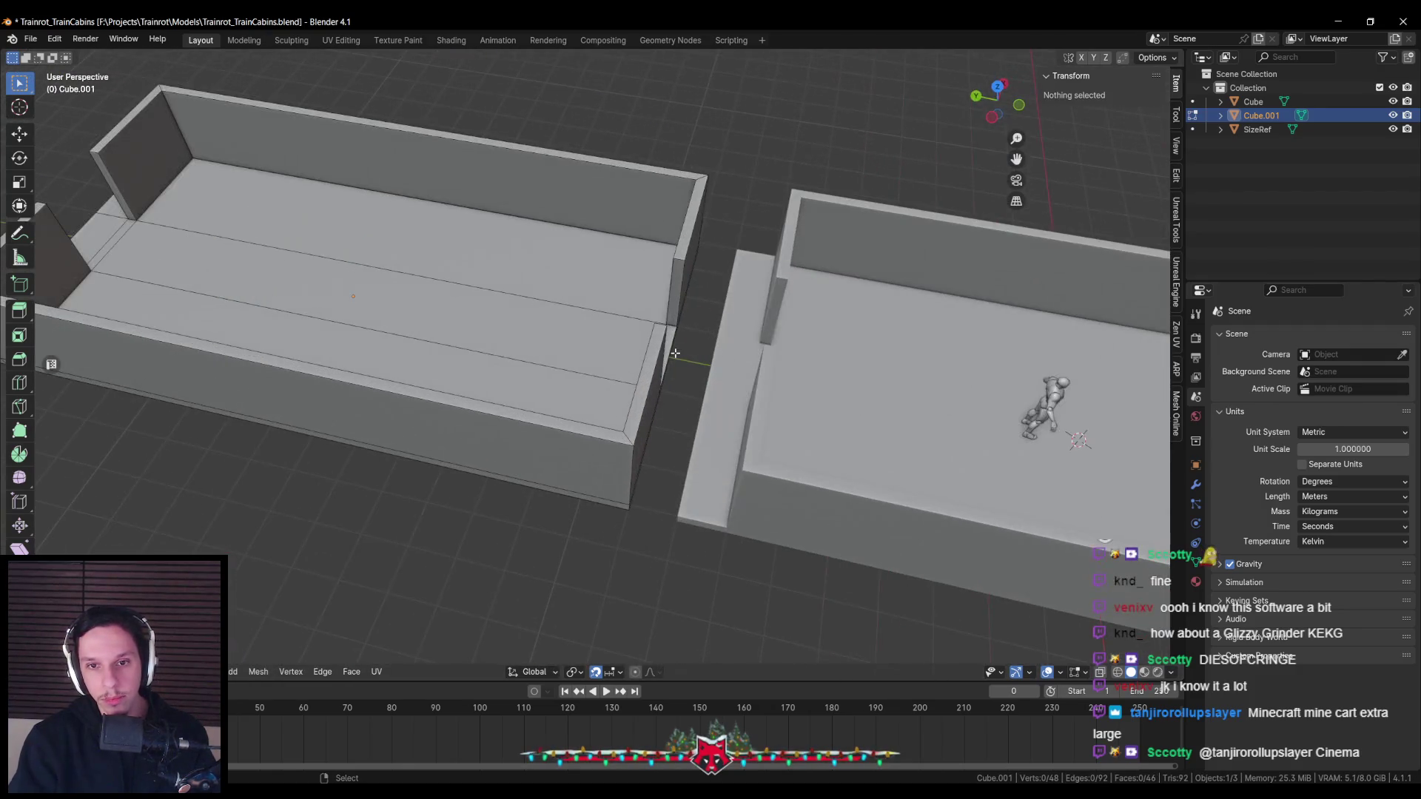
# Extrude a thin wall-base face on the copy into a new wall segment
pyautogui.press('KP_7')
pyautogui.scroll(-2, 688, 362)
pyautogui.scroll(-3, 667, 318)
pyautogui.scroll(7, 603, 276)
pyautogui.scroll(-4, 603, 276)
pyautogui.scroll(2, 501, 394)
pyautogui.moveTo(481, 453); pyautogui.dragTo(544, 448, button='middle')
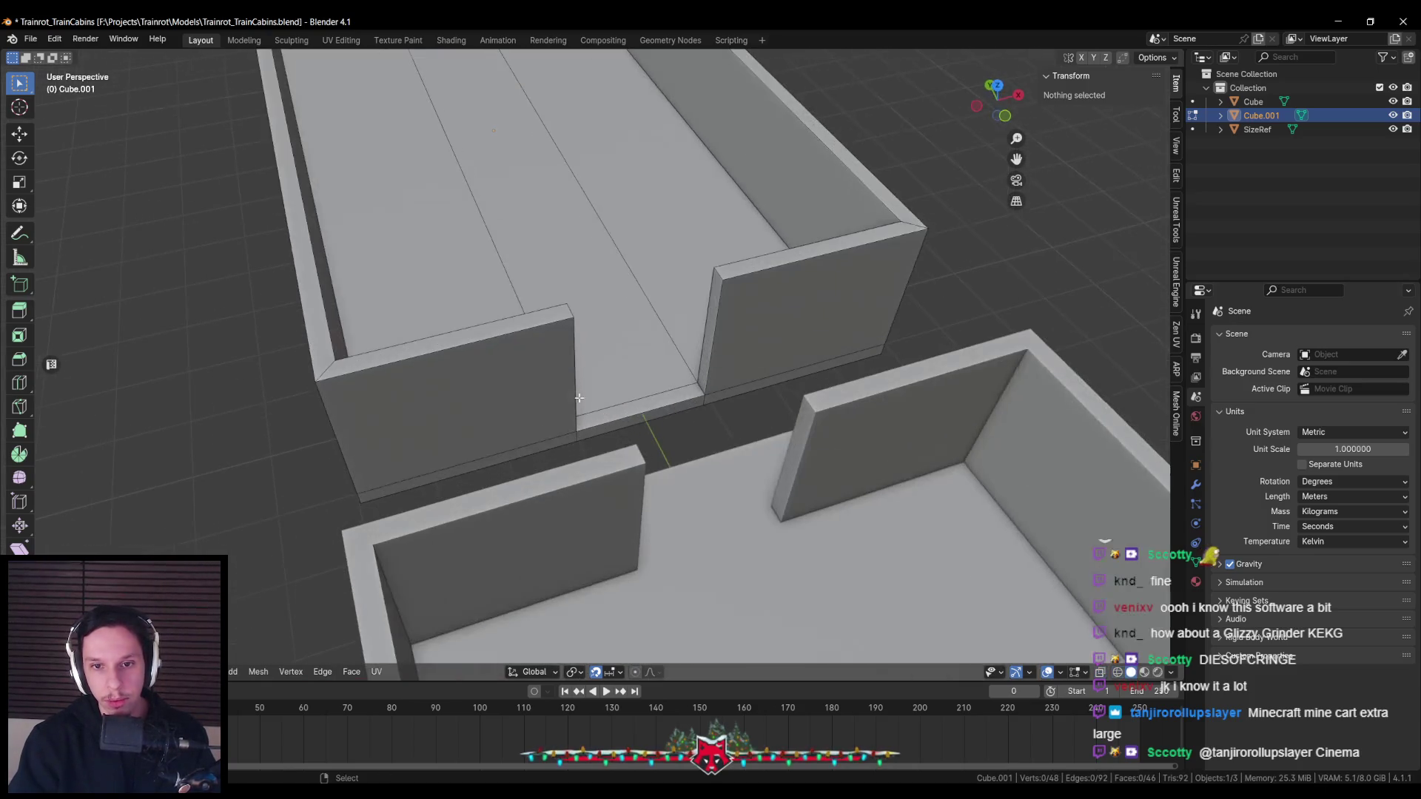
pyautogui.click(546, 449)
pyautogui.moveTo(641, 419)
pyautogui.mouseDown(button='middle')
pyautogui.moveTo(607, 340)
pyautogui.moveTo(492, 389)
pyautogui.mouseUp(button='middle')
pyautogui.press('e')
pyautogui.click(634, 364)
pyautogui.scroll(-3, 633, 365)
# In X-ray top view, move the left wall's edge loop 1 m inward along X
pyautogui.press('KP_7')
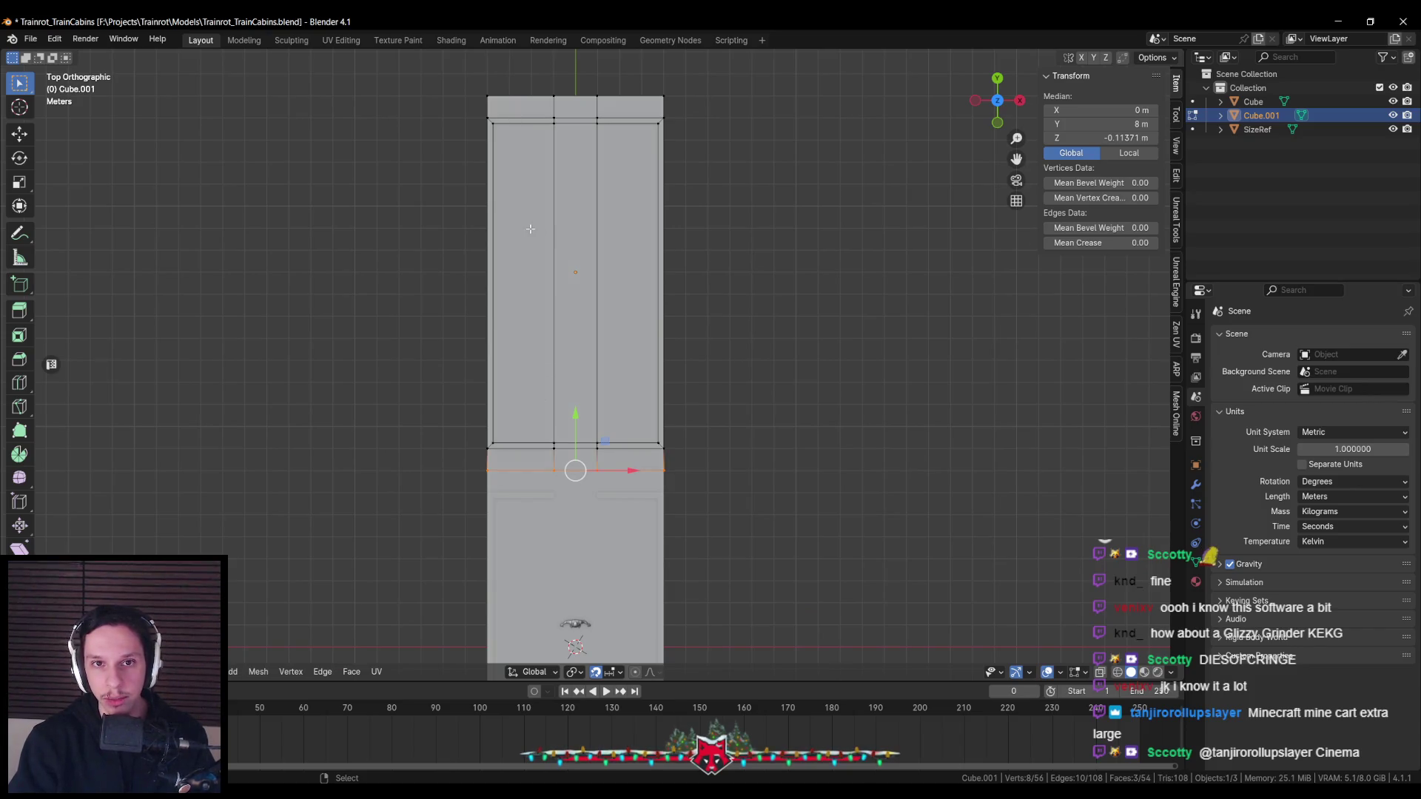
pyautogui.hotkey('alt', 'z')
pyautogui.click(466, 87)
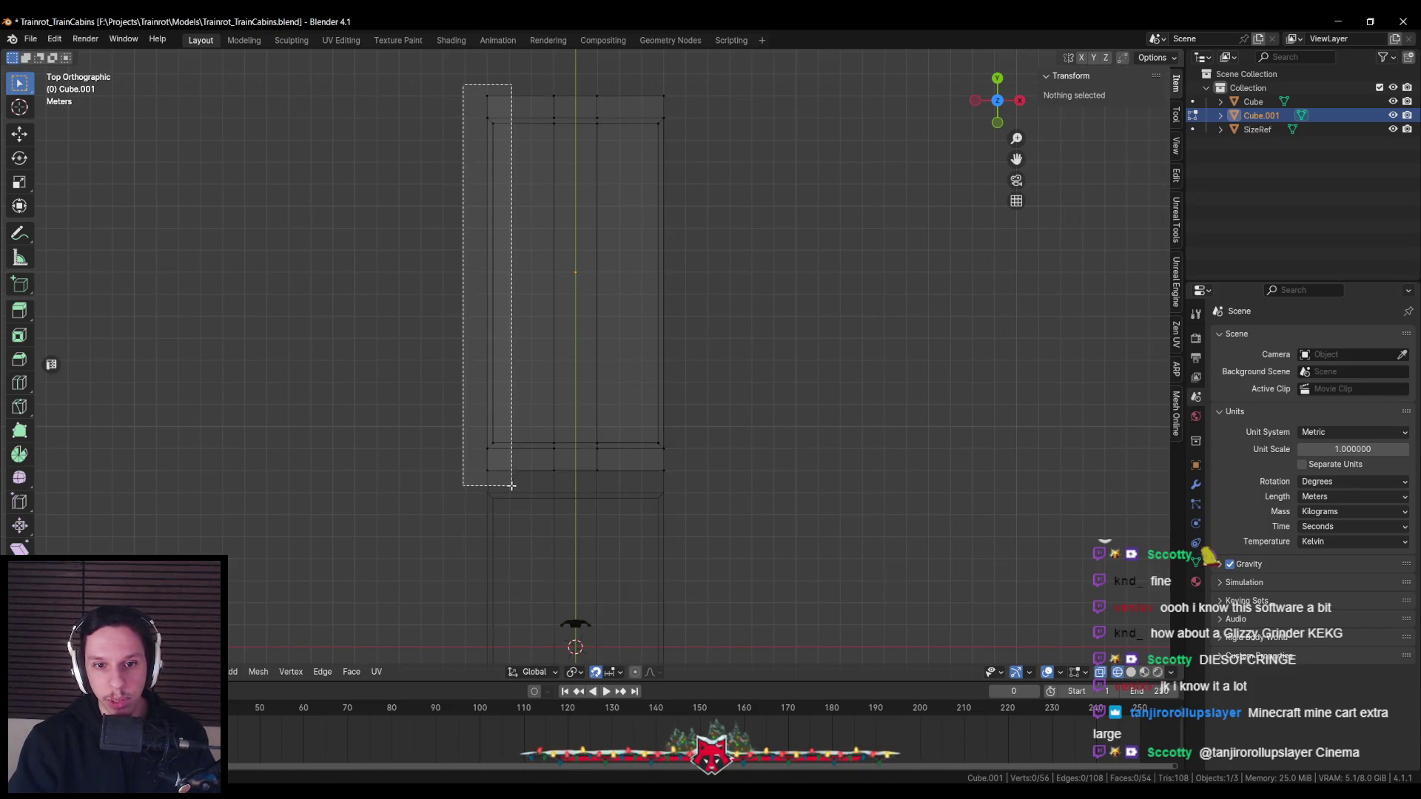
pyautogui.moveTo(512, 486); pyautogui.dragTo(511, 486)
pyautogui.press('g')
pyautogui.press('x')
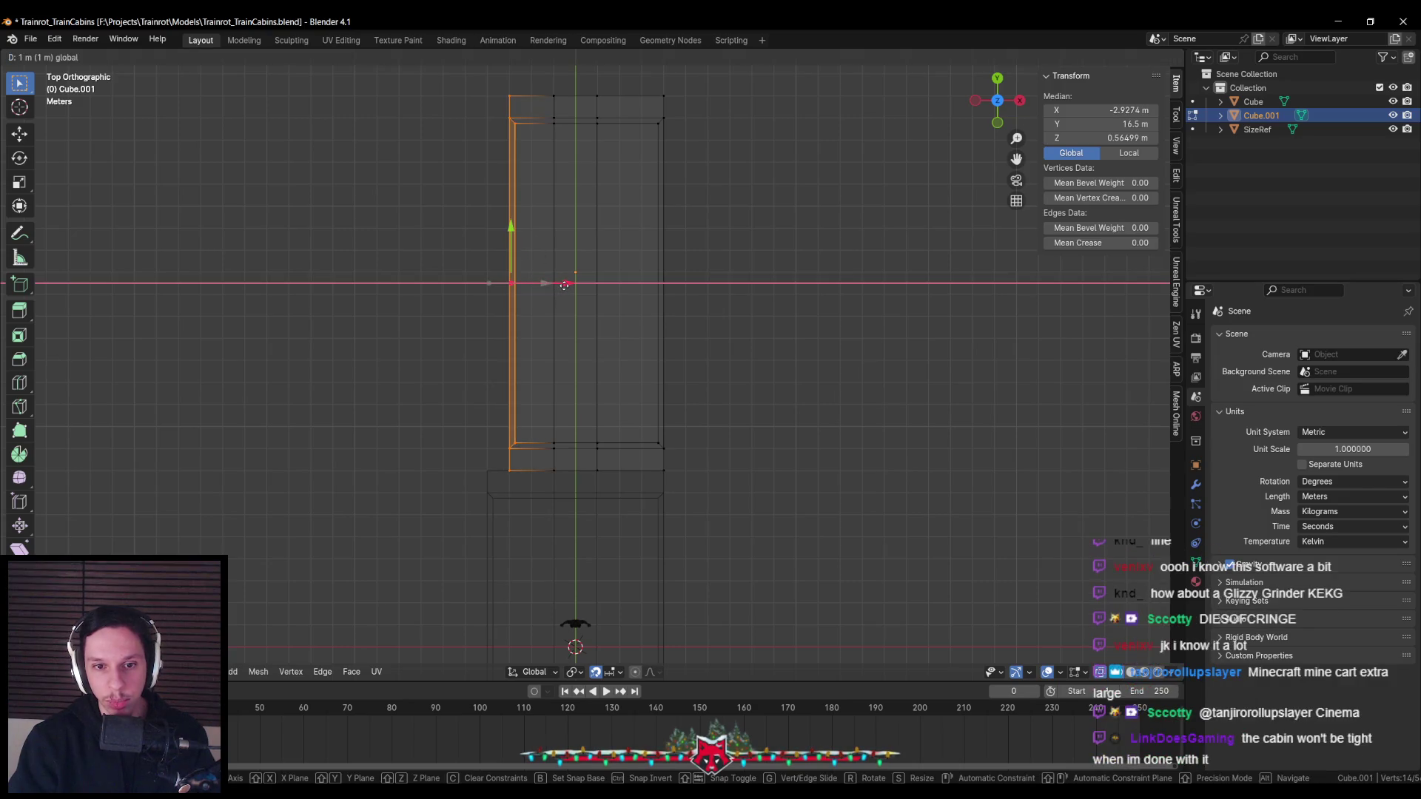
pyautogui.click(564, 286)
pyautogui.hotkey('alt', 'a')
# Move the right wall's edge loop 1 m inward along X
pyautogui.moveTo(634, 86); pyautogui.dragTo(722, 491)
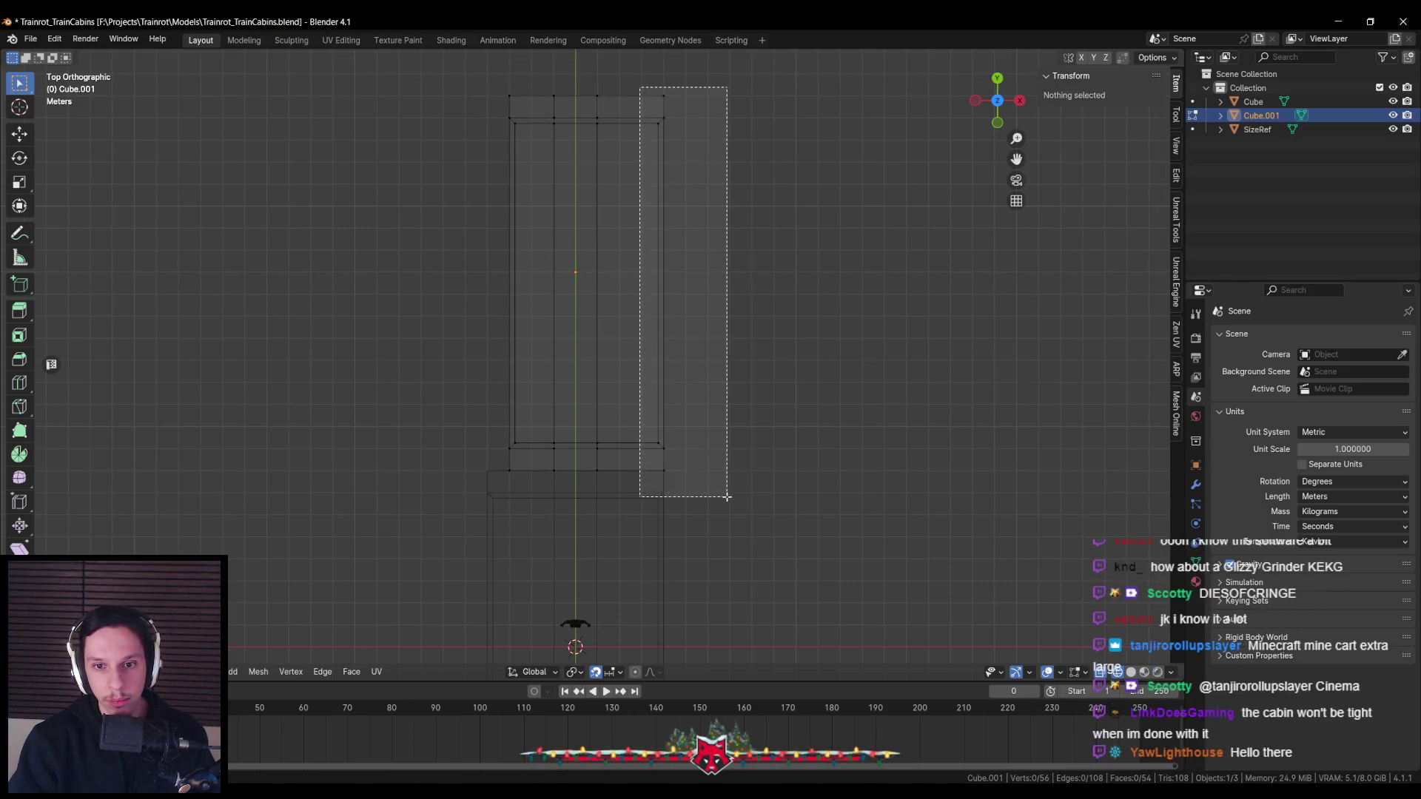
pyautogui.press('g')
pyautogui.press('x')
pyautogui.click(689, 285)
pyautogui.hotkey('alt', 'z')
pyautogui.moveTo(689, 285); pyautogui.dragTo(740, 296, button='middle')
pyautogui.hotkey('alt', 'a')
# Select the copy's bottom edge loop, then return to Object Mode
pyautogui.click(570, 407)
pyautogui.moveTo(570, 407); pyautogui.dragTo(638, 360, button='middle')
pyautogui.moveTo(993, 281)
pyautogui.mouseDown(button='middle')
pyautogui.moveTo(723, 270)
pyautogui.moveTo(637, 480)
pyautogui.moveTo(544, 331)
pyautogui.mouseUp(button='middle')
pyautogui.hotkey('alt', 'a')
pyautogui.keyDown('alt'); pyautogui.click(637, 480); pyautogui.keyUp('alt')
pyautogui.moveTo(427, 291); pyautogui.dragTo(651, 414, button='middle')
pyautogui.press('Tab')
pyautogui.scroll(-3, 722, 439)
# Move Cube.001 1 m further along Y, leaving a gap between the cabins
pyautogui.press('g')
pyautogui.press('y')
pyautogui.press('1')
pyautogui.press('Return')
pyautogui.scroll(3, 634, 413)
pyautogui.scroll(3, 633, 413)
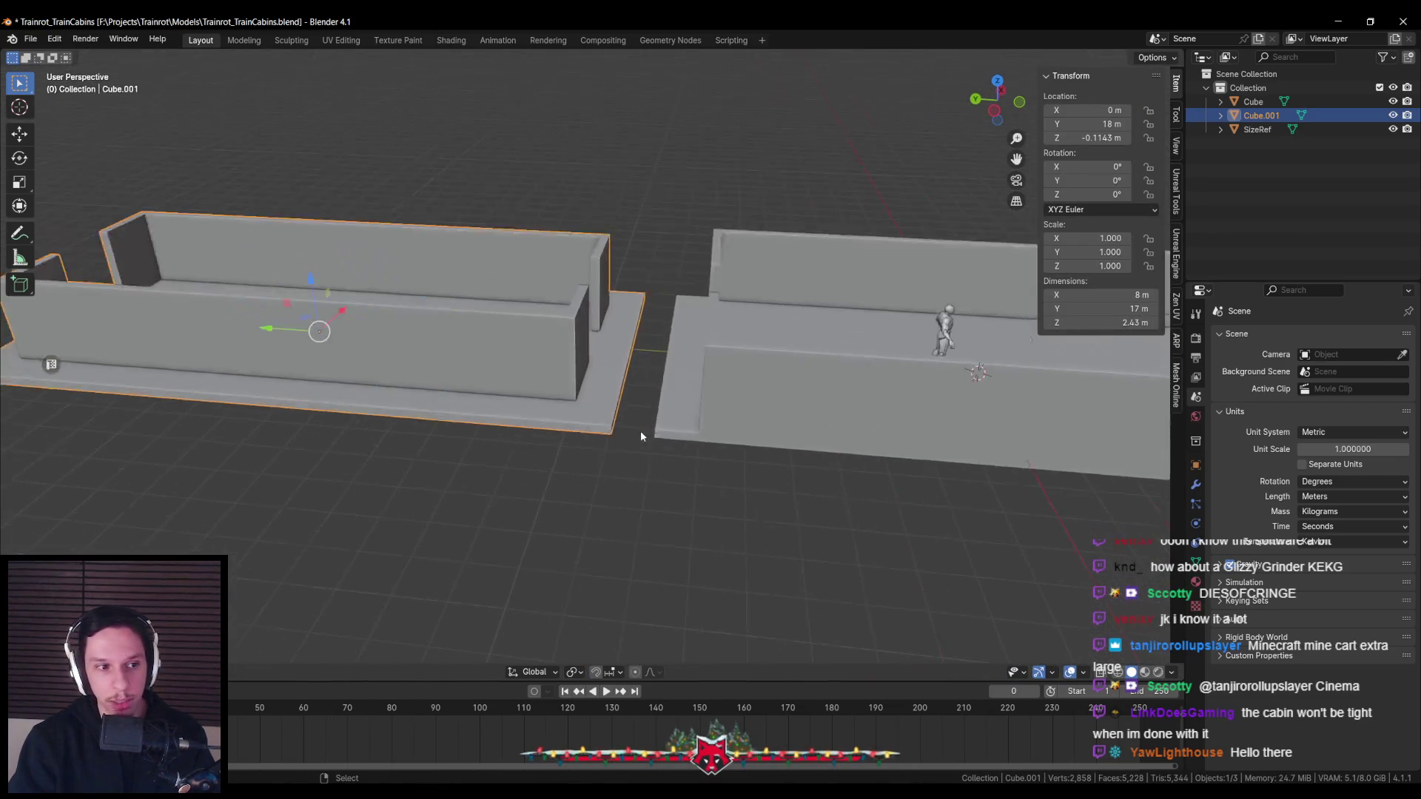
# Orbit to a low oblique view of the gap between the two cabins and deselect
pyautogui.scroll(2, 641, 431)
pyautogui.moveTo(622, 473)
pyautogui.mouseDown(button='middle')
pyautogui.moveTo(322, 435)
pyautogui.moveTo(414, 414)
pyautogui.mouseUp(button='middle')
pyautogui.scroll(-2, 415, 415)
pyautogui.scroll(3, 433, 406)
pyautogui.scroll(-2, 566, 424)
pyautogui.moveTo(566, 425)
pyautogui.mouseDown(button='middle')
pyautogui.moveTo(574, 387)
pyautogui.moveTo(709, 410)
pyautogui.moveTo(729, 354)
pyautogui.moveTo(645, 475)
pyautogui.moveTo(588, 392)
pyautogui.mouseUp(button='middle')
pyautogui.scroll(-2, 575, 387)
pyautogui.click(571, 401)
# Save the two-cabin blend file with Ctrl+S
pyautogui.scroll(4, 709, 410)
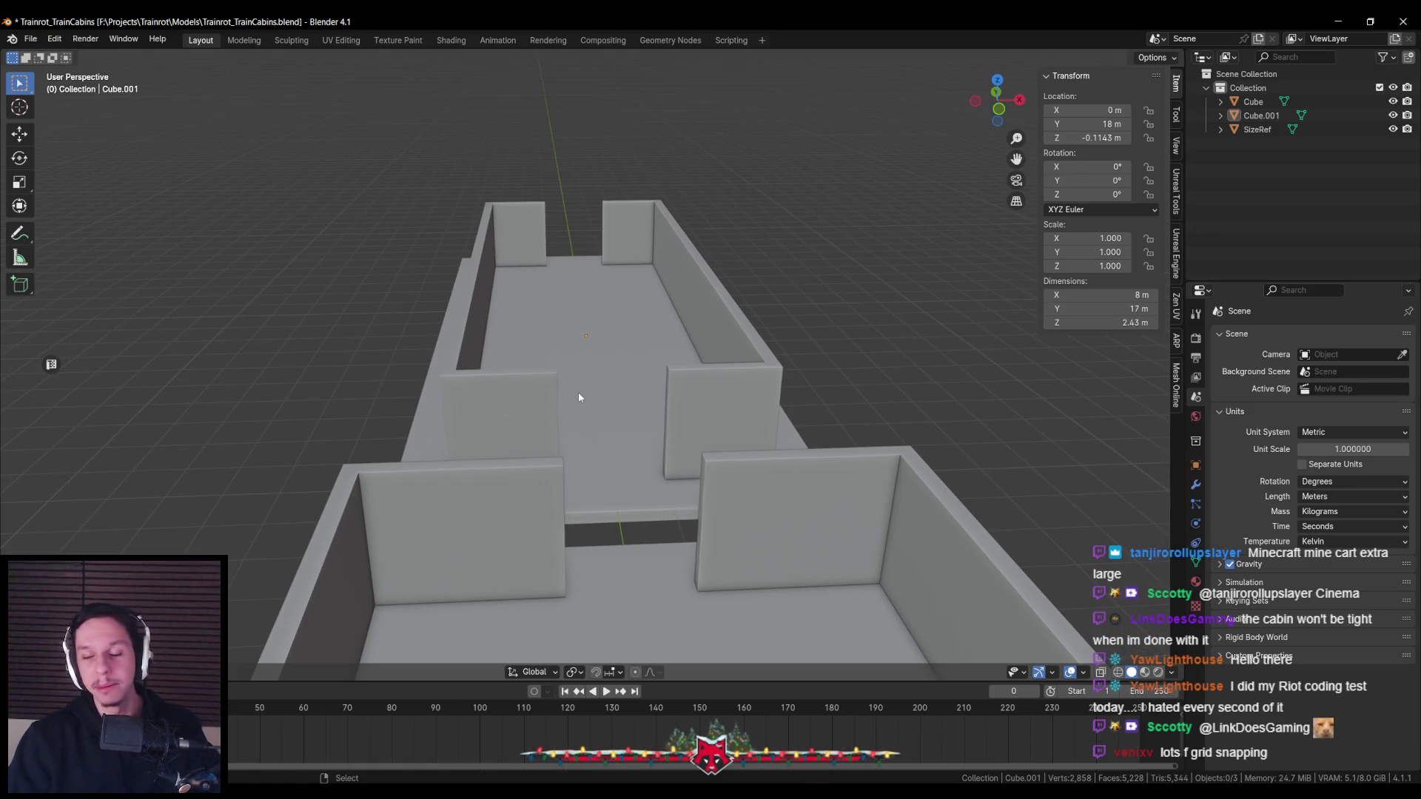
pyautogui.scroll(-2, 582, 438)
pyautogui.hotkey('ctrl', 's')
# Inspect the cabins from high and side-on overhead angles
pyautogui.moveTo(582, 438)
pyautogui.mouseDown(button='middle')
pyautogui.moveTo(590, 374)
pyautogui.moveTo(633, 355)
pyautogui.moveTo(672, 305)
pyautogui.moveTo(660, 331)
pyautogui.moveTo(396, 366)
pyautogui.moveTo(429, 346)
pyautogui.moveTo(291, 312)
pyautogui.moveTo(550, 329)
pyautogui.moveTo(449, 404)
pyautogui.moveTo(562, 416)
pyautogui.moveTo(587, 303)
pyautogui.moveTo(570, 301)
pyautogui.mouseUp(button='middle')
pyautogui.scroll(4, 419, 364)
pyautogui.scroll(-3, 429, 345)
pyautogui.scroll(3, 449, 404)
pyautogui.scroll(2, 471, 411)
pyautogui.scroll(2, 587, 303)
pyautogui.scroll(-3, 587, 303)
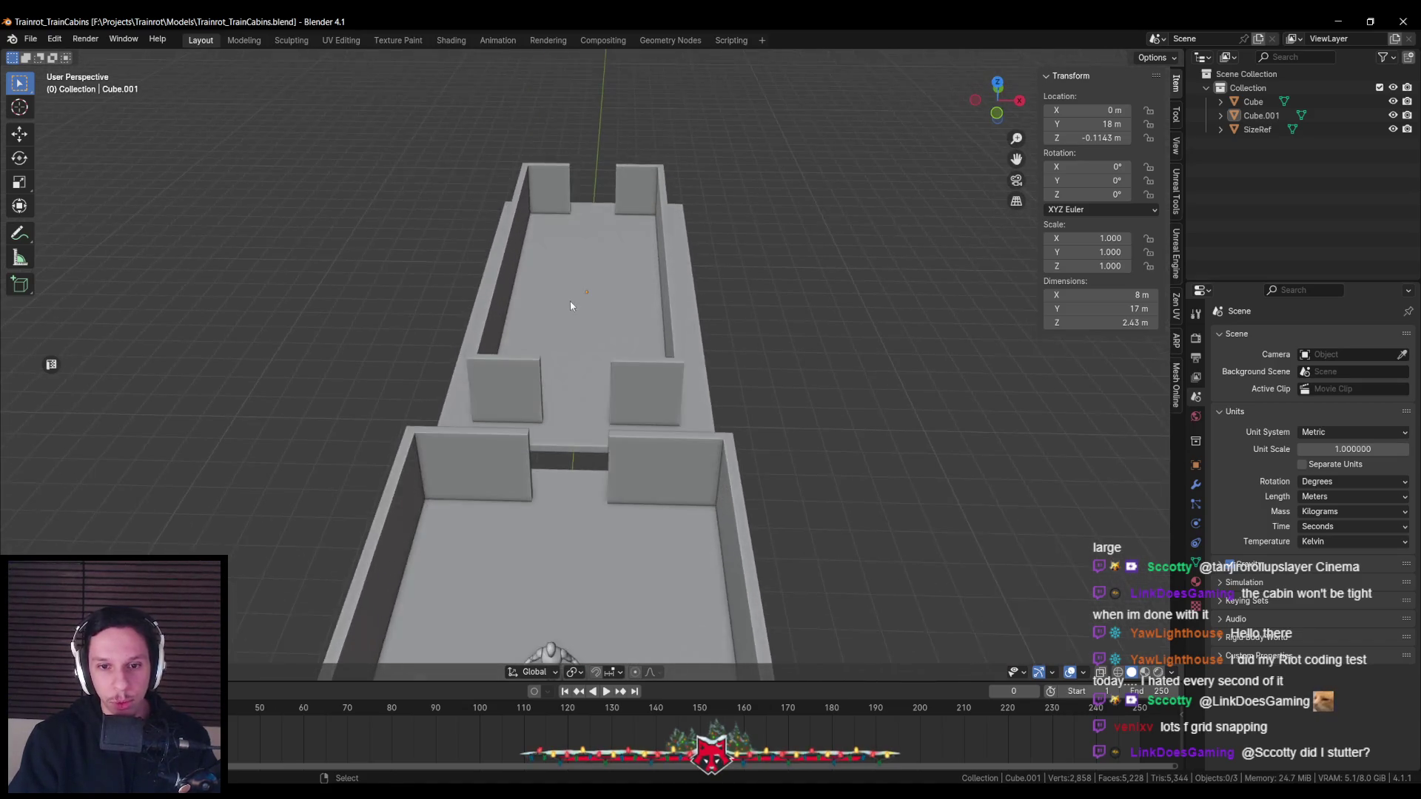
pyautogui.scroll(3, 576, 313)
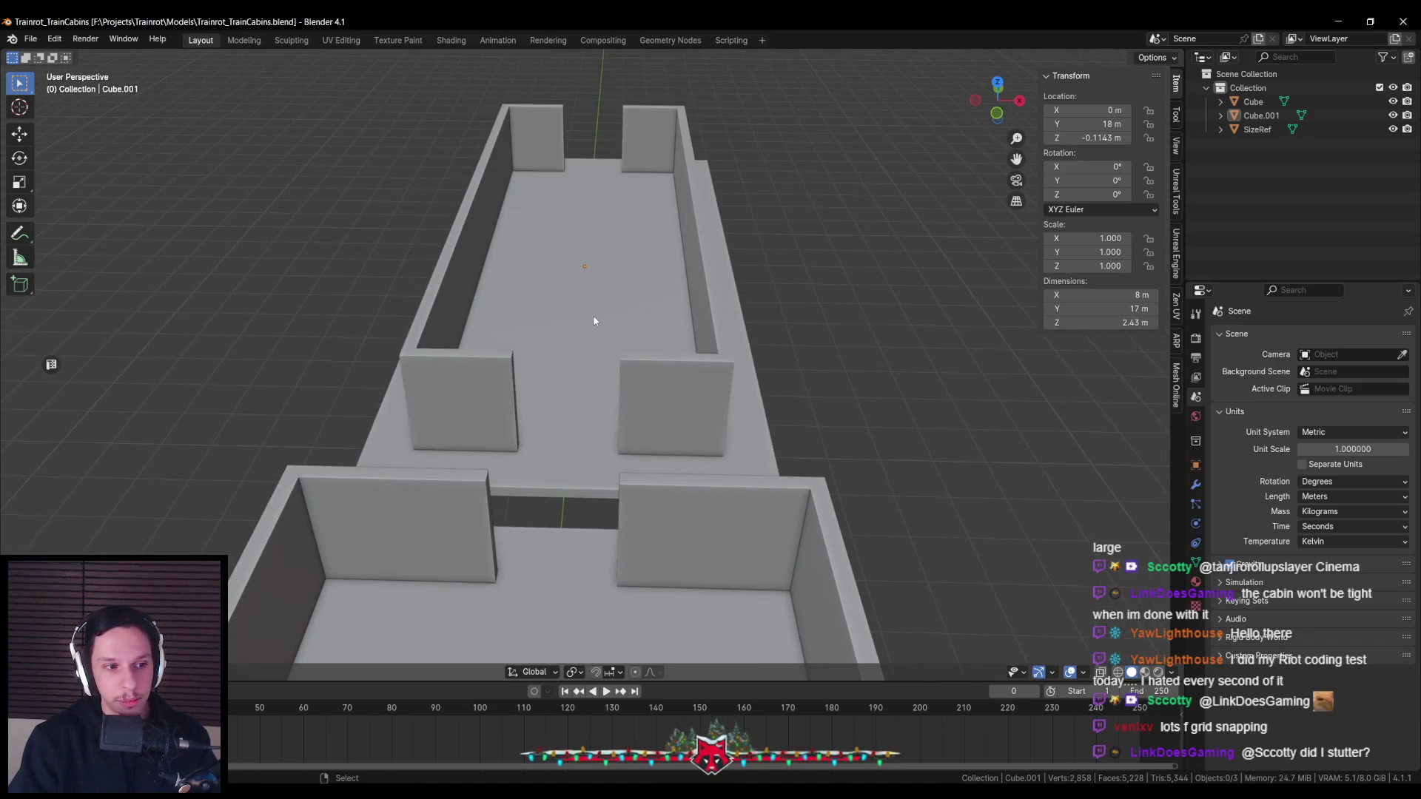
pyautogui.scroll(-3, 595, 320)
pyautogui.moveTo(611, 350)
pyautogui.mouseDown(button='middle')
pyautogui.moveTo(464, 454)
pyautogui.moveTo(495, 375)
pyautogui.moveTo(481, 370)
pyautogui.moveTo(526, 356)
pyautogui.moveTo(504, 452)
pyautogui.moveTo(540, 381)
pyautogui.mouseUp(button='middle')
pyautogui.scroll(-3, 496, 374)
pyautogui.scroll(2, 541, 383)
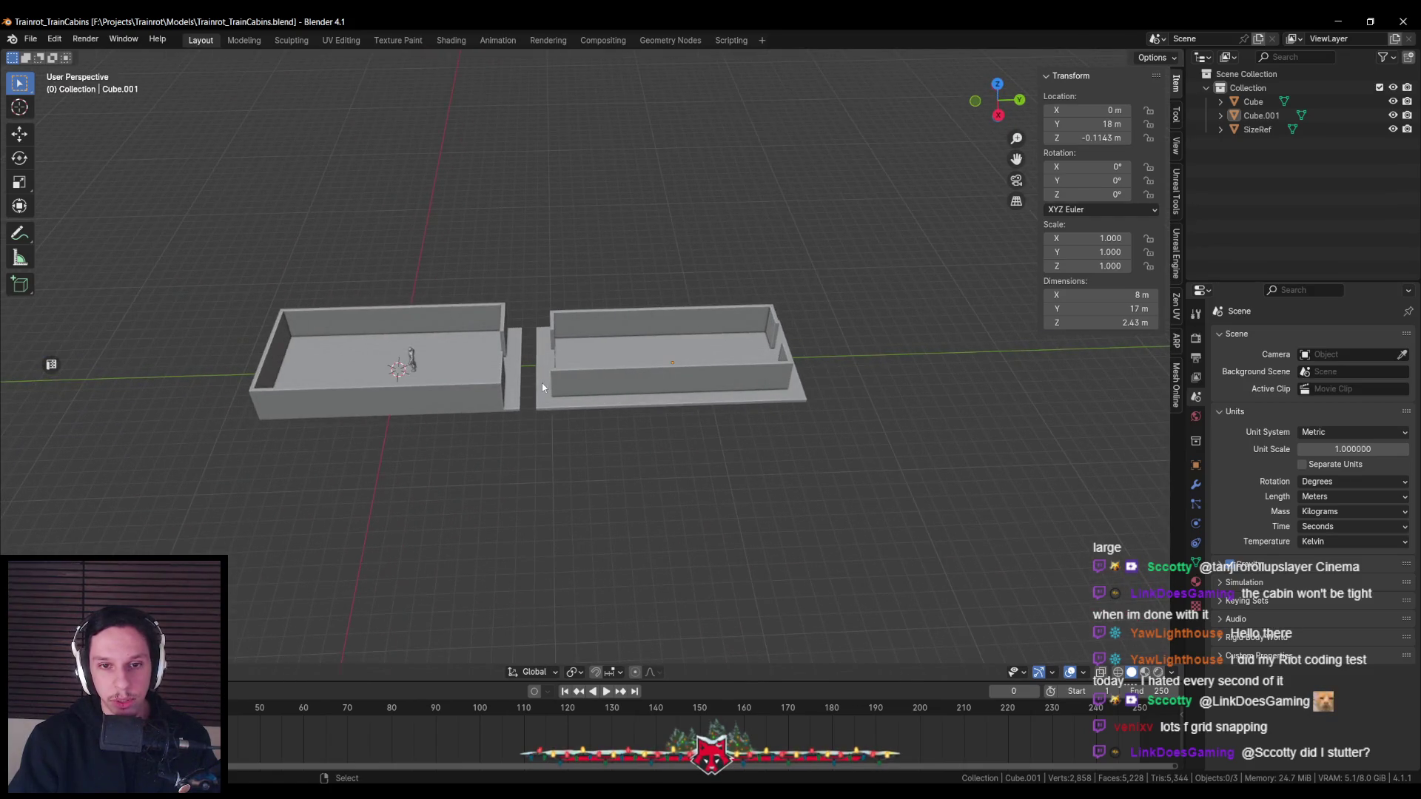
# Select the left cabin and bring up the PureRef train reference board
pyautogui.click(488, 419)
pyautogui.moveTo(488, 419); pyautogui.dragTo(581, 380, button='middle')
pyautogui.hotkey('alt', 'Tab')
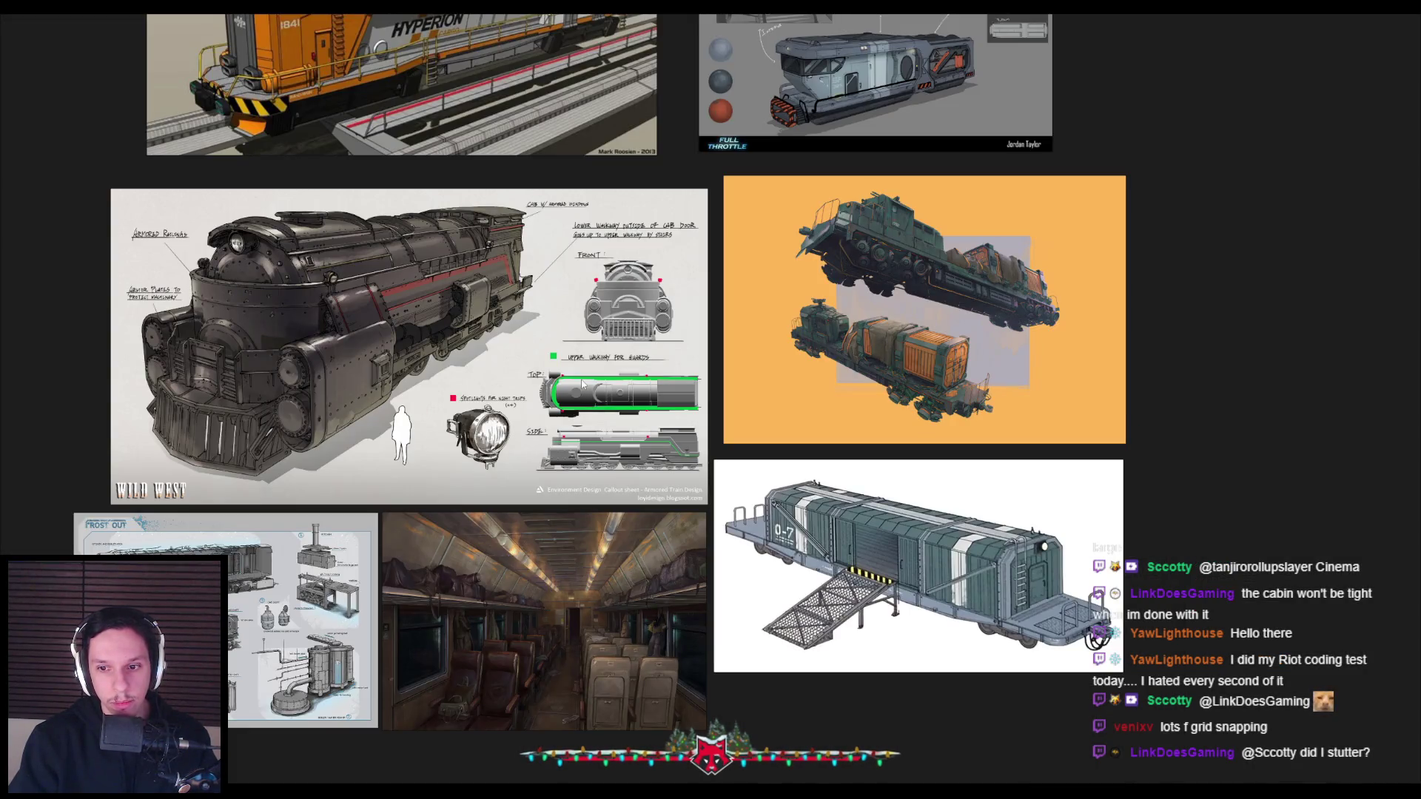
pyautogui.hotkey('alt', 'Tab')
pyautogui.moveTo(582, 383)
pyautogui.mouseDown(button='middle')
pyautogui.moveTo(507, 431)
pyautogui.moveTo(474, 414)
pyautogui.mouseUp(button='middle')
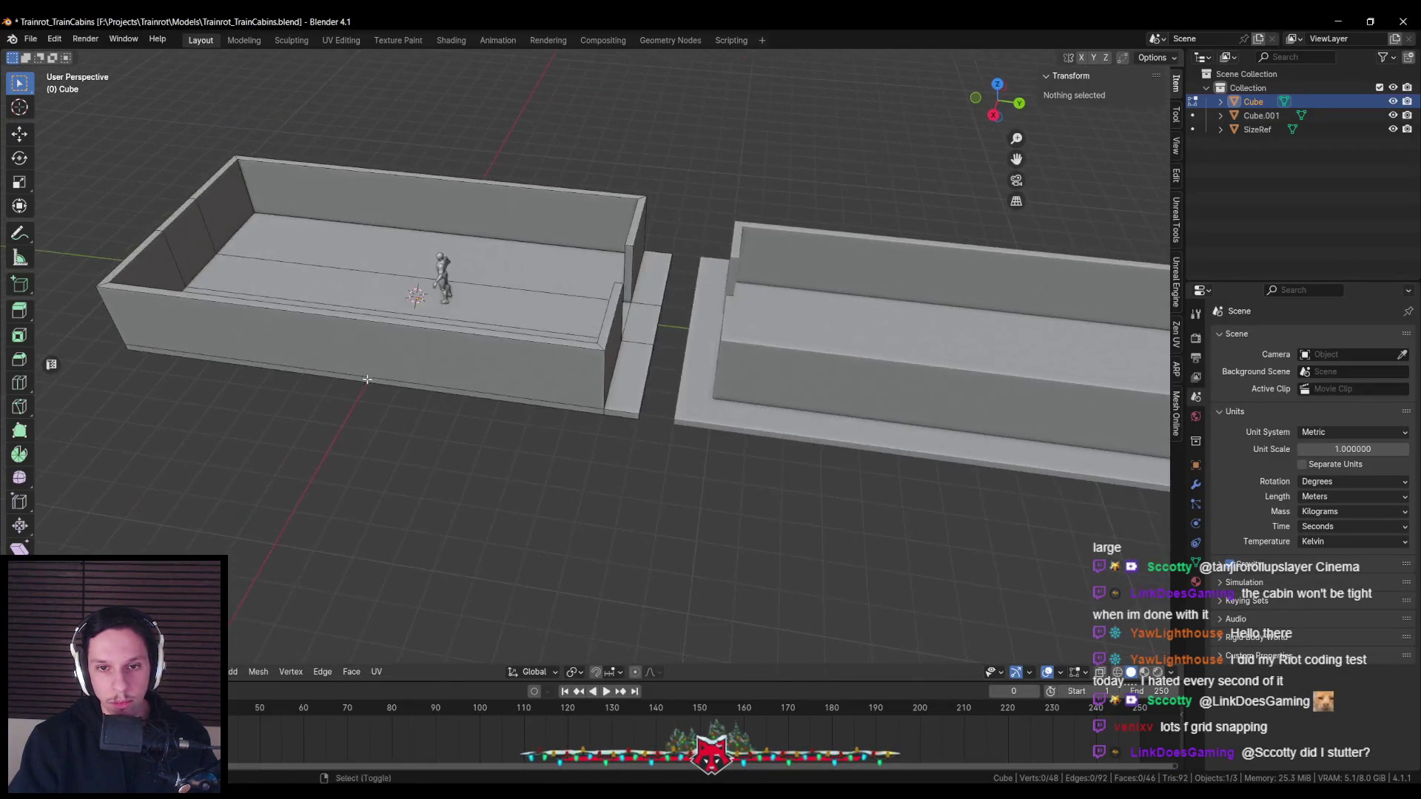
pyautogui.scroll(-3, 459, 398)
pyautogui.hotkey('alt', 'Tab')
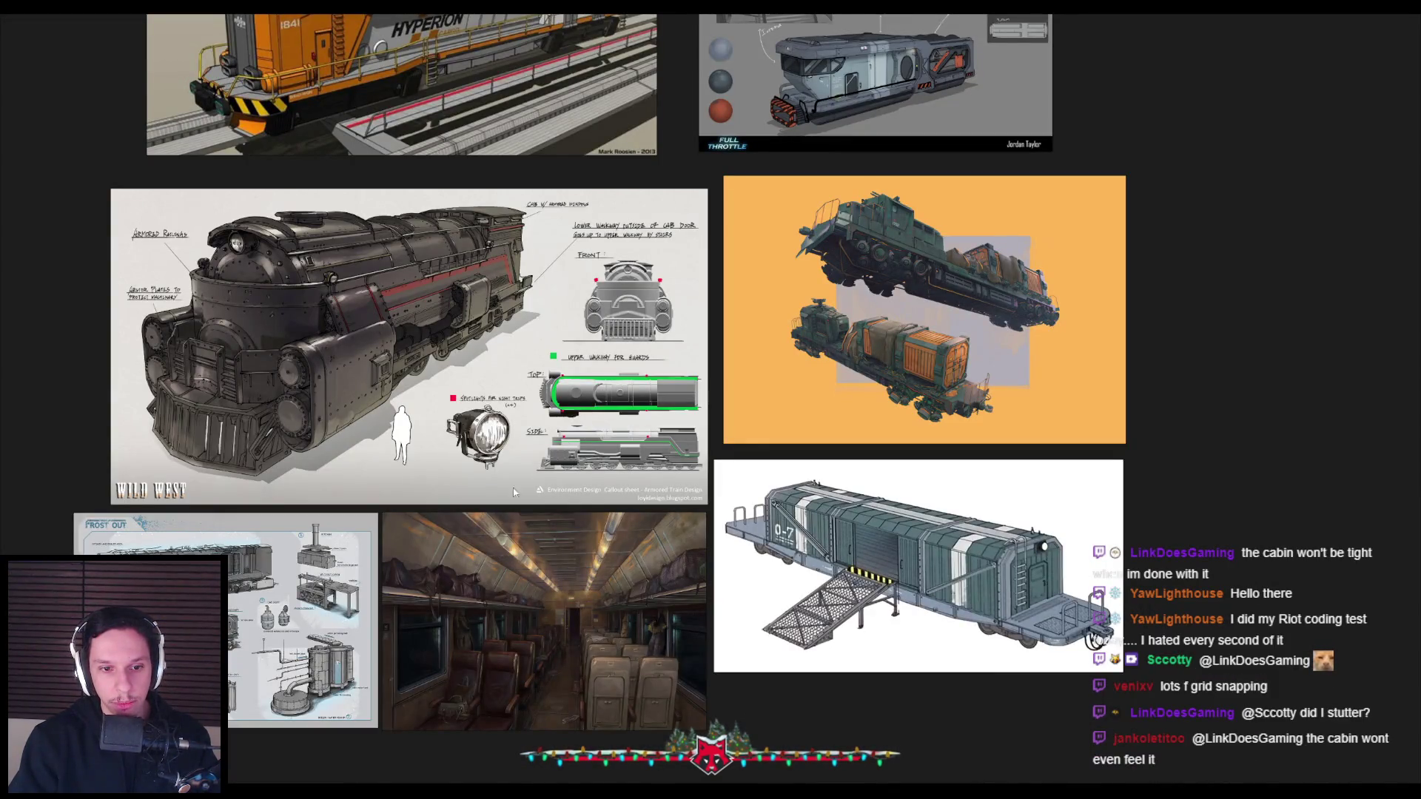
pyautogui.scroll(3, 132, 549)
pyautogui.scroll(-3, 341, 548)
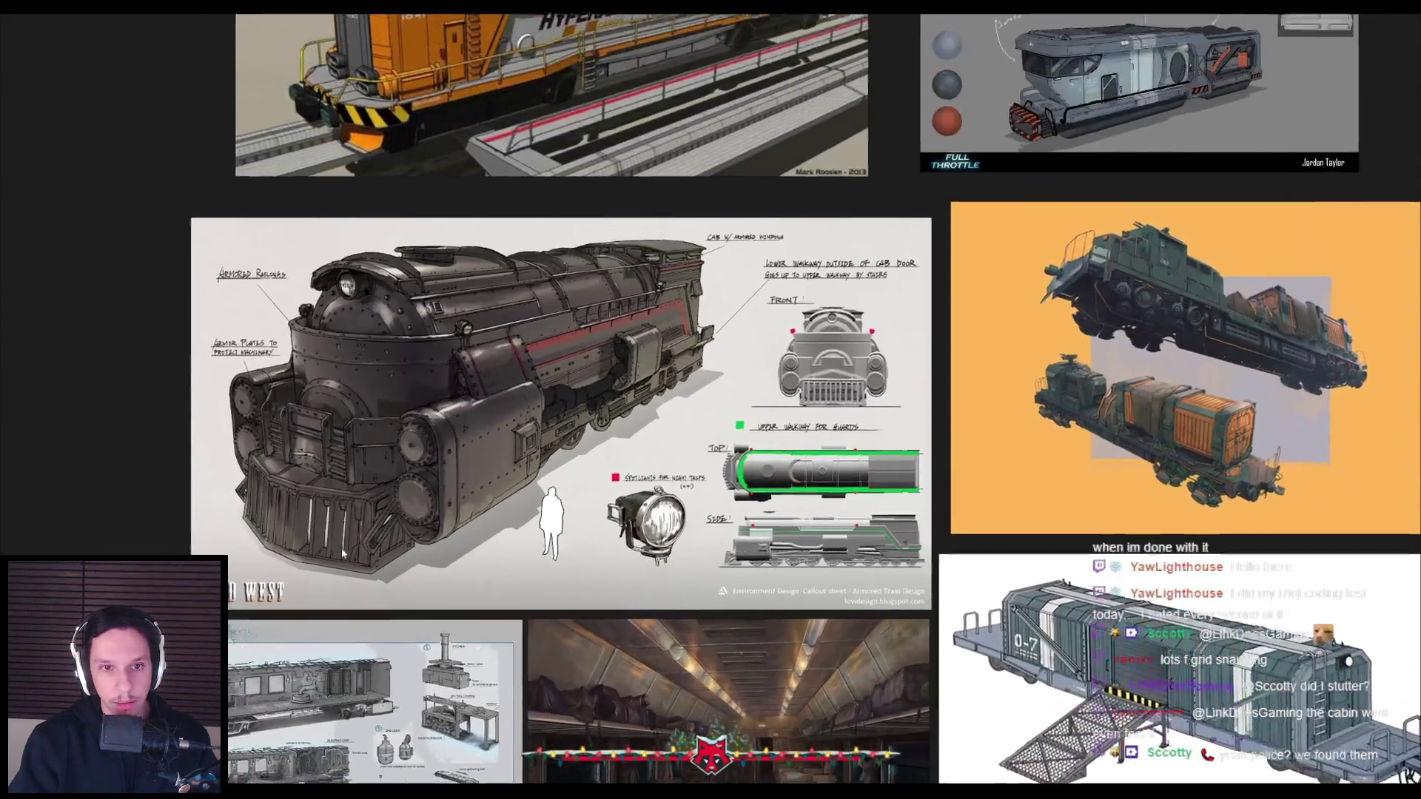
pyautogui.scroll(2, 335, 353)
pyautogui.scroll(-1, 333, 363)
pyautogui.scroll(-1, 325, 374)
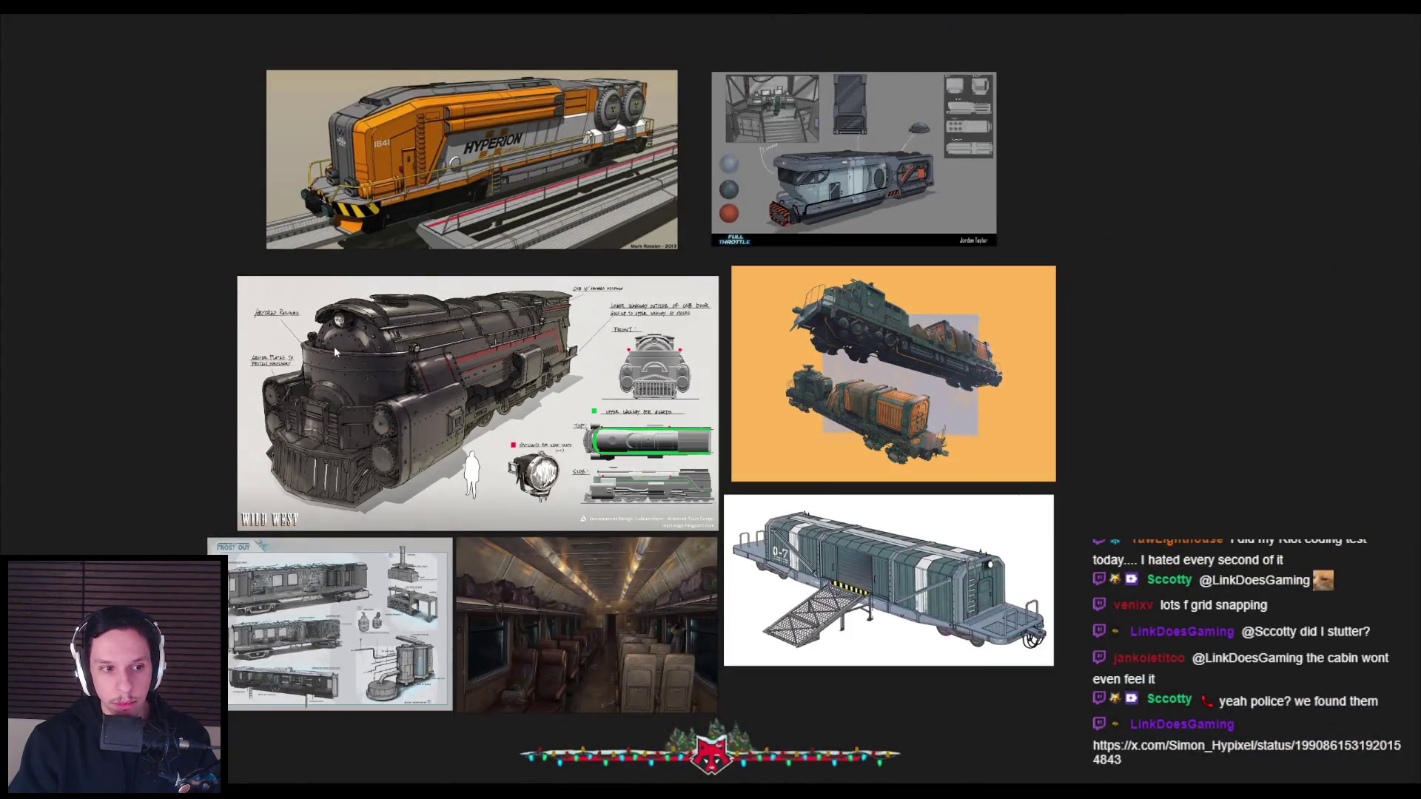
pyautogui.moveTo(334, 347); pyautogui.dragTo(317, 514, button='middle')
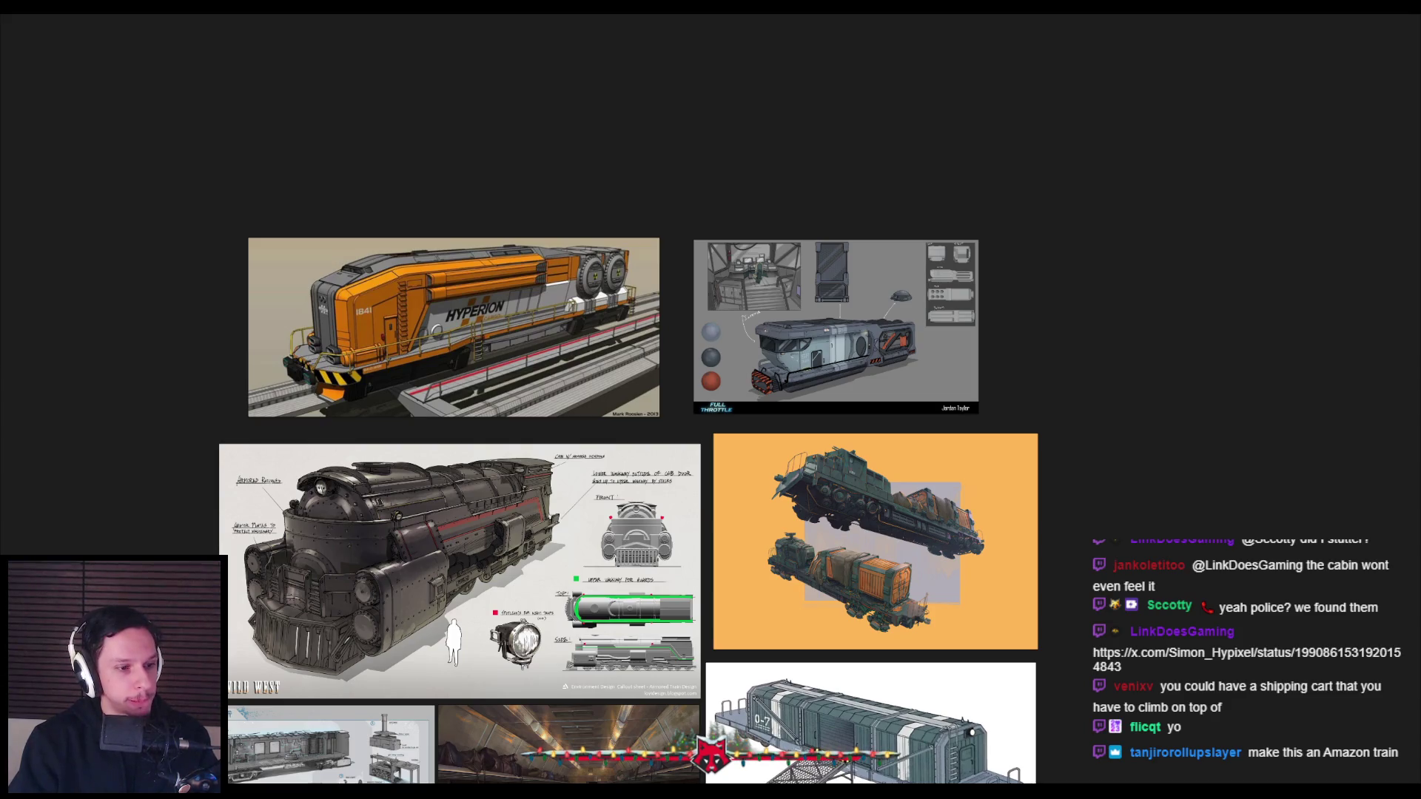
pyautogui.scroll(-3, 471, 523)
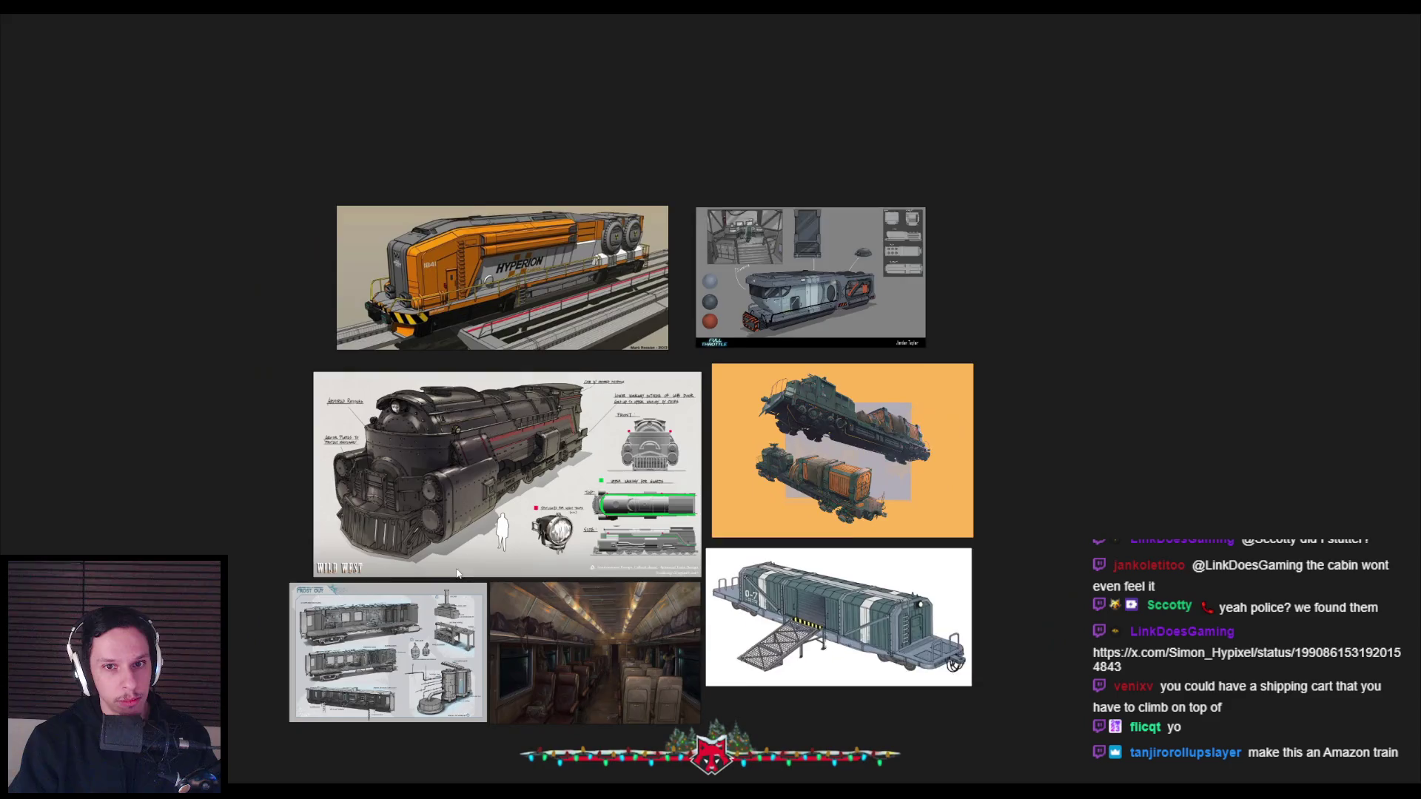
pyautogui.scroll(3, 471, 523)
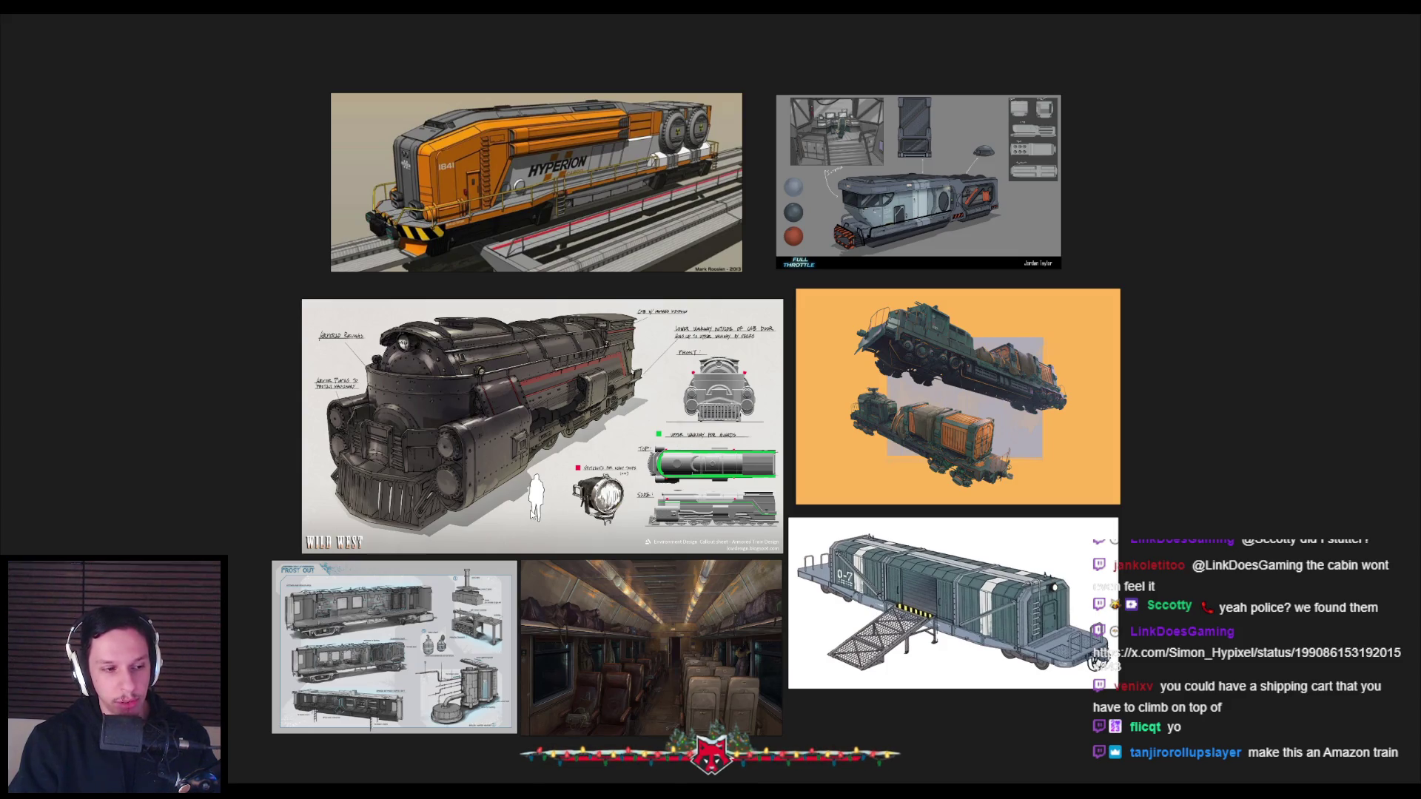
pyautogui.moveTo(431, 793)
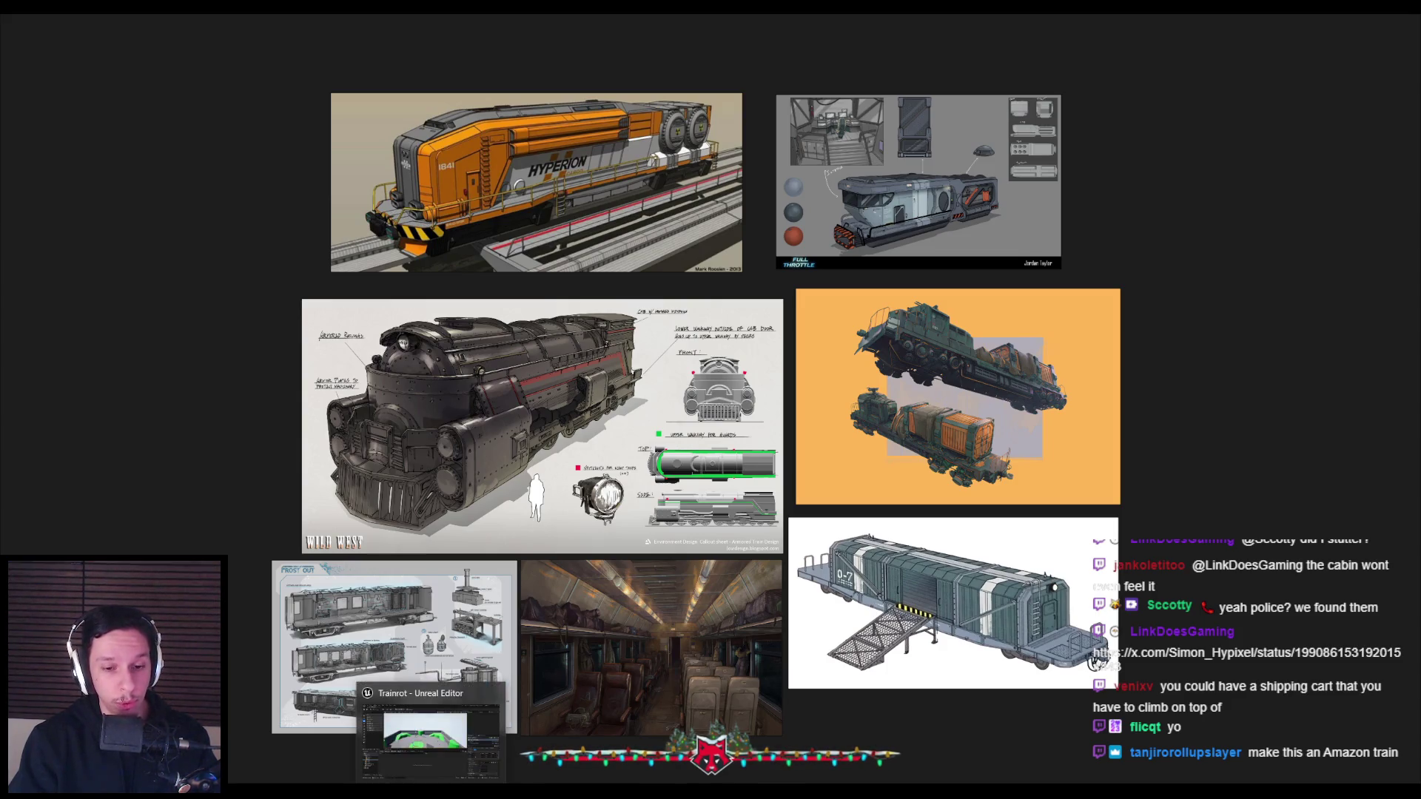
# Return to Blender and save the cabin file
pyautogui.click(319, 793)
pyautogui.moveTo(562, 468)
pyautogui.mouseDown(button='middle')
pyautogui.moveTo(551, 367)
pyautogui.moveTo(463, 447)
pyautogui.moveTo(718, 390)
pyautogui.mouseUp(button='middle')
pyautogui.scroll(3, 464, 447)
pyautogui.hotkey('ctrl', 's')
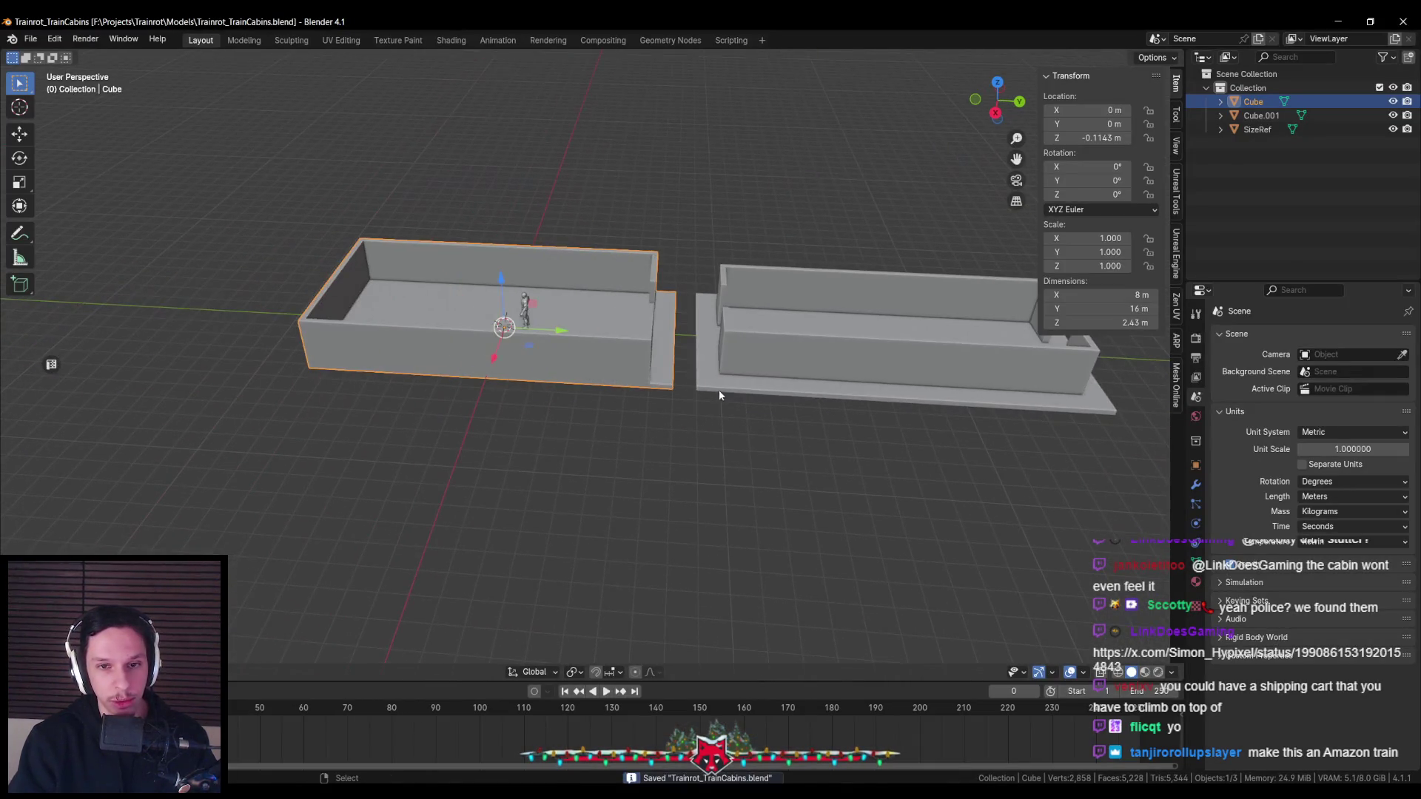
# Hide the transform properties sidebar while viewing the cabins from above
pyautogui.moveTo(633, 343); pyautogui.dragTo(663, 424, button='middle')
pyautogui.scroll(4, 663, 425)
pyautogui.scroll(-2, 663, 424)
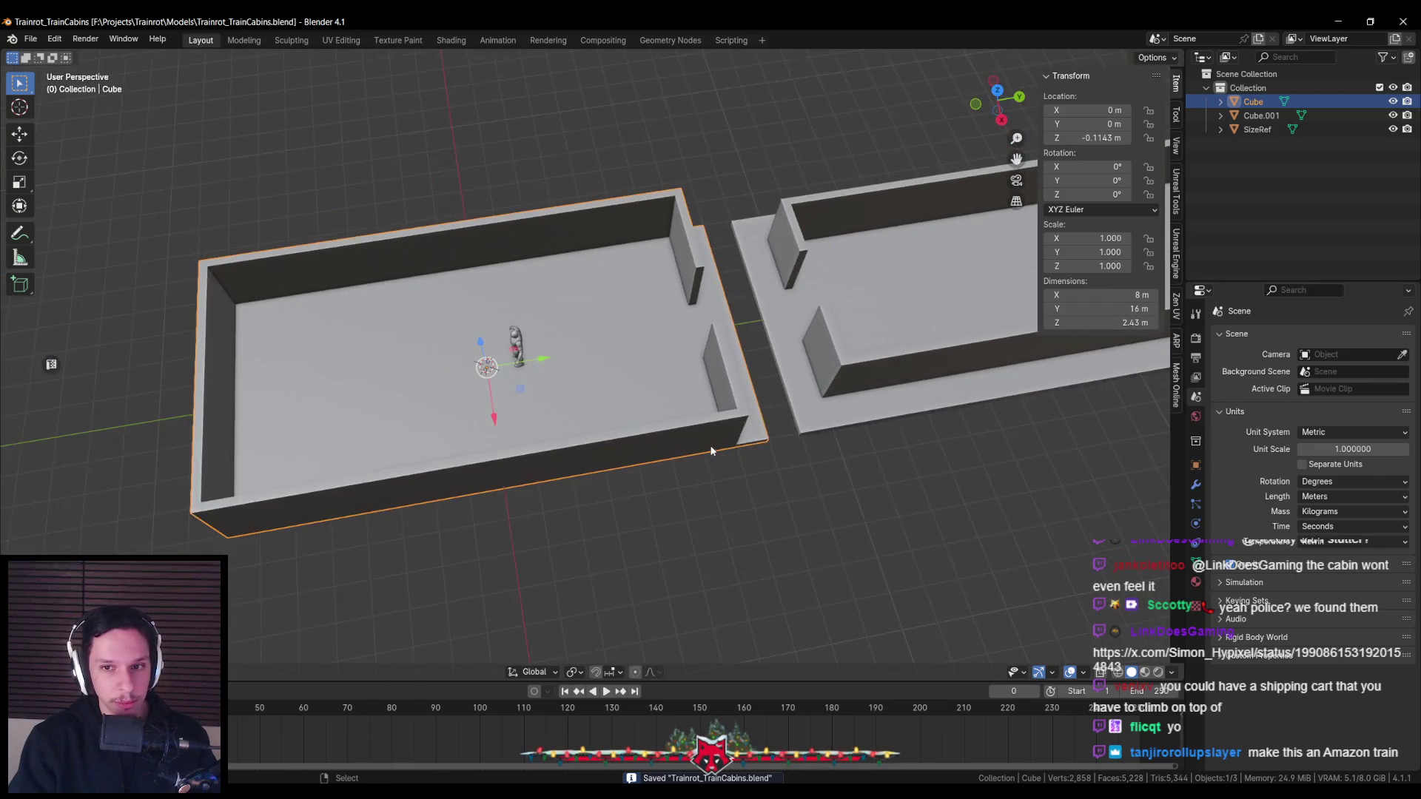
pyautogui.press('n')
pyautogui.scroll(-4, 668, 425)
pyautogui.scroll(1, 668, 428)
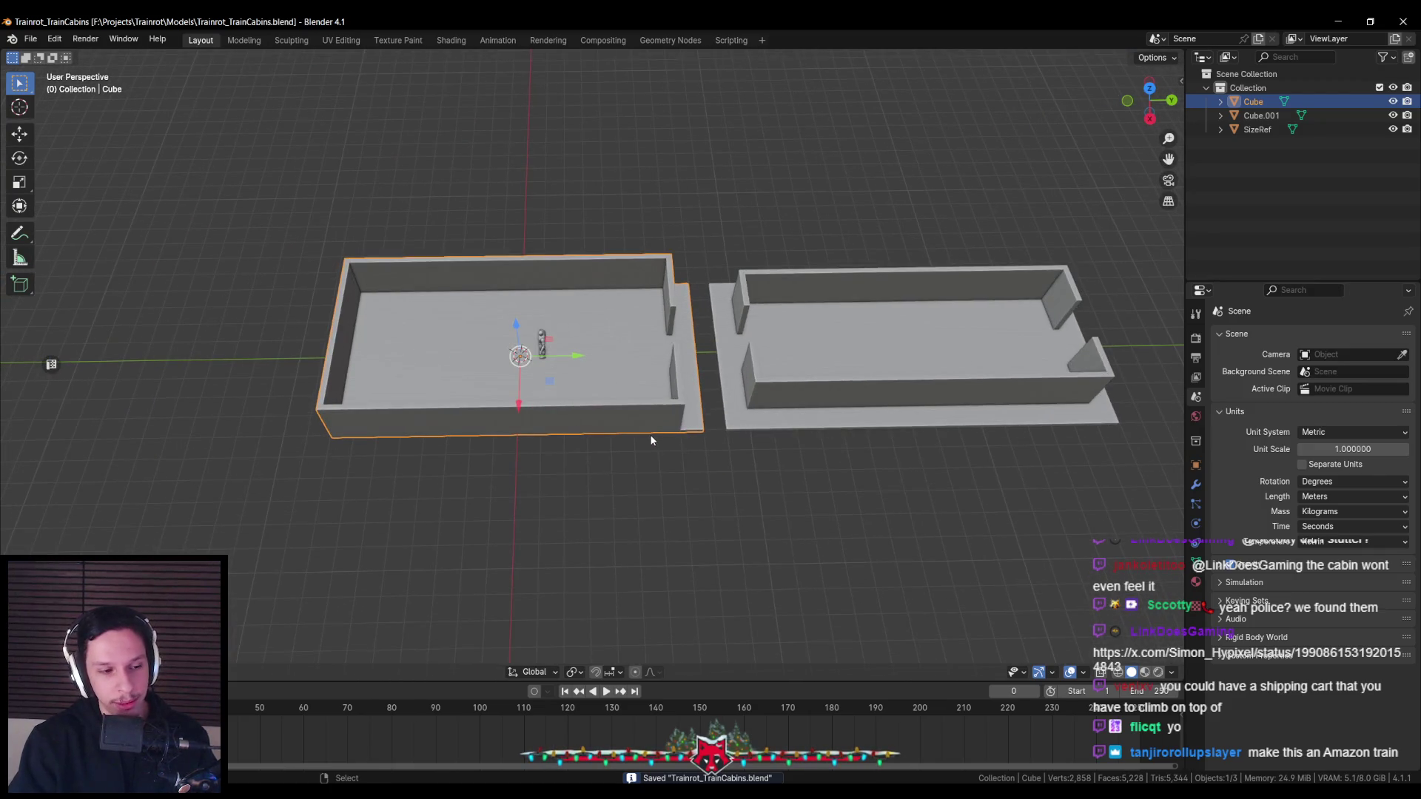
pyautogui.scroll(-3, 644, 440)
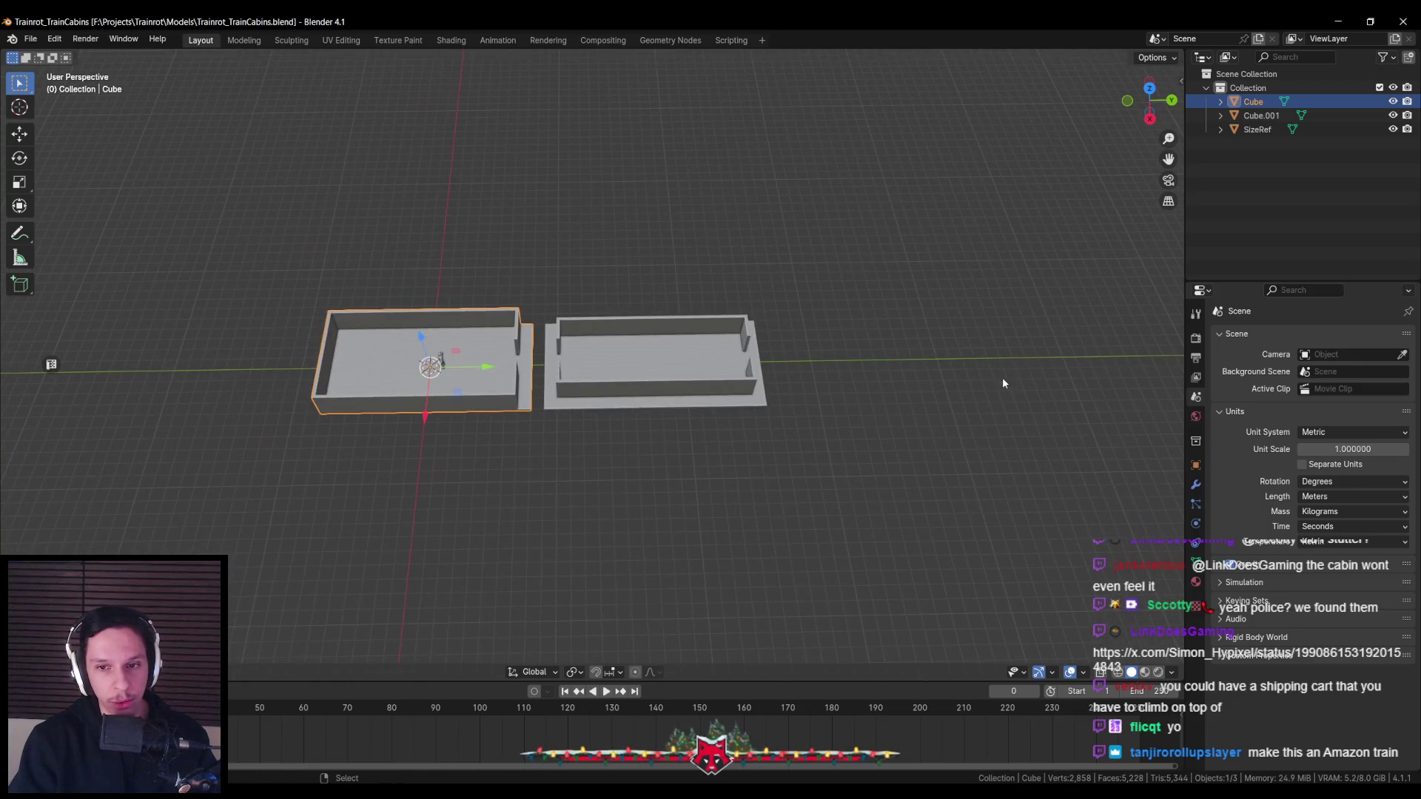
# Orbit around both cabins from several angles and select the second cabin, Cube.001
pyautogui.moveTo(631, 398); pyautogui.dragTo(505, 439, button='middle')
pyautogui.scroll(4, 535, 406)
pyautogui.scroll(-3, 518, 418)
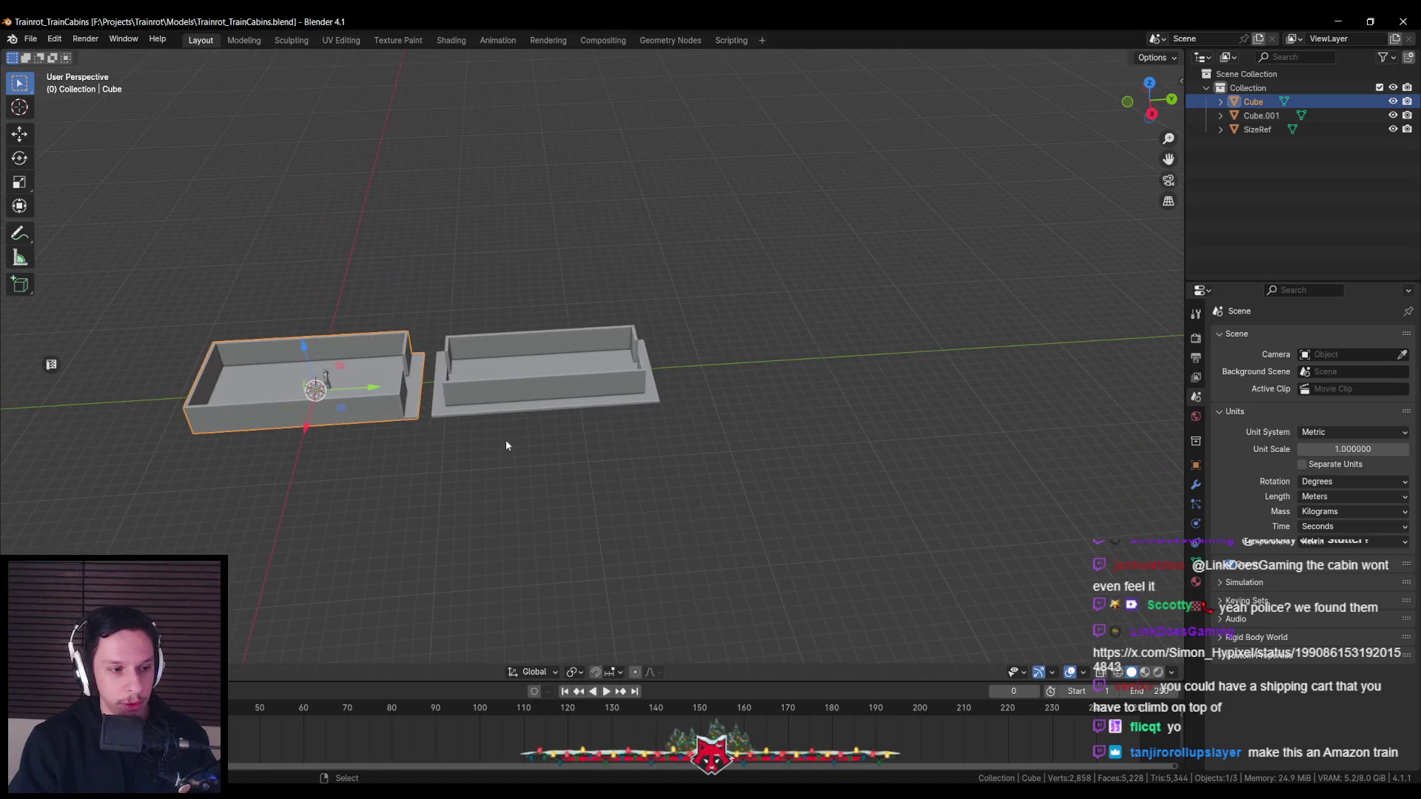
pyautogui.scroll(2, 407, 423)
pyautogui.moveTo(598, 403); pyautogui.dragTo(611, 436, button='middle')
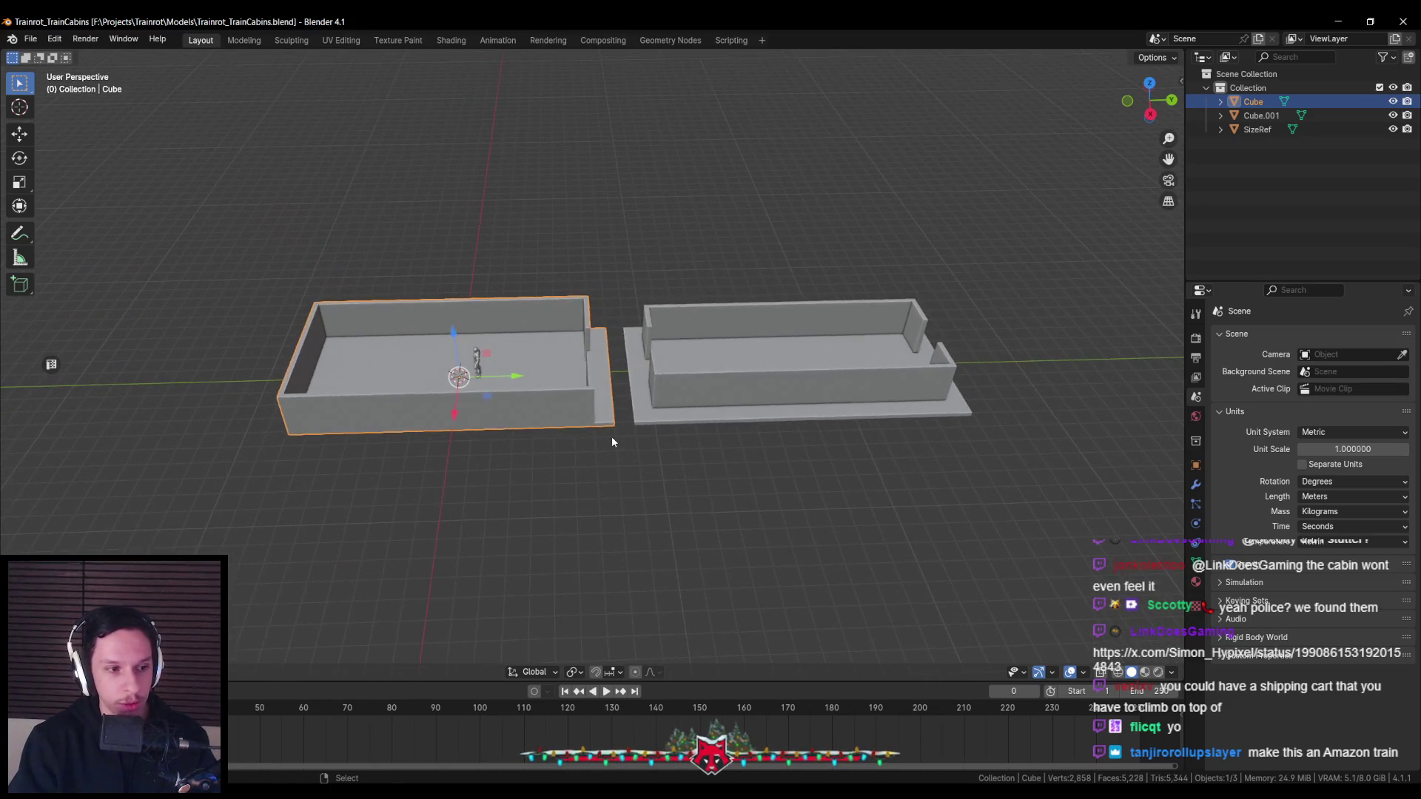
pyautogui.scroll(4, 612, 442)
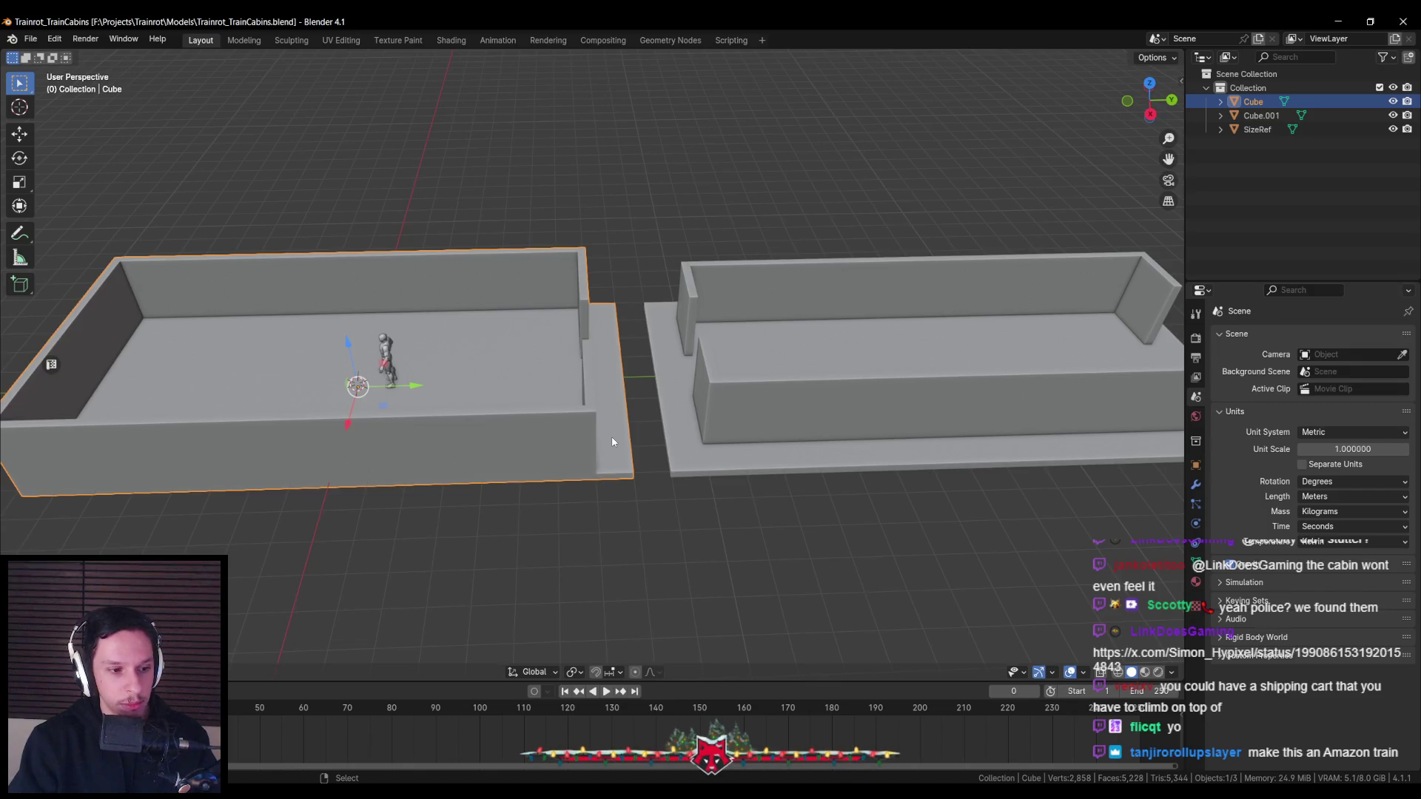
pyautogui.scroll(-3, 611, 438)
pyautogui.scroll(-2, 583, 481)
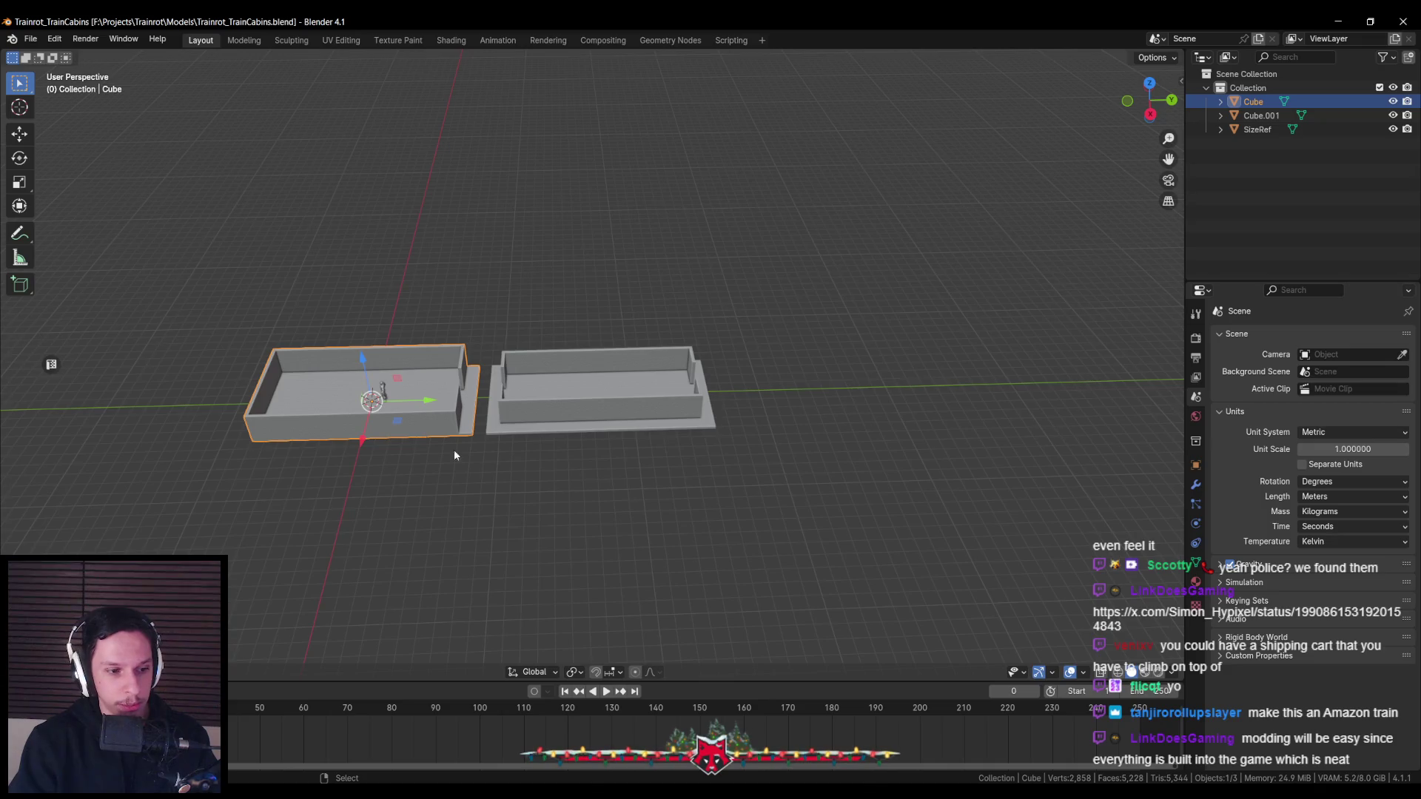
pyautogui.moveTo(454, 450); pyautogui.dragTo(444, 473, button='middle')
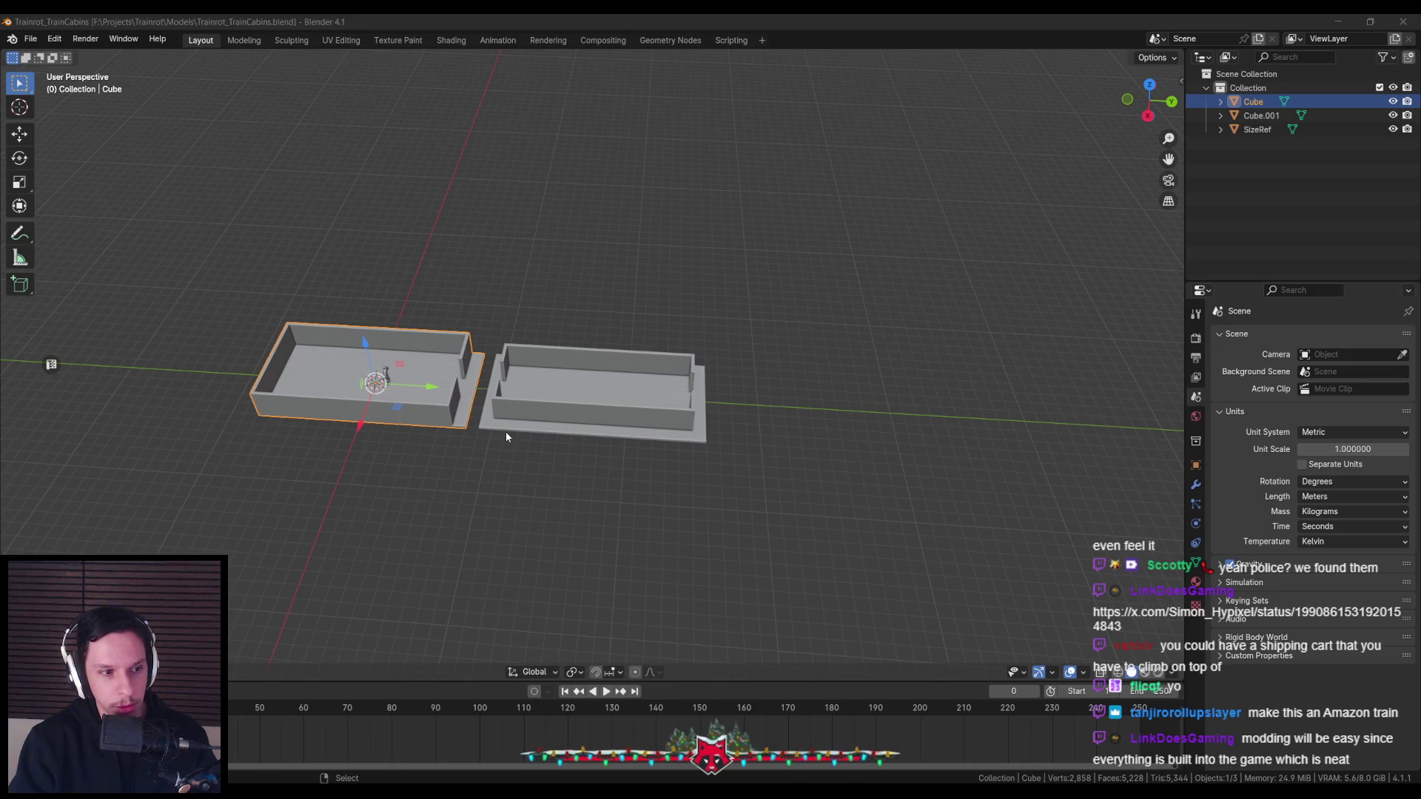
pyautogui.scroll(1, 473, 470)
pyautogui.scroll(2, 470, 474)
pyautogui.scroll(-2, 466, 471)
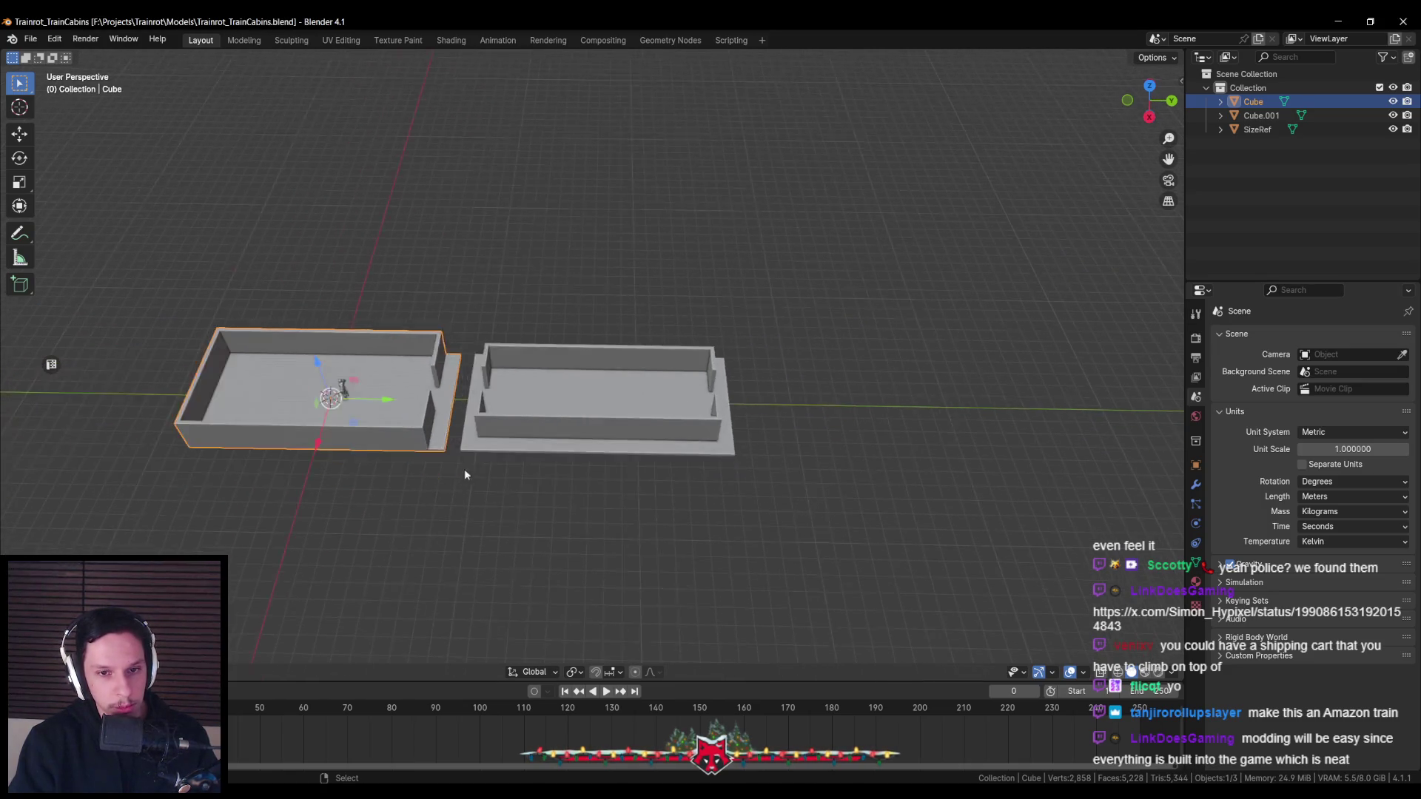
pyautogui.scroll(-2, 466, 471)
pyautogui.click(562, 400)
pyautogui.moveTo(562, 400)
pyautogui.mouseDown(button='middle')
pyautogui.moveTo(635, 411)
pyautogui.moveTo(463, 416)
pyautogui.mouseUp(button='middle')
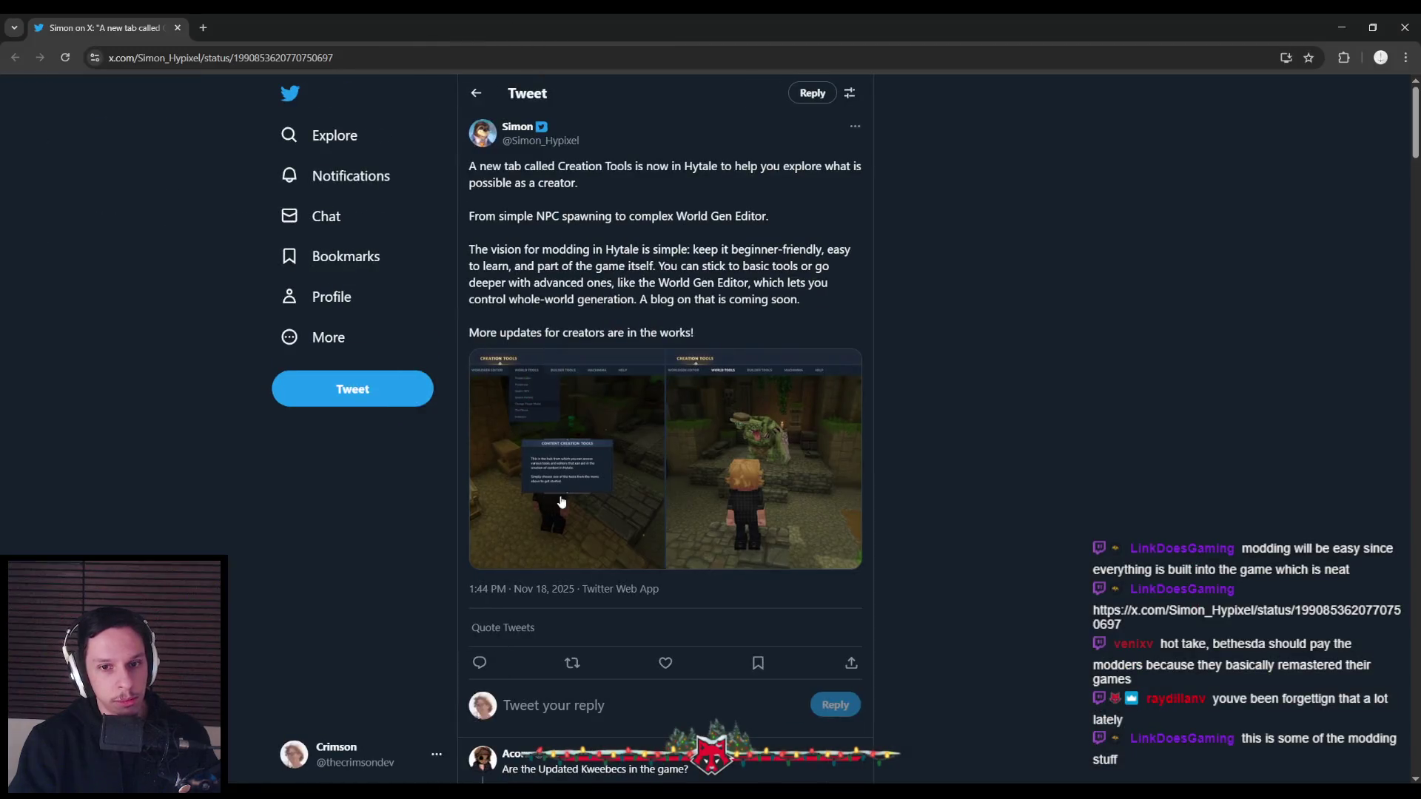
# View both Creation Tools tweet photos full-size, then return to Blender
pyautogui.click(761, 410)
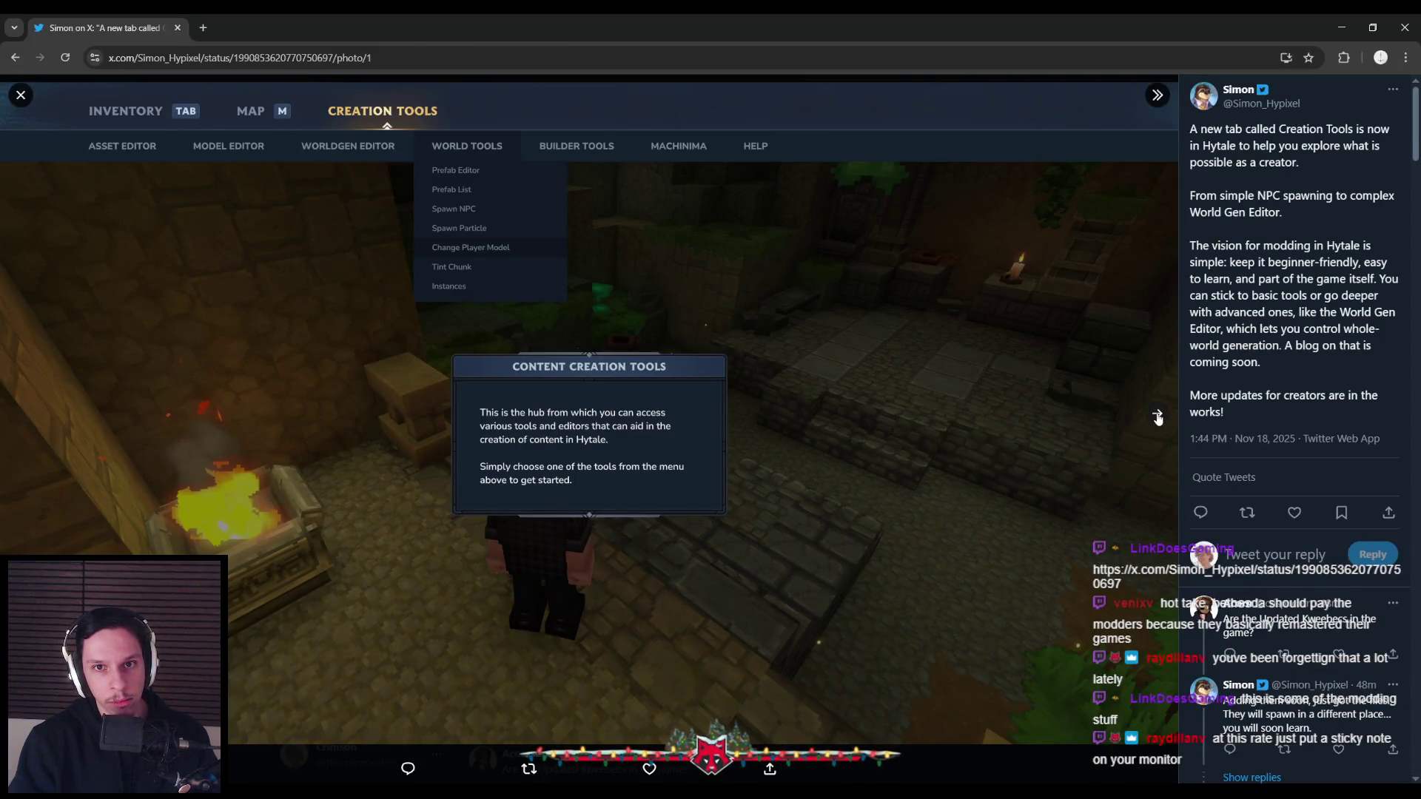
pyautogui.click(1158, 416)
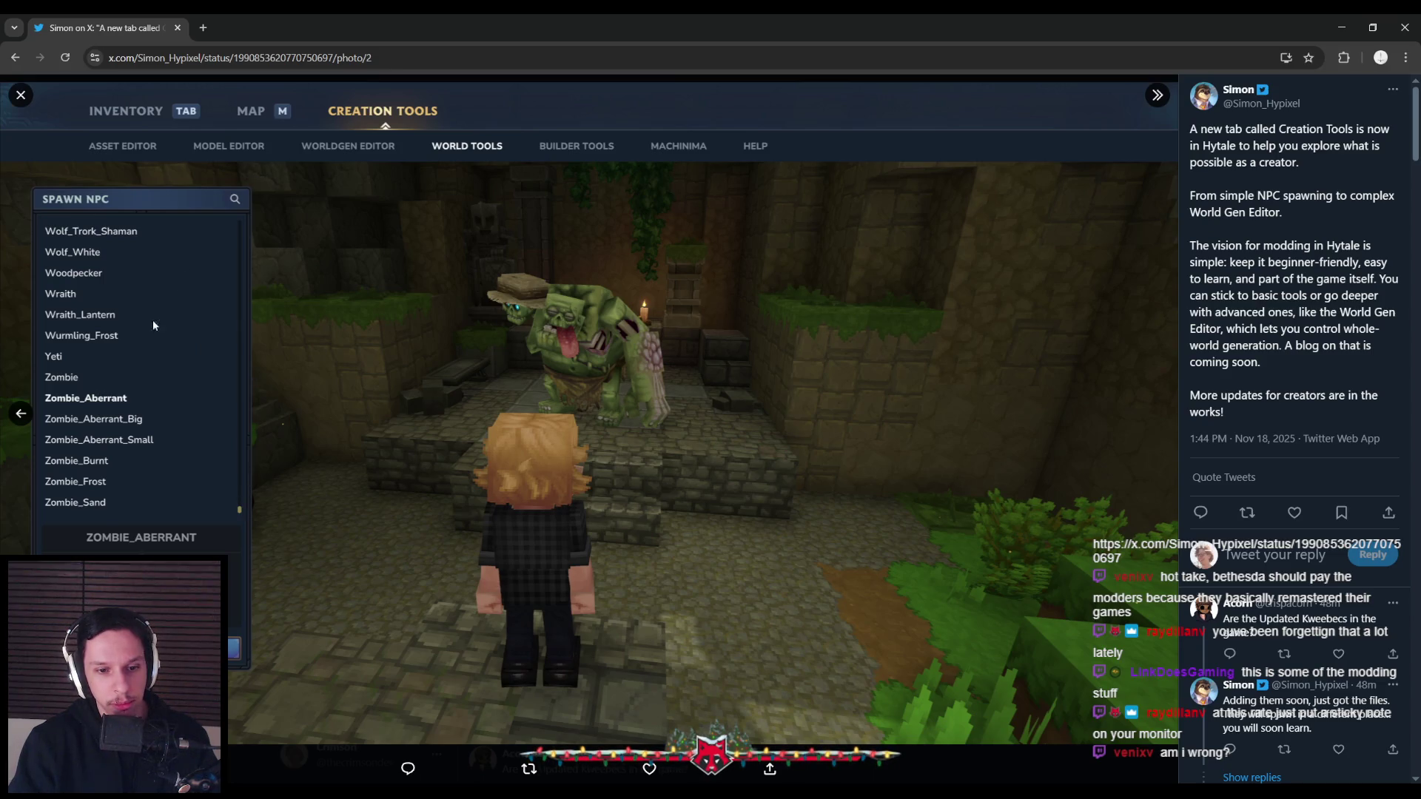
pyautogui.click(21, 416)
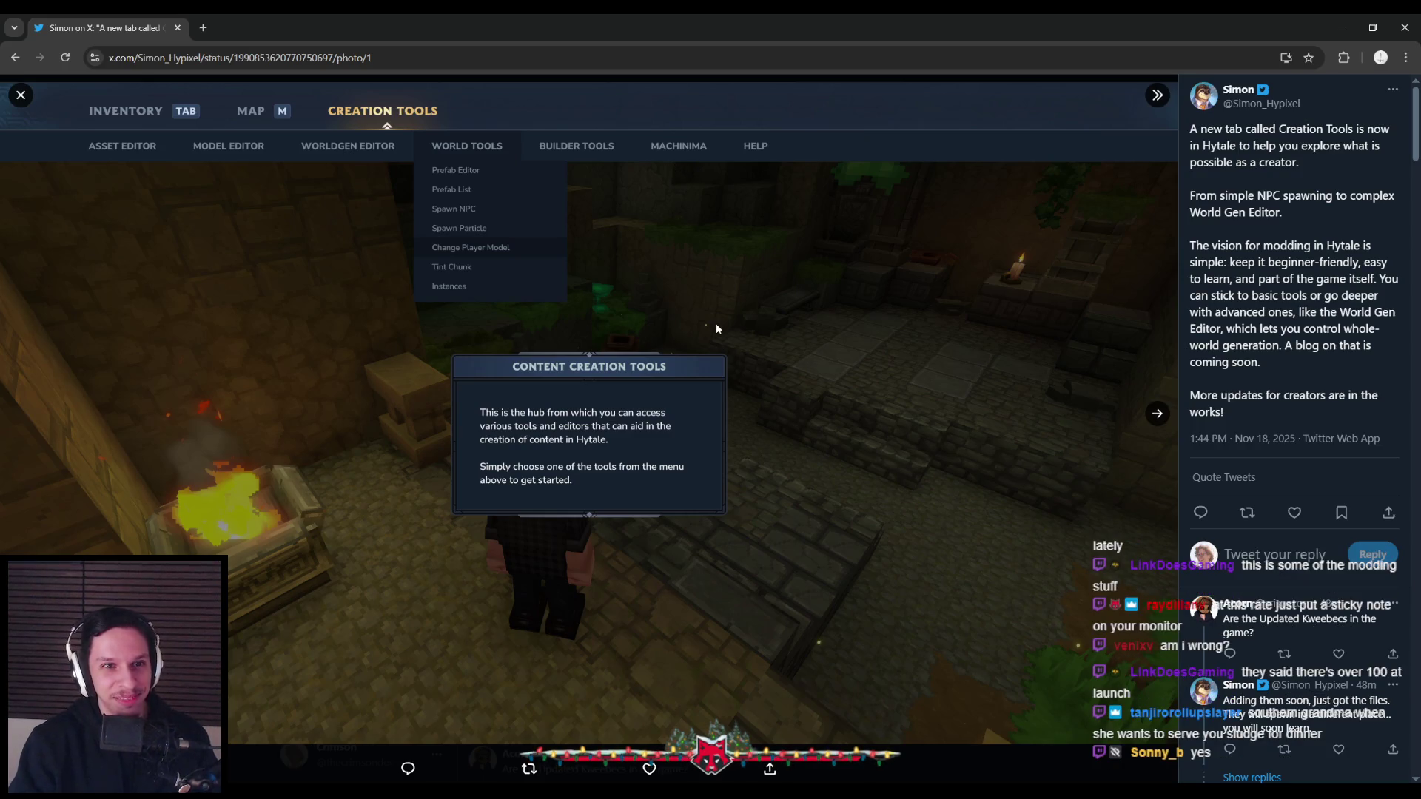
pyautogui.click(1156, 413)
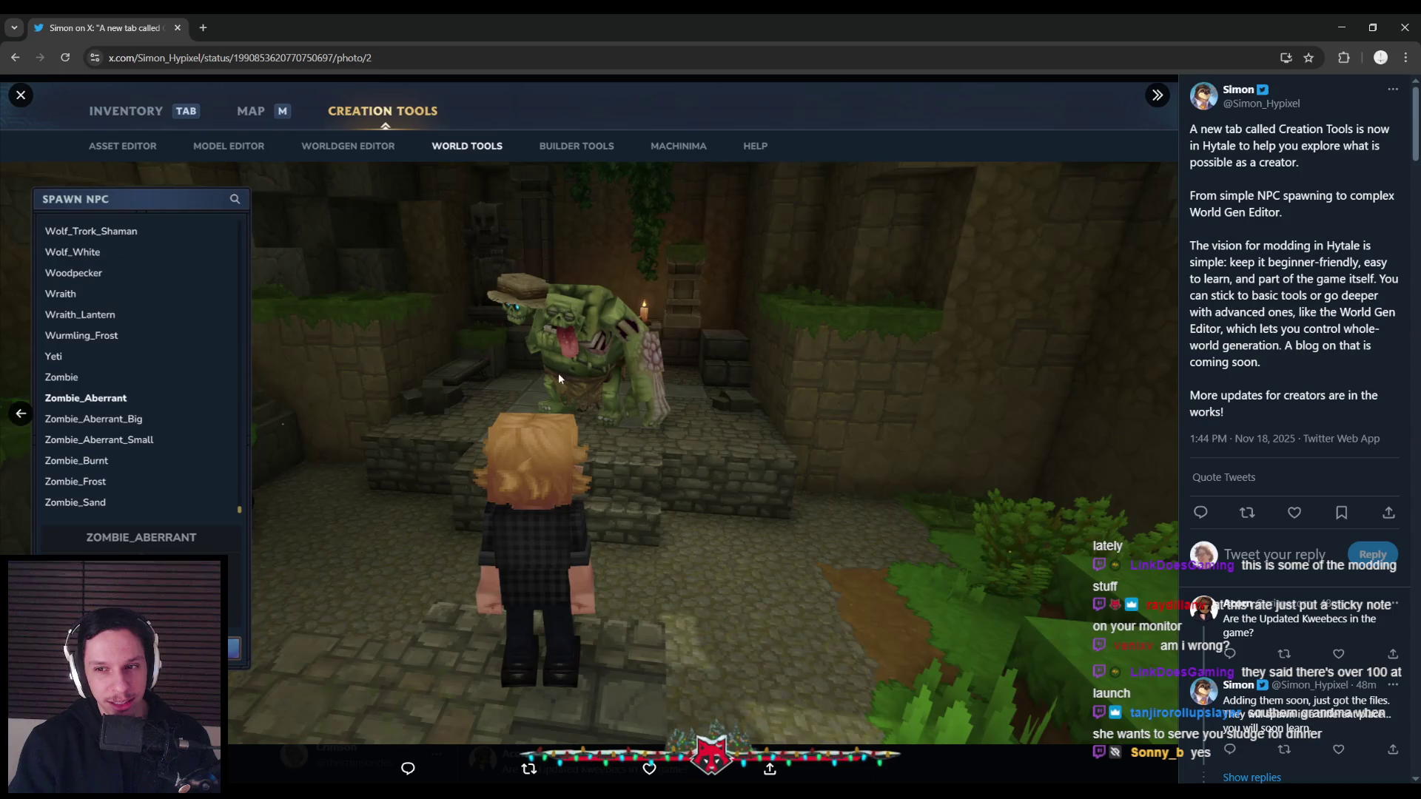
pyautogui.hotkey('alt', 'Tab')
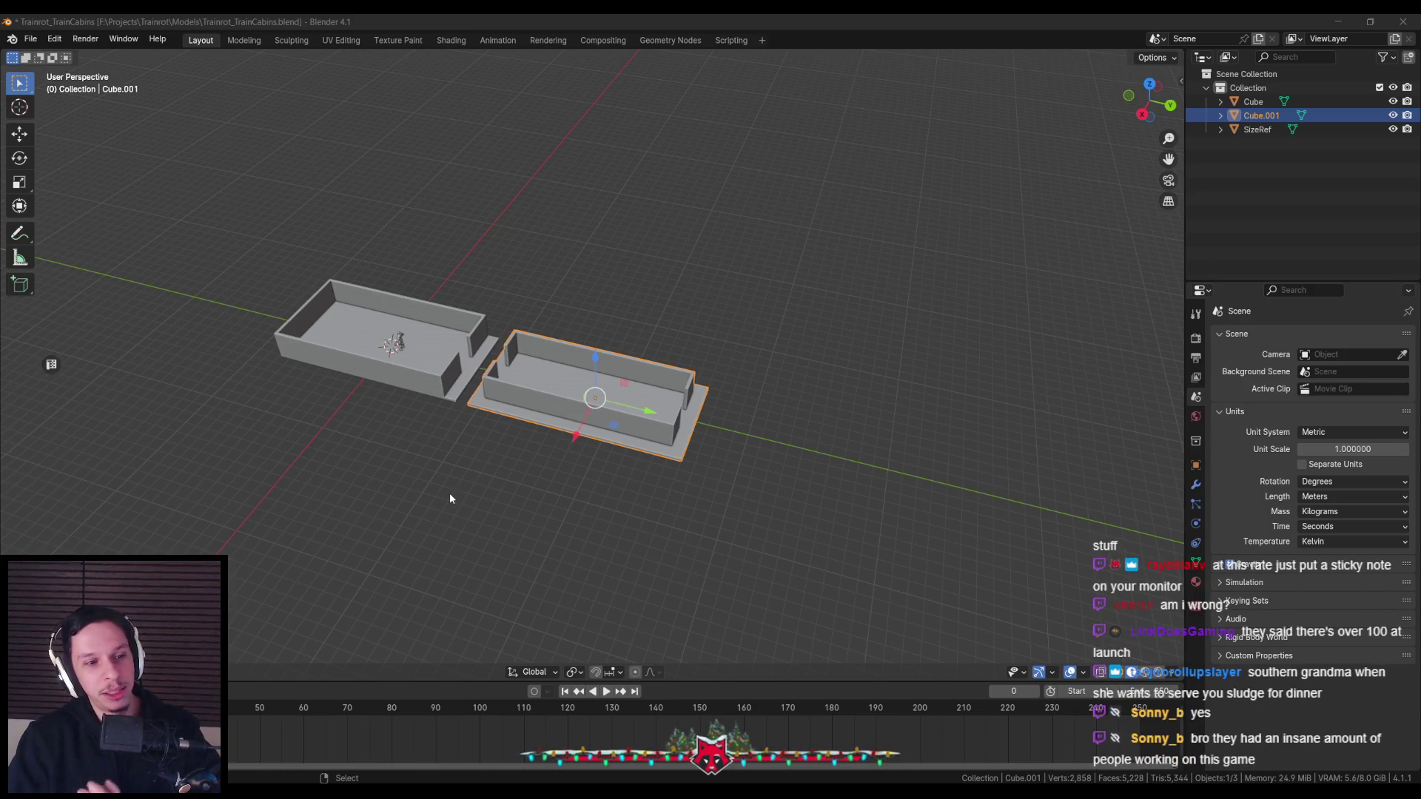
# Save the train cabins file
pyautogui.scroll(3, 464, 472)
pyautogui.scroll(-2, 487, 461)
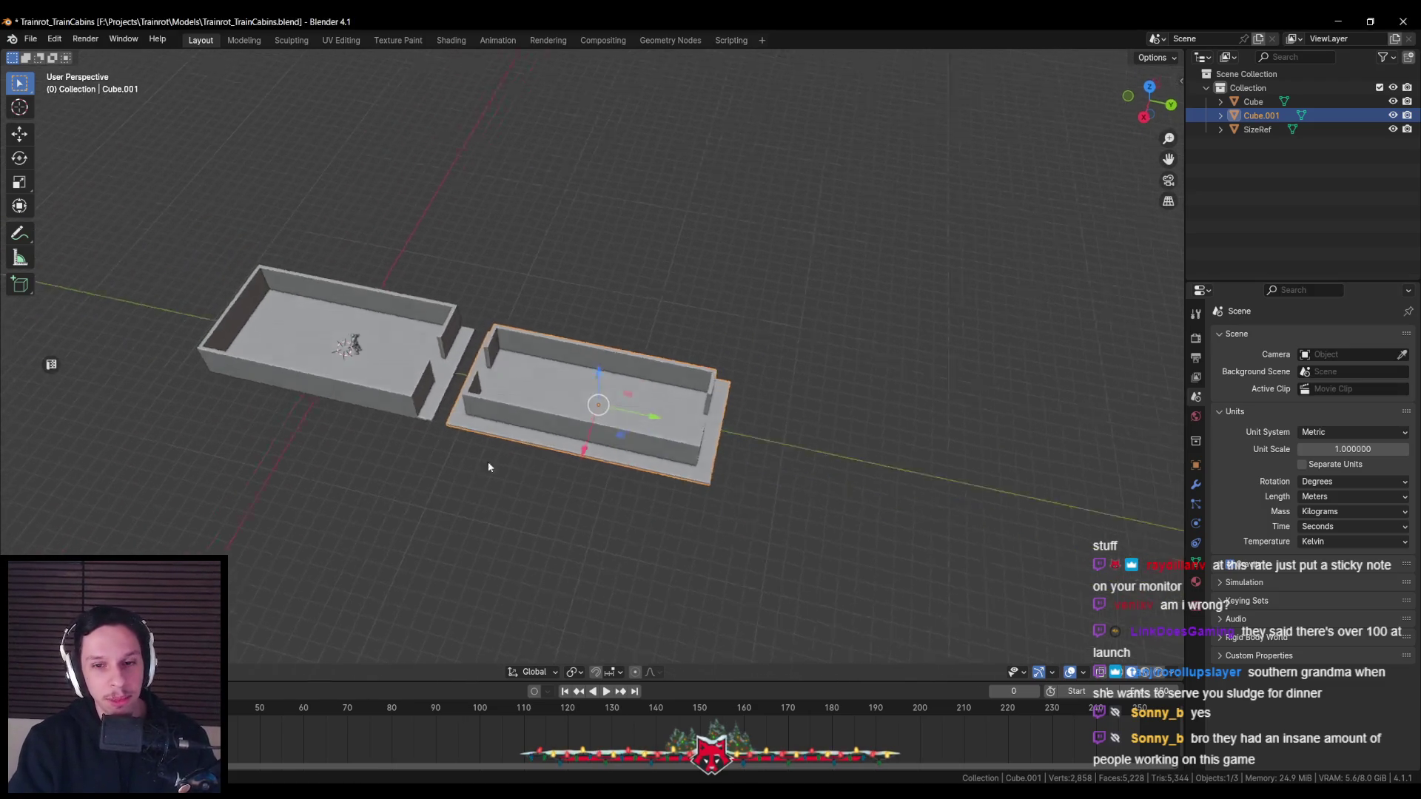
pyautogui.scroll(3, 503, 452)
pyautogui.hotkey('ctrl', 's')
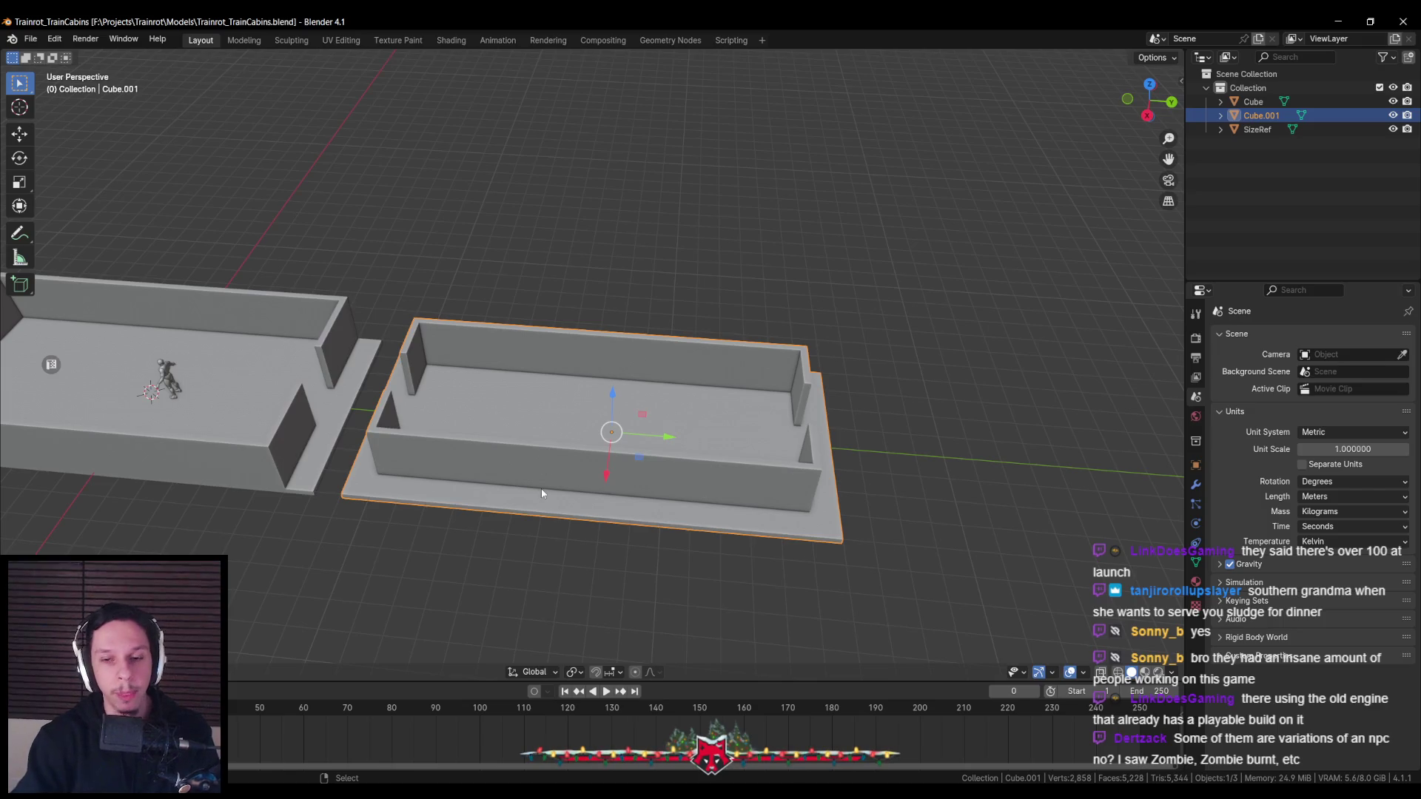
# Orbit to a lower angle and turn on snapping with Shift+Tab
pyautogui.scroll(-1, 540, 488)
pyautogui.scroll(-2, 489, 479)
pyautogui.moveTo(562, 484); pyautogui.dragTo(469, 474, button='middle')
pyautogui.hotkey('shift', 'Tab')
pyautogui.scroll(-2, 469, 474)
pyautogui.scroll(2, 447, 411)
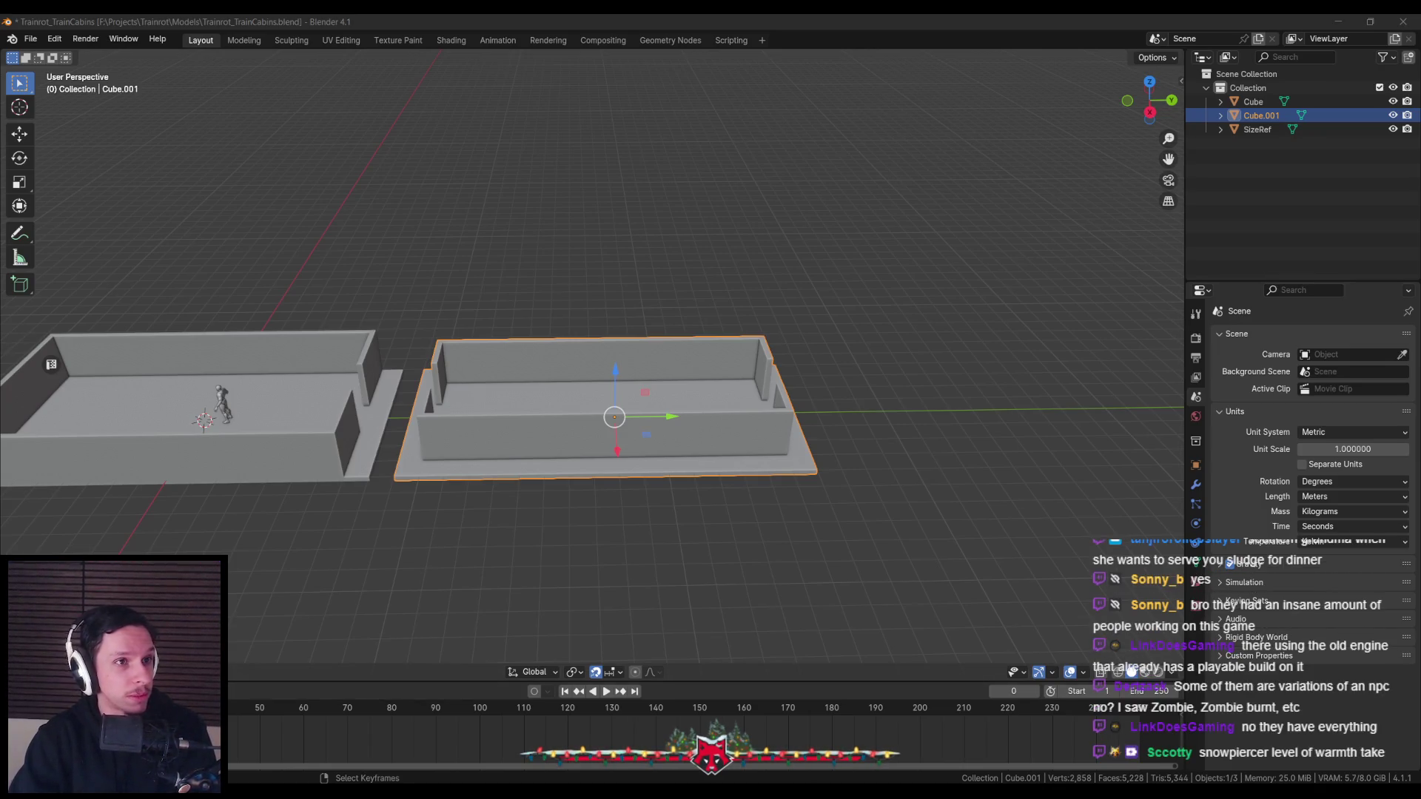
pyautogui.scroll(1, 358, 441)
pyautogui.scroll(2, 364, 460)
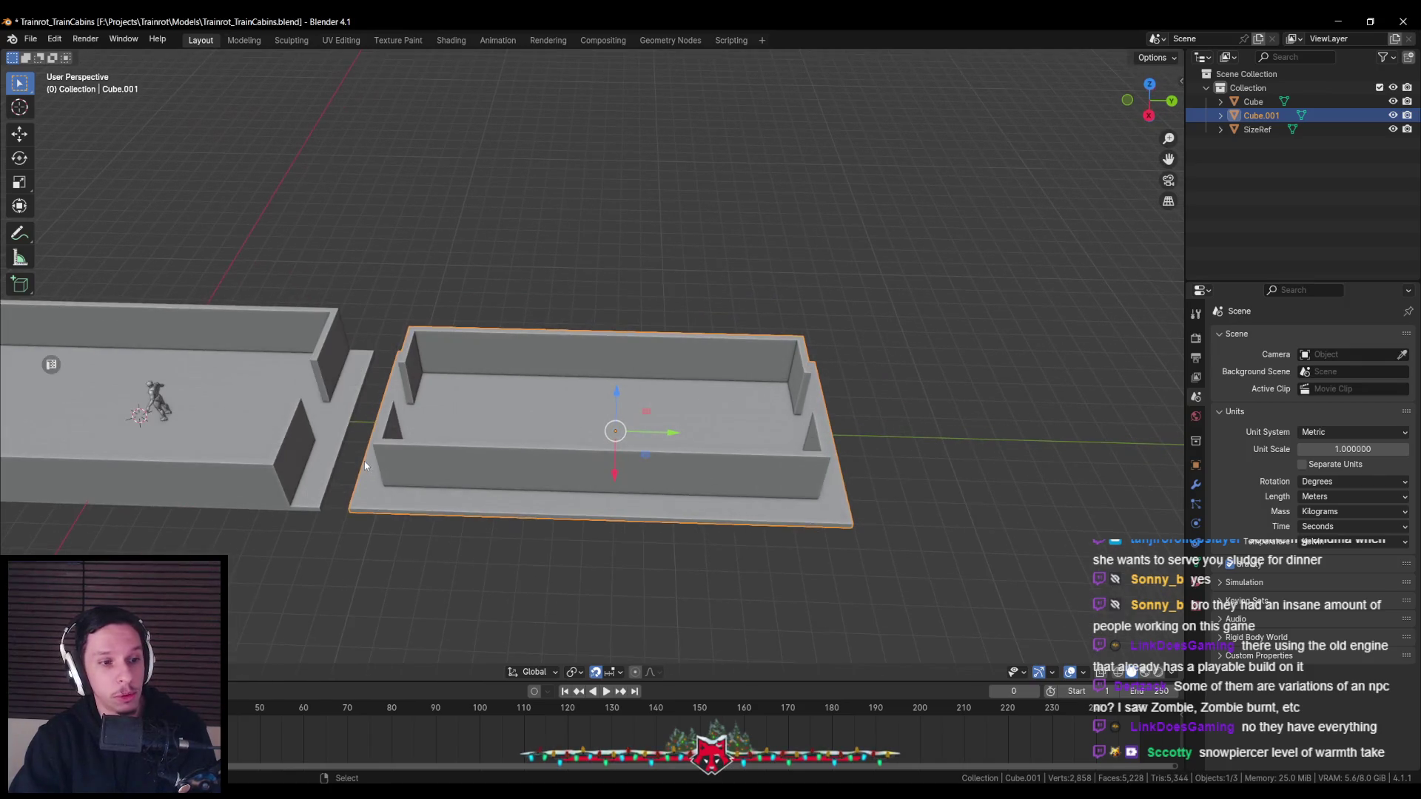
# Save the file and switch to an orthographic top view of the cabins
pyautogui.moveTo(364, 461); pyautogui.dragTo(370, 484, button='middle')
pyautogui.scroll(1, 370, 484)
pyautogui.scroll(2, 375, 486)
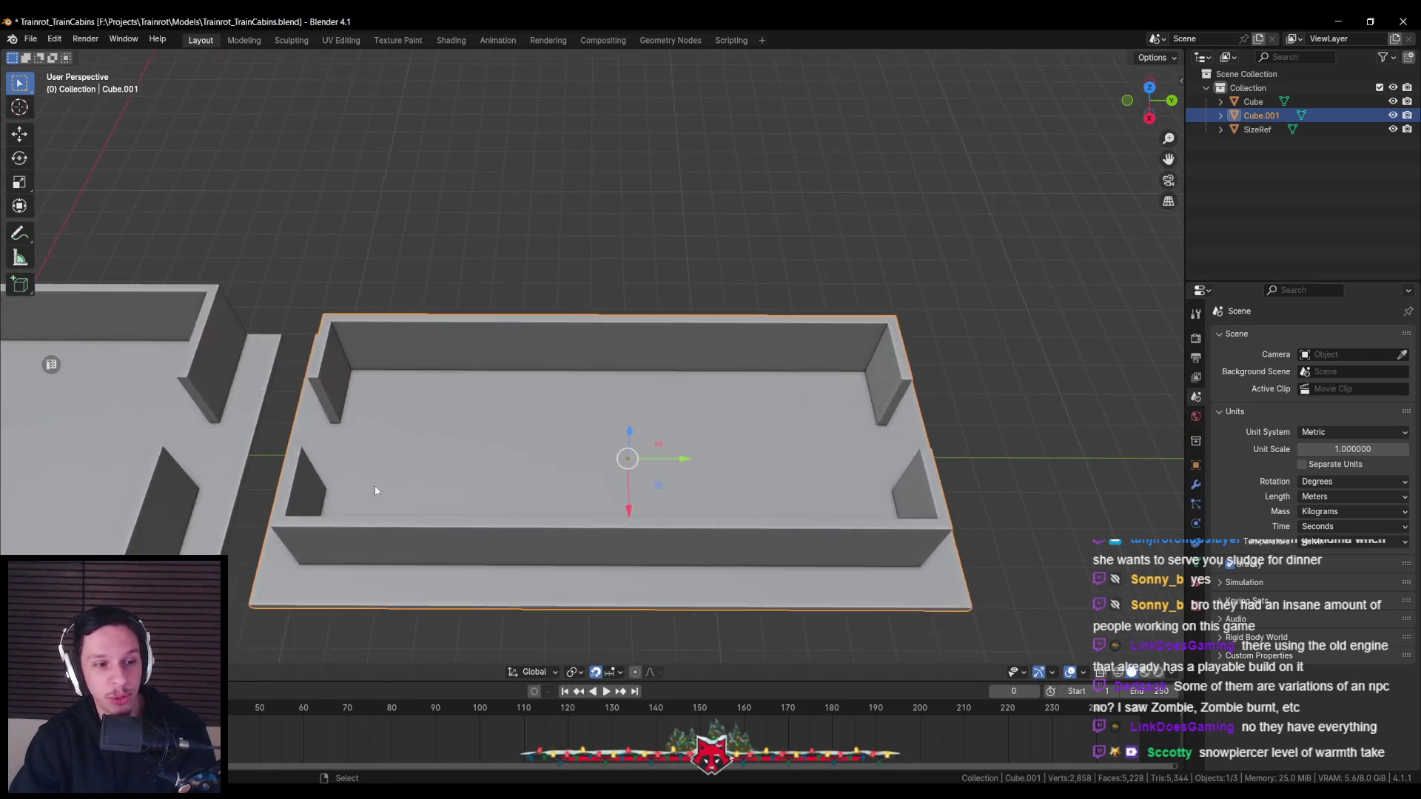
pyautogui.scroll(-4, 450, 479)
pyautogui.hotkey('ctrl', 's')
pyautogui.press('KP_7')
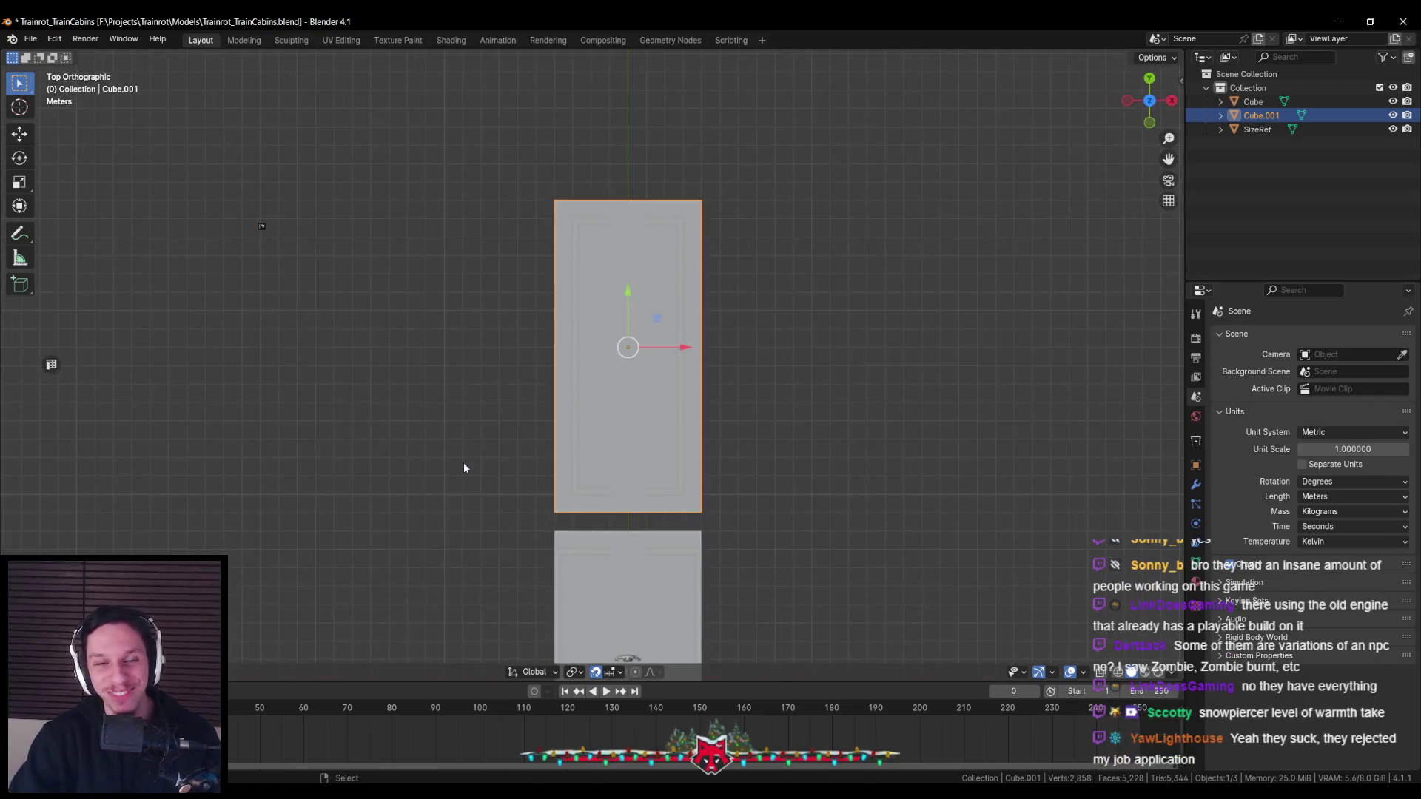
# Orbit around both cabins from angled and higher viewpoints
pyautogui.moveTo(717, 438); pyautogui.dragTo(545, 456, button='middle')
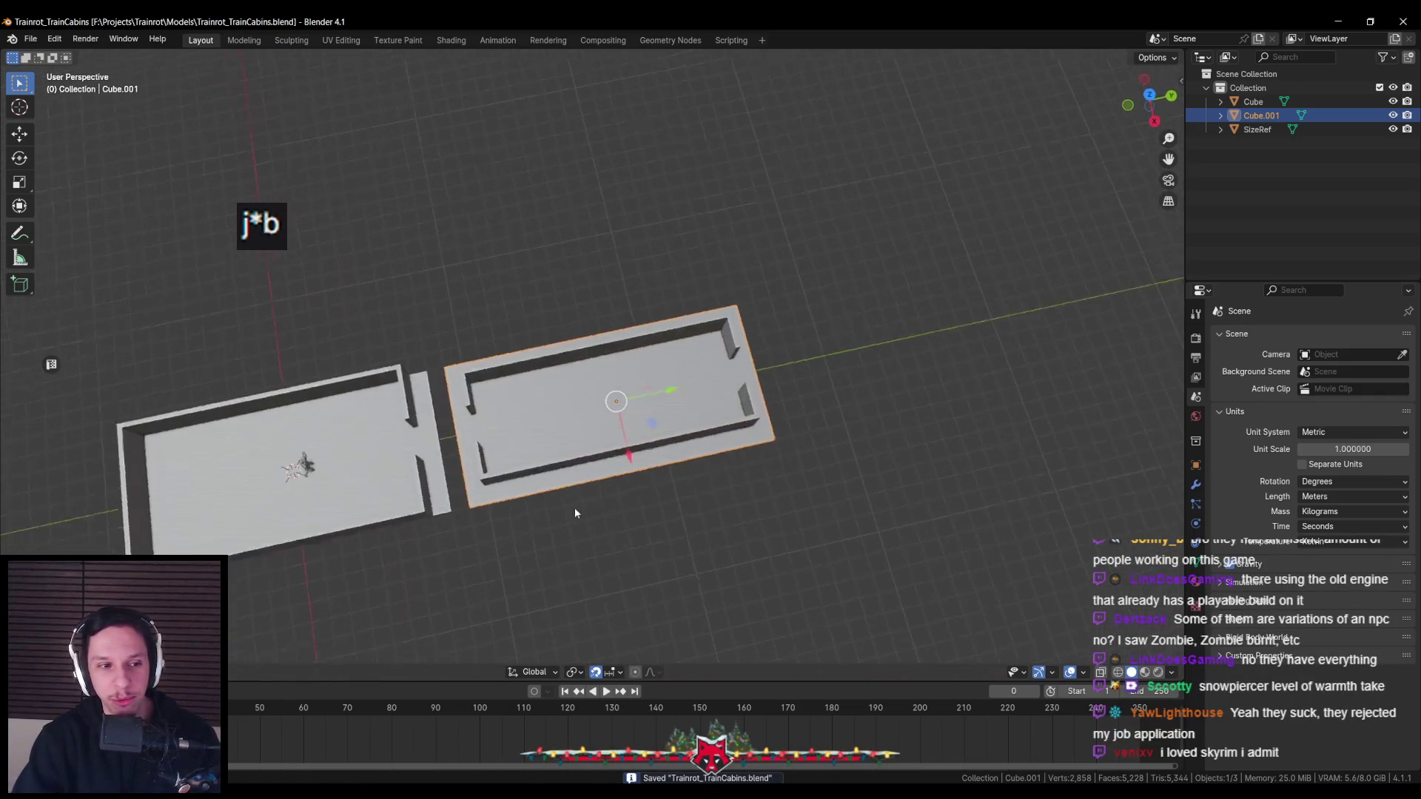
pyautogui.scroll(-1, 547, 450)
pyautogui.scroll(2, 547, 450)
pyautogui.scroll(-1, 618, 444)
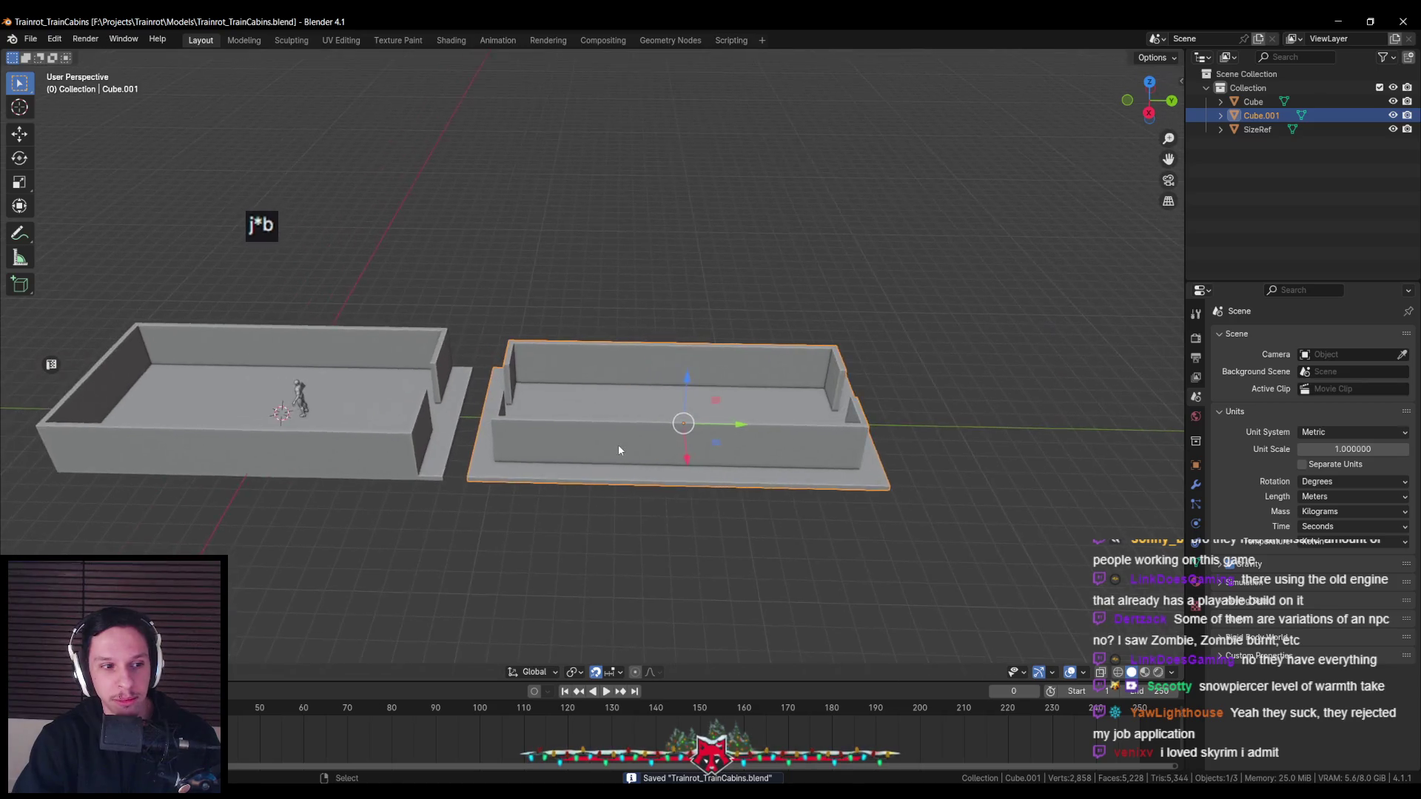
pyautogui.scroll(3, 612, 459)
pyautogui.moveTo(612, 459)
pyautogui.mouseDown(button='middle')
pyautogui.moveTo(637, 466)
pyautogui.moveTo(648, 526)
pyautogui.mouseUp(button='middle')
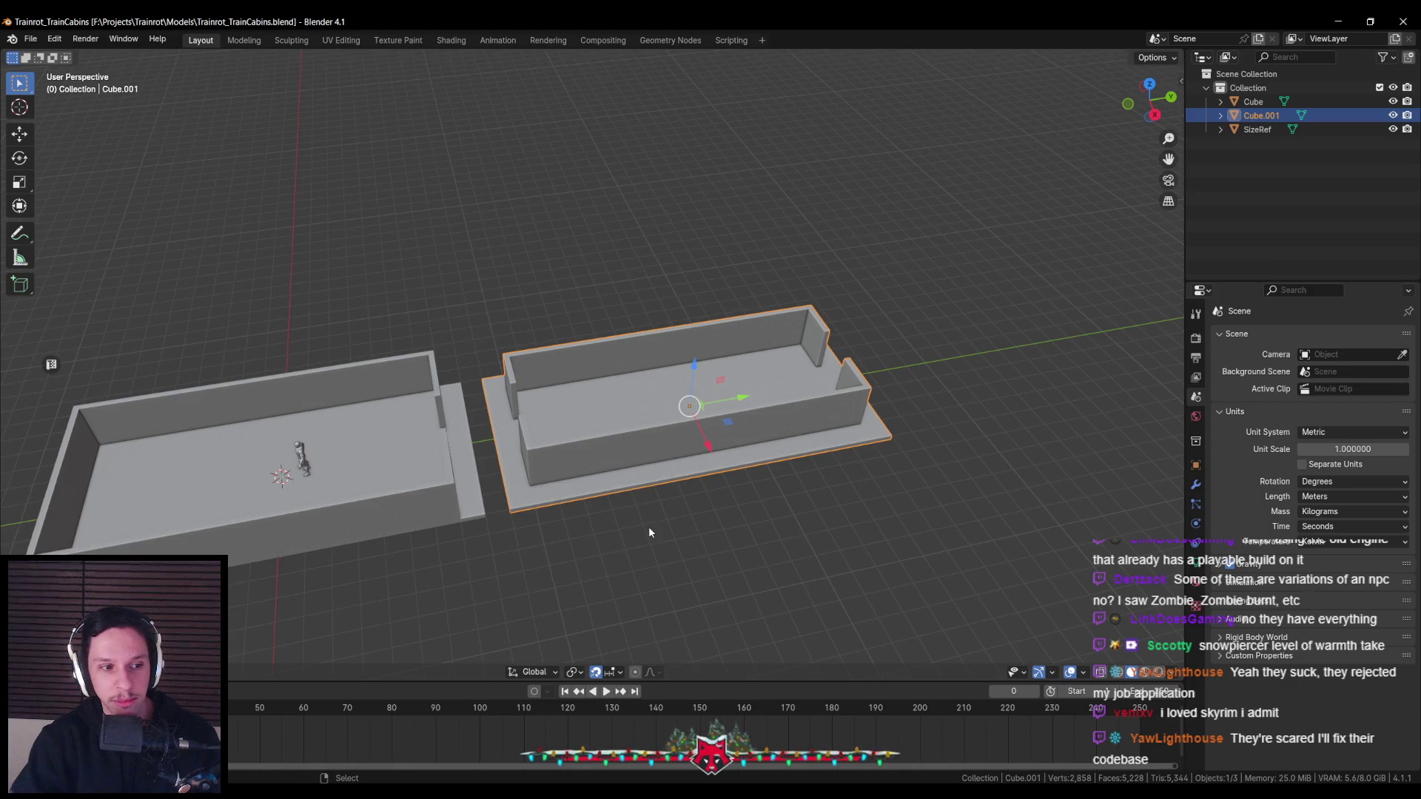
pyautogui.scroll(-1, 650, 507)
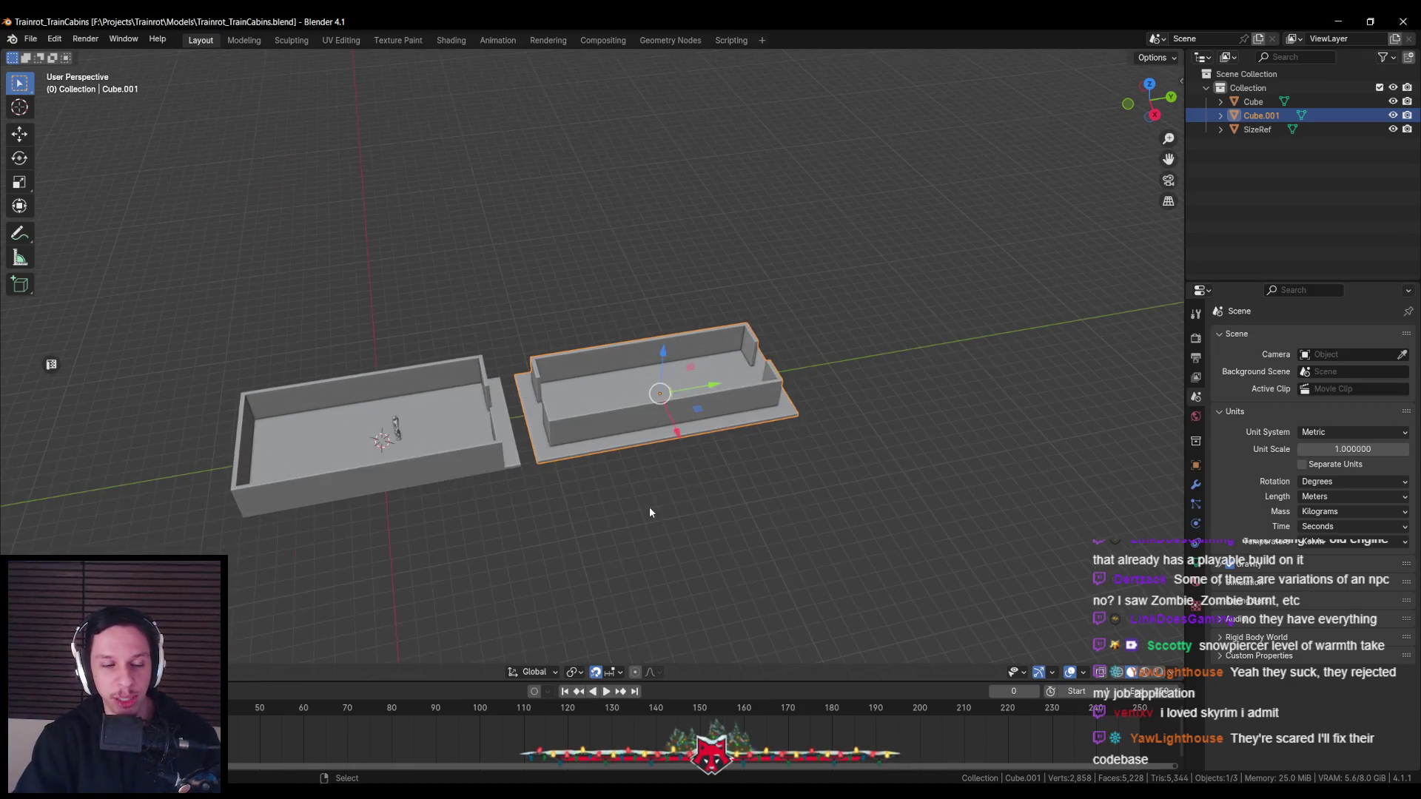
pyautogui.scroll(2, 687, 475)
pyautogui.scroll(2, 567, 485)
pyautogui.scroll(-3, 568, 485)
pyautogui.scroll(3, 548, 459)
pyautogui.scroll(-3, 530, 432)
pyautogui.scroll(-1, 521, 443)
# Check the cabin top-down, save again, and maximise the browser showing the X profile
pyautogui.moveTo(521, 443)
pyautogui.mouseDown(button='middle')
pyautogui.moveTo(579, 464)
pyautogui.moveTo(442, 359)
pyautogui.mouseUp(button='middle')
pyautogui.scroll(-3, 579, 464)
pyautogui.scroll(2, 442, 359)
pyautogui.scroll(-1, 442, 359)
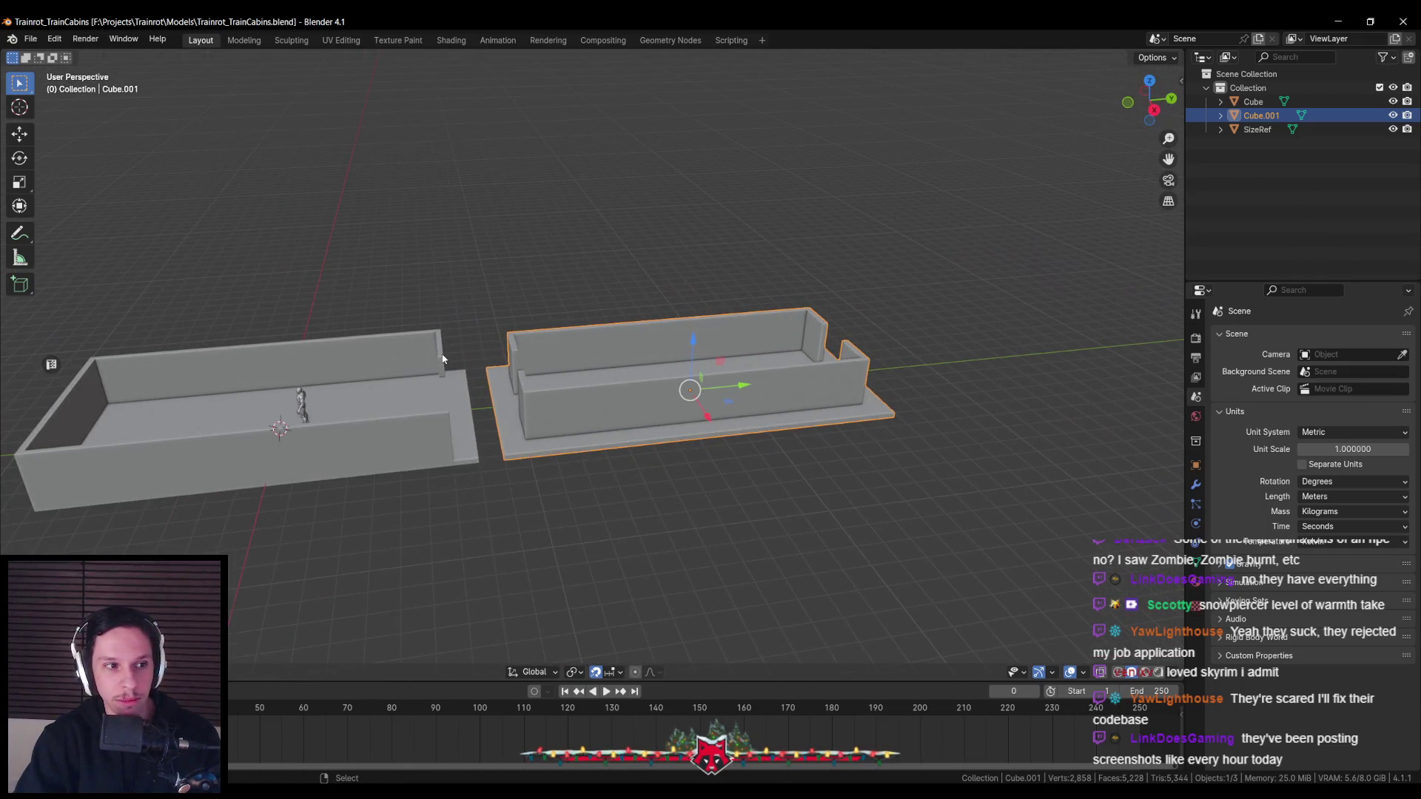
pyautogui.hotkey('ctrl', 's')
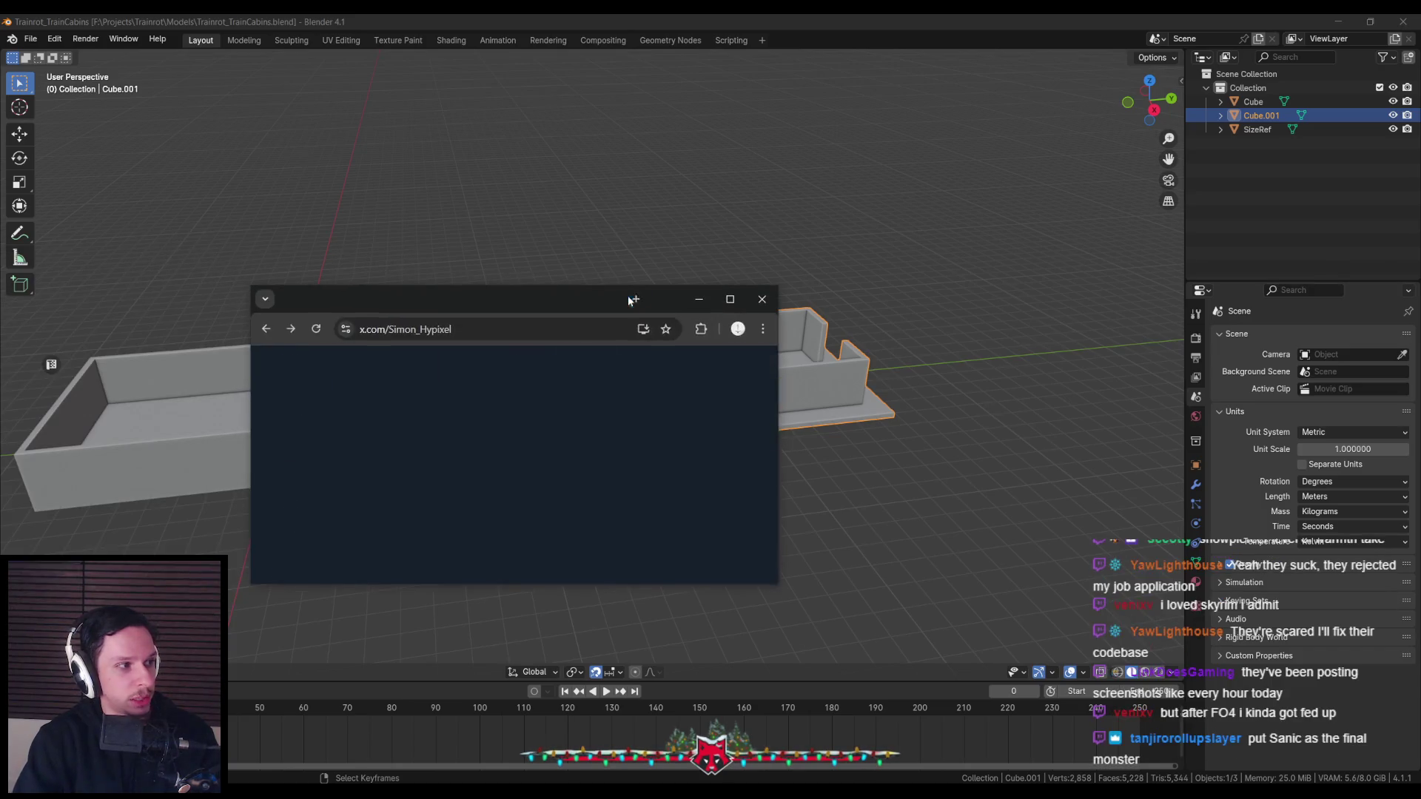
pyautogui.doubleClick(610, 295)
# Scroll through the developer's recent Hytale posts on X, then return to Blender
pyautogui.scroll(-4, 390, 479)
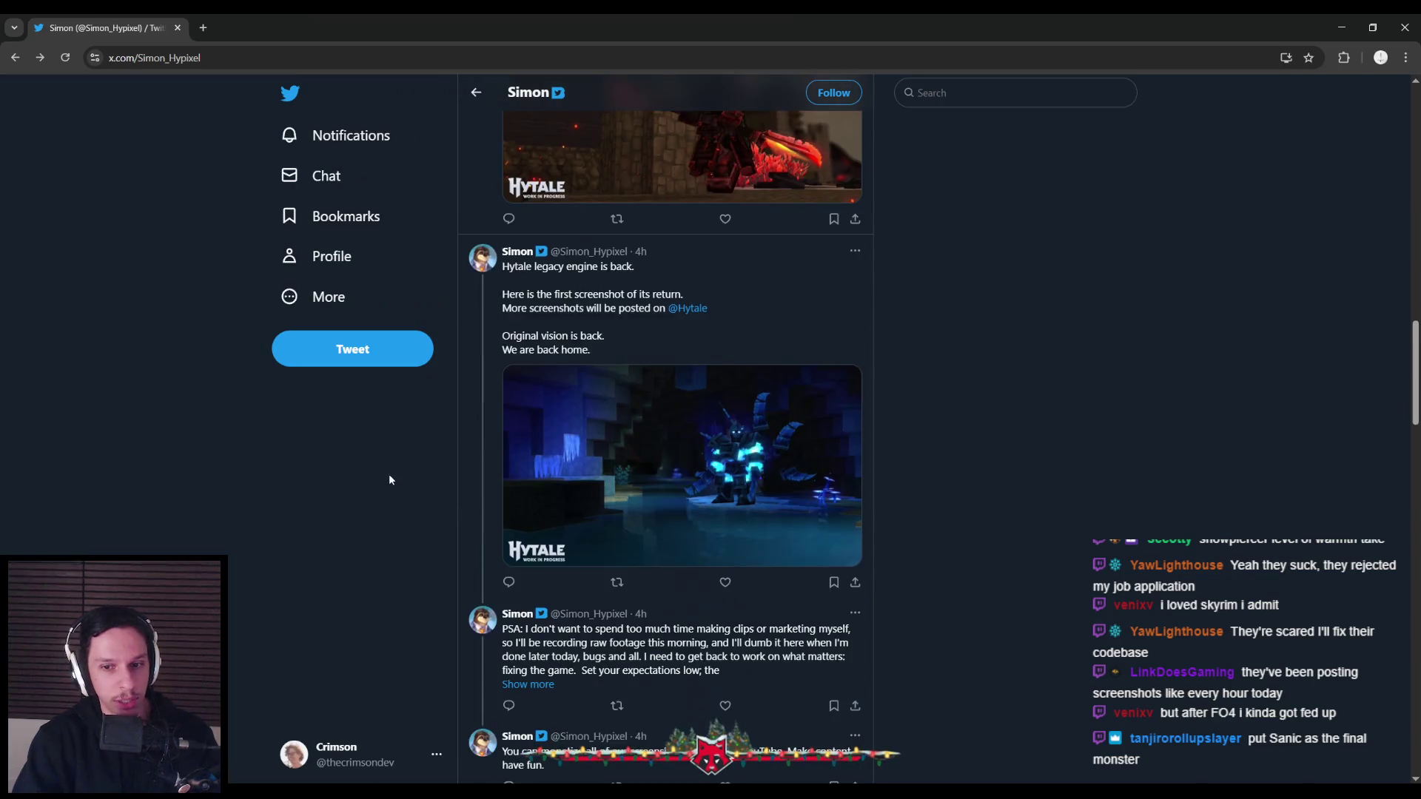
pyautogui.scroll(-2, 390, 478)
pyautogui.scroll(2, 390, 479)
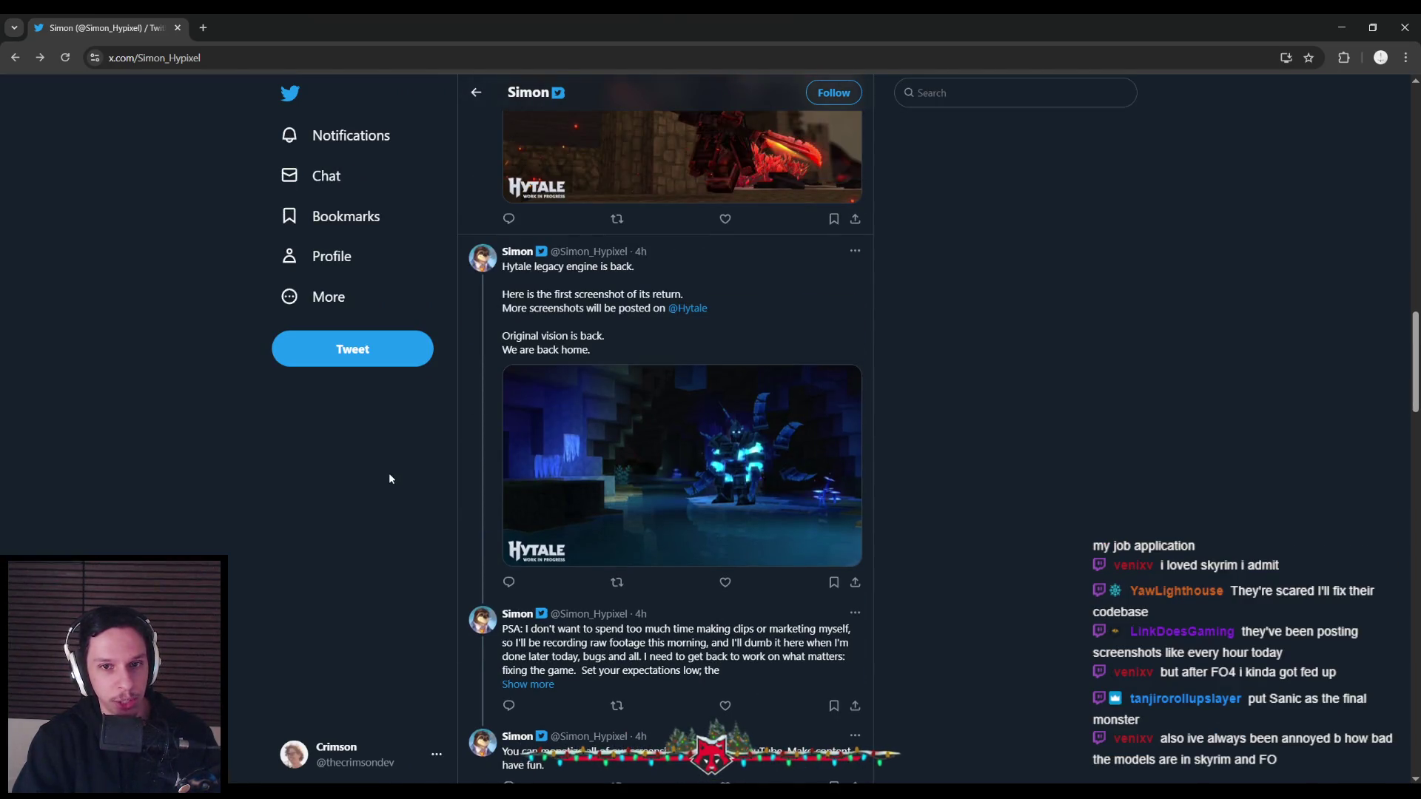
pyautogui.scroll(1, 390, 479)
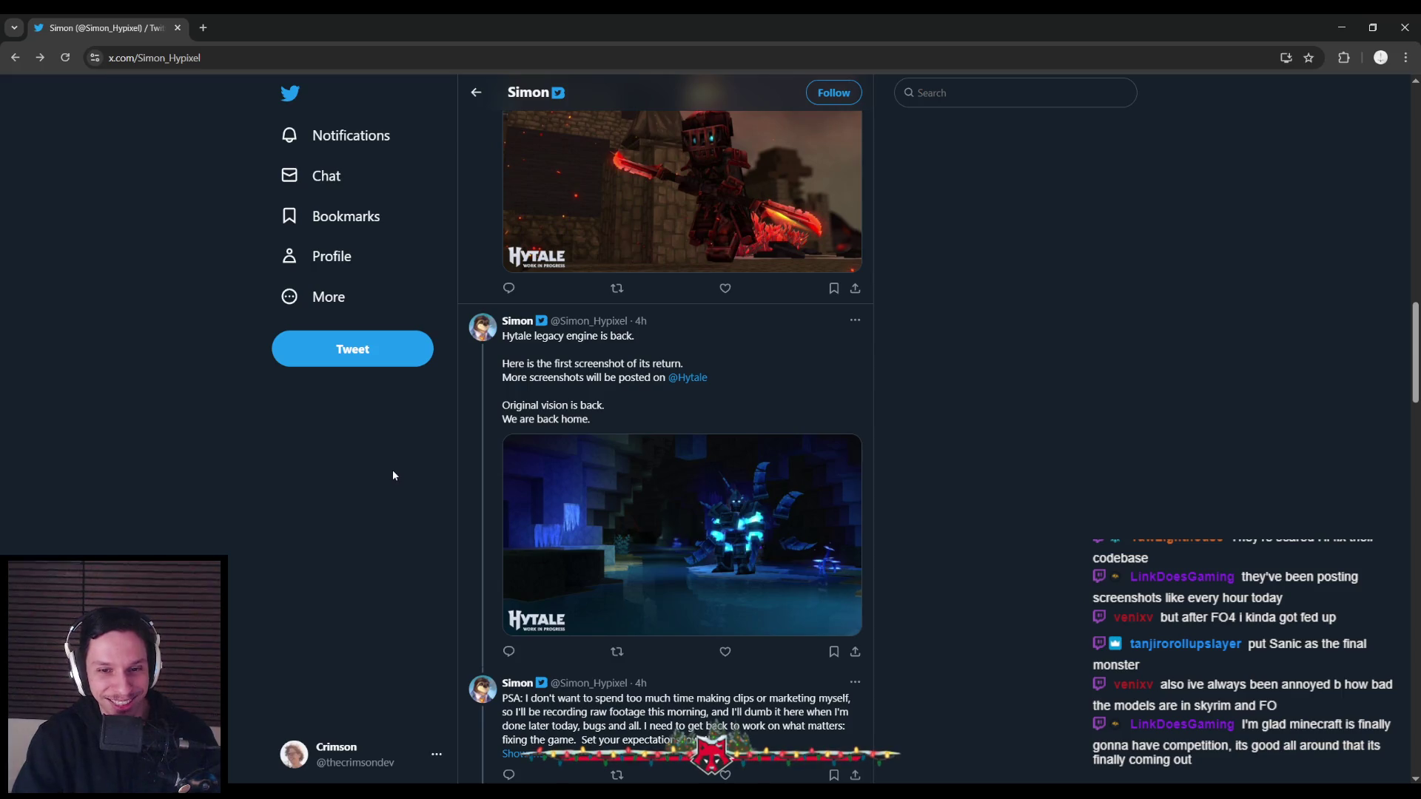
pyautogui.scroll(-4, 391, 471)
pyautogui.scroll(4, 392, 471)
pyautogui.scroll(-1, 392, 471)
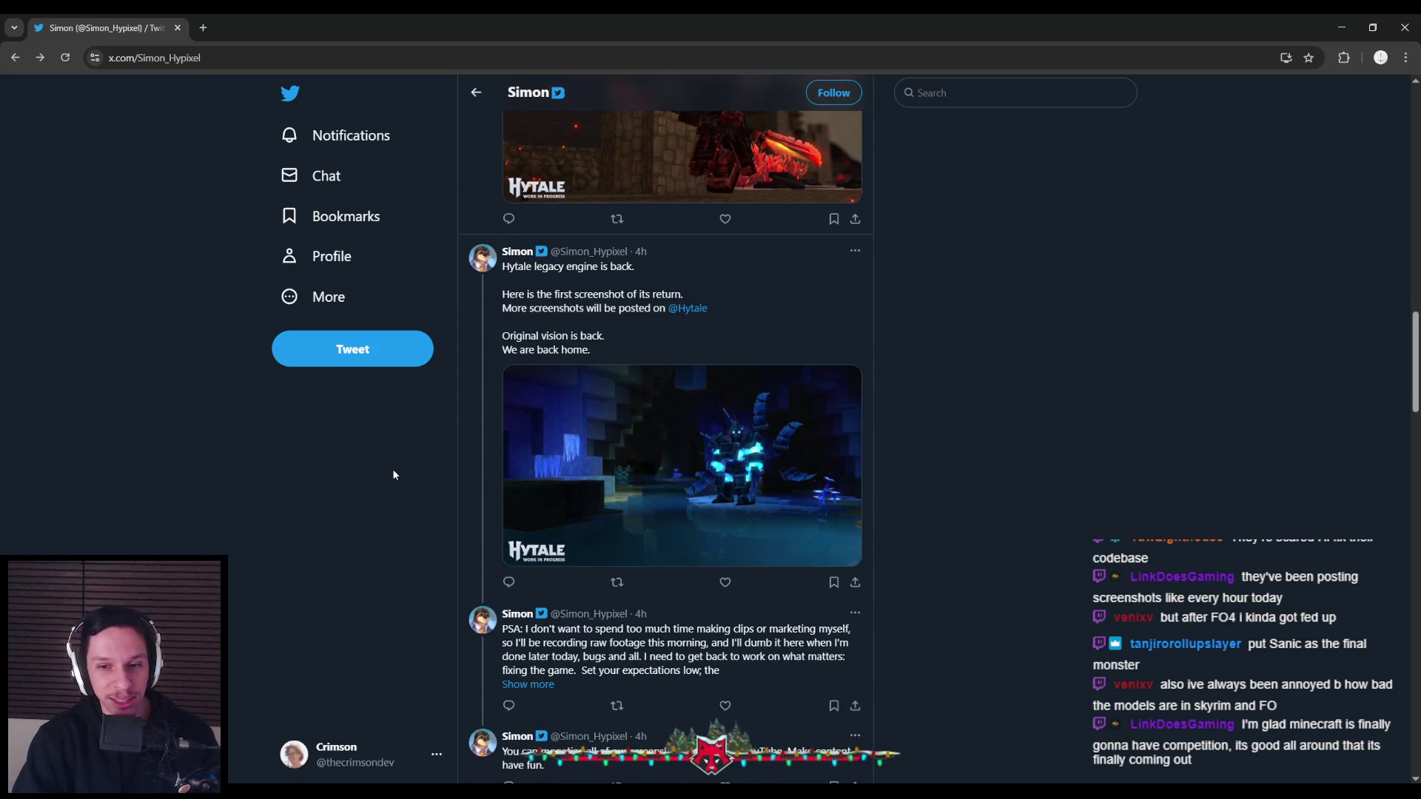
pyautogui.scroll(-1, 393, 470)
pyautogui.scroll(1, 393, 470)
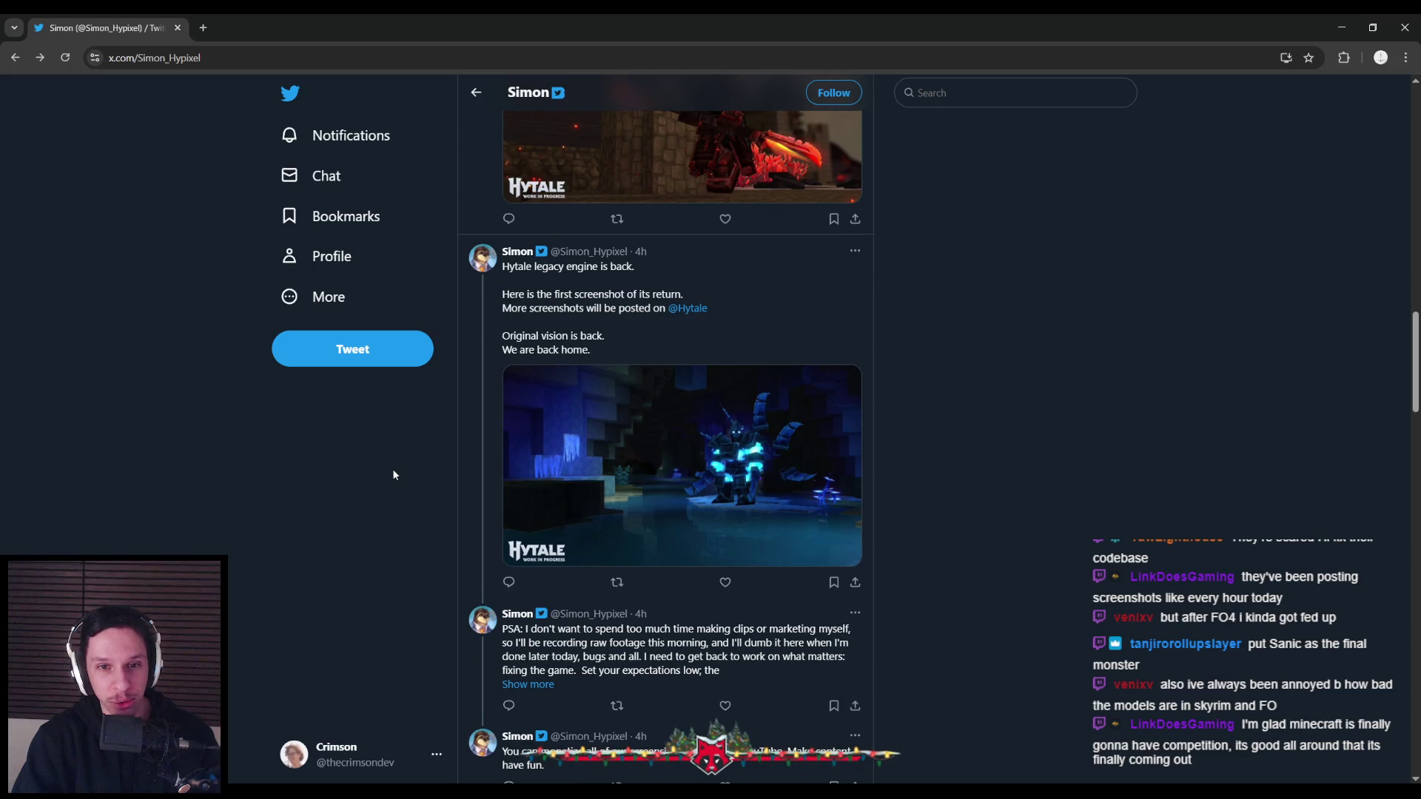
pyautogui.scroll(1, 393, 470)
pyautogui.scroll(1, 393, 474)
pyautogui.scroll(-2, 393, 475)
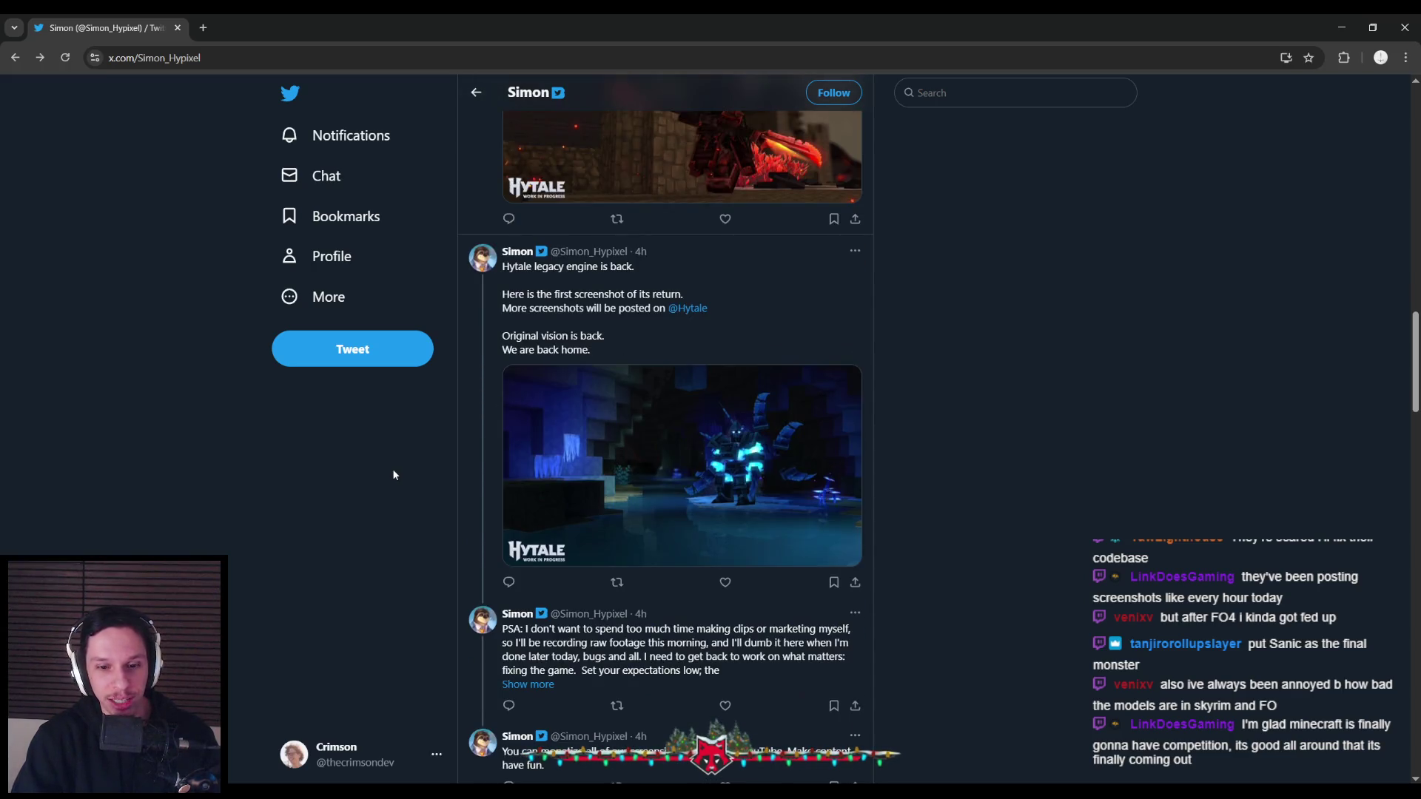
pyautogui.scroll(-1, 392, 476)
pyautogui.scroll(-2, 390, 478)
pyautogui.scroll(-1, 391, 477)
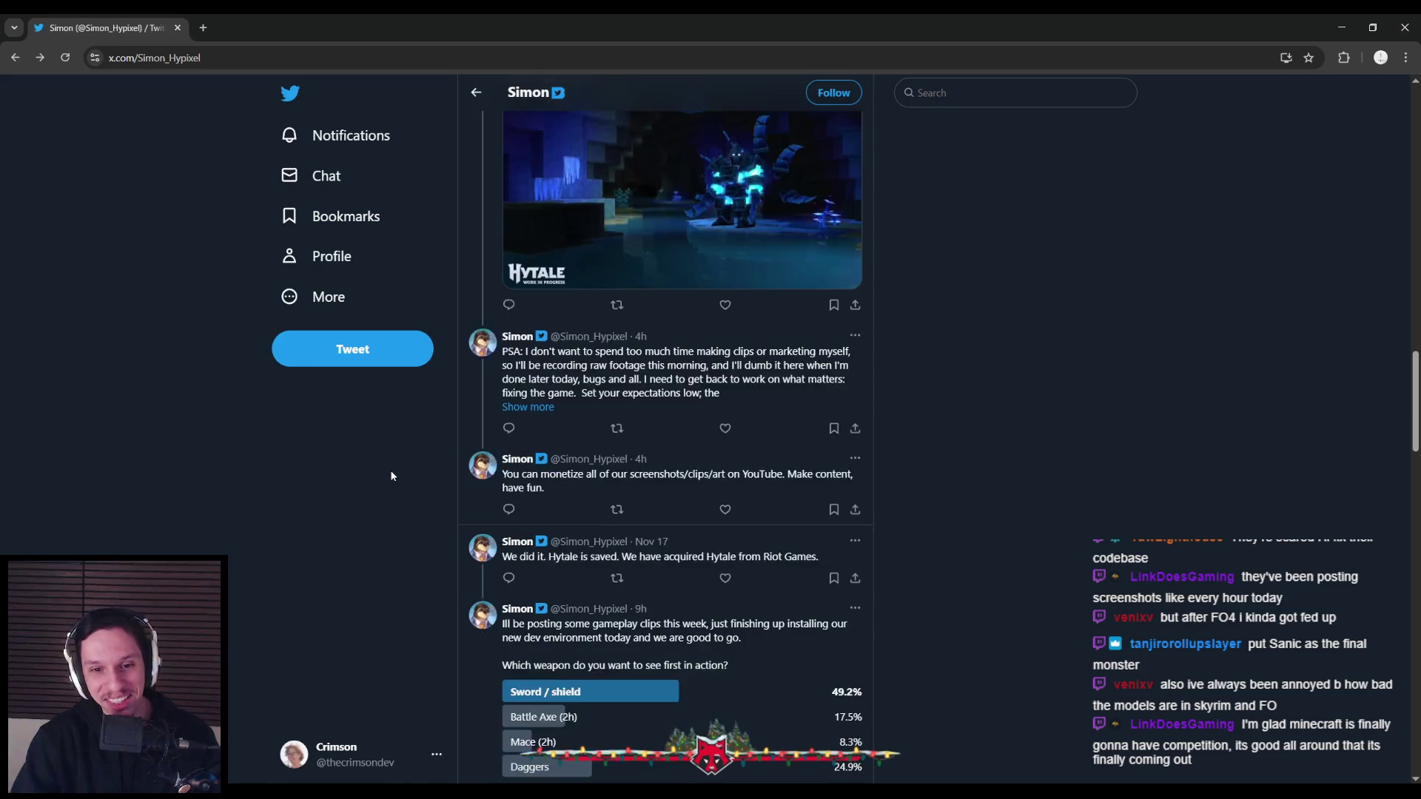
pyautogui.scroll(-1, 392, 476)
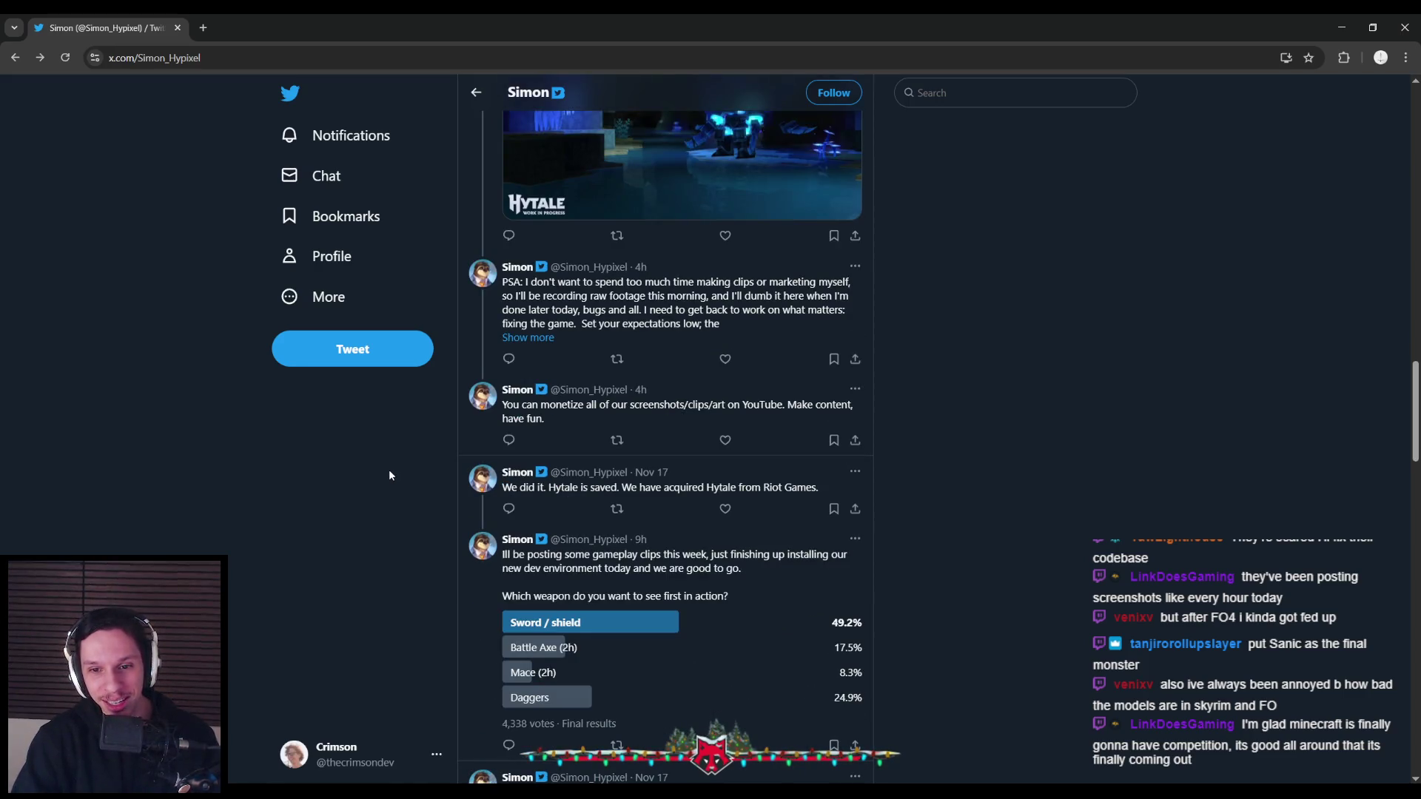
pyautogui.scroll(-5, 391, 476)
pyautogui.scroll(3, 391, 476)
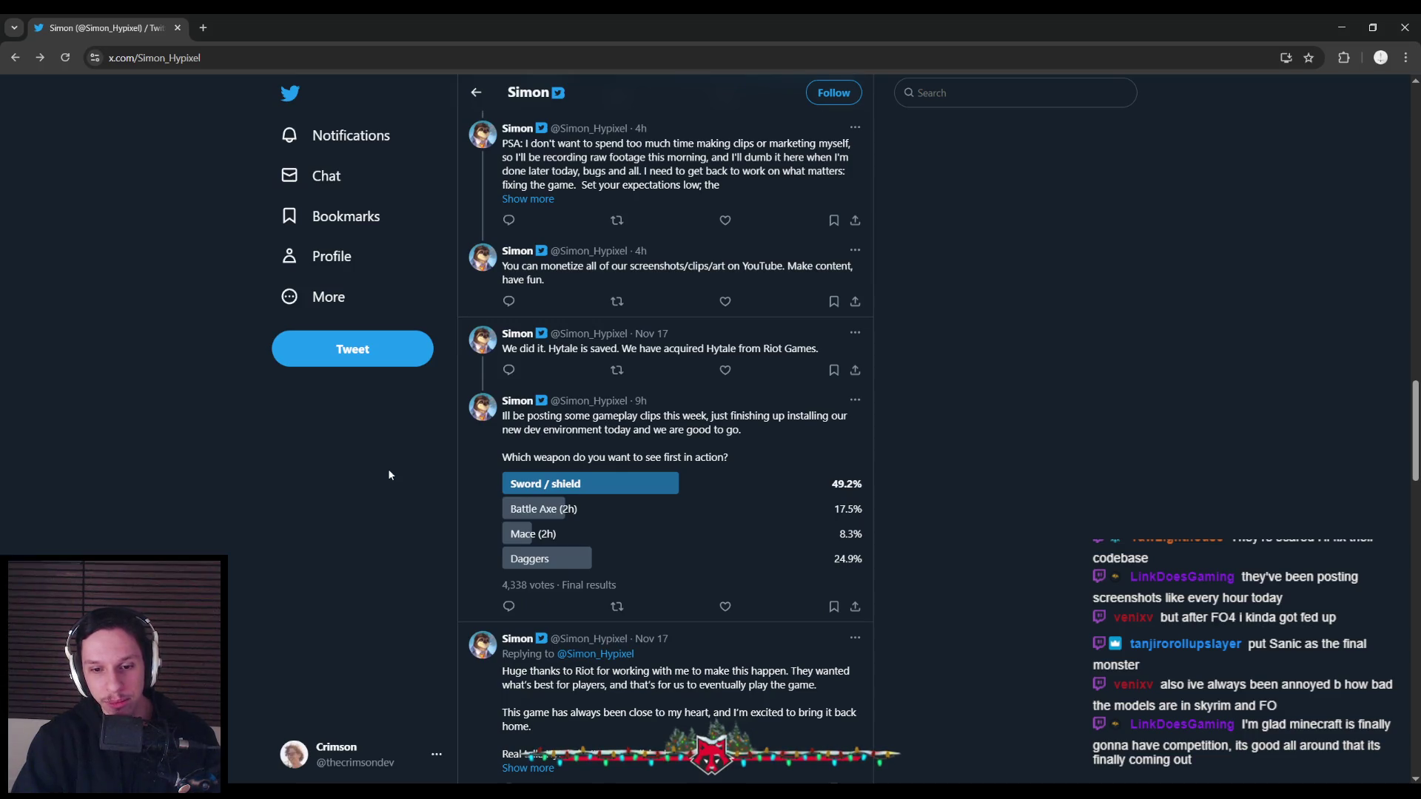
pyautogui.scroll(4, 390, 475)
pyautogui.scroll(3, 390, 475)
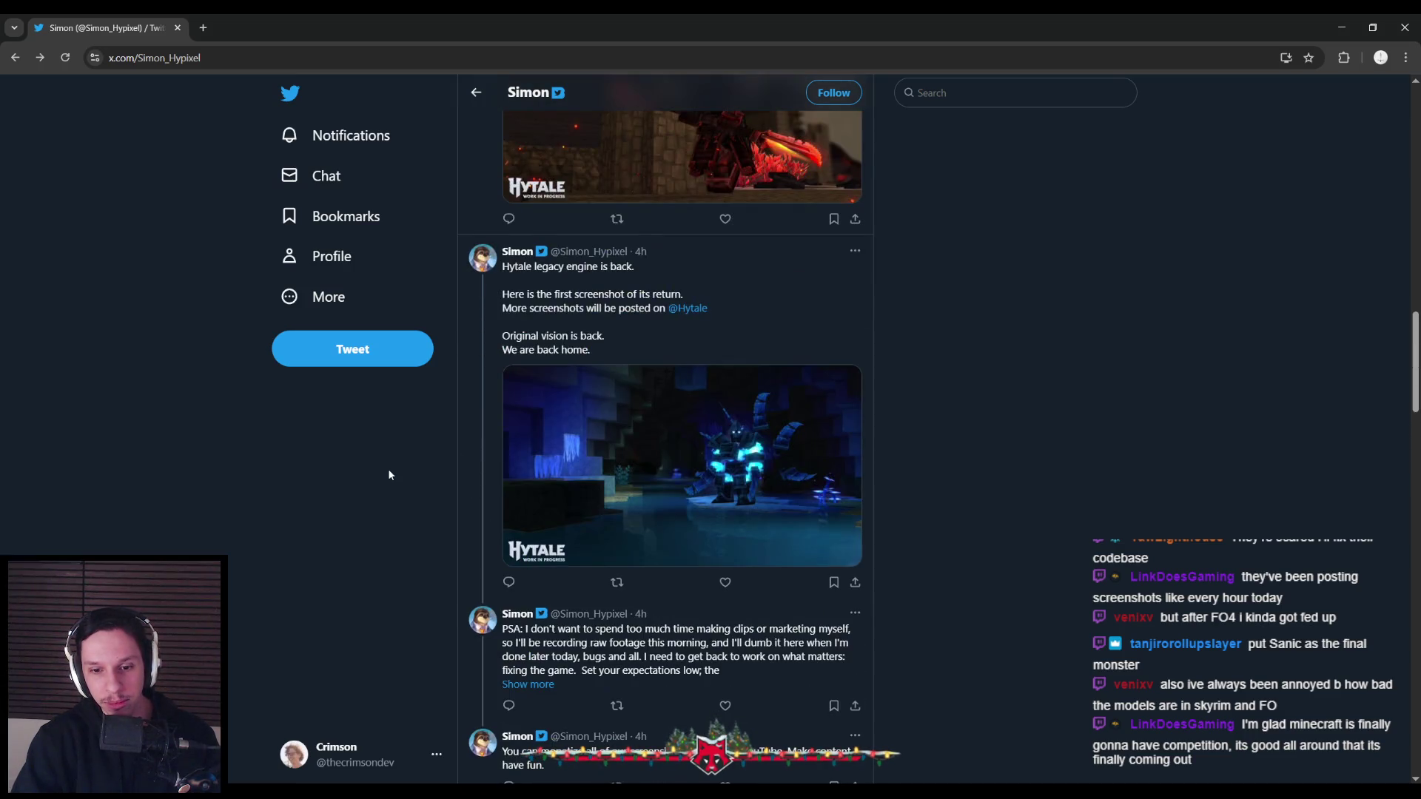
pyautogui.scroll(3, 390, 475)
pyautogui.scroll(2, 390, 475)
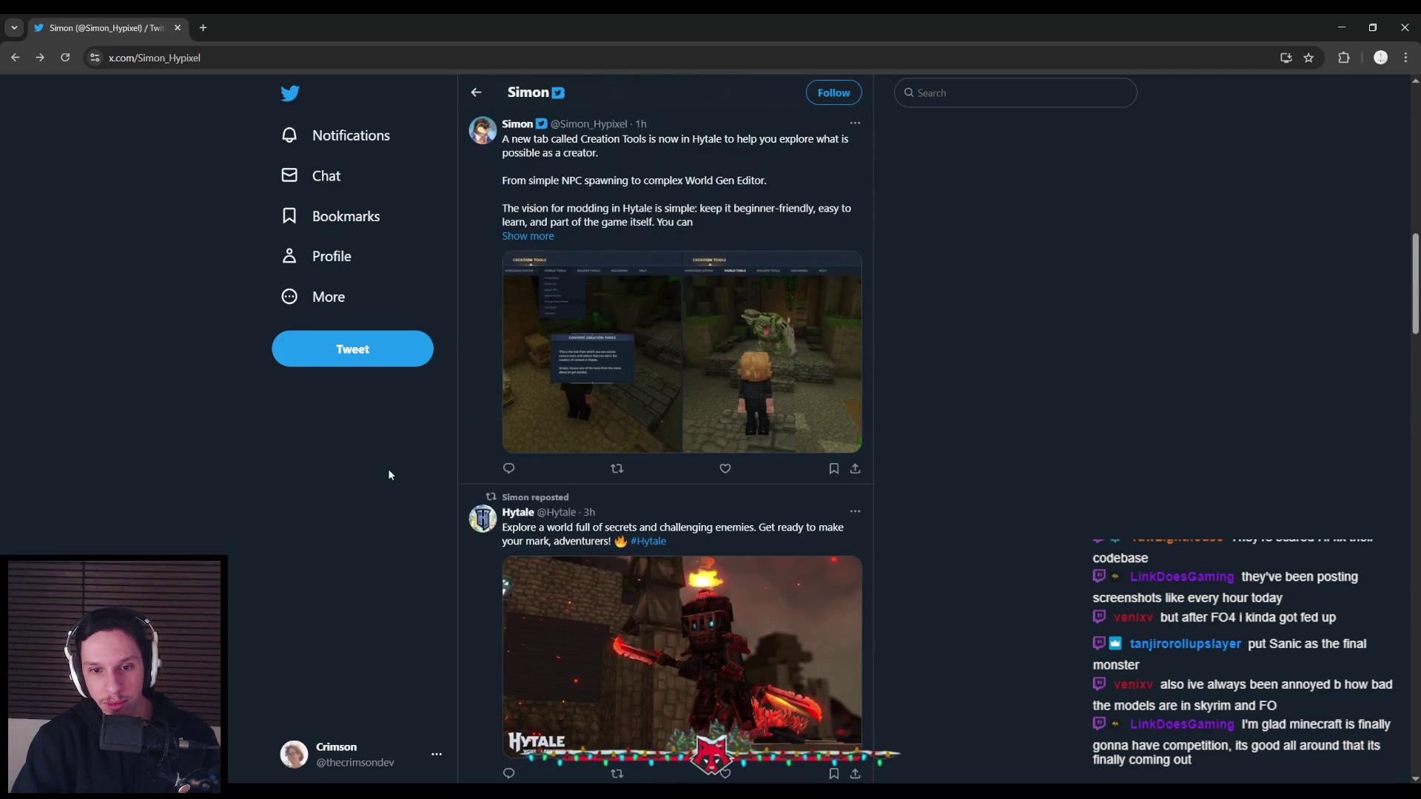
pyautogui.scroll(3, 390, 475)
pyautogui.hotkey('alt', 'Tab')
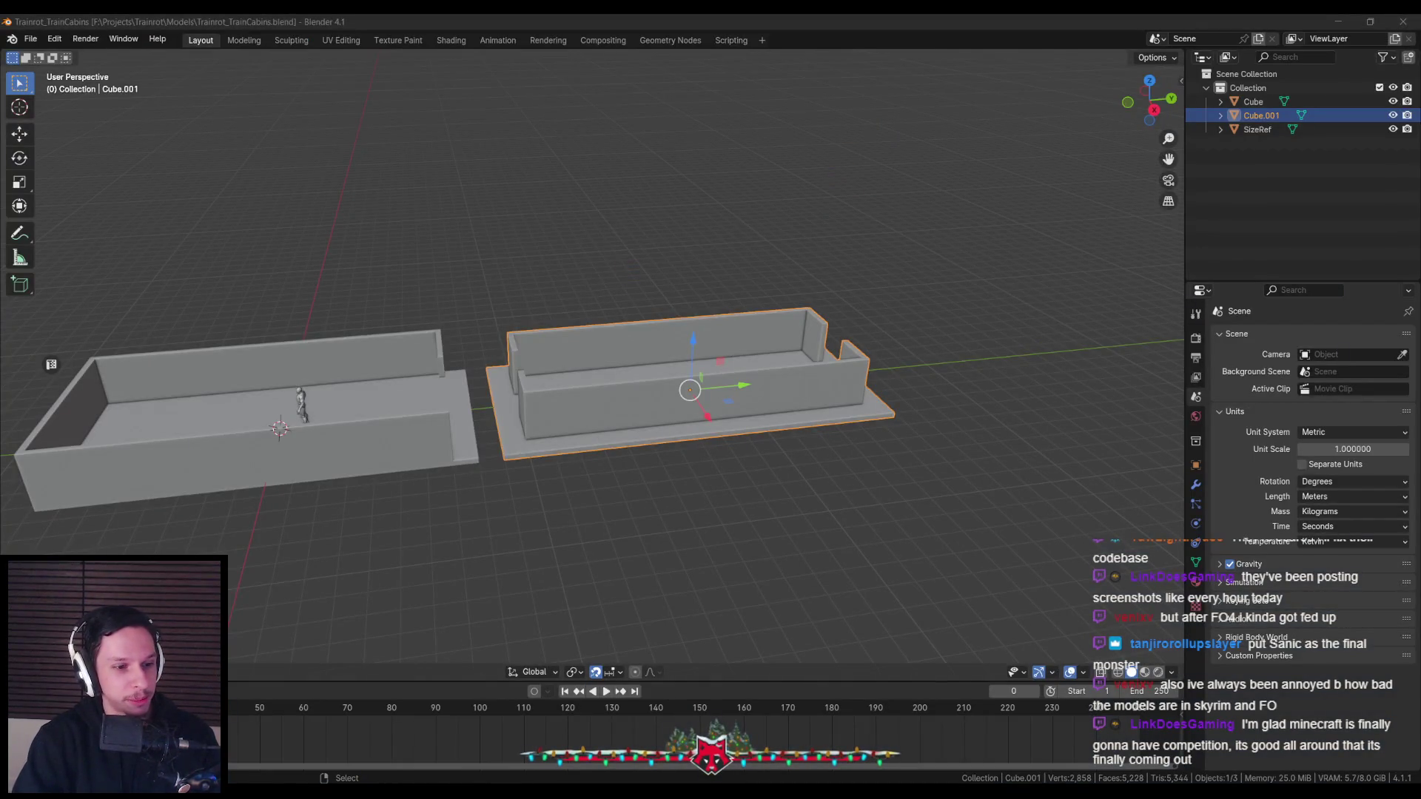
pyautogui.moveTo(385, 532); pyautogui.dragTo(368, 535, button='middle')
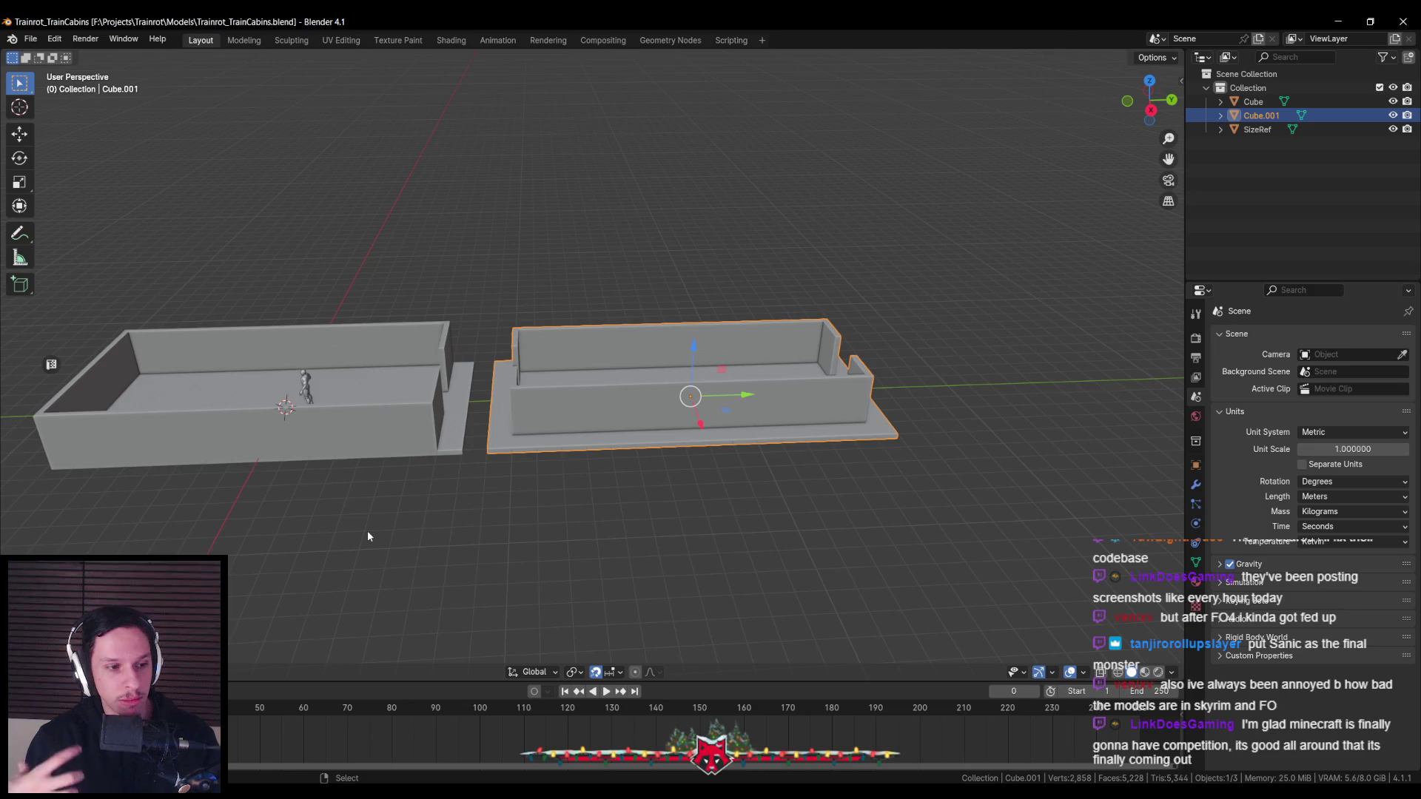
pyautogui.moveTo(402, 530)
pyautogui.mouseDown(button='middle')
pyautogui.moveTo(401, 555)
pyautogui.moveTo(546, 472)
pyautogui.mouseUp(button='middle')
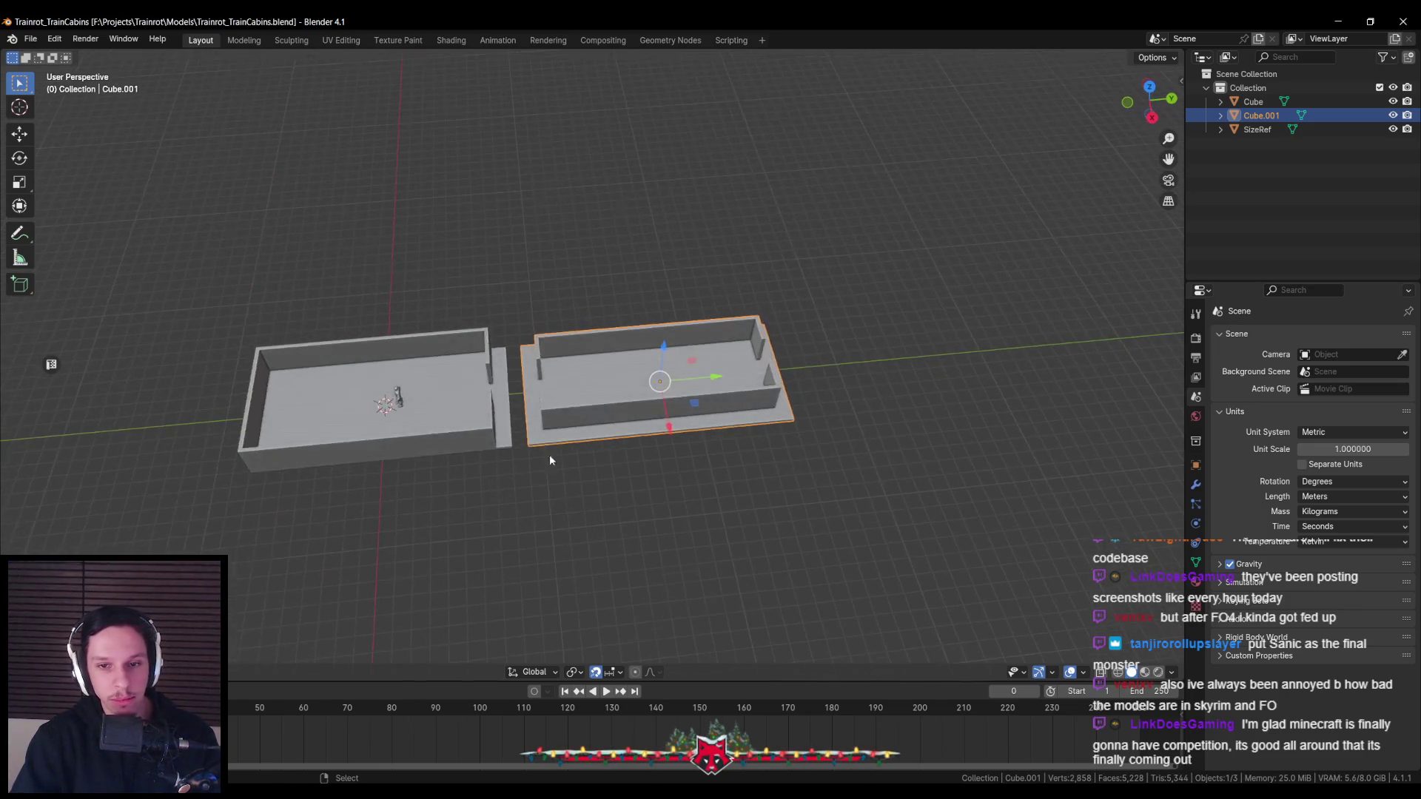
pyautogui.press('KP_7')
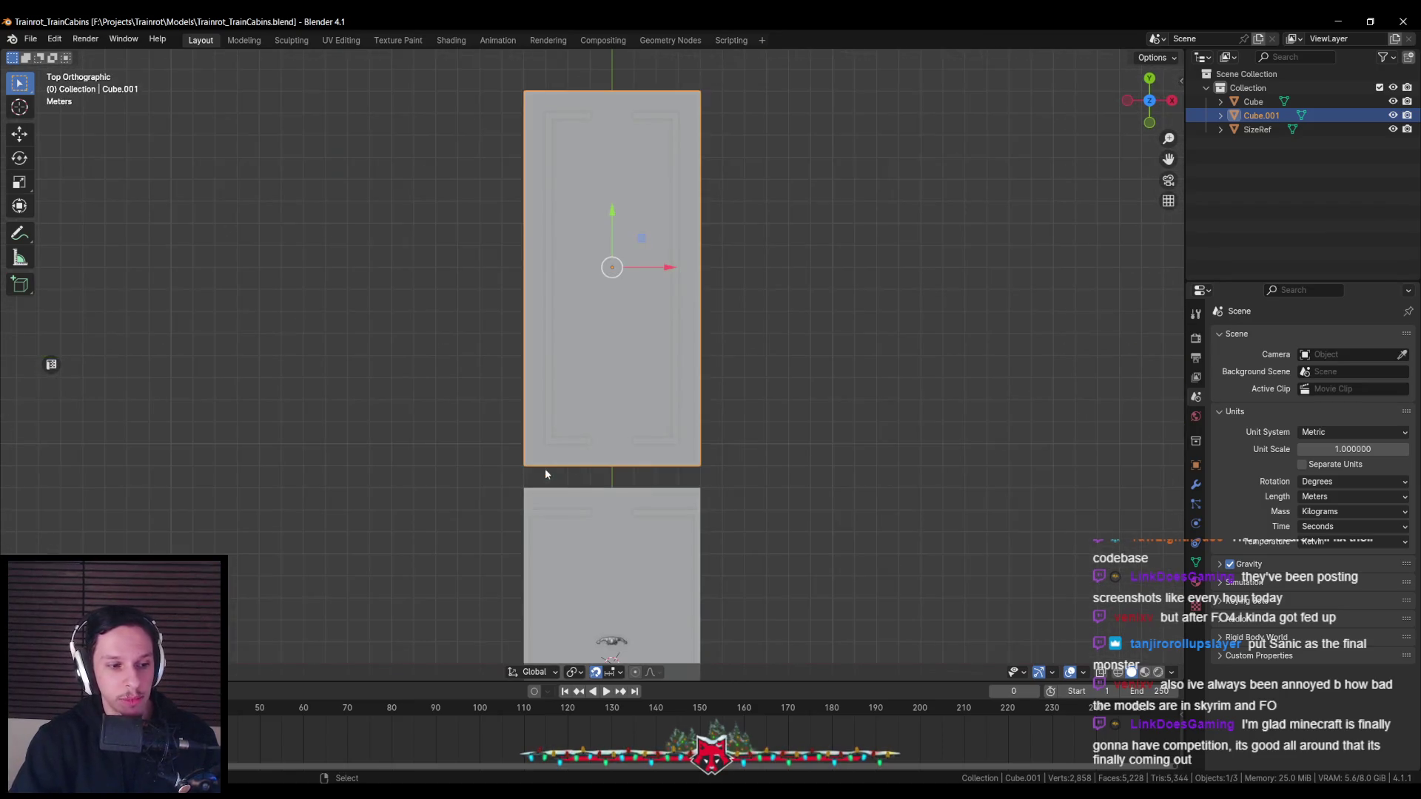
pyautogui.scroll(-2, 783, 320)
pyautogui.moveTo(783, 320)
pyautogui.mouseDown(button='middle')
pyautogui.moveTo(609, 319)
pyautogui.moveTo(564, 427)
pyautogui.moveTo(571, 363)
pyautogui.moveTo(554, 422)
pyautogui.mouseUp(button='middle')
pyautogui.scroll(-2, 571, 362)
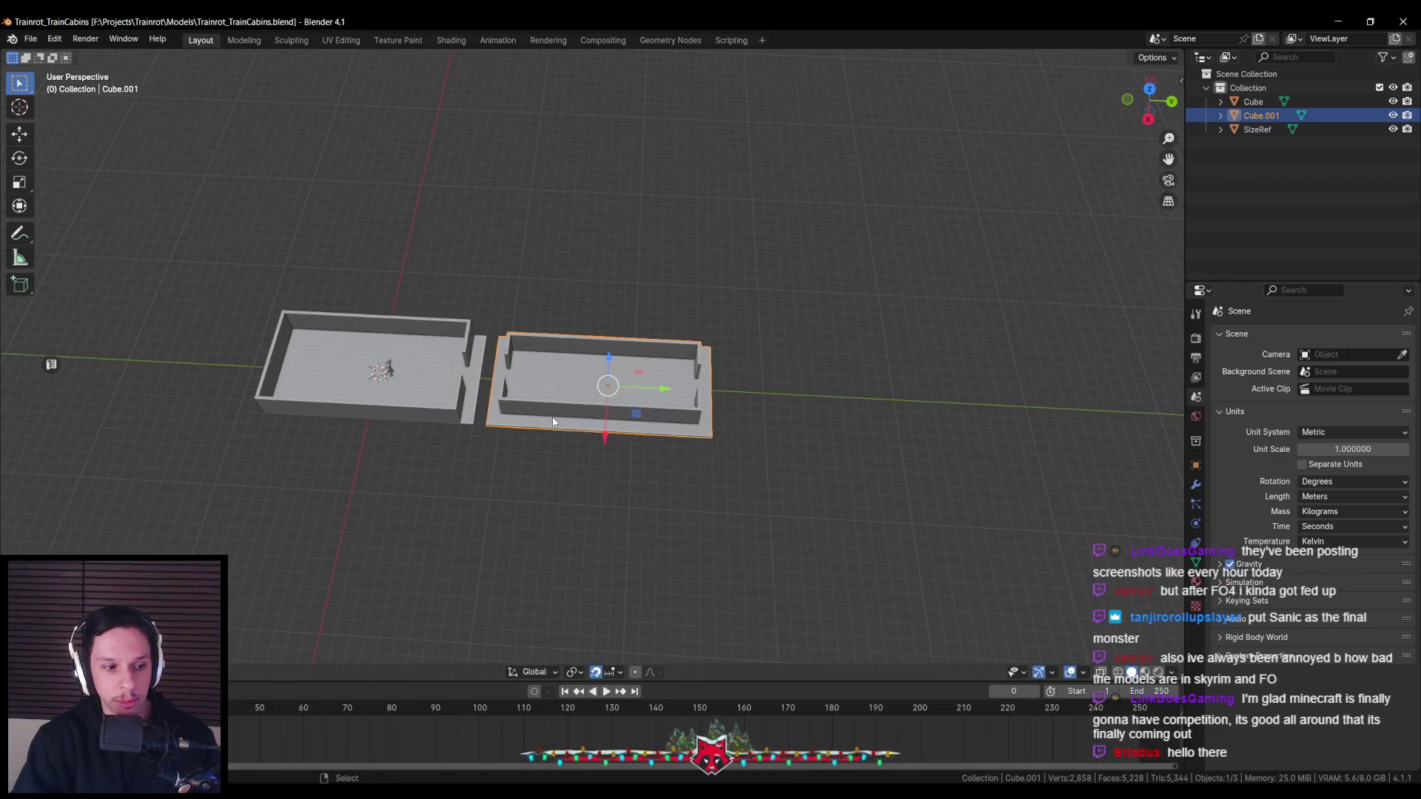
pyautogui.hotkey('alt', 'Tab')
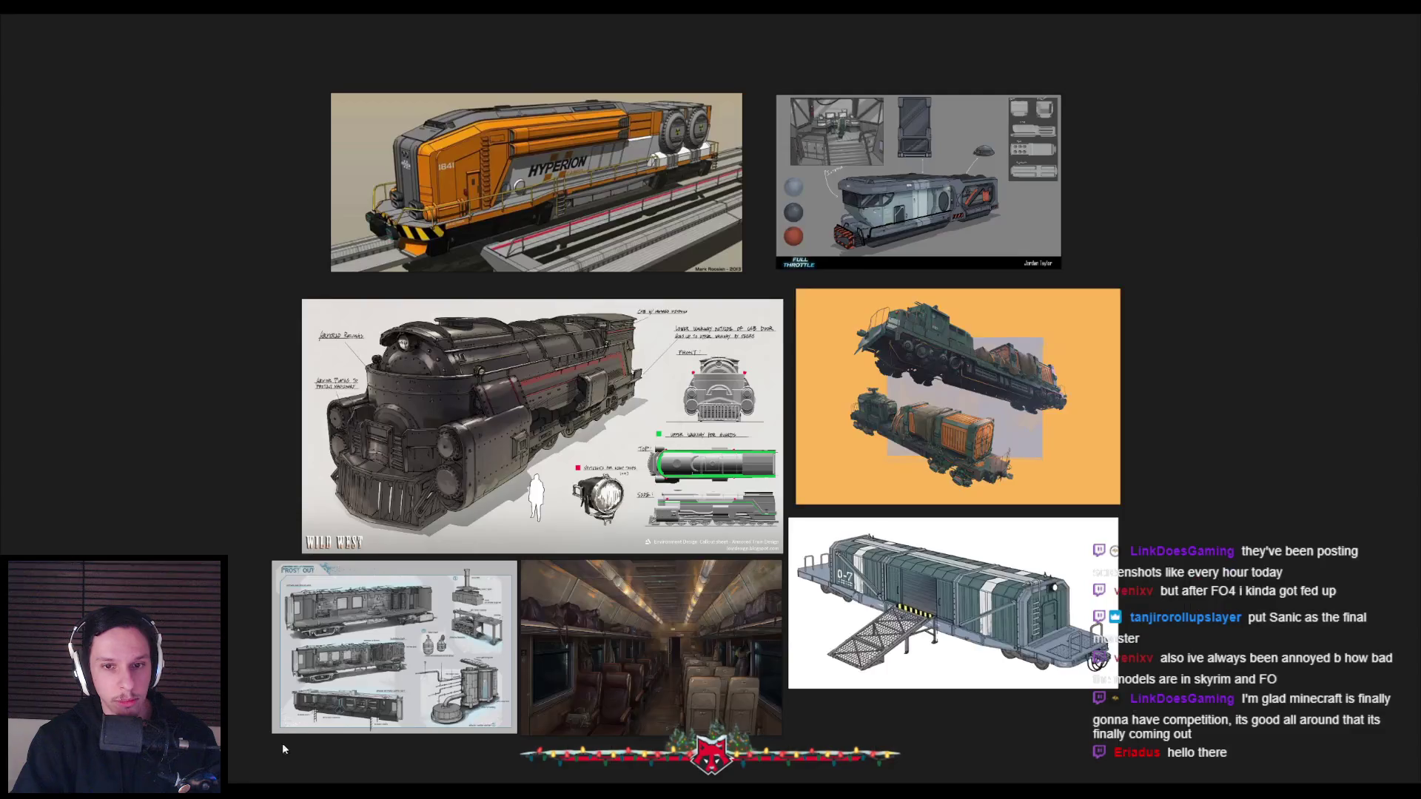
pyautogui.scroll(-1, 624, 429)
pyautogui.scroll(3, 876, 427)
pyautogui.scroll(-1, 875, 427)
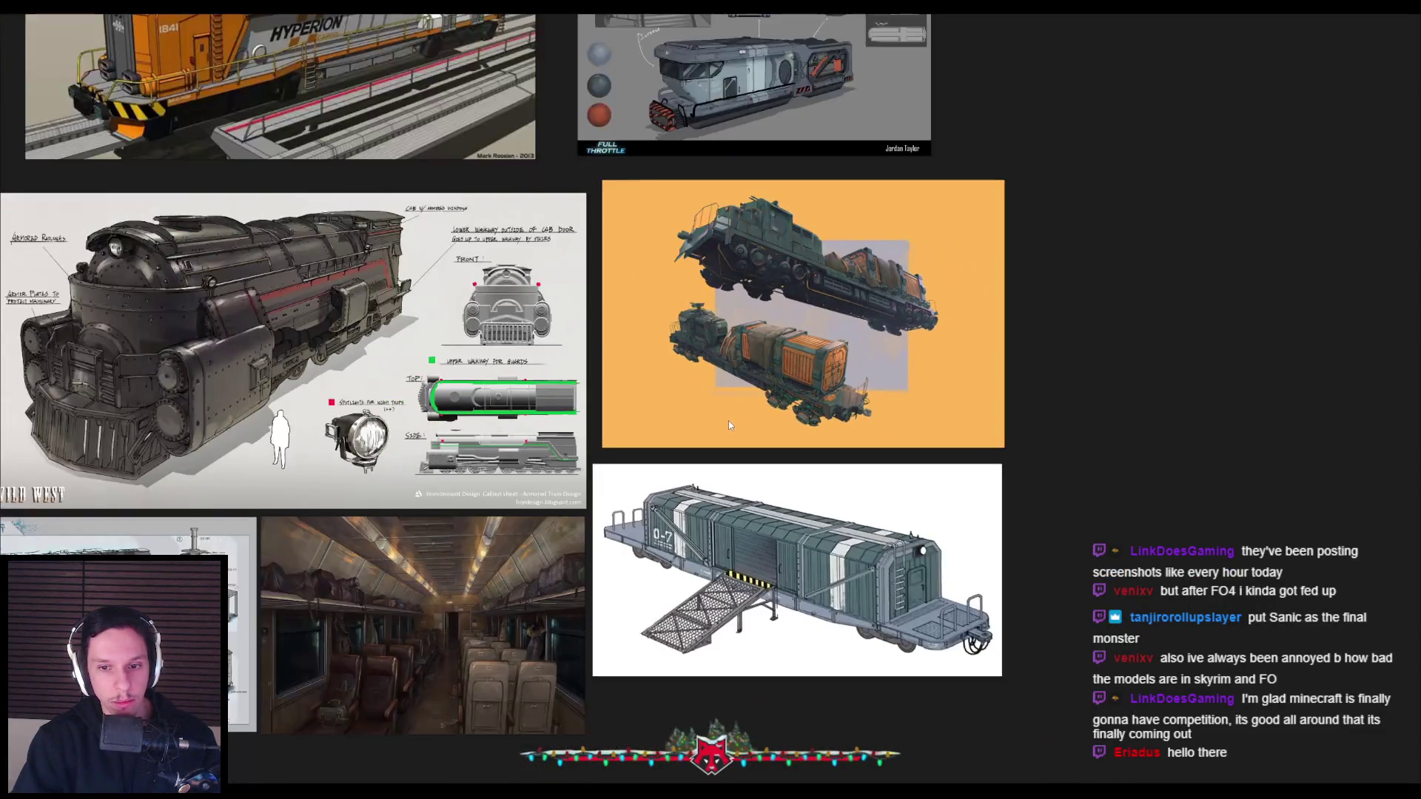
pyautogui.moveTo(728, 420); pyautogui.dragTo(777, 361, button='middle')
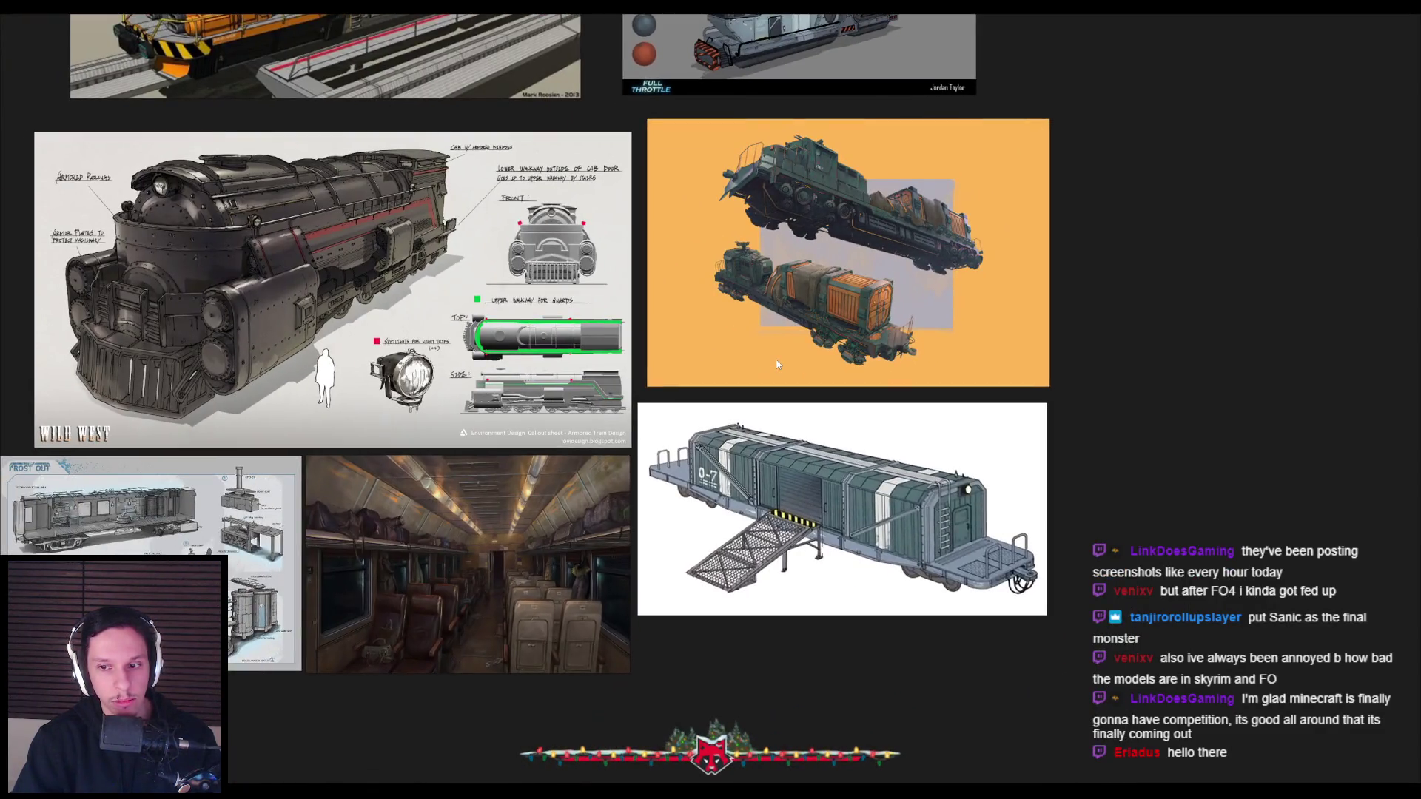
pyautogui.hotkey('alt', 'Tab')
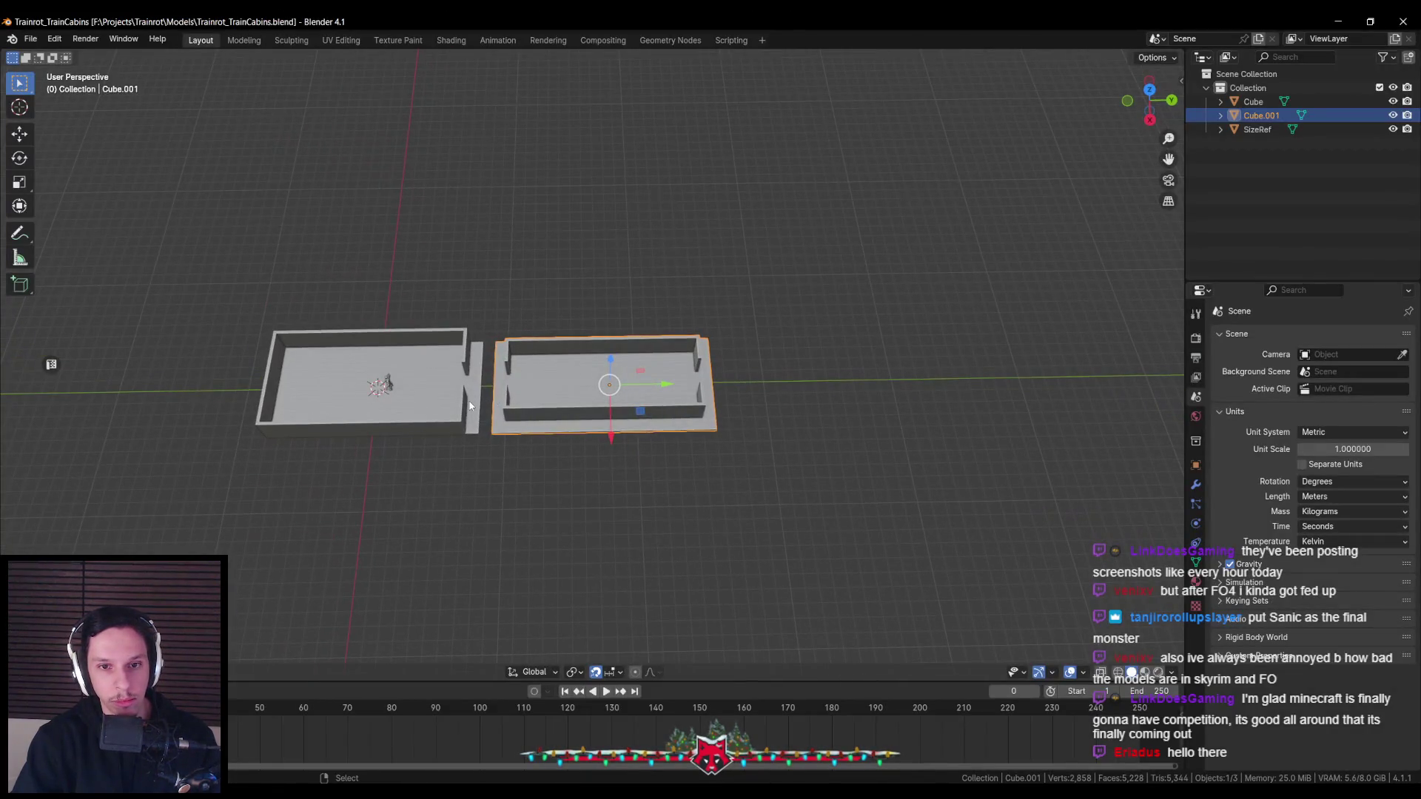
# Duplicate the middle cabin and place the copy further along the row on X
pyautogui.click(530, 372)
pyautogui.hotkey('shift', 'd')
pyautogui.press('x')
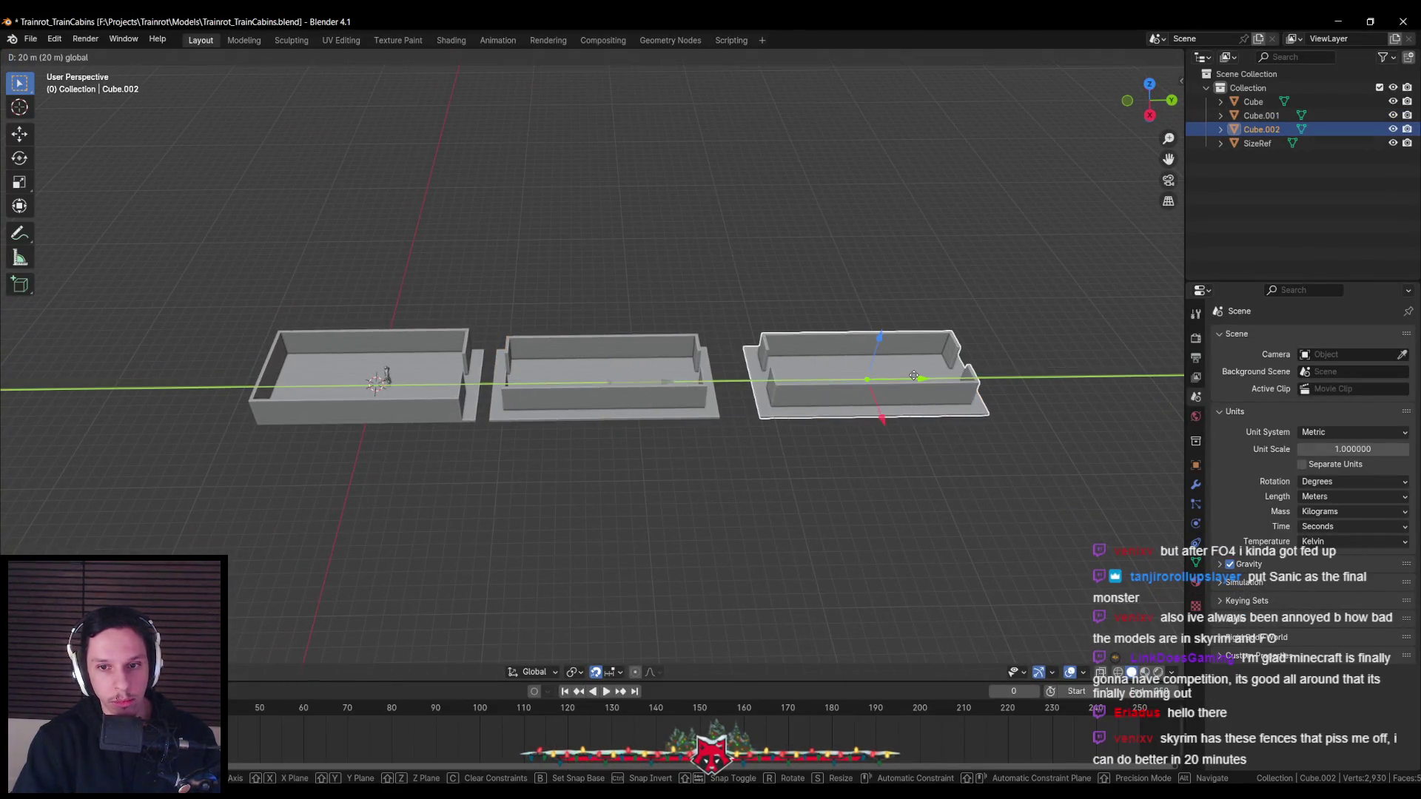
pyautogui.click(897, 377)
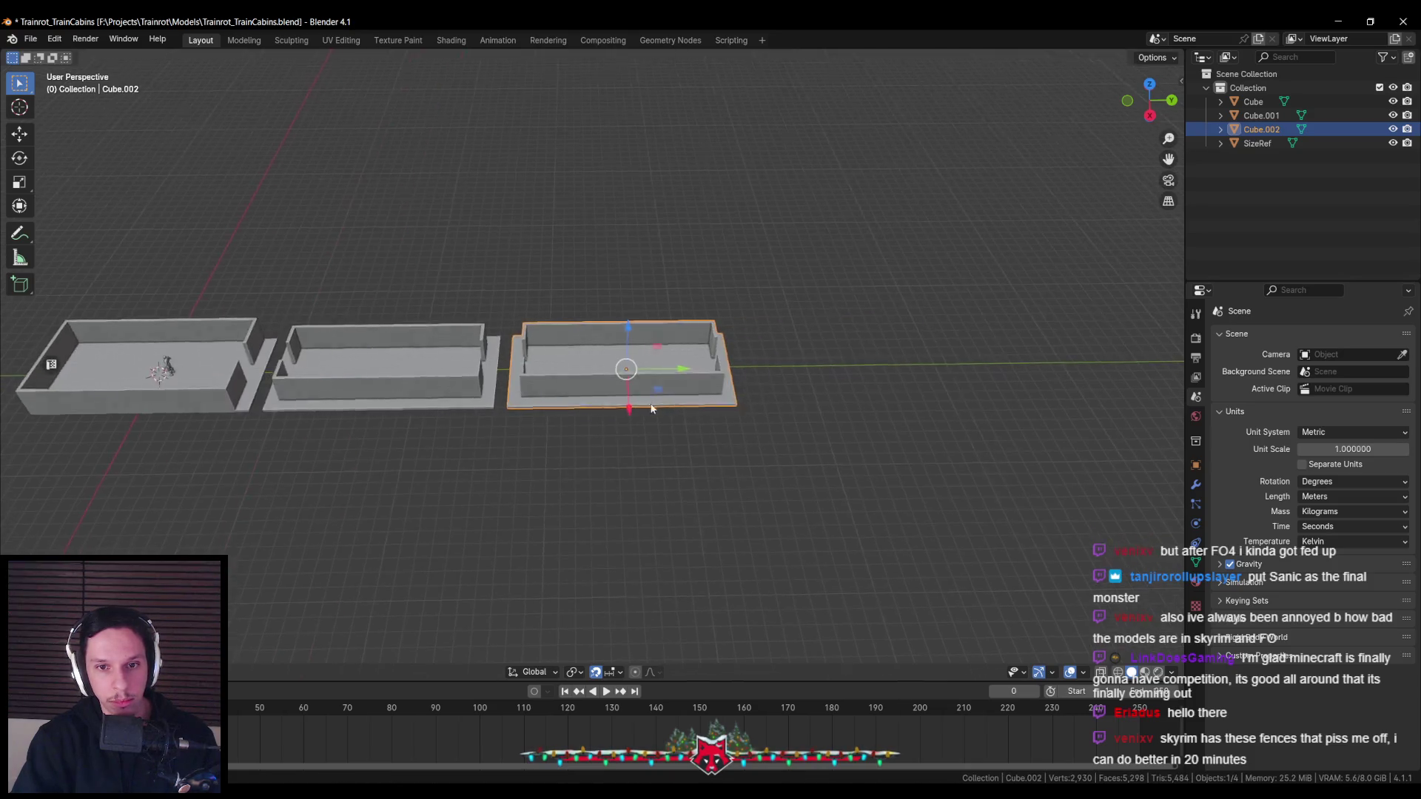
# In the new cabin's mesh, delete the left-end vertices from a top view with X-ray on
pyautogui.press('Tab')
pyautogui.press('KP_7')
pyautogui.hotkey('alt', 'z')
pyautogui.moveTo(685, 111); pyautogui.dragTo(774, 542)
pyautogui.moveTo(493, 109); pyautogui.dragTo(524, 589)
pyautogui.press('x')
pyautogui.click(521, 307)
pyautogui.hotkey('alt', 'z')
# Fill the cut open end of the copied cabin with new faces
pyautogui.moveTo(504, 279); pyautogui.dragTo(475, 467, button='middle')
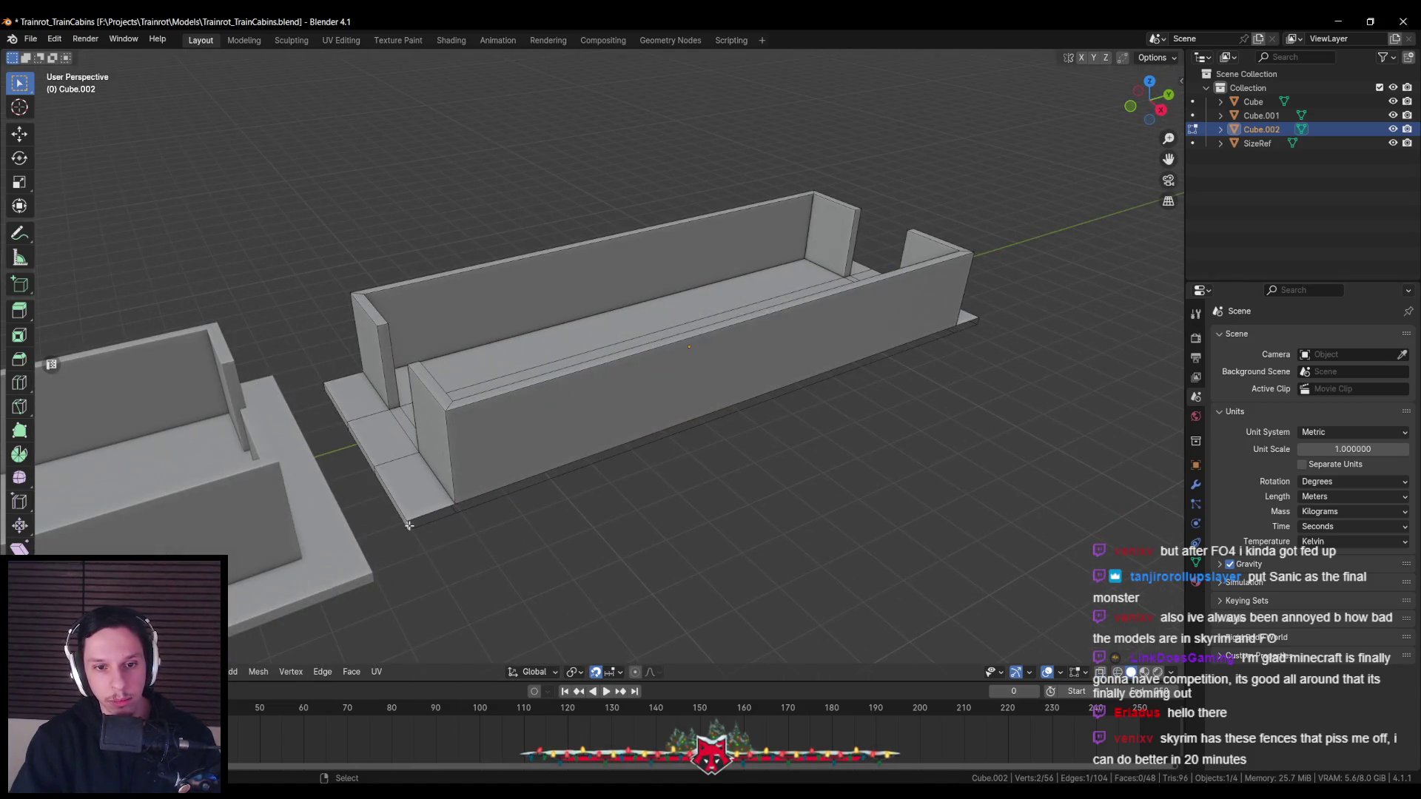
pyautogui.click(977, 318)
pyautogui.moveTo(977, 319); pyautogui.dragTo(593, 450, button='middle')
pyautogui.click(773, 480)
pyautogui.keyDown('shift'); pyautogui.click(296, 244); pyautogui.keyUp('shift')
pyautogui.press('f')
pyautogui.moveTo(296, 244)
pyautogui.mouseDown(button='middle')
pyautogui.moveTo(446, 424)
pyautogui.moveTo(562, 446)
pyautogui.mouseUp(button='middle')
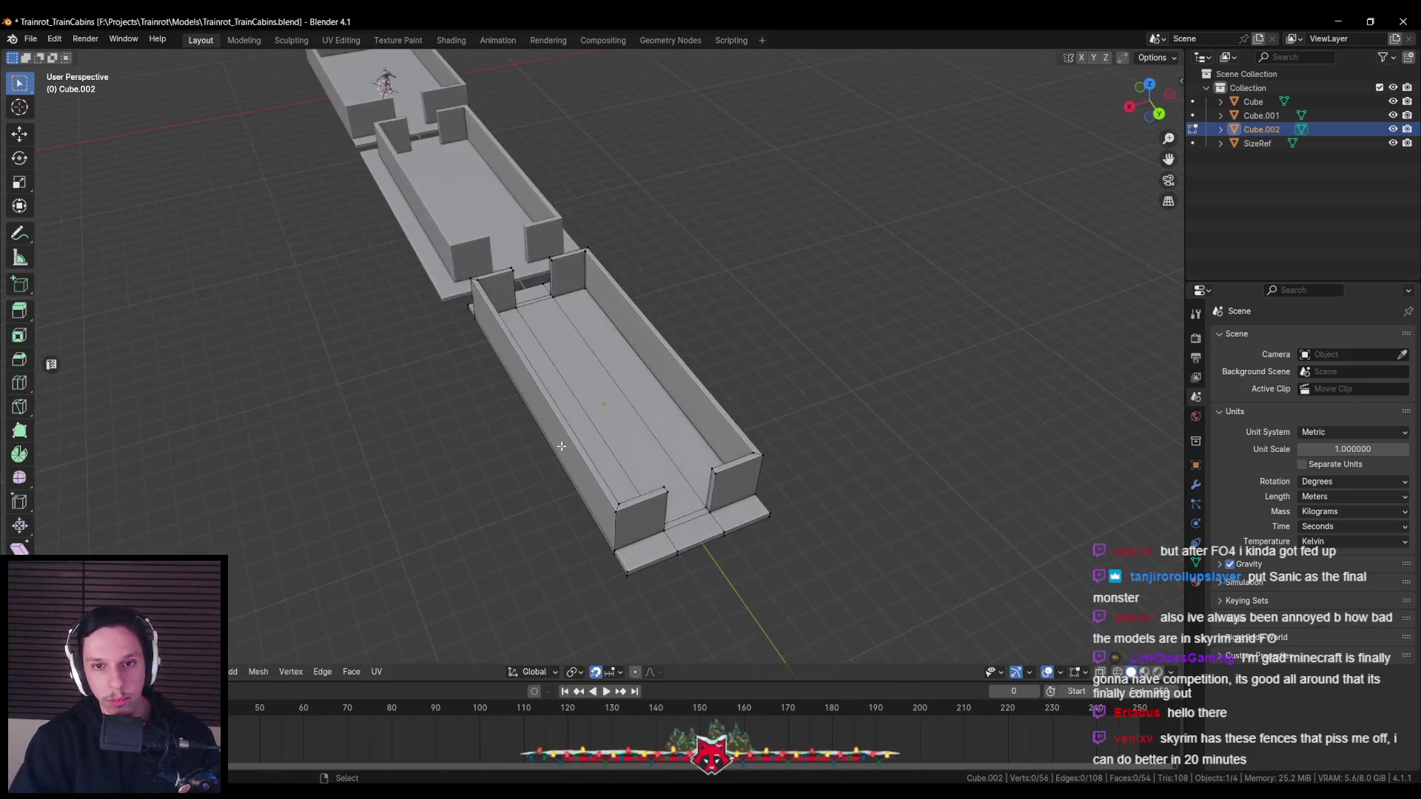
# From the top view, shift the left and right vertex columns outward
pyautogui.press('KP_7')
pyautogui.moveTo(572, 103); pyautogui.dragTo(529, 547)
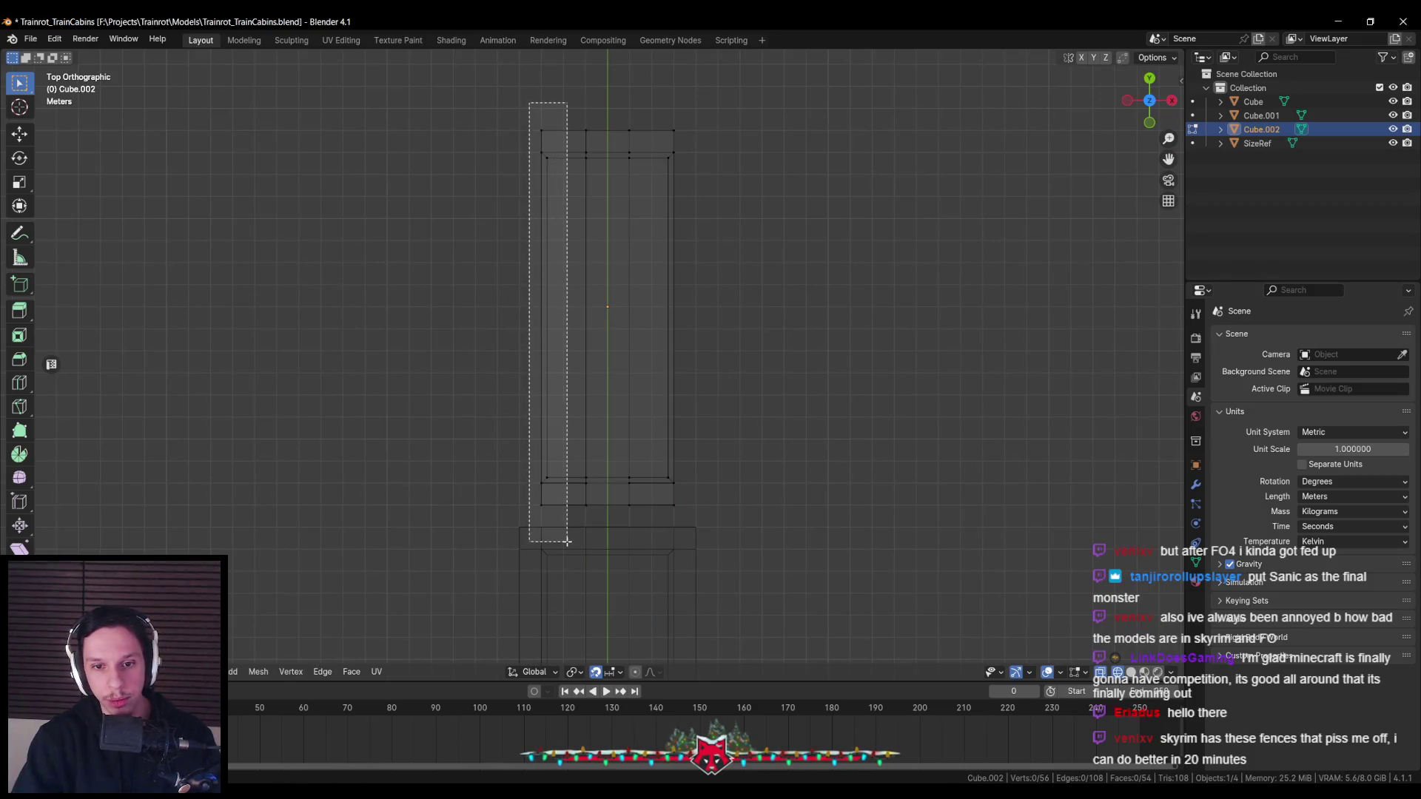
pyautogui.moveTo(604, 317); pyautogui.dragTo(586, 318)
pyautogui.moveTo(653, 107); pyautogui.dragTo(737, 494)
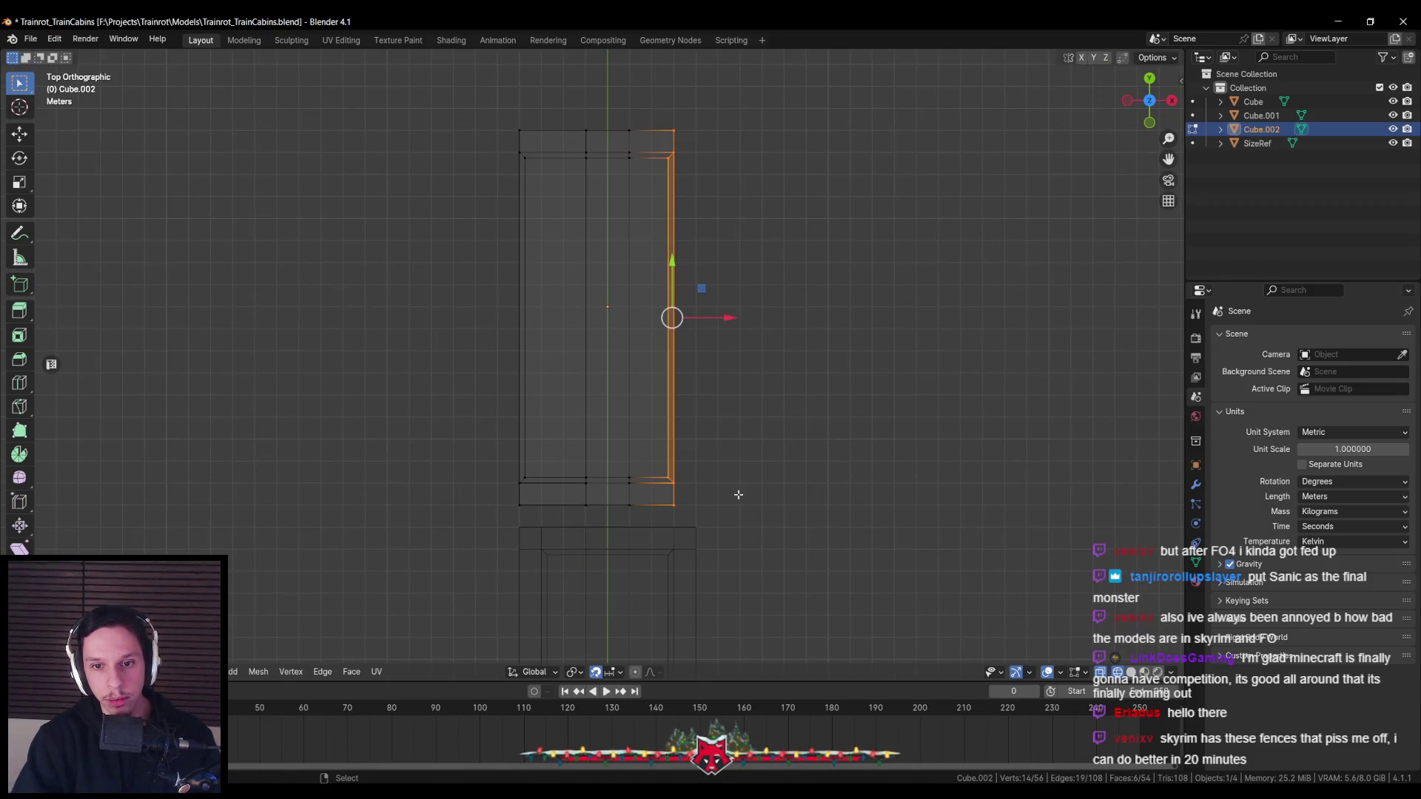
pyautogui.click(711, 320)
pyautogui.moveTo(655, 109); pyautogui.dragTo(733, 510)
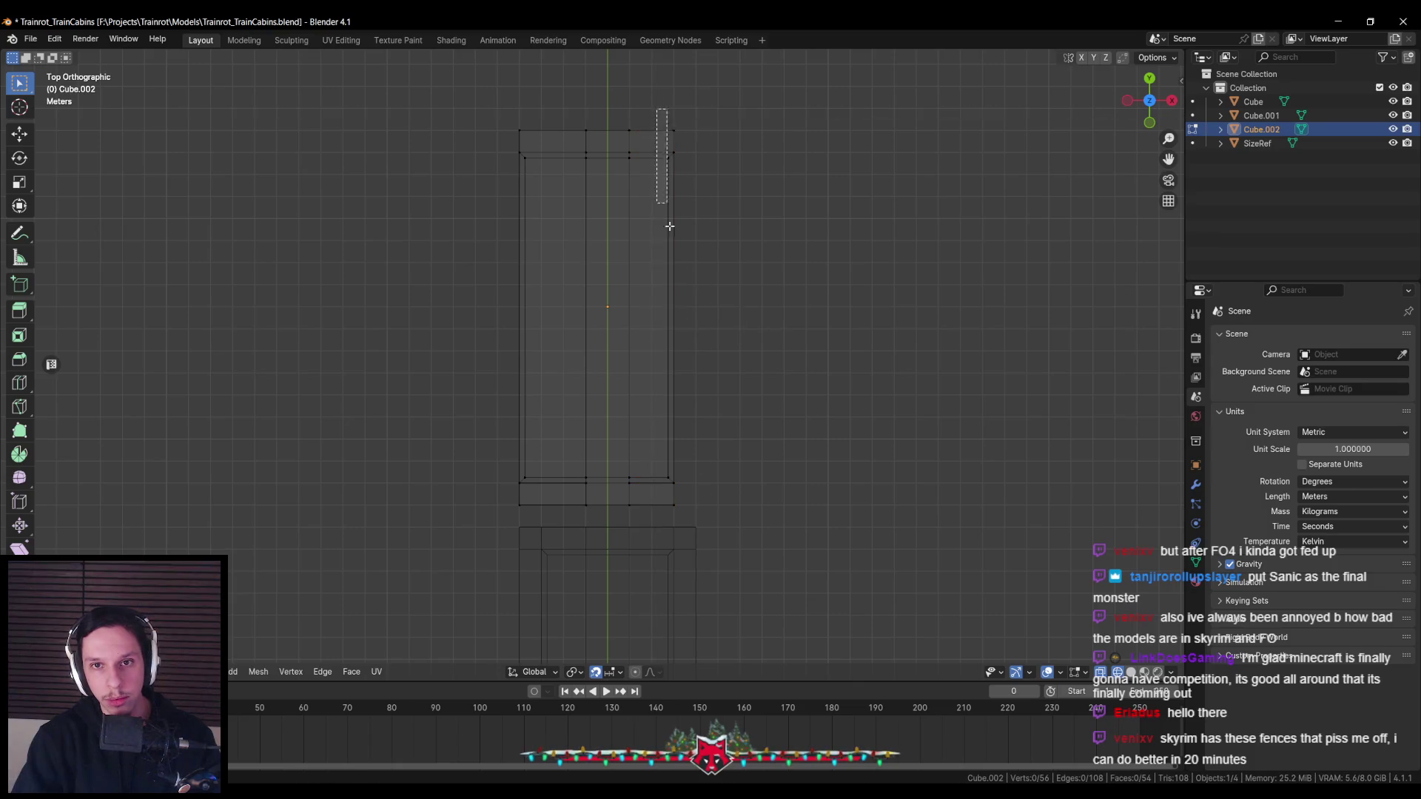
pyautogui.moveTo(729, 318); pyautogui.dragTo(751, 318)
# Move the bottom row of end vertices, then leave Edit Mode and view all three cabins
pyautogui.moveTo(493, 442); pyautogui.dragTo(754, 497)
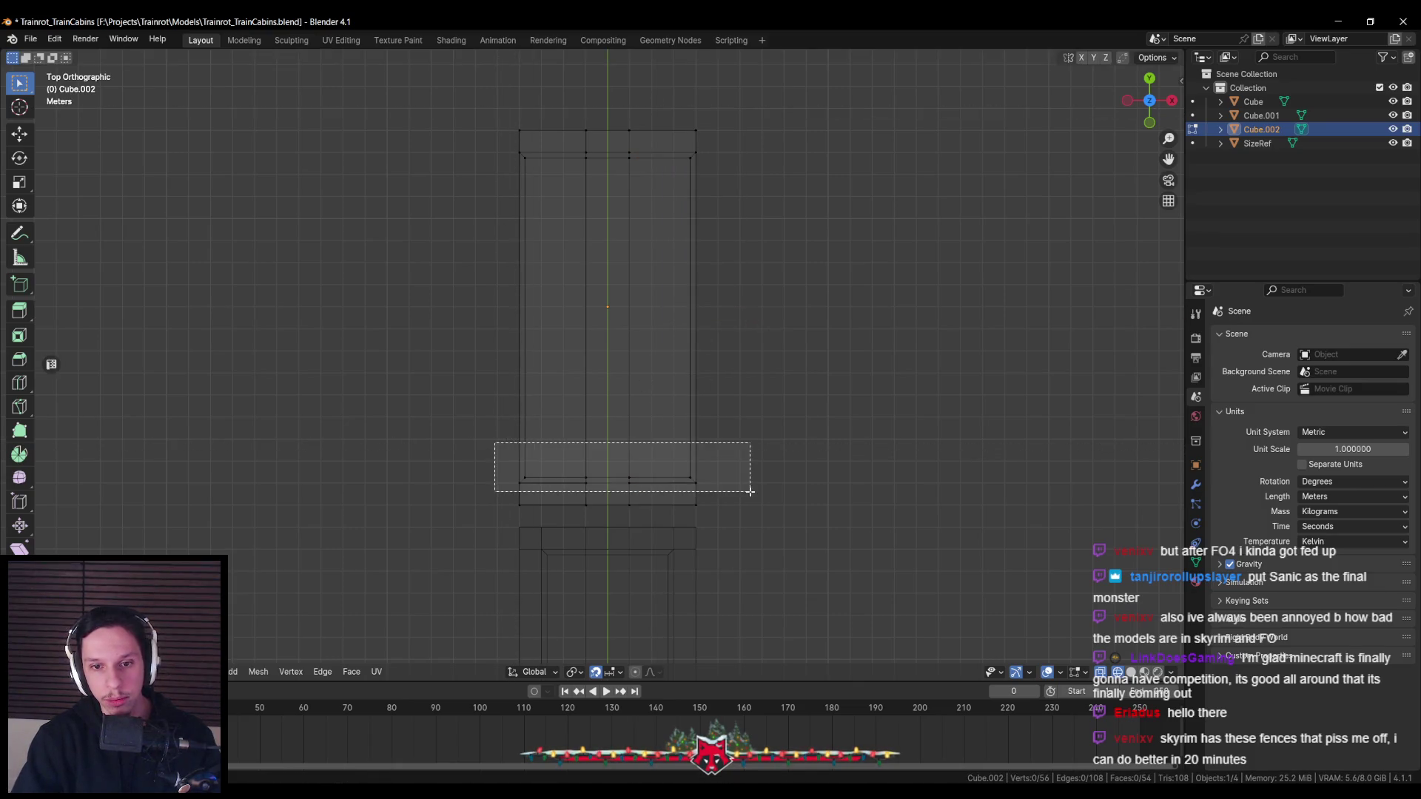
pyautogui.moveTo(608, 426); pyautogui.dragTo(605, 110)
pyautogui.press('Tab')
pyautogui.moveTo(645, 306)
pyautogui.mouseDown(button='middle')
pyautogui.moveTo(703, 334)
pyautogui.moveTo(784, 324)
pyautogui.moveTo(767, 361)
pyautogui.moveTo(588, 430)
pyautogui.moveTo(435, 397)
pyautogui.moveTo(393, 482)
pyautogui.moveTo(381, 387)
pyautogui.moveTo(668, 439)
pyautogui.moveTo(638, 445)
pyautogui.moveTo(513, 350)
pyautogui.moveTo(416, 459)
pyautogui.moveTo(296, 482)
pyautogui.mouseUp(button='middle')
# Inspect the three cabins from side and lengthwise views, then save the file
pyautogui.scroll(3, 435, 397)
pyautogui.scroll(-3, 638, 445)
pyautogui.scroll(2, 592, 409)
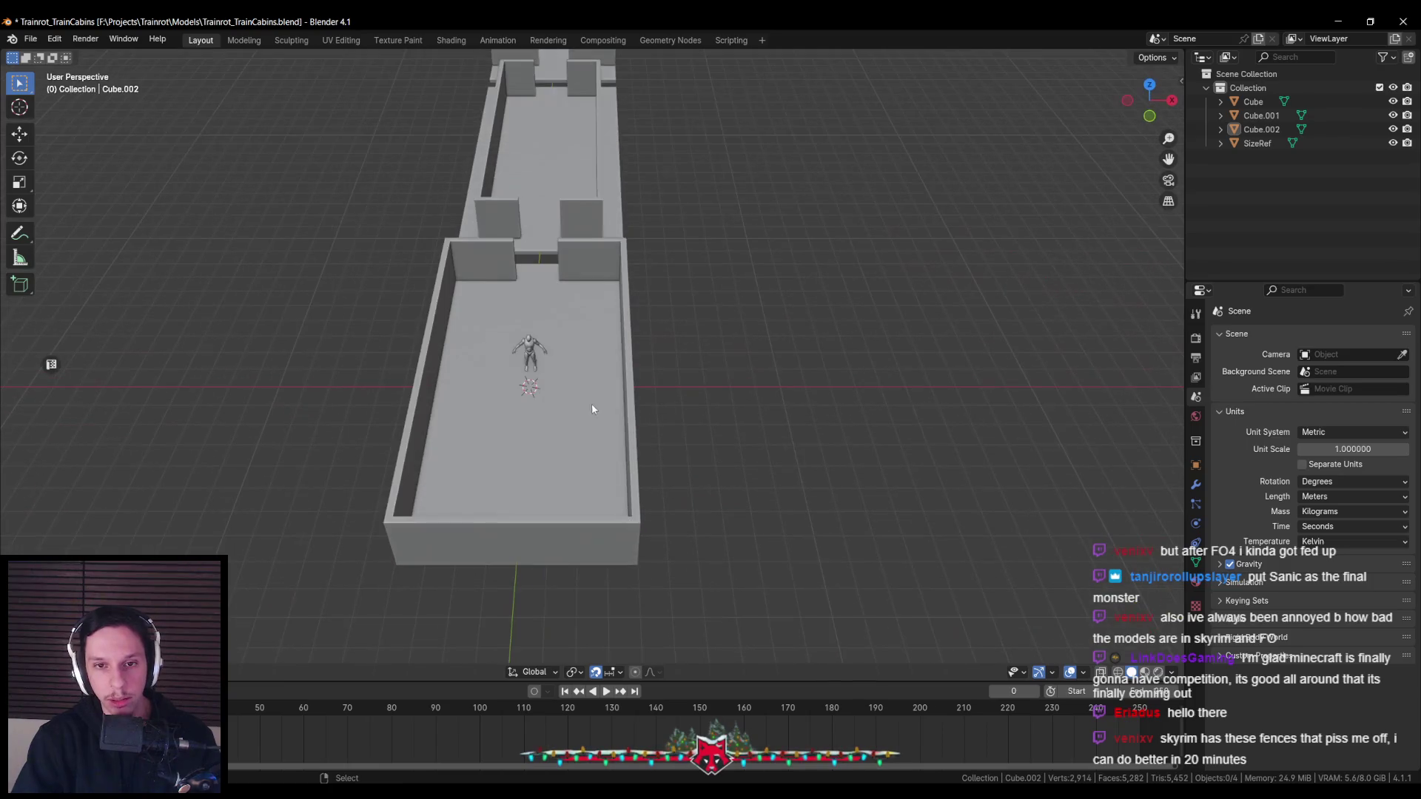
pyautogui.scroll(-2, 606, 427)
pyautogui.moveTo(611, 432)
pyautogui.mouseDown(button='middle')
pyautogui.moveTo(780, 448)
pyautogui.moveTo(714, 491)
pyautogui.moveTo(608, 460)
pyautogui.moveTo(572, 470)
pyautogui.mouseUp(button='middle')
pyautogui.scroll(2, 712, 488)
pyautogui.scroll(-2, 712, 489)
pyautogui.scroll(1, 633, 466)
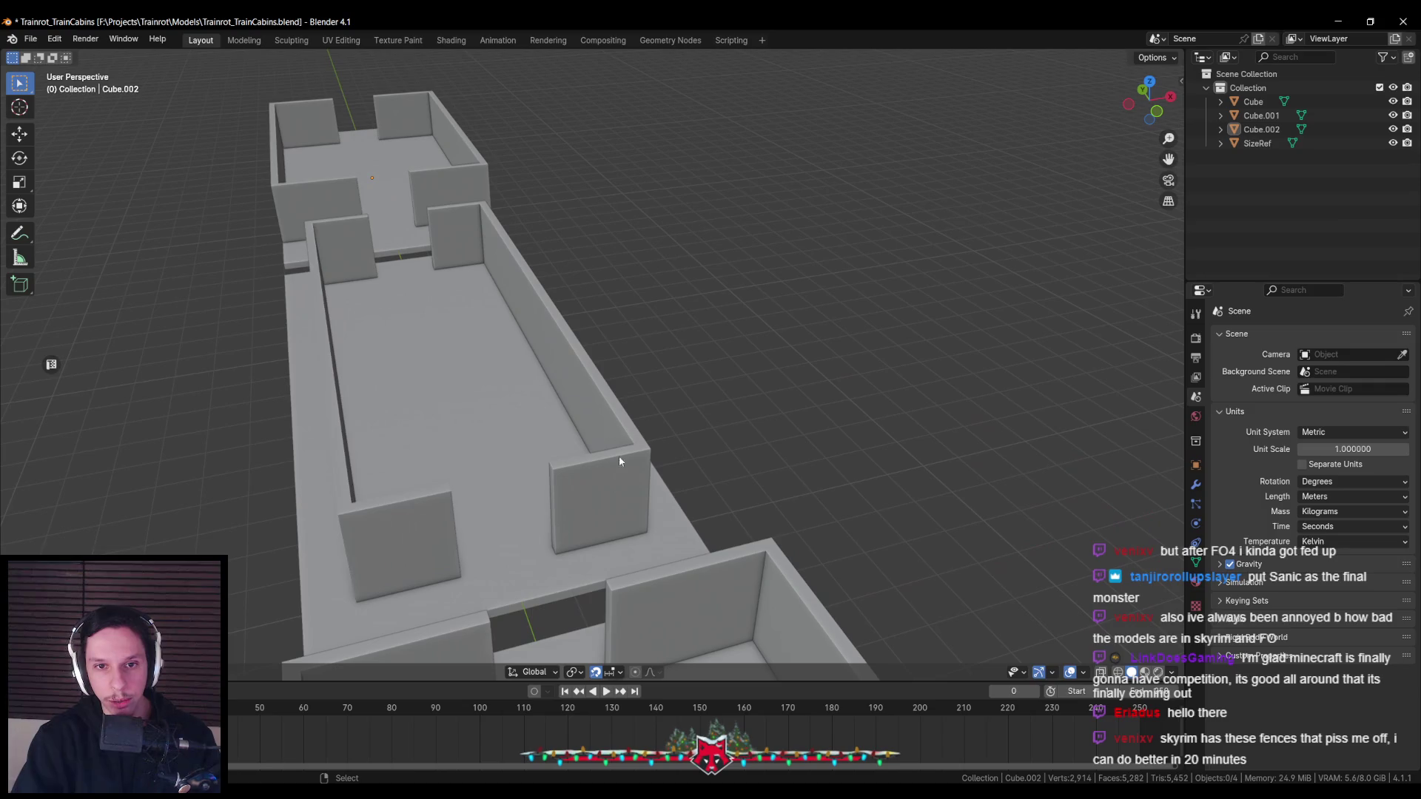
pyautogui.moveTo(600, 253)
pyautogui.mouseDown(button='middle')
pyautogui.moveTo(544, 438)
pyautogui.moveTo(656, 481)
pyautogui.moveTo(535, 436)
pyautogui.moveTo(501, 435)
pyautogui.moveTo(500, 454)
pyautogui.moveTo(607, 451)
pyautogui.moveTo(770, 529)
pyautogui.moveTo(727, 455)
pyautogui.moveTo(601, 440)
pyautogui.mouseUp(button='middle')
pyautogui.scroll(6, 712, 428)
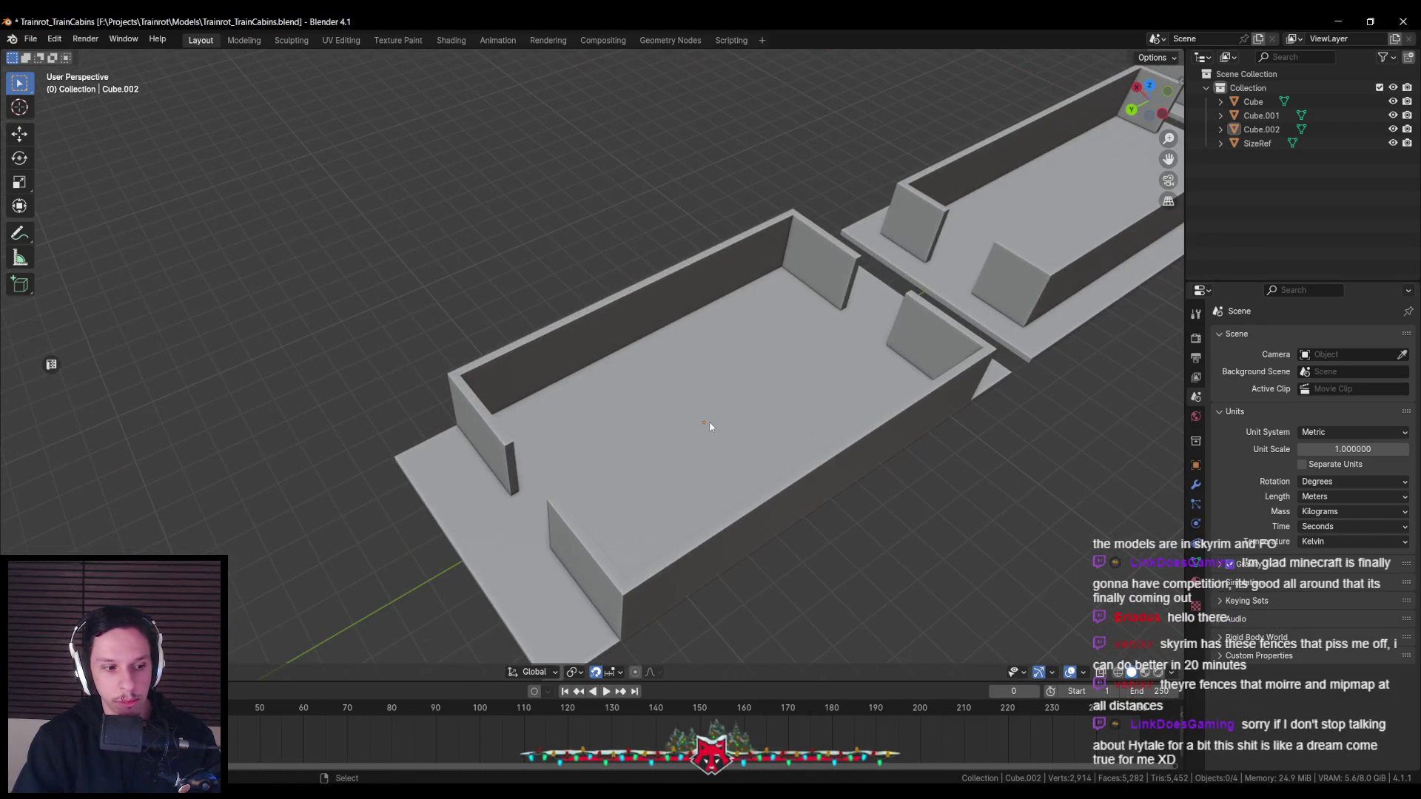
pyautogui.hotkey('ctrl', 's')
# Review the saved cabin row from top-down, low diagonal and lengthwise angles
pyautogui.scroll(-5, 709, 421)
pyautogui.moveTo(708, 421)
pyautogui.mouseDown(button='middle')
pyautogui.moveTo(637, 380)
pyautogui.moveTo(303, 446)
pyautogui.mouseUp(button='middle')
pyautogui.scroll(-3, 636, 379)
pyautogui.moveTo(627, 468)
pyautogui.mouseDown(button='middle')
pyautogui.moveTo(456, 505)
pyautogui.moveTo(454, 527)
pyautogui.mouseUp(button='middle')
pyautogui.moveTo(448, 461); pyautogui.dragTo(496, 447, button='middle')
pyautogui.scroll(4, 496, 447)
pyautogui.scroll(-1, 496, 447)
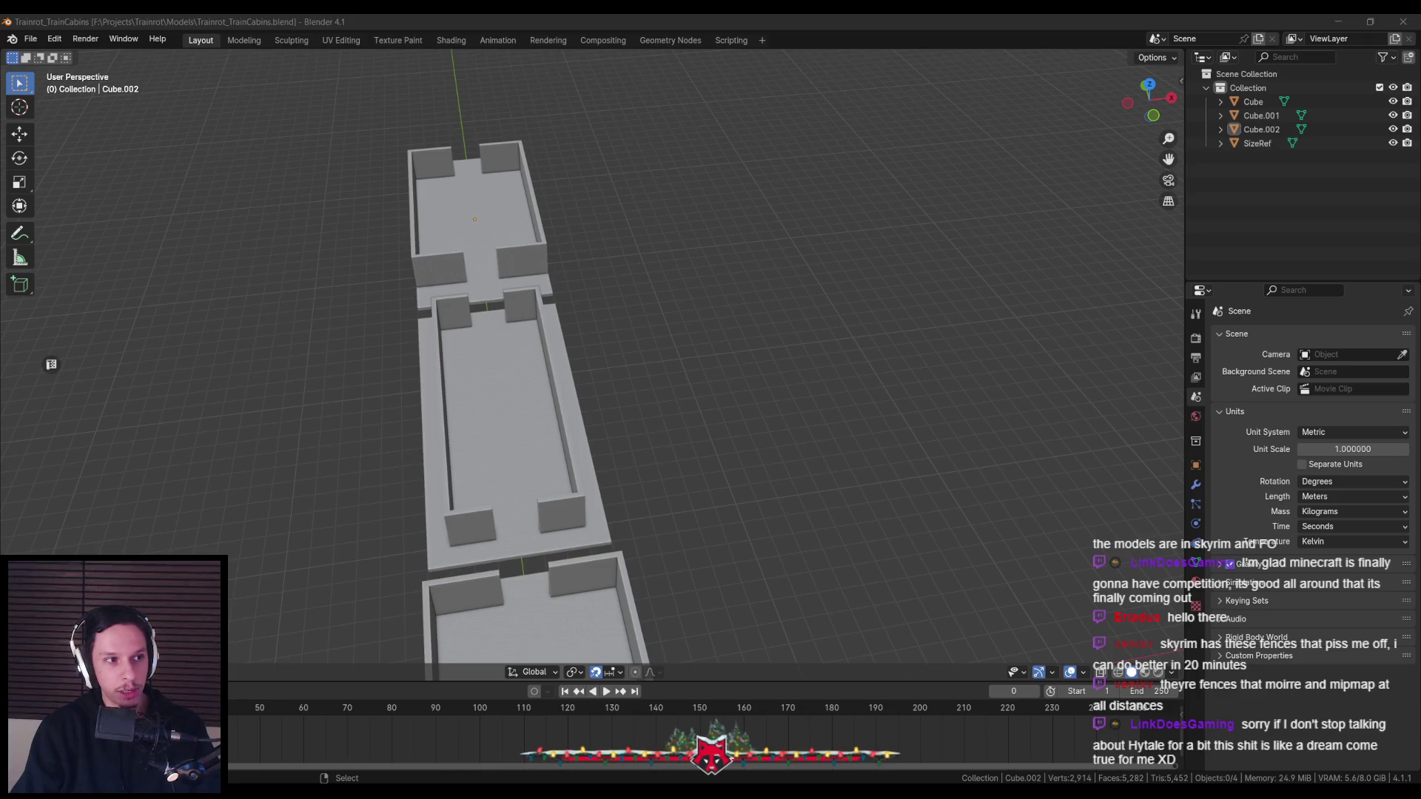
pyautogui.moveTo(587, 392); pyautogui.dragTo(586, 335, button='middle')
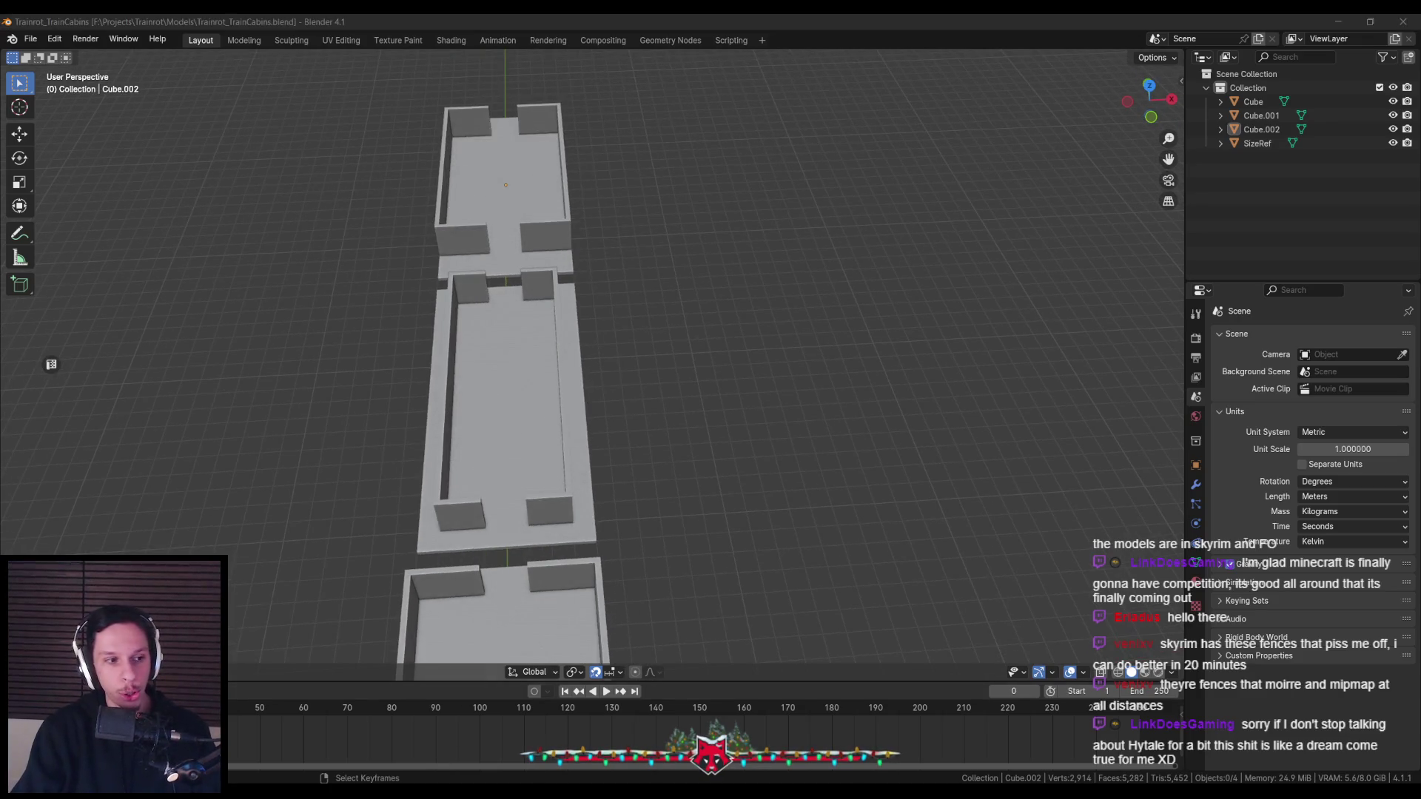
pyautogui.moveTo(494, 501)
pyautogui.mouseDown(button='middle')
pyautogui.moveTo(524, 471)
pyautogui.moveTo(737, 450)
pyautogui.mouseUp(button='middle')
pyautogui.scroll(-3, 679, 463)
pyautogui.scroll(6, 662, 449)
pyautogui.moveTo(606, 514); pyautogui.dragTo(455, 469, button='middle')
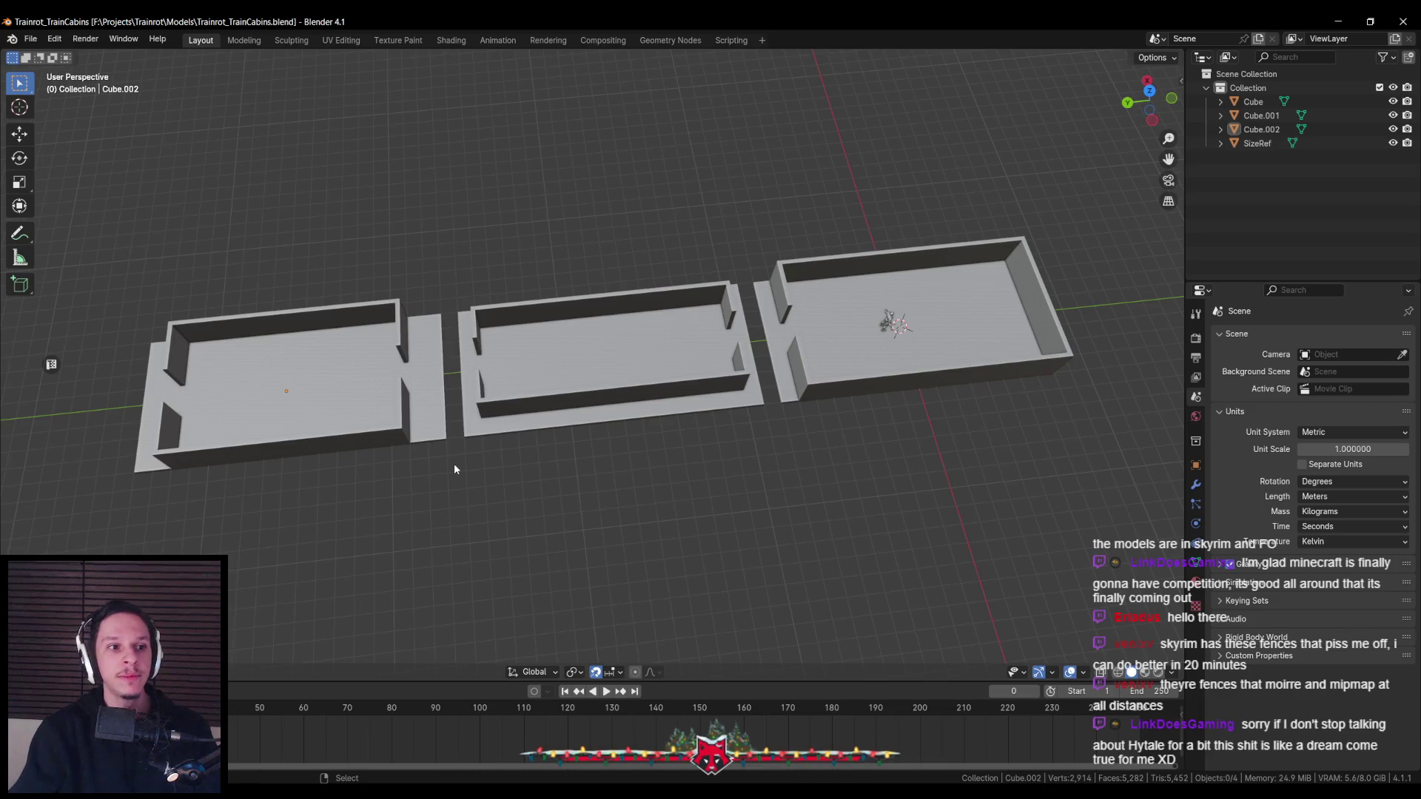
pyautogui.scroll(5, 475, 324)
pyautogui.scroll(-3, 475, 326)
pyautogui.scroll(-3, 473, 324)
pyautogui.moveTo(474, 324)
pyautogui.mouseDown(button='middle')
pyautogui.moveTo(398, 314)
pyautogui.moveTo(616, 429)
pyautogui.mouseUp(button='middle')
# Select the middle cabin and check its floor face in Edit Mode from front and top views
pyautogui.click(733, 373)
pyautogui.click(521, 409)
pyautogui.moveTo(521, 409)
pyautogui.mouseDown(button='middle')
pyautogui.moveTo(837, 490)
pyautogui.moveTo(787, 499)
pyautogui.moveTo(640, 386)
pyautogui.mouseUp(button='middle')
pyautogui.press('KP_1')
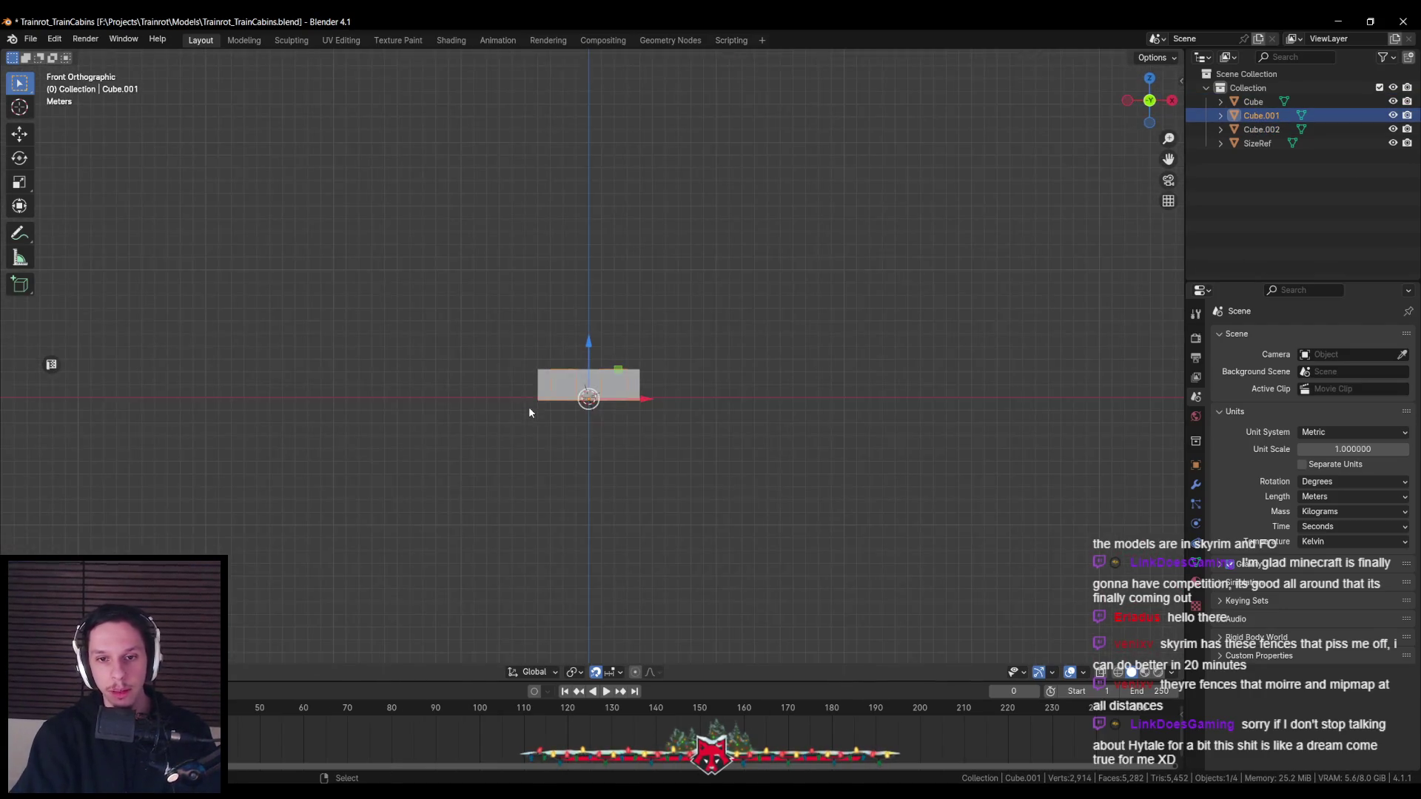
pyautogui.scroll(10, 528, 406)
pyautogui.scroll(-3, 530, 413)
pyautogui.press('Tab')
pyautogui.moveTo(509, 444)
pyautogui.mouseDown(button='middle')
pyautogui.moveTo(604, 190)
pyautogui.moveTo(547, 296)
pyautogui.moveTo(618, 344)
pyautogui.moveTo(512, 435)
pyautogui.moveTo(592, 492)
pyautogui.moveTo(577, 541)
pyautogui.mouseUp(button='middle')
pyautogui.scroll(-2, 619, 344)
pyautogui.click(619, 344)
pyautogui.press('KP_7')
pyautogui.scroll(-3, 512, 435)
pyautogui.press('Tab')
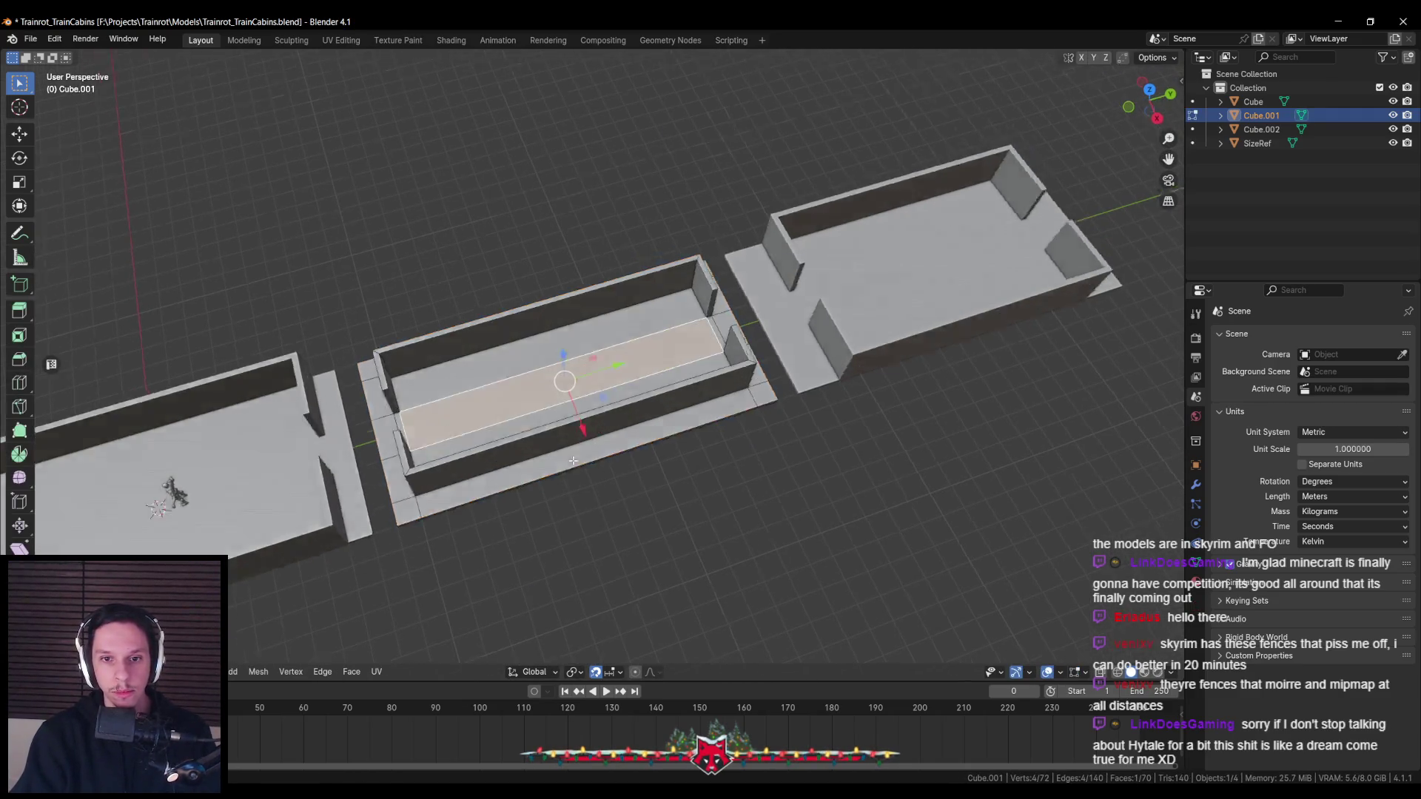
# Reset the middle cabin's origin using Set Origin from the object context menu
pyautogui.rightClick(577, 540)
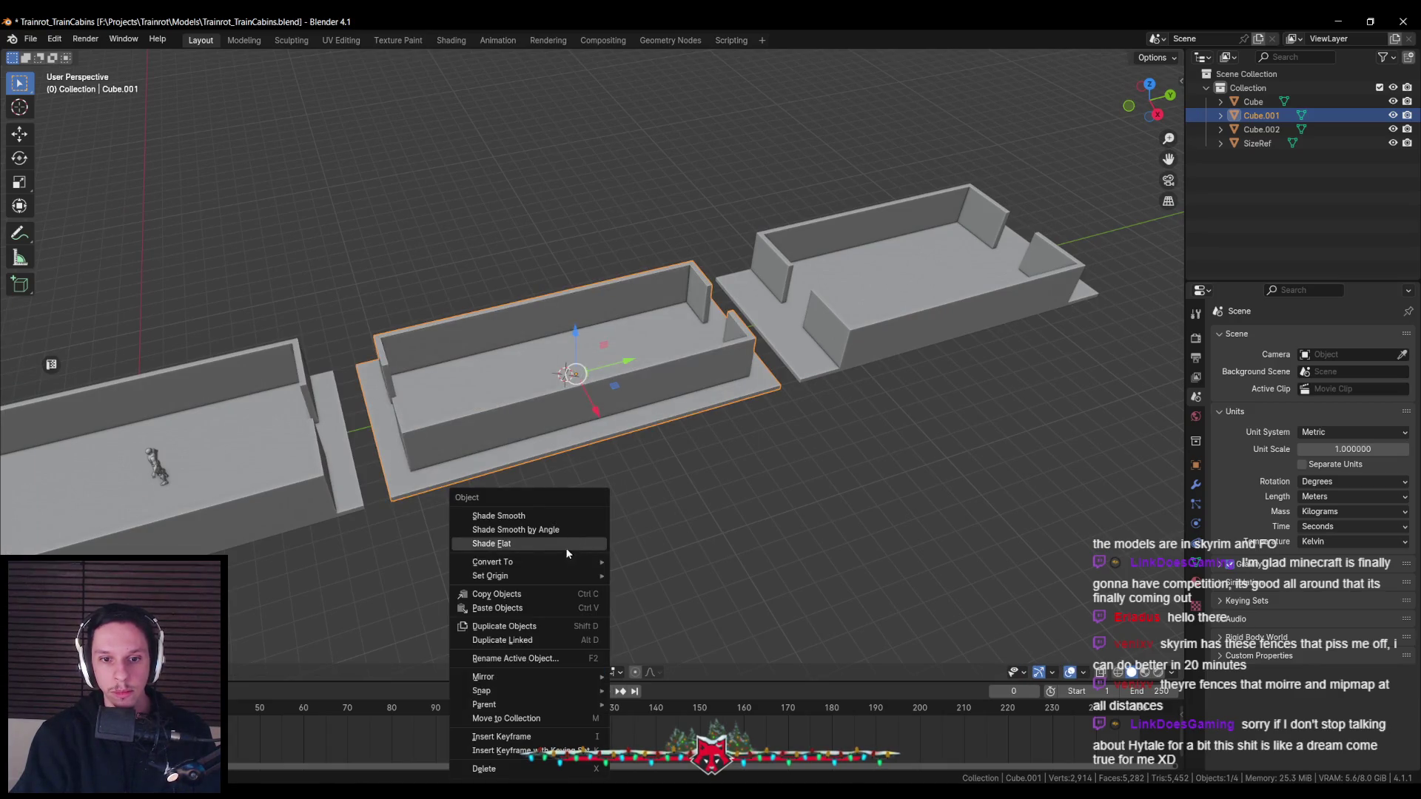
pyautogui.moveTo(561, 575)
pyautogui.click(651, 606)
pyautogui.moveTo(651, 606); pyautogui.dragTo(474, 546, button='middle')
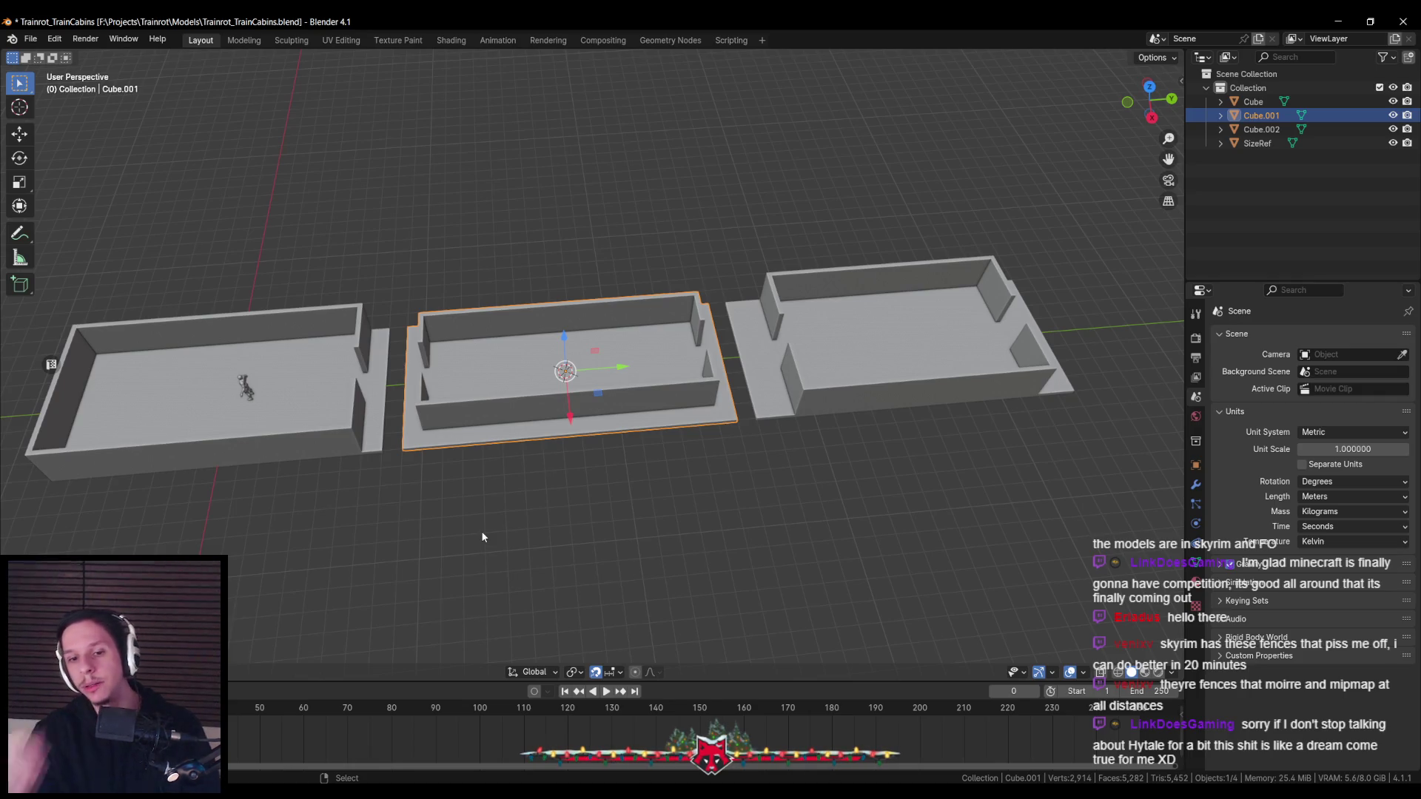
pyautogui.scroll(4, 514, 533)
pyautogui.moveTo(509, 524); pyautogui.dragTo(762, 469, button='middle')
# Try rotating the middle cabin around the Y axis, then cancel the rotation
pyautogui.press('r')
pyautogui.press('y')
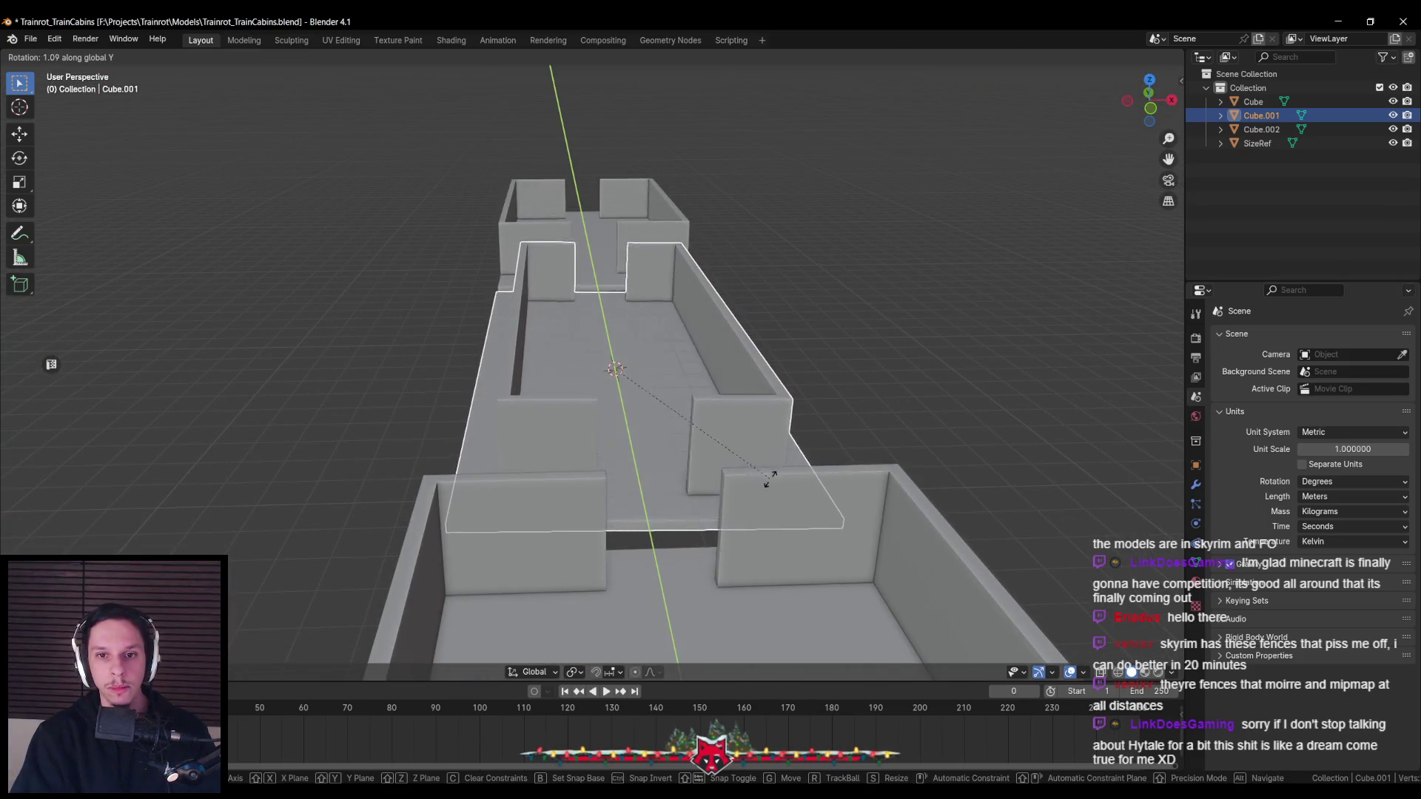
pyautogui.rightClick(770, 469)
pyautogui.scroll(-3, 766, 457)
pyautogui.moveTo(765, 457)
pyautogui.mouseDown(button='middle')
pyautogui.moveTo(550, 450)
pyautogui.moveTo(582, 488)
pyautogui.moveTo(565, 506)
pyautogui.moveTo(650, 495)
pyautogui.moveTo(646, 484)
pyautogui.mouseUp(button='middle')
# Select the left cabin, enter its Edit Mode, and switch over to the PureRef board
pyautogui.click(519, 421)
pyautogui.moveTo(486, 447)
pyautogui.mouseDown(button='middle')
pyautogui.moveTo(626, 490)
pyautogui.moveTo(523, 424)
pyautogui.moveTo(559, 457)
pyautogui.moveTo(592, 404)
pyautogui.mouseUp(button='middle')
pyautogui.press('Tab')
pyautogui.scroll(5, 569, 437)
pyautogui.hotkey('alt', 'Tab')
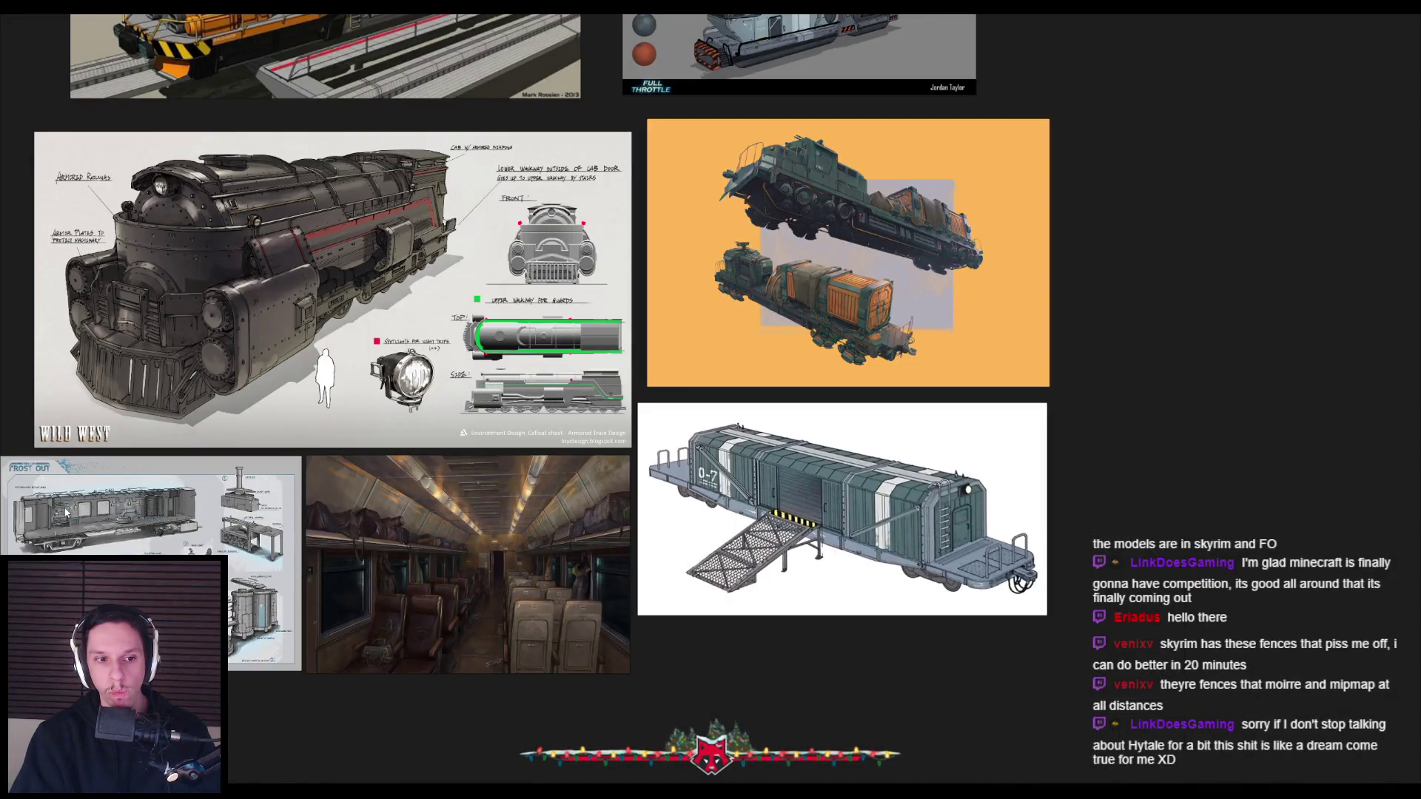
# Browse the reference board from the Wild West sheet toward the Full Throttle sheet, then return to Blender
pyautogui.scroll(2, 65, 552)
pyautogui.moveTo(288, 230); pyautogui.dragTo(417, 377, button='middle')
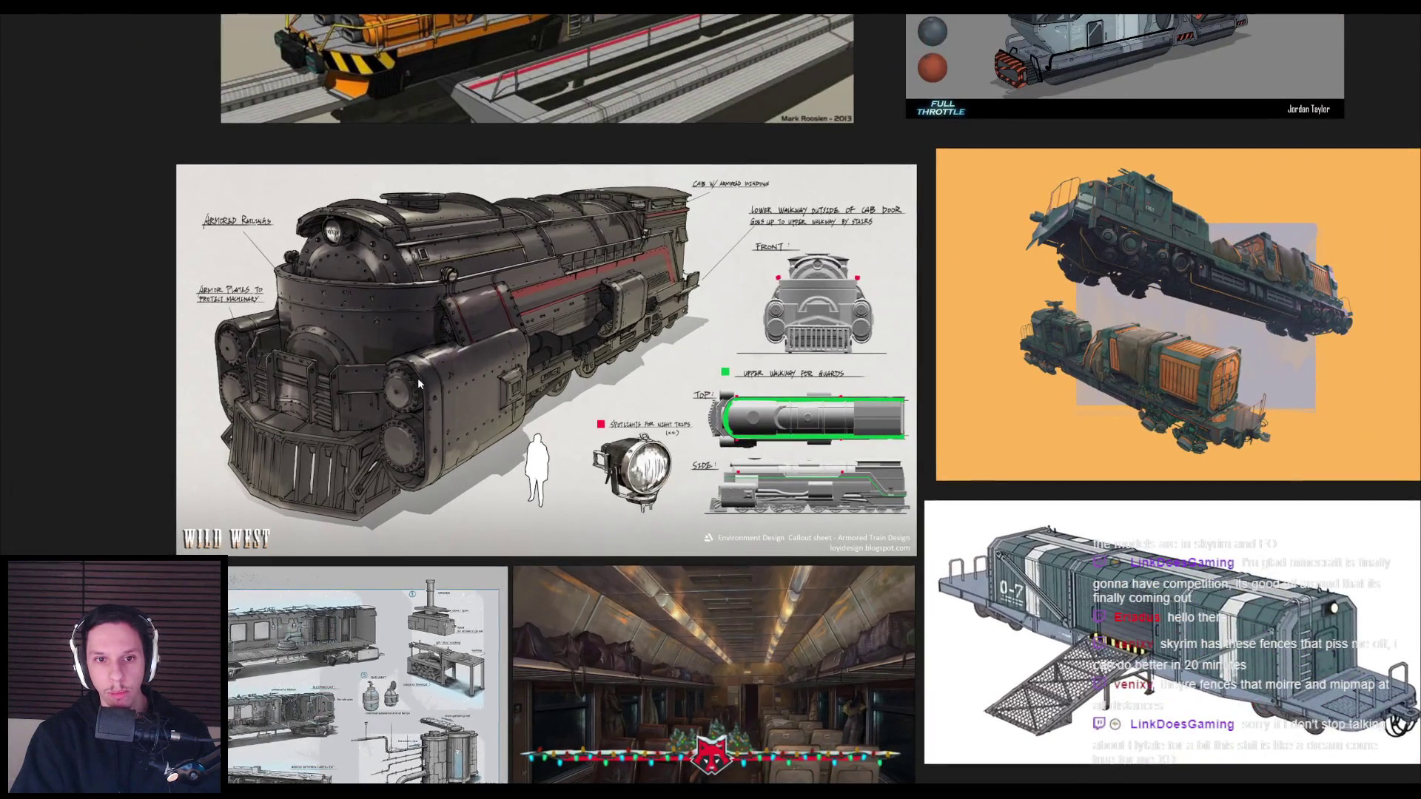
pyautogui.scroll(-1, 417, 378)
pyautogui.scroll(3, 996, 254)
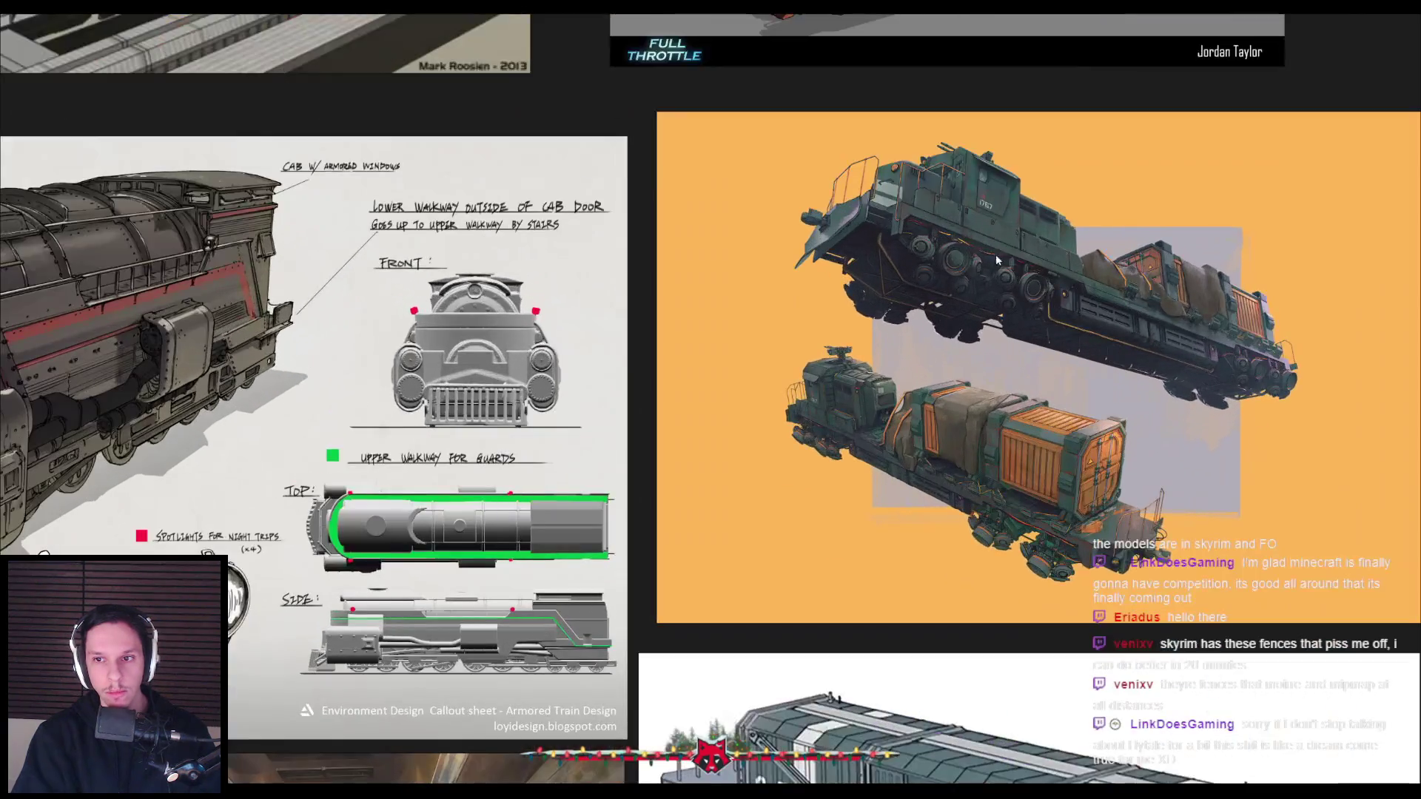
pyautogui.scroll(-2, 954, 307)
pyautogui.scroll(-1, 948, 316)
pyautogui.moveTo(829, 123); pyautogui.dragTo(784, 278, button='middle')
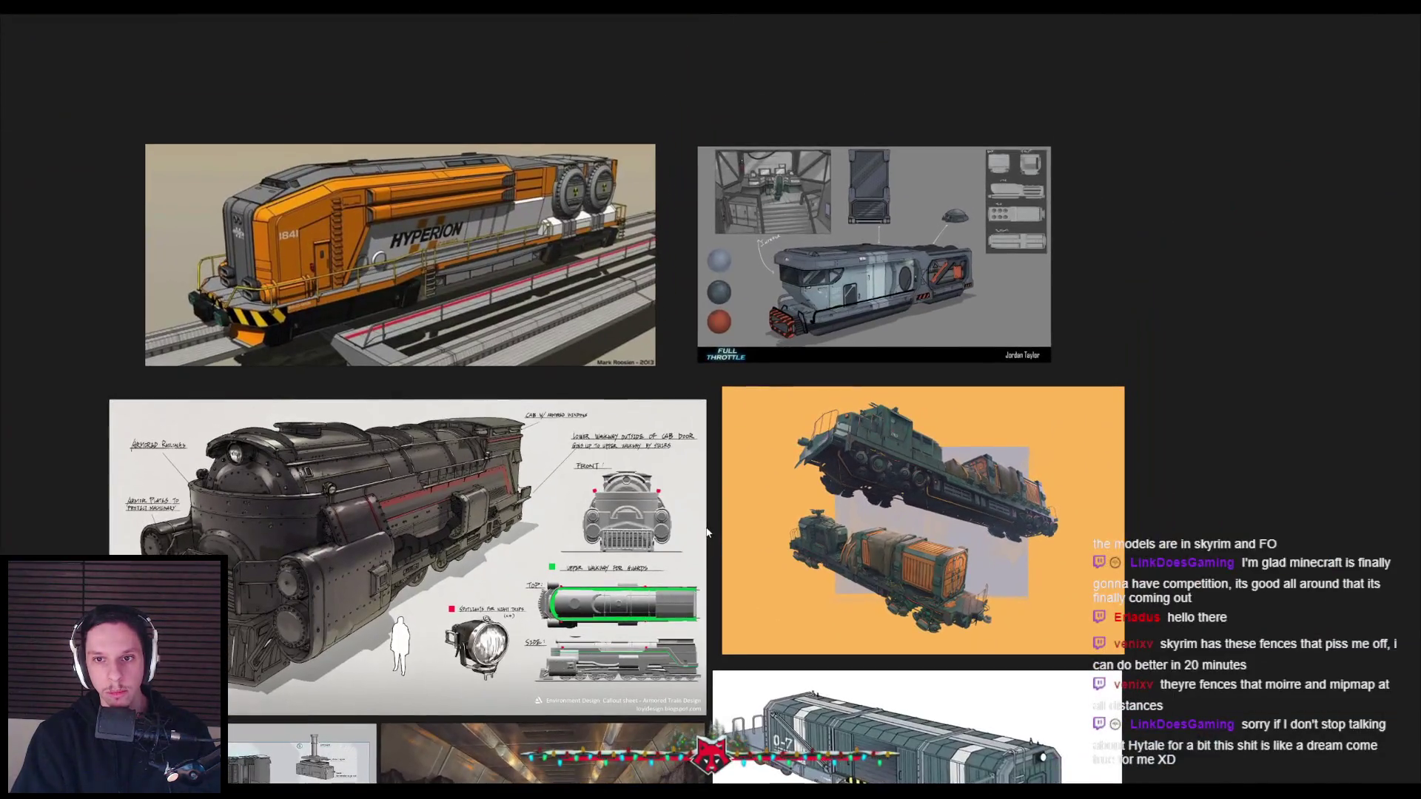
pyautogui.scroll(3, 785, 279)
pyautogui.scroll(1, 786, 281)
pyautogui.scroll(-2, 785, 278)
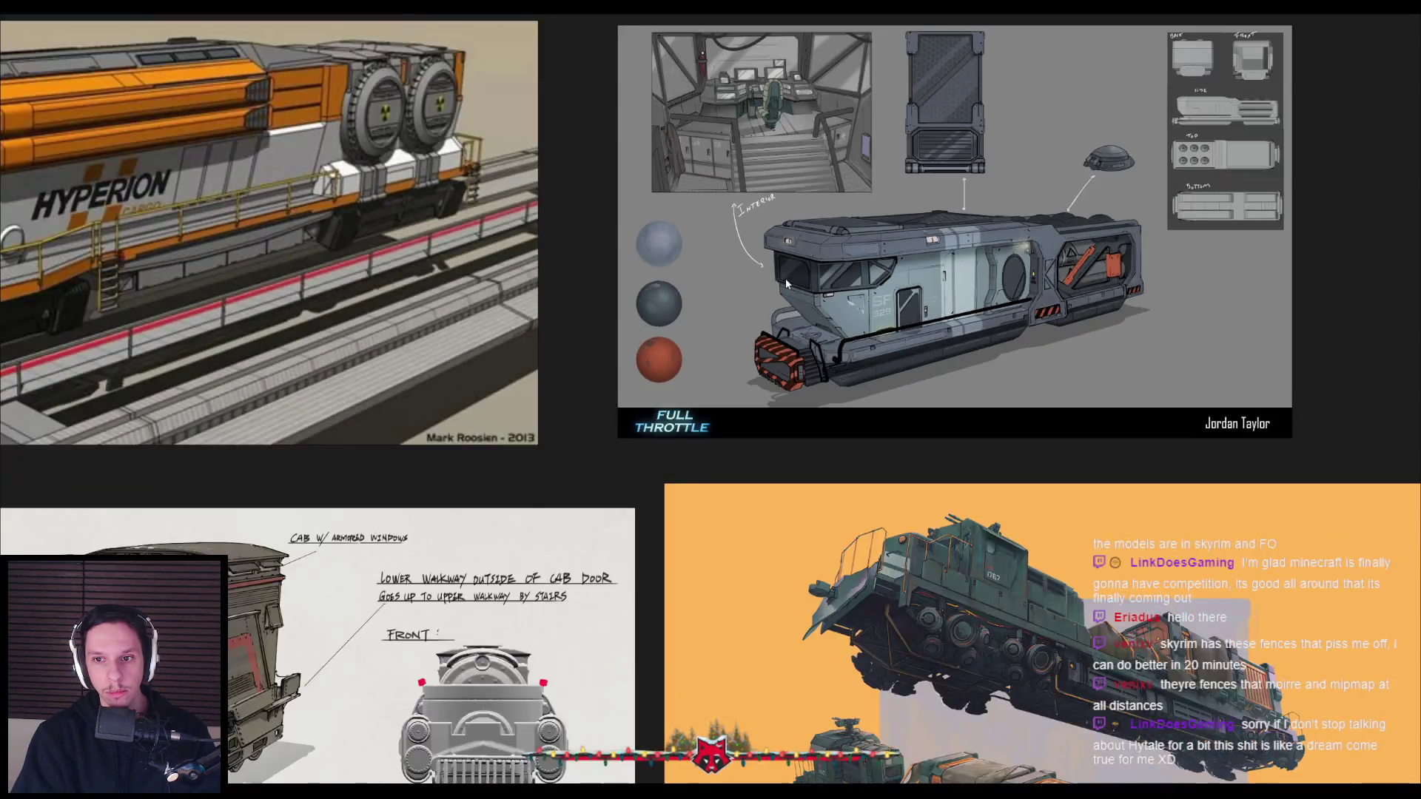
pyautogui.scroll(-1, 784, 279)
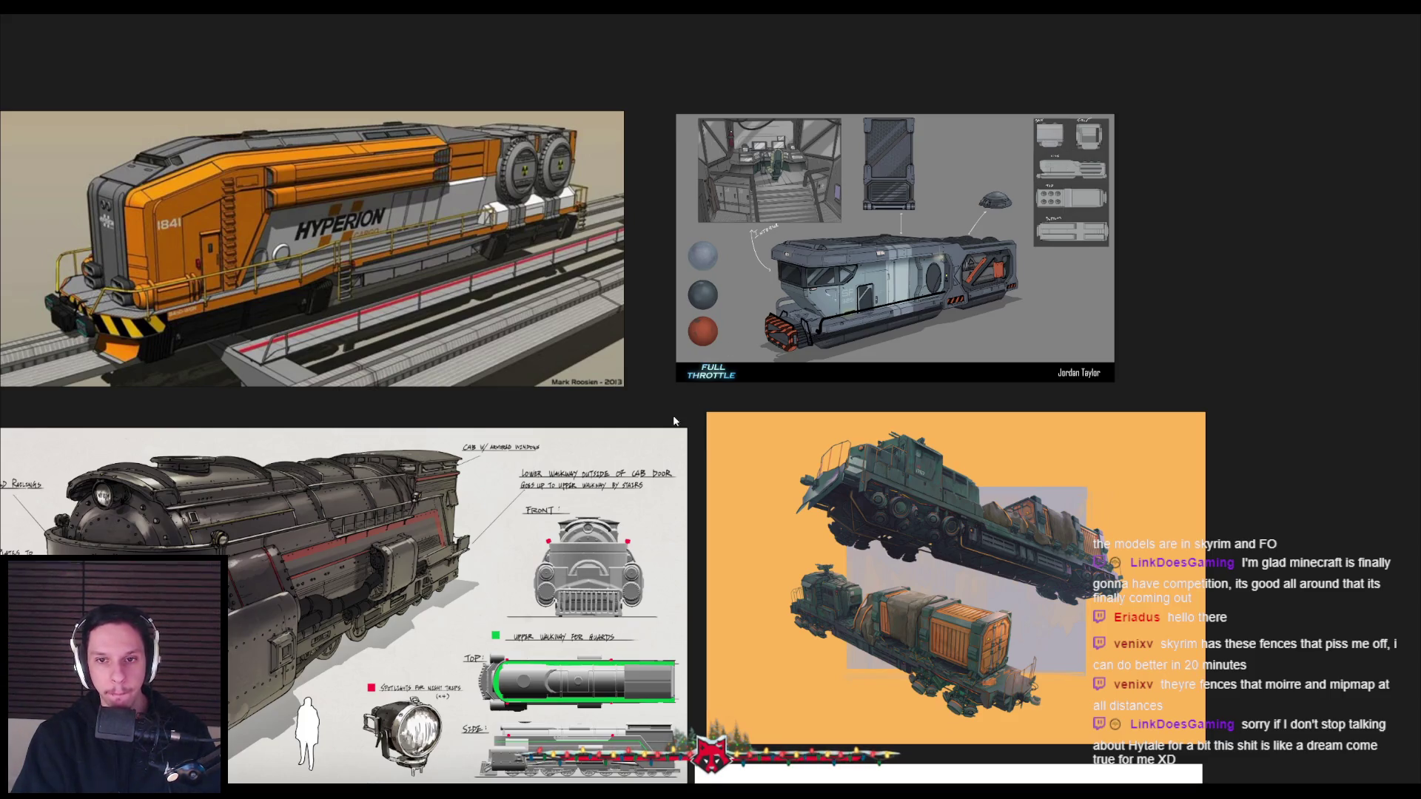
pyautogui.hotkey('alt', 'Tab')
pyautogui.hotkey('alt', 'Tab')
pyautogui.hotkey('alt', 'Tab')
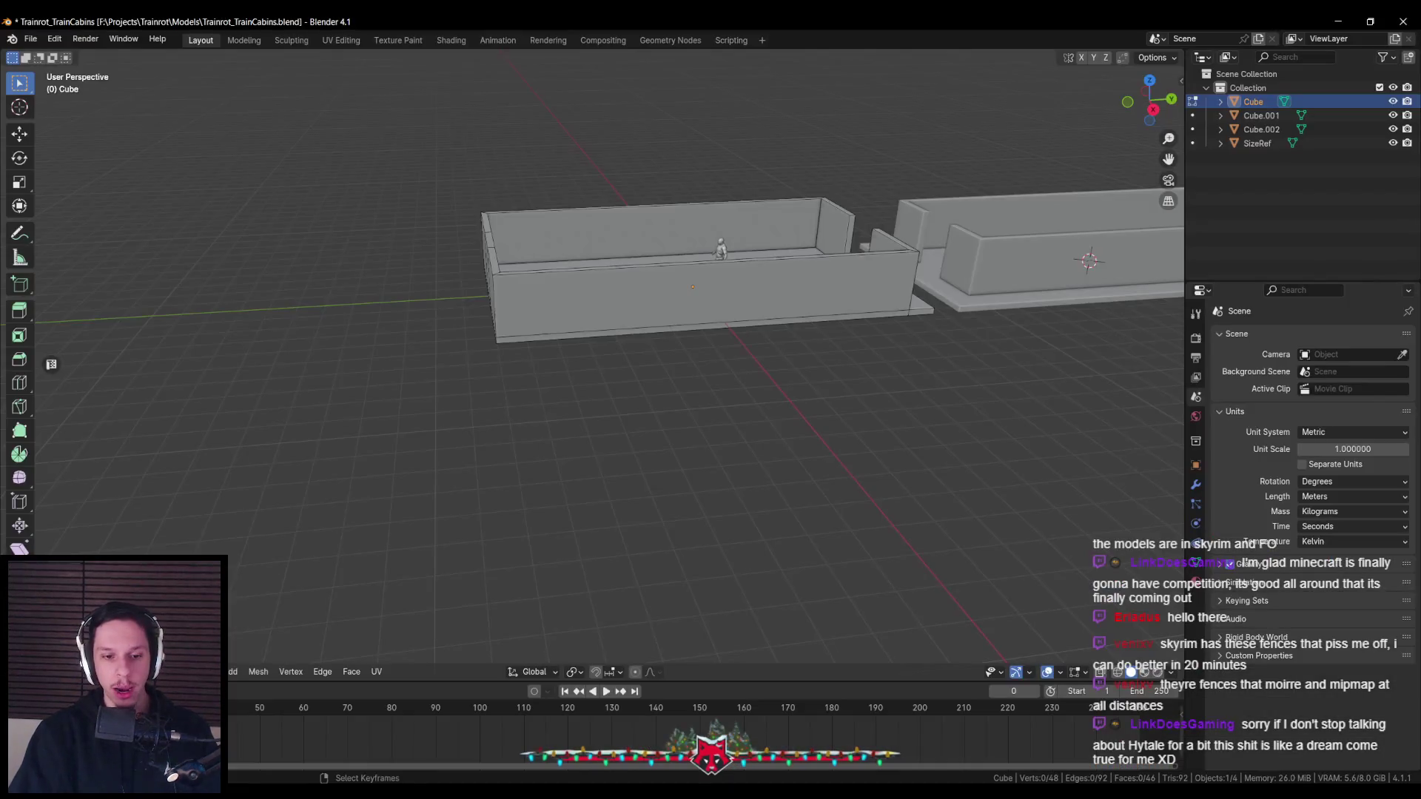
# Return the middle cabin to Object Mode and save the file
pyautogui.scroll(-5, 584, 412)
pyautogui.scroll(4, 733, 403)
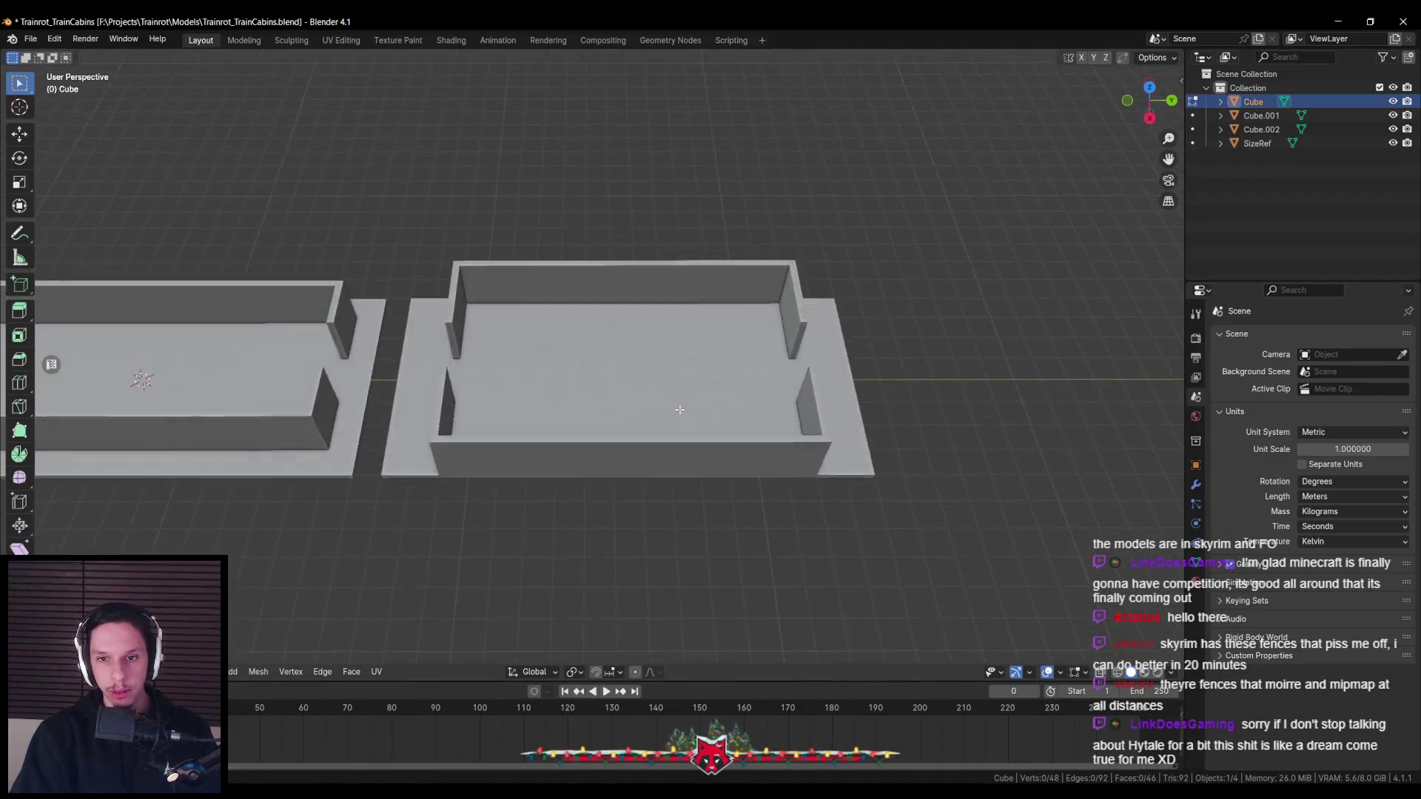
pyautogui.scroll(-2, 739, 401)
pyautogui.scroll(-2, 738, 402)
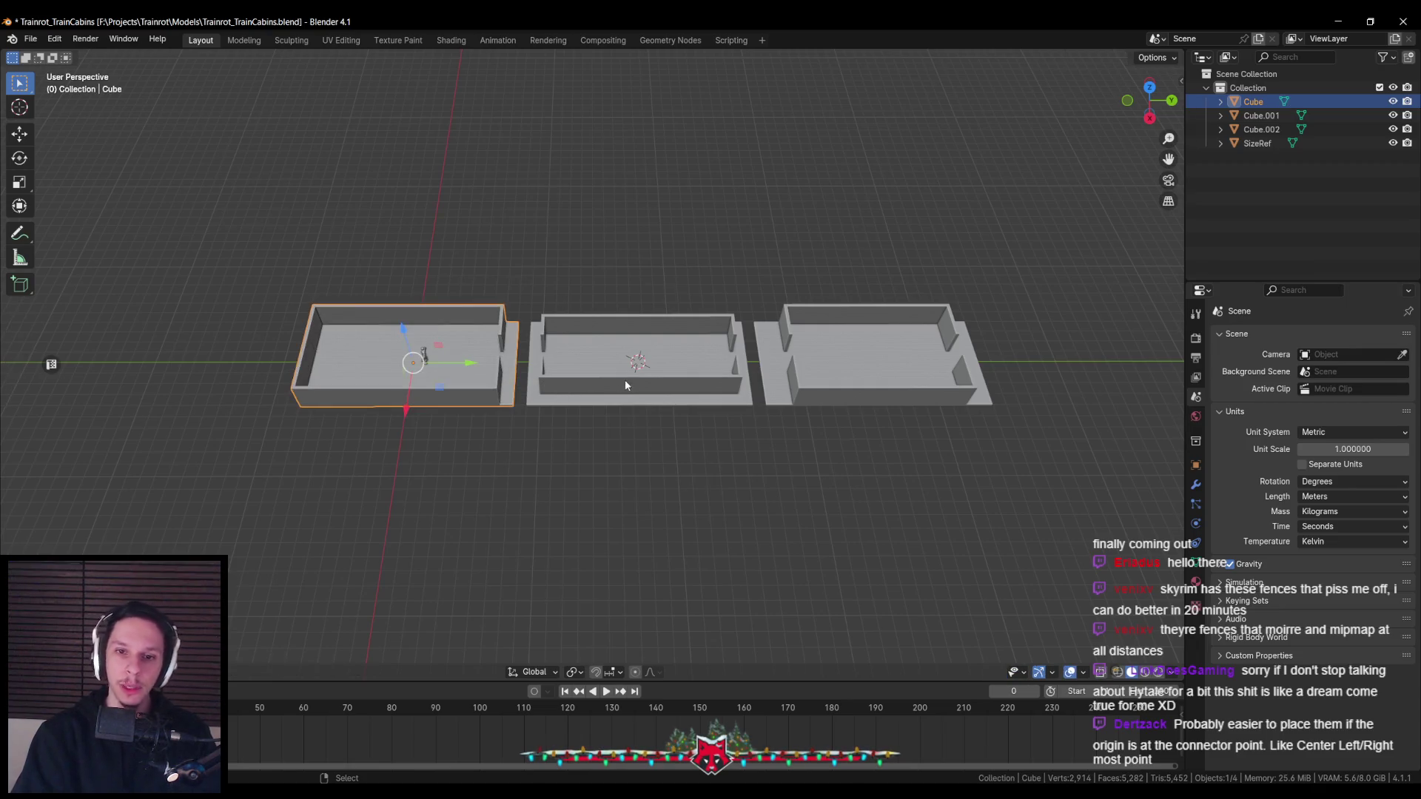
pyautogui.moveTo(624, 380); pyautogui.dragTo(519, 372, button='middle')
pyautogui.click(520, 372)
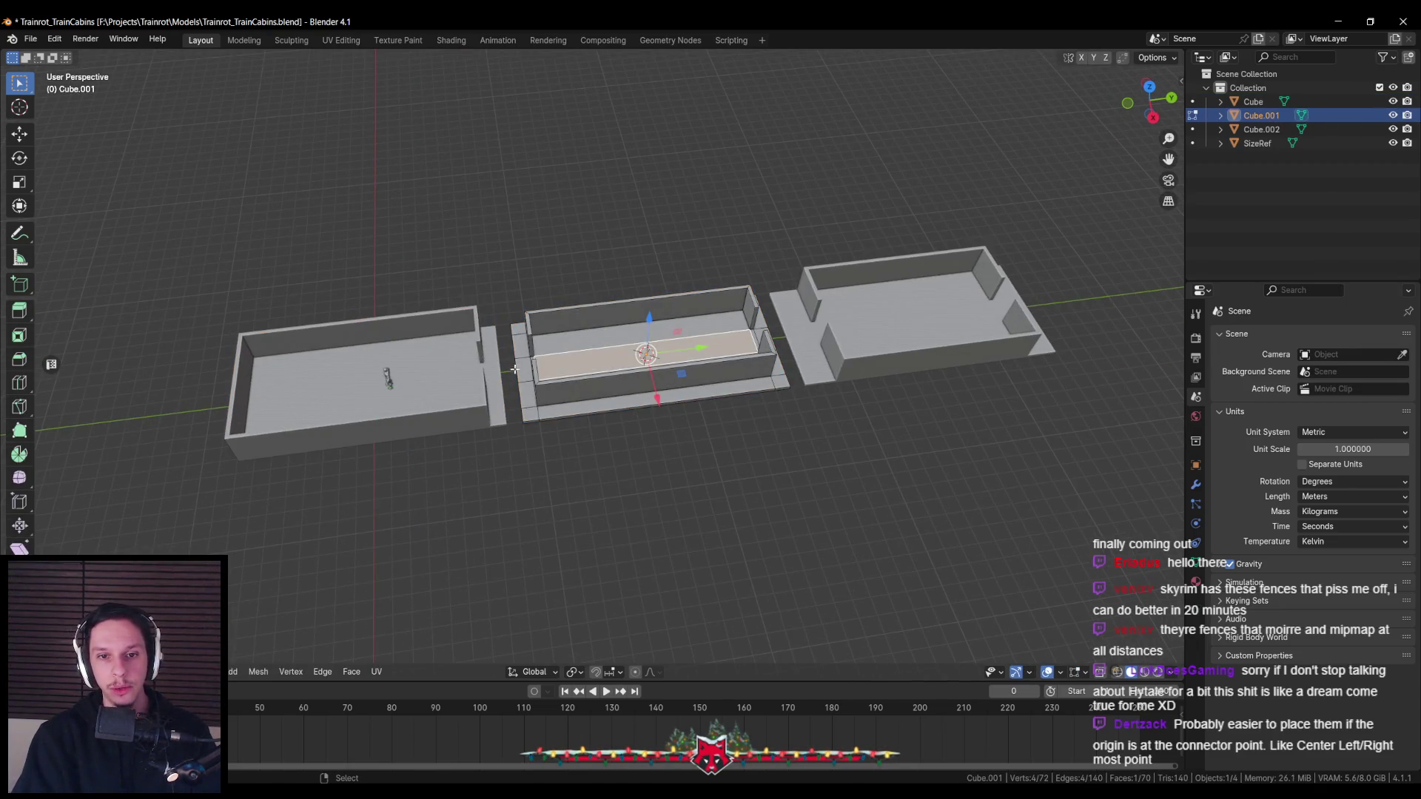
pyautogui.press('Tab')
pyautogui.hotkey('ctrl', 's')
# With snapping turned on, test-move the middle cabin along the Y axis
pyautogui.press('KP_7')
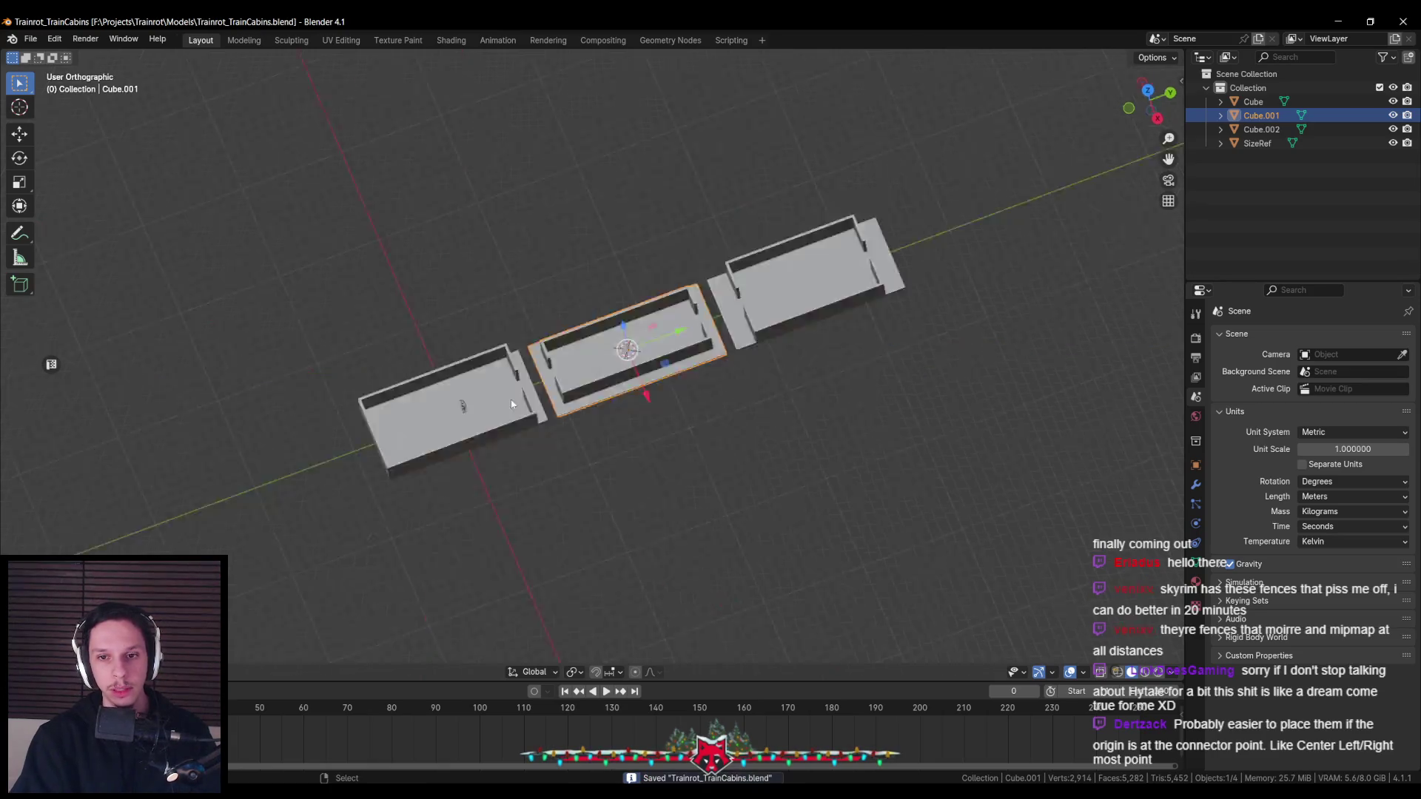
pyautogui.moveTo(518, 399)
pyautogui.mouseDown(button='middle')
pyautogui.moveTo(752, 388)
pyautogui.moveTo(670, 388)
pyautogui.mouseUp(button='middle')
pyautogui.click(752, 388)
pyautogui.scroll(-2, 670, 389)
pyautogui.hotkey('shift', 'Tab')
pyautogui.click(619, 370)
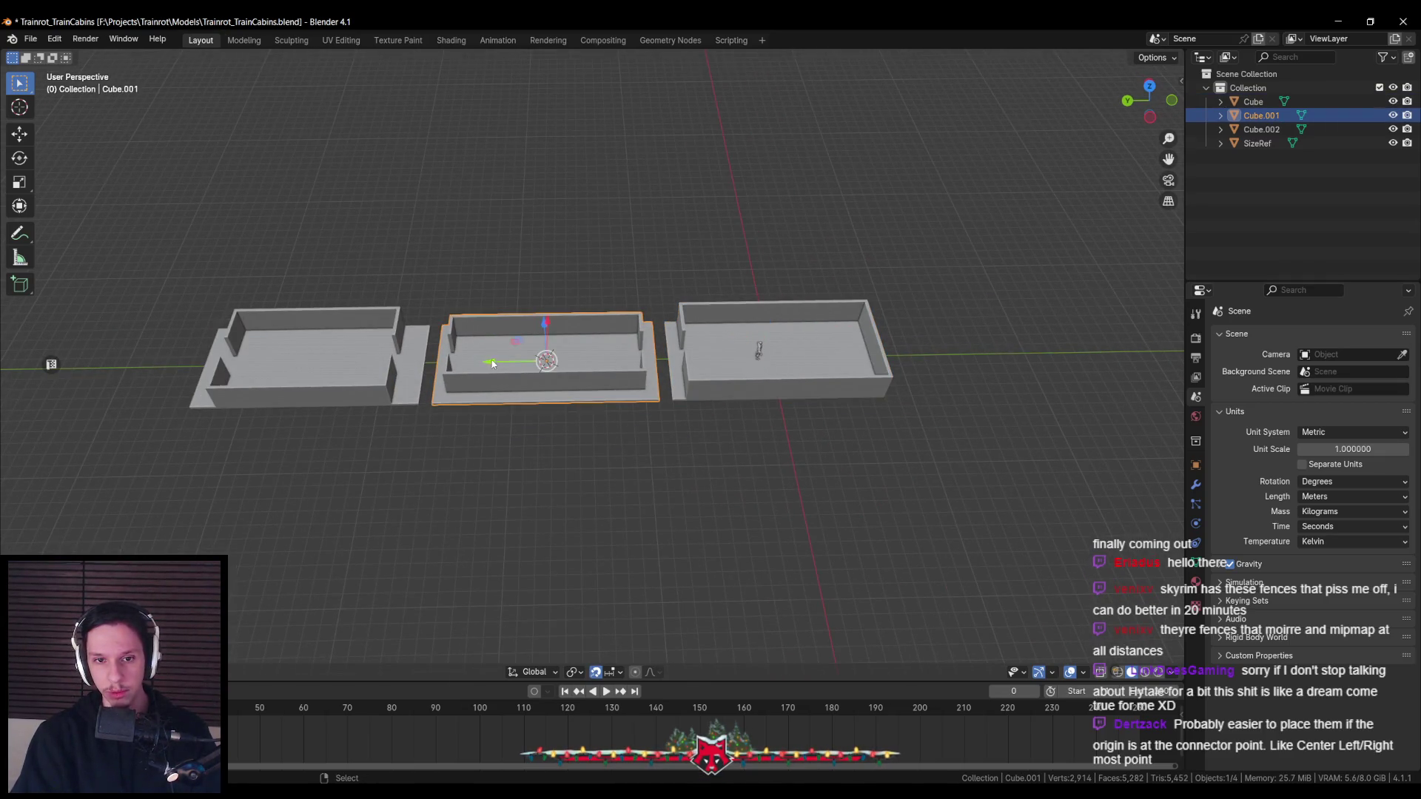
pyautogui.press('g')
pyautogui.press('y')
pyautogui.click(728, 356)
# Undo the test move back to the original spot, save, and turn snapping off
pyautogui.hotkey('shift', 'z')
pyautogui.hotkey('ctrl', 'z')
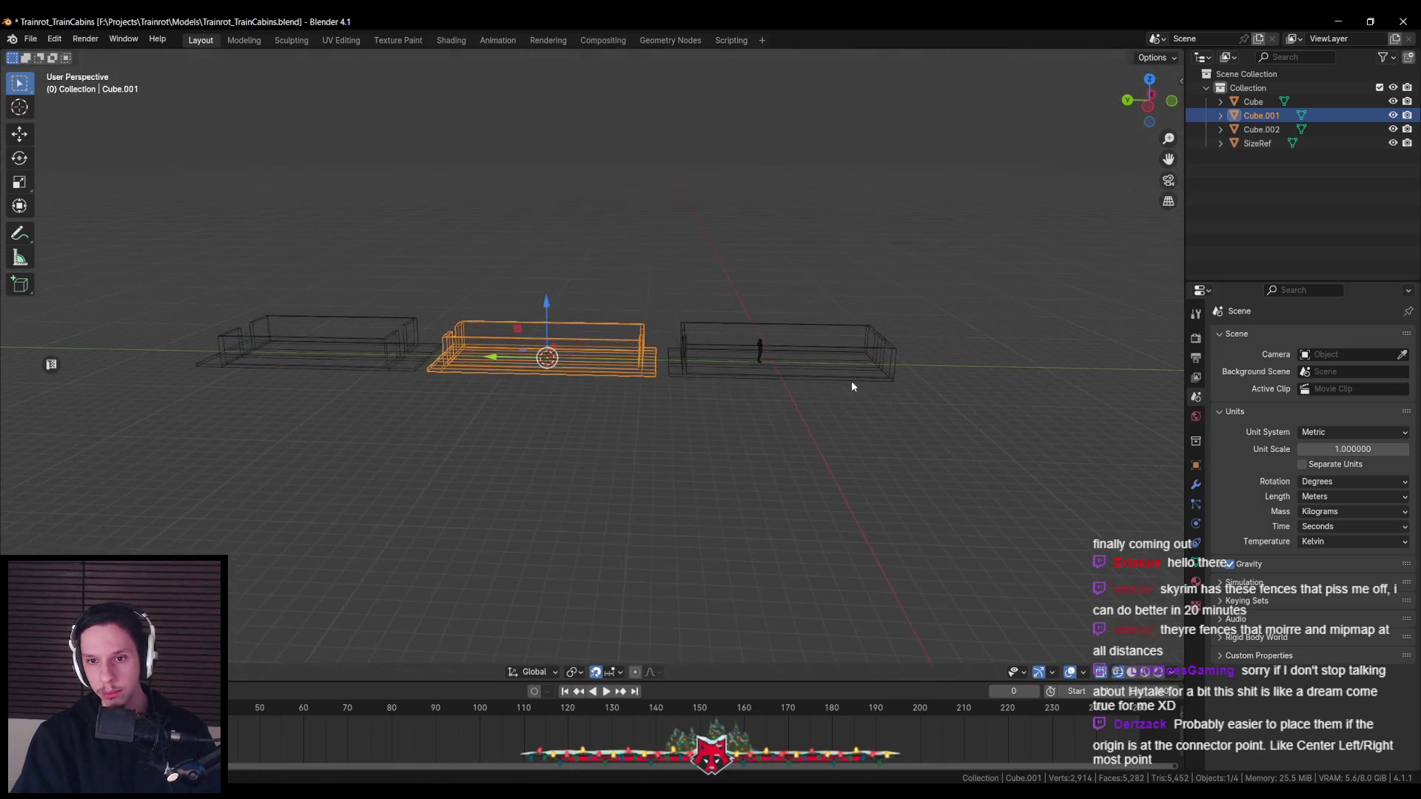
pyautogui.hotkey('shift', 'z')
pyautogui.moveTo(660, 366); pyautogui.dragTo(664, 420, button='middle')
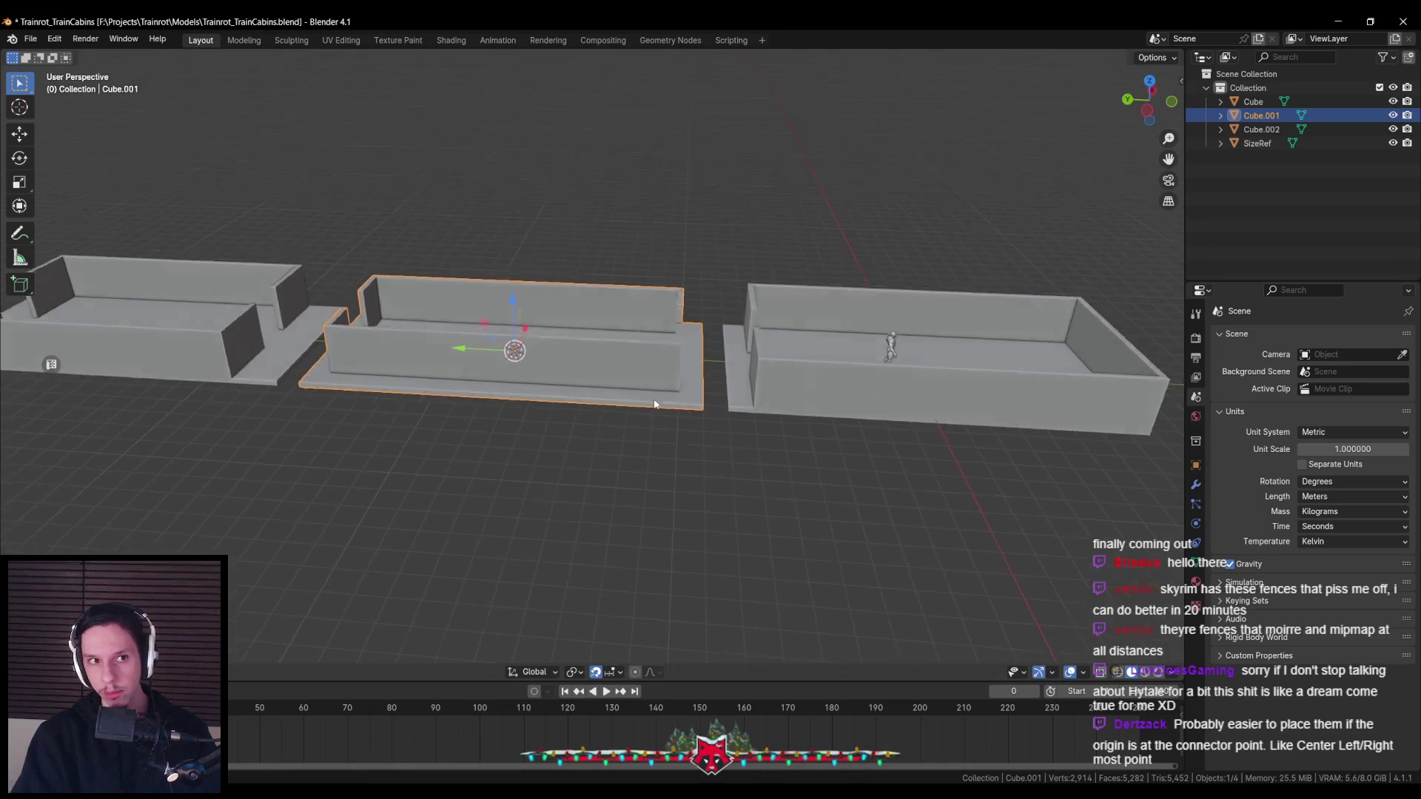
pyautogui.hotkey('ctrl', 's')
pyautogui.hotkey('shift', 'Tab')
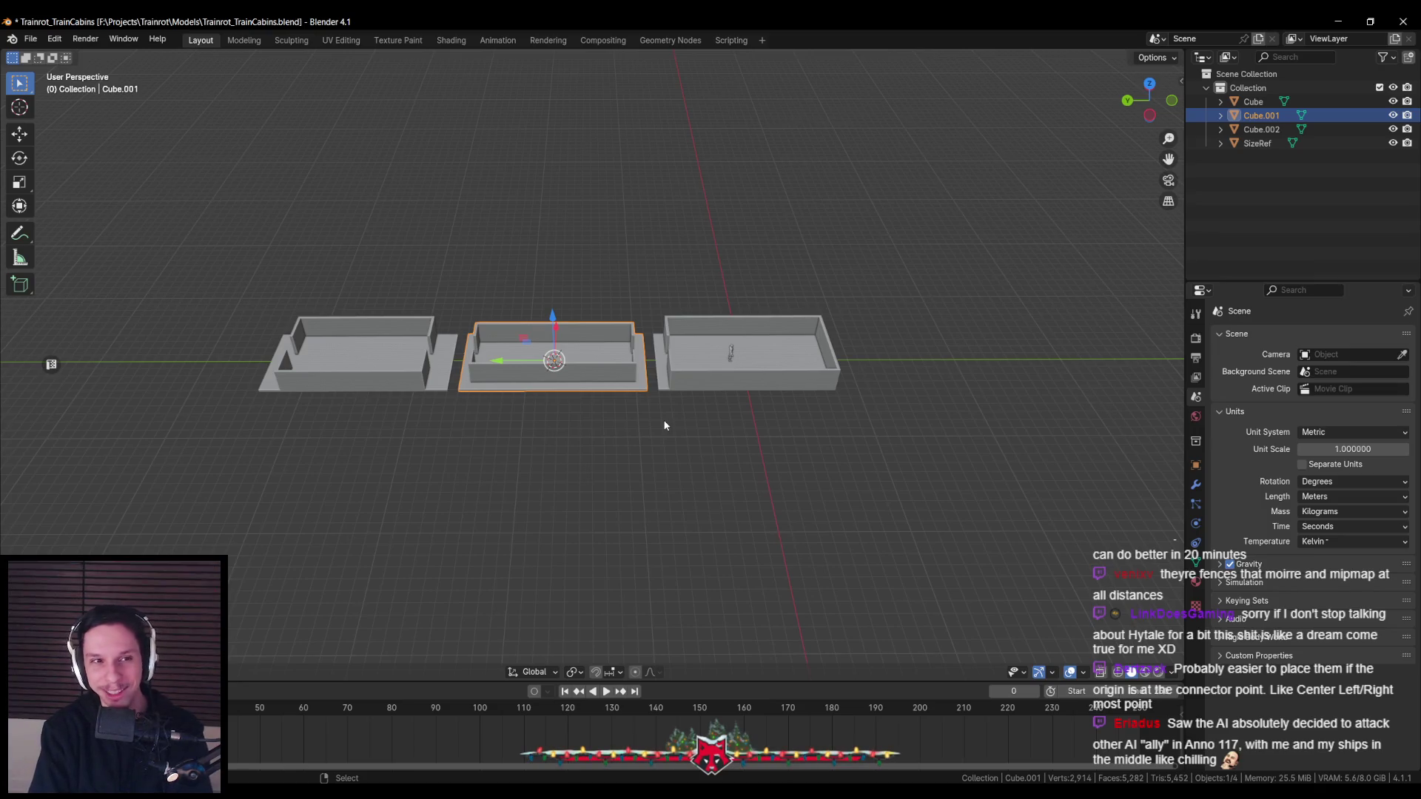
# Save the file again and orbit around the cabins to look down on the middle one
pyautogui.scroll(3, 664, 425)
pyautogui.hotkey('ctrl', 's')
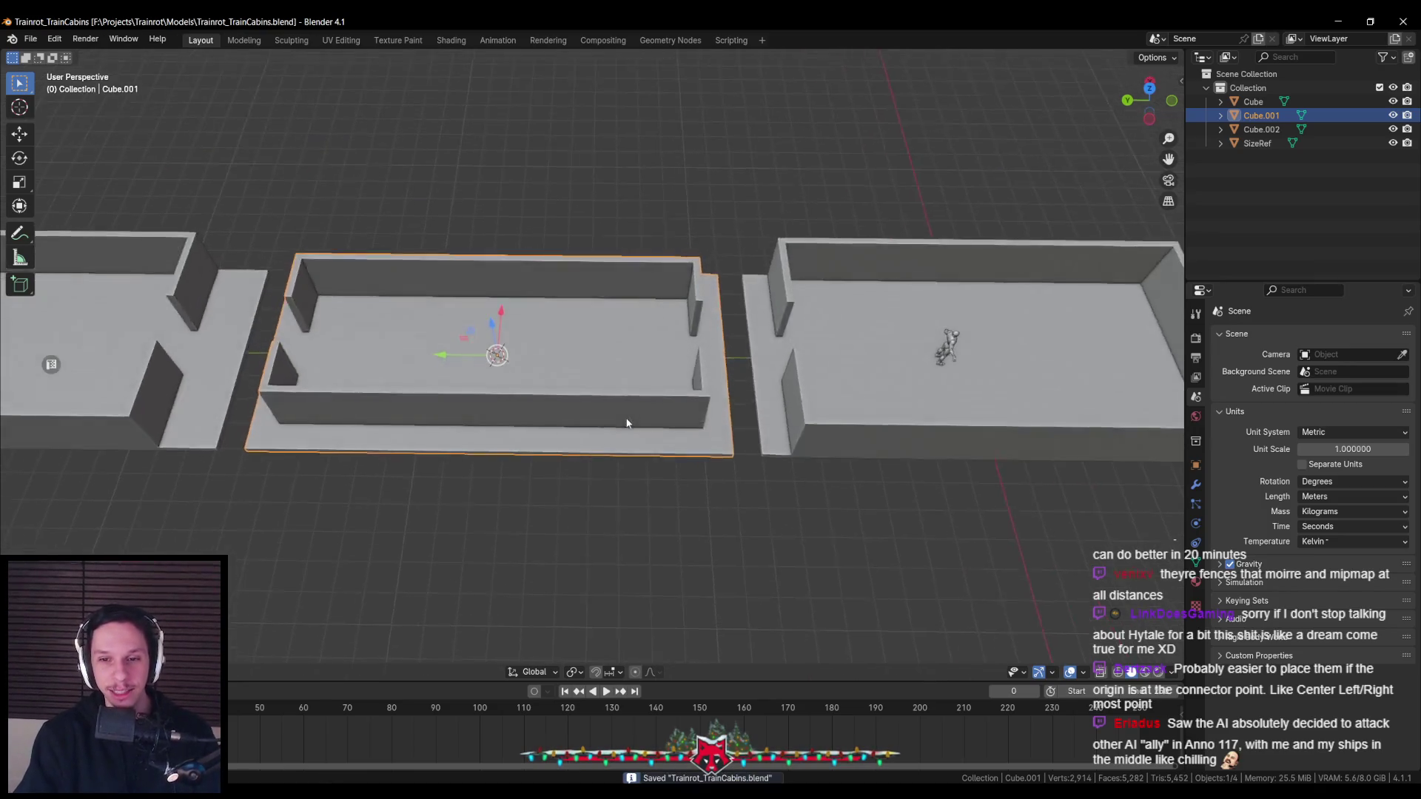
pyautogui.scroll(-3, 665, 425)
pyautogui.moveTo(735, 462)
pyautogui.mouseDown(button='middle')
pyautogui.moveTo(644, 441)
pyautogui.moveTo(400, 515)
pyautogui.moveTo(424, 445)
pyautogui.moveTo(650, 408)
pyautogui.moveTo(439, 519)
pyautogui.moveTo(619, 490)
pyautogui.moveTo(447, 511)
pyautogui.mouseUp(button='middle')
pyautogui.scroll(4, 618, 490)
pyautogui.scroll(-4, 619, 490)
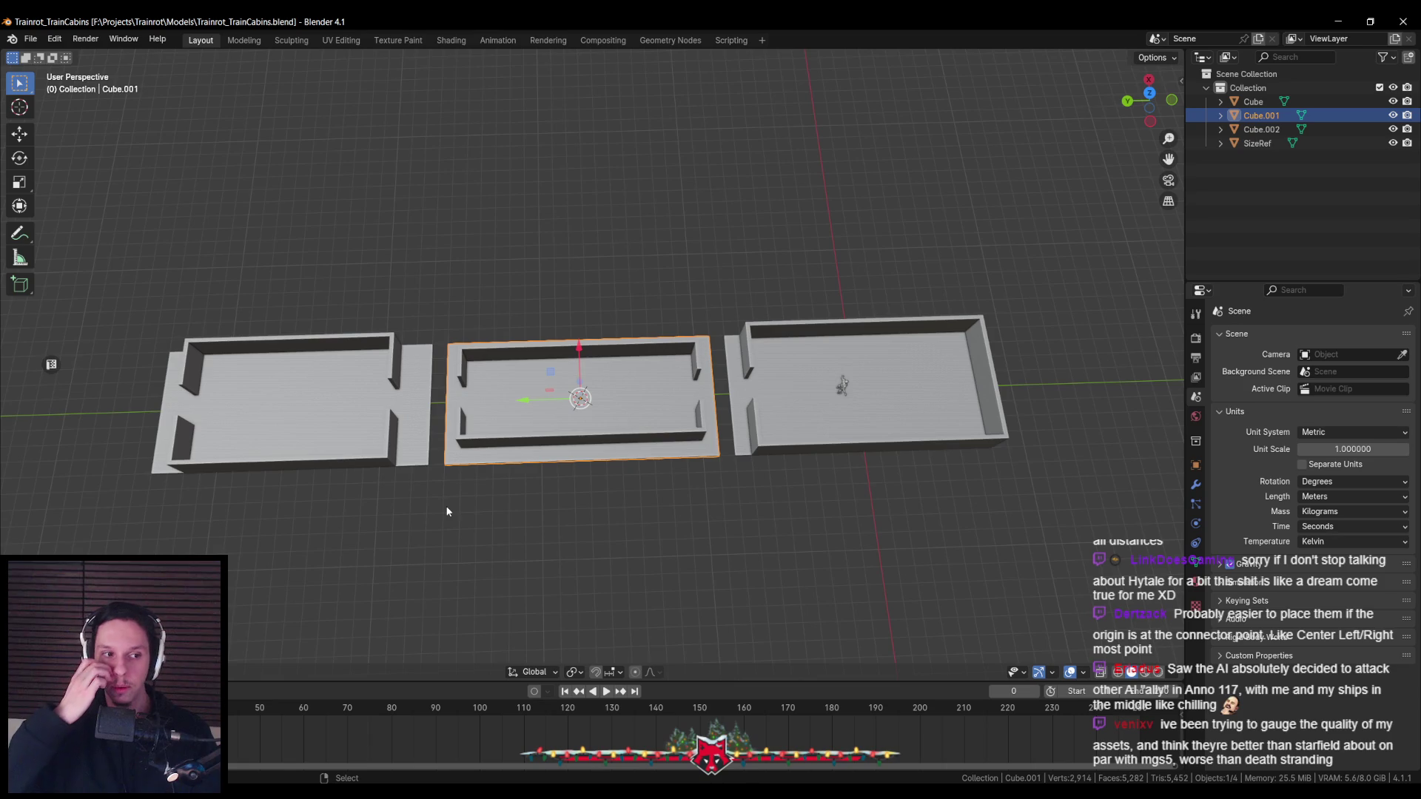
pyautogui.moveTo(710, 463)
pyautogui.mouseDown(button='middle')
pyautogui.moveTo(632, 357)
pyautogui.moveTo(531, 379)
pyautogui.moveTo(713, 526)
pyautogui.moveTo(867, 501)
pyautogui.moveTo(601, 486)
pyautogui.moveTo(597, 504)
pyautogui.moveTo(668, 500)
pyautogui.moveTo(670, 474)
pyautogui.moveTo(639, 447)
pyautogui.moveTo(571, 510)
pyautogui.mouseUp(button='middle')
pyautogui.scroll(2, 585, 364)
pyautogui.scroll(-3, 851, 489)
# Check the row from a top orthographic view, select the left cabin, save, and switch to Notion
pyautogui.press('KP_7')
pyautogui.scroll(5, 640, 453)
pyautogui.press('KP_7')
pyautogui.scroll(1, 612, 489)
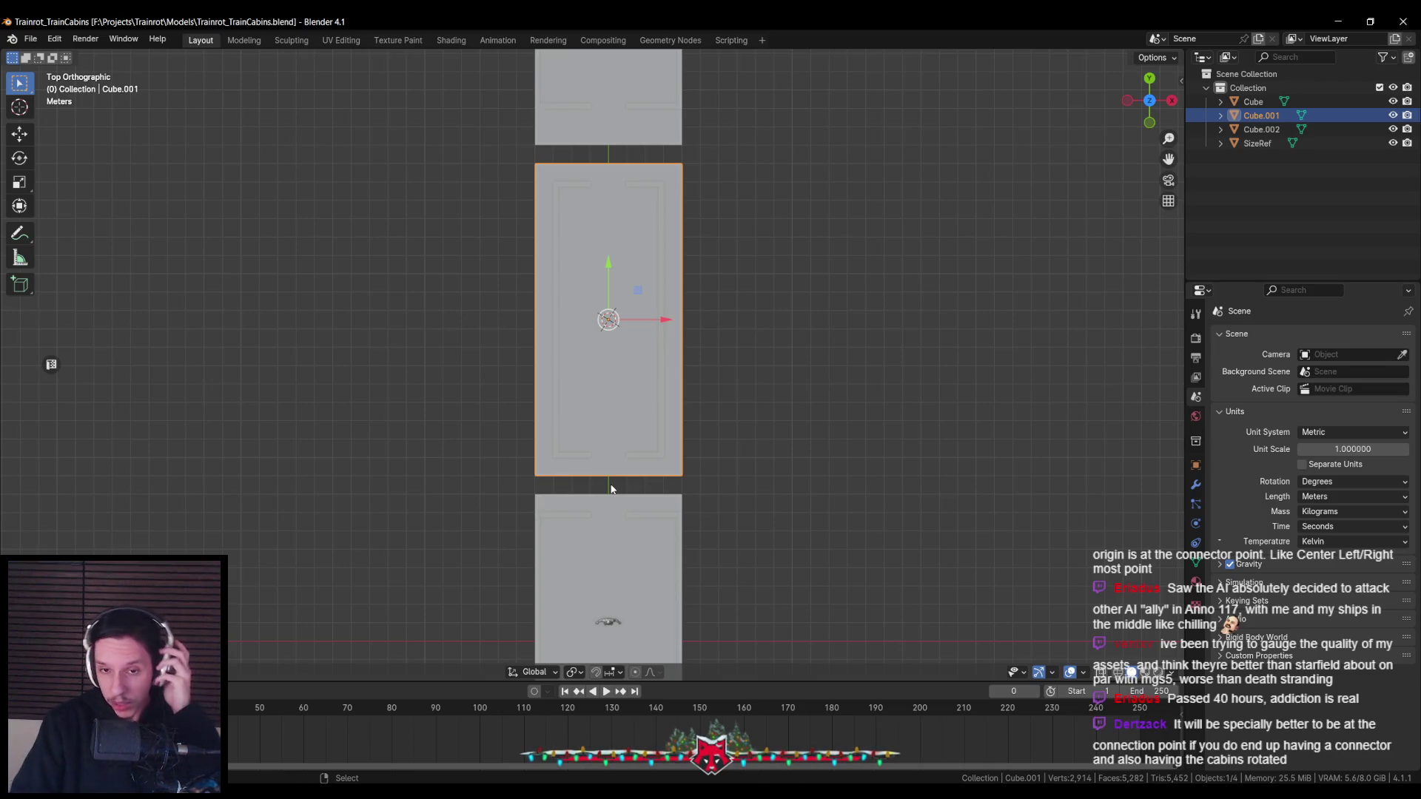
pyautogui.moveTo(611, 488)
pyautogui.mouseDown(button='middle')
pyautogui.moveTo(689, 367)
pyautogui.moveTo(672, 398)
pyautogui.mouseUp(button='middle')
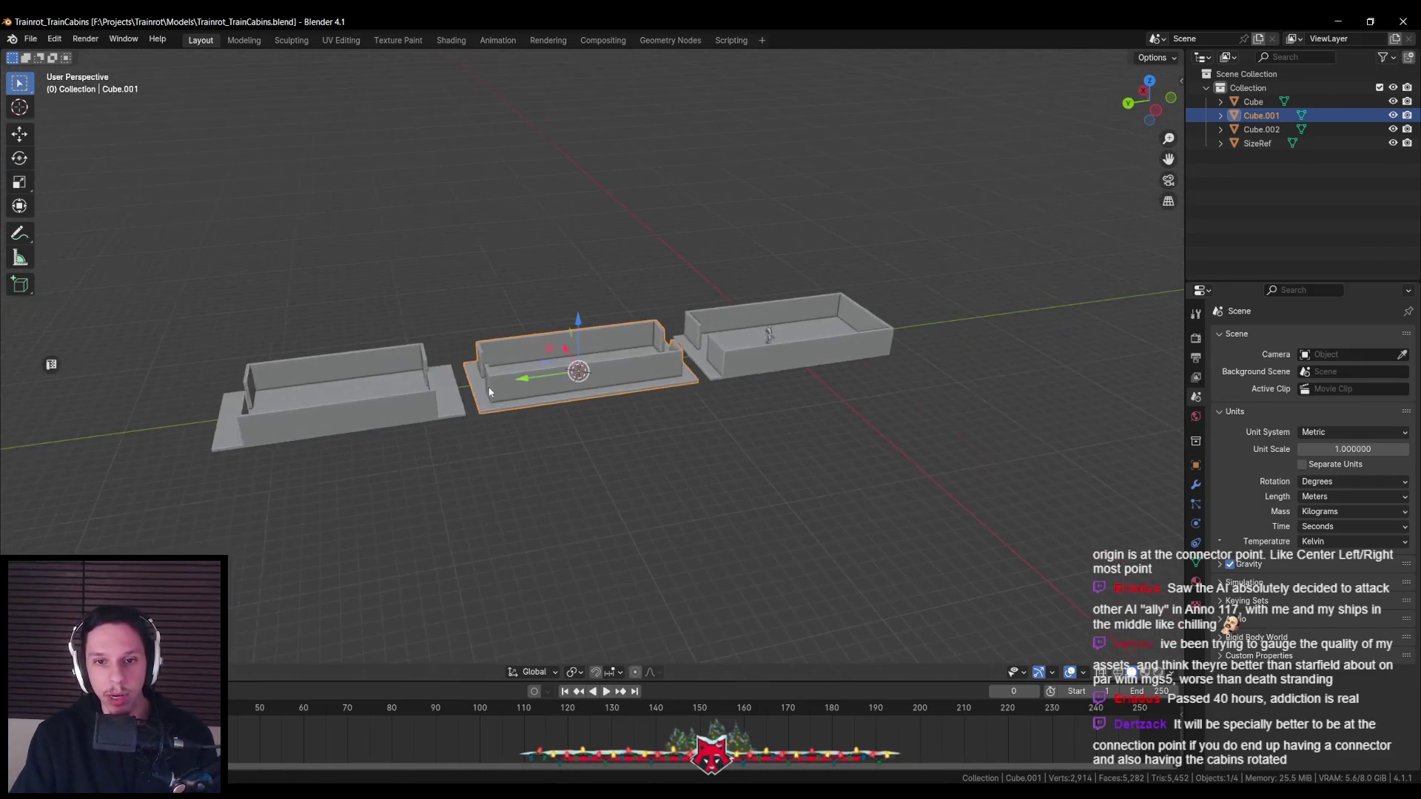
pyautogui.click(673, 398)
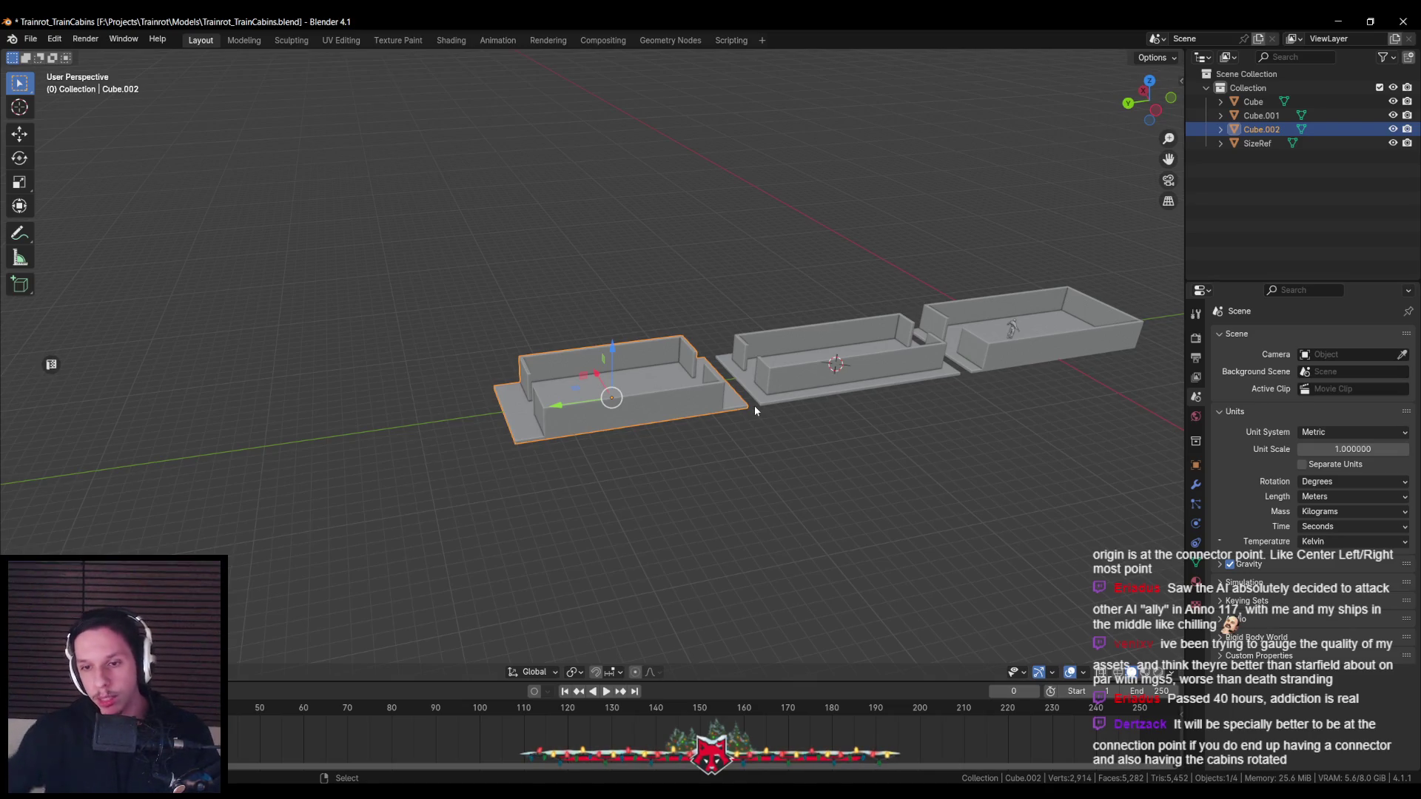
pyautogui.moveTo(755, 408)
pyautogui.mouseDown(button='middle')
pyautogui.moveTo(705, 427)
pyautogui.moveTo(576, 427)
pyautogui.moveTo(611, 372)
pyautogui.mouseUp(button='middle')
pyautogui.hotkey('ctrl', 's')
pyautogui.scroll(-2, 575, 426)
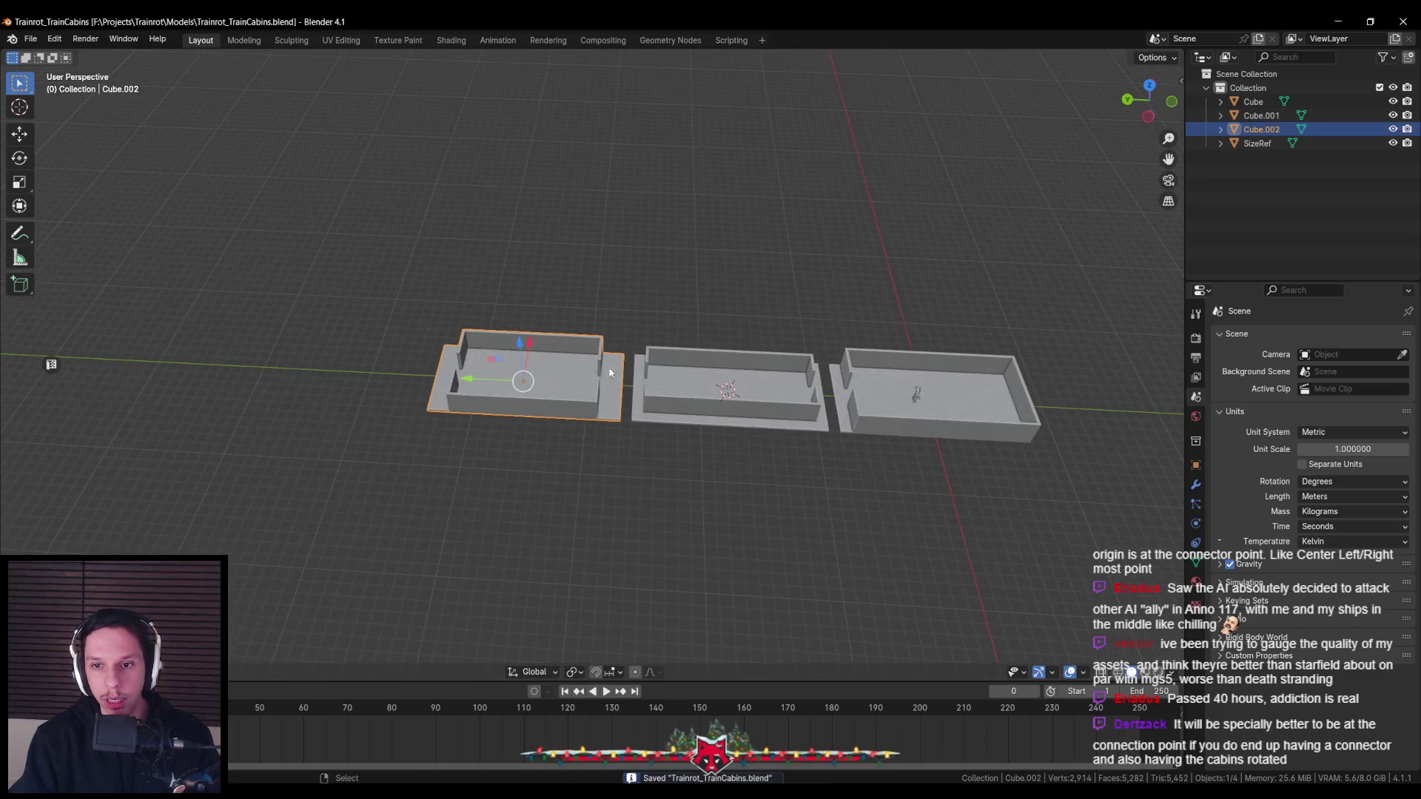
pyautogui.hotkey('alt', 'Tab')
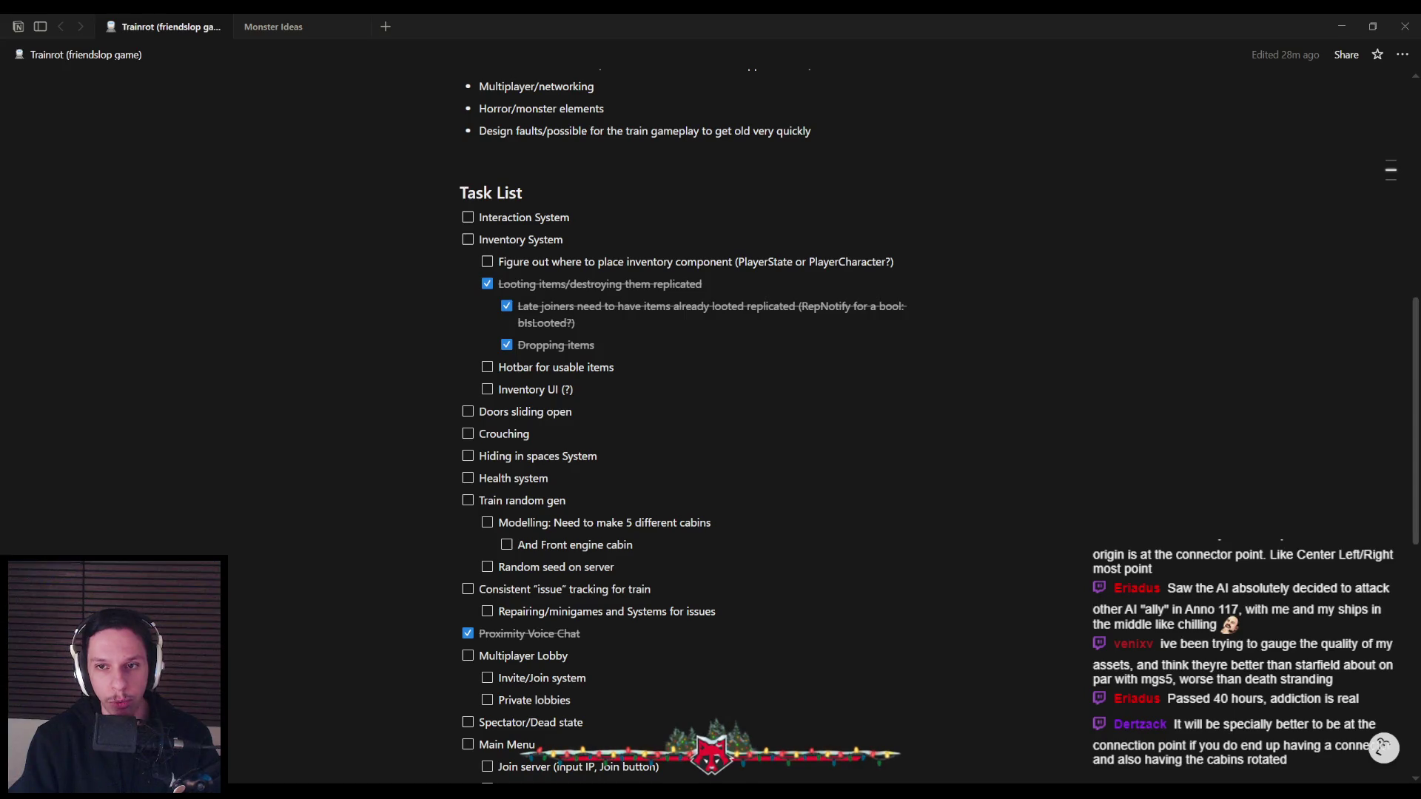
# Look over the PureRef train board down to the carriage-interior and ramped flatcar references
pyautogui.hotkey('alt', 'Tab')
pyautogui.hotkey('alt', 'Tab')
pyautogui.scroll(-2, 694, 478)
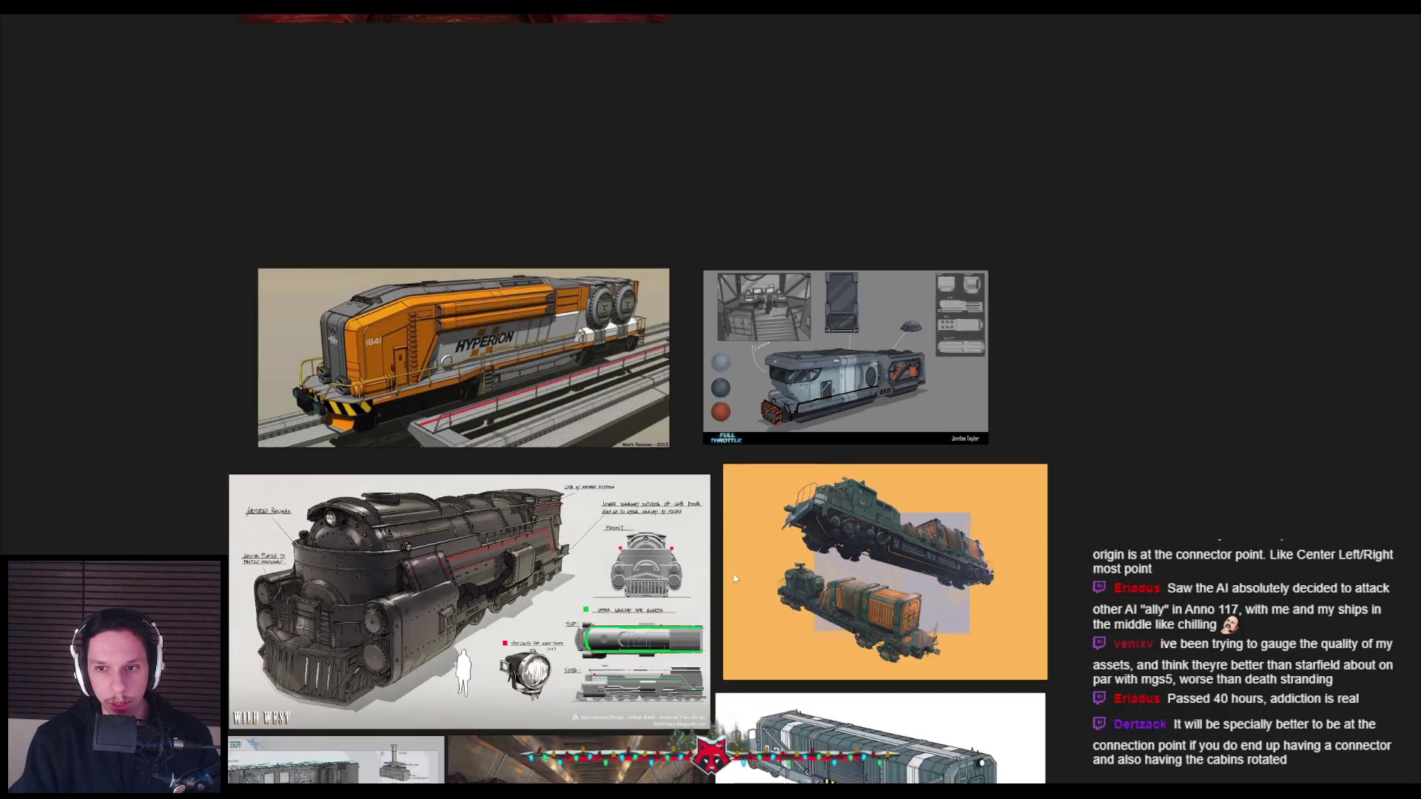
pyautogui.moveTo(694, 666); pyautogui.dragTo(694, 478, button='middle')
pyautogui.scroll(3, 683, 588)
pyautogui.scroll(-2, 695, 478)
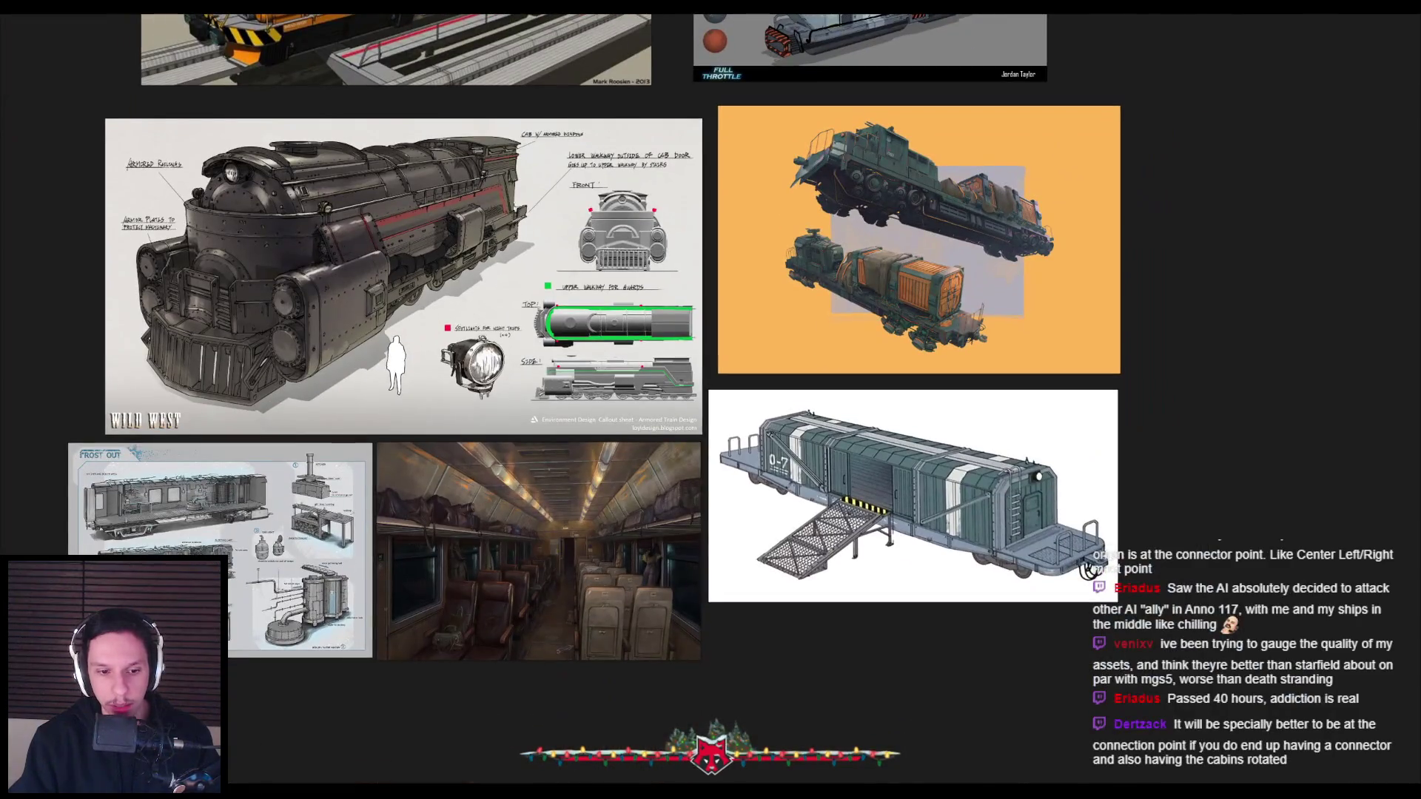
pyautogui.scroll(3, 210, 500)
pyautogui.scroll(-2, 210, 499)
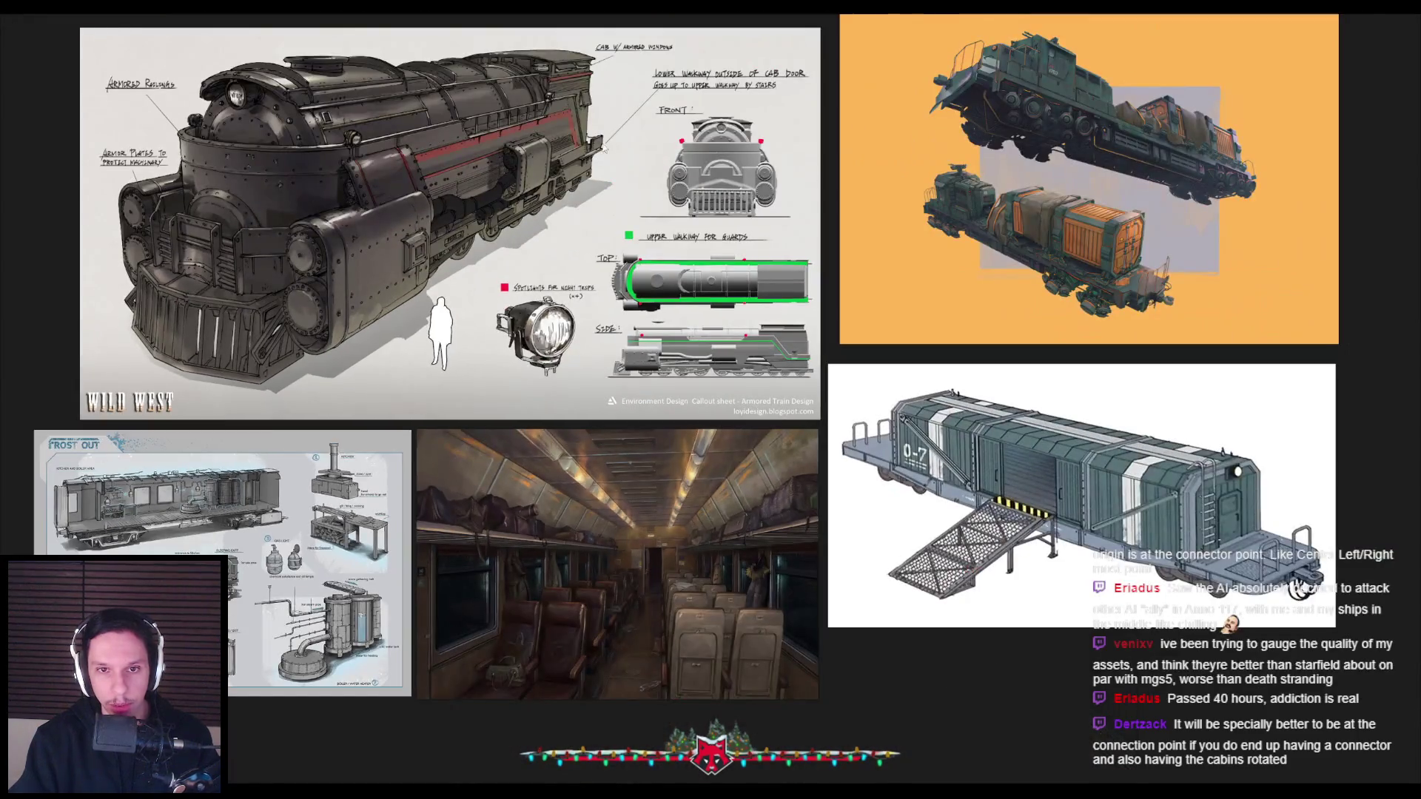
pyautogui.scroll(-1, 1019, 323)
pyautogui.scroll(3, 711, 407)
pyautogui.scroll(-1, 792, 407)
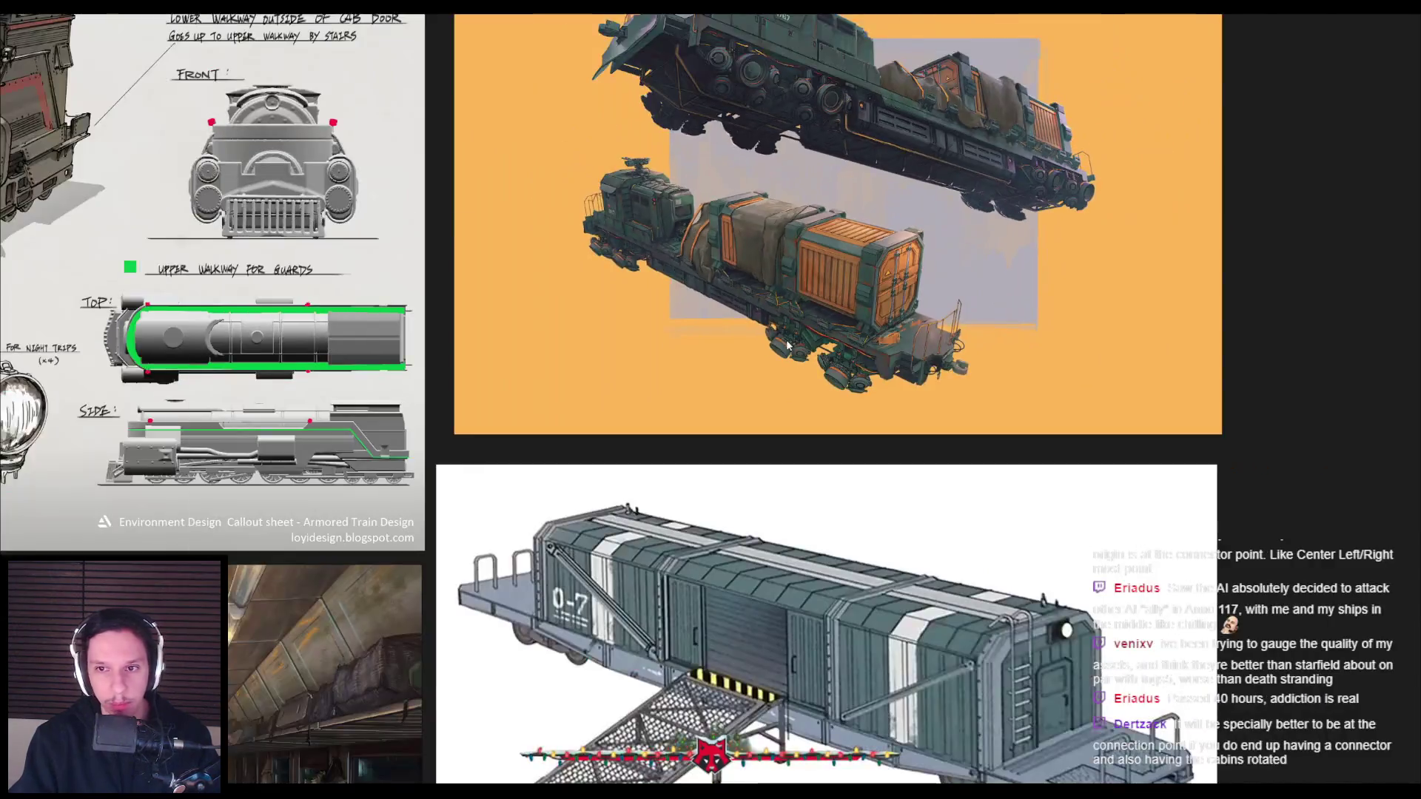
# Return to Blender and select the middle cabin
pyautogui.hotkey('alt', 'Tab')
pyautogui.click(704, 377)
pyautogui.scroll(3, 732, 385)
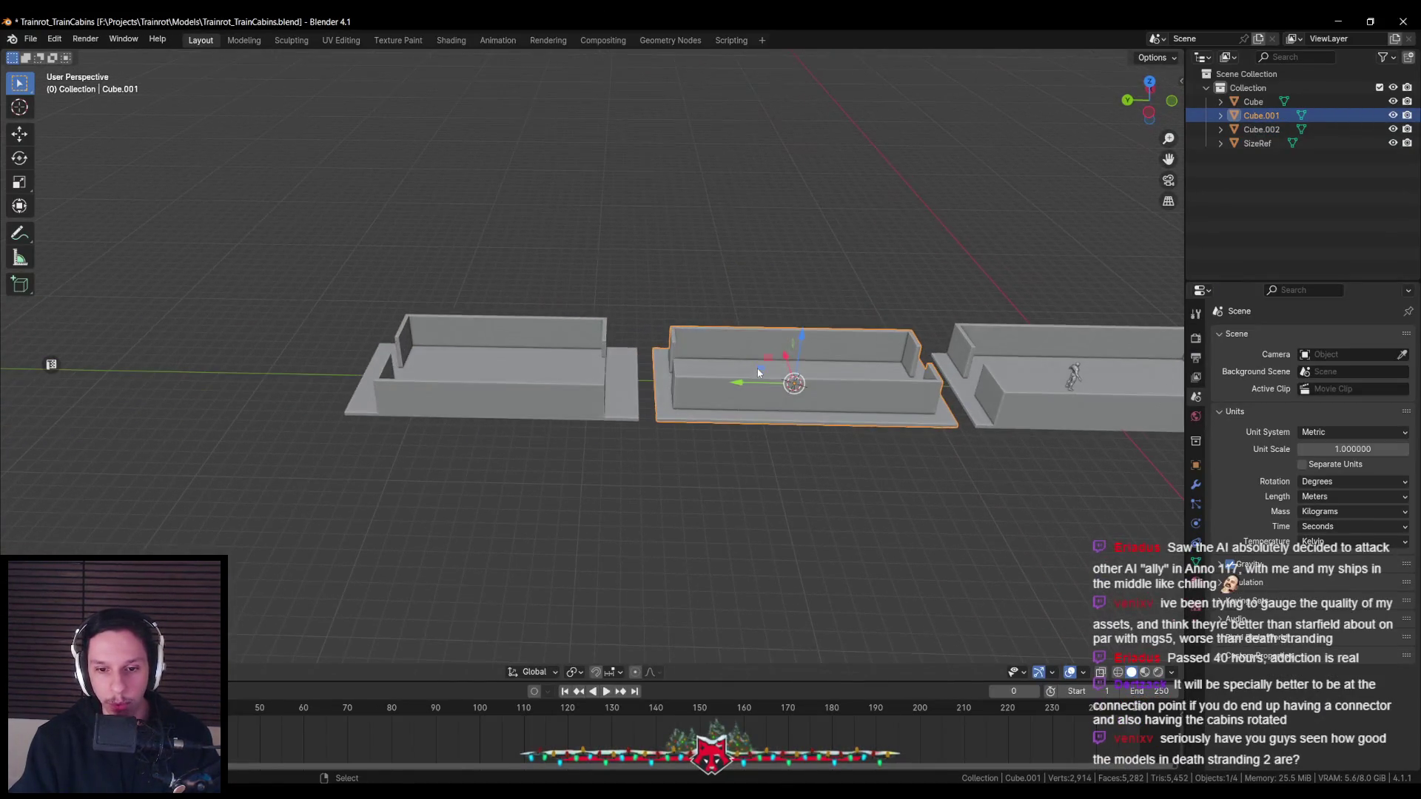
# Duplicate the middle cabin and place the copy 36 m along Y at the row's end
pyautogui.scroll(-2, 742, 397)
pyautogui.hotkey('shift', 'd')
pyautogui.press('y')
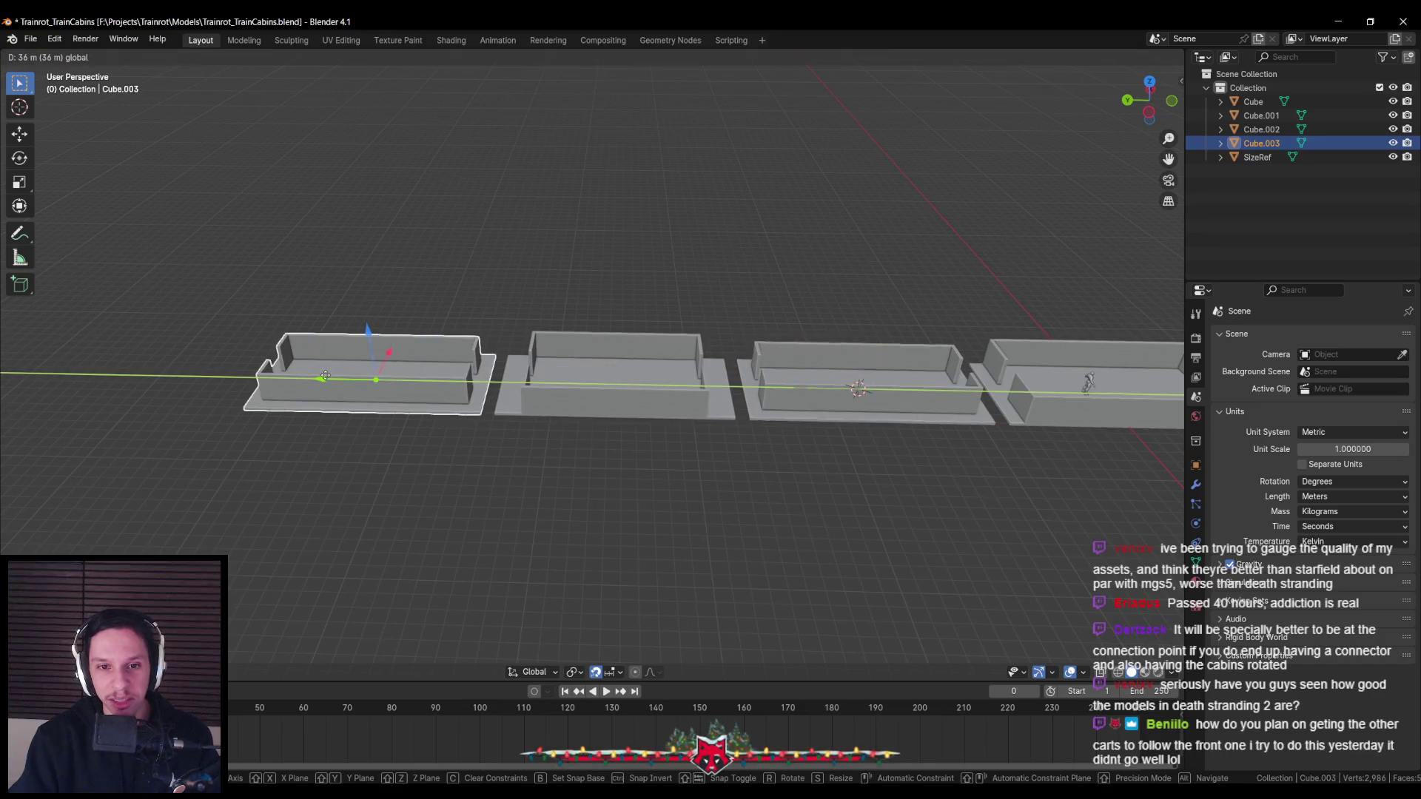
pyautogui.click(320, 377)
pyautogui.scroll(4, 666, 385)
# In Edit Mode, delete both walls of the copied cabin
pyautogui.press('Tab')
pyautogui.moveTo(686, 387); pyautogui.dragTo(746, 342, button='middle')
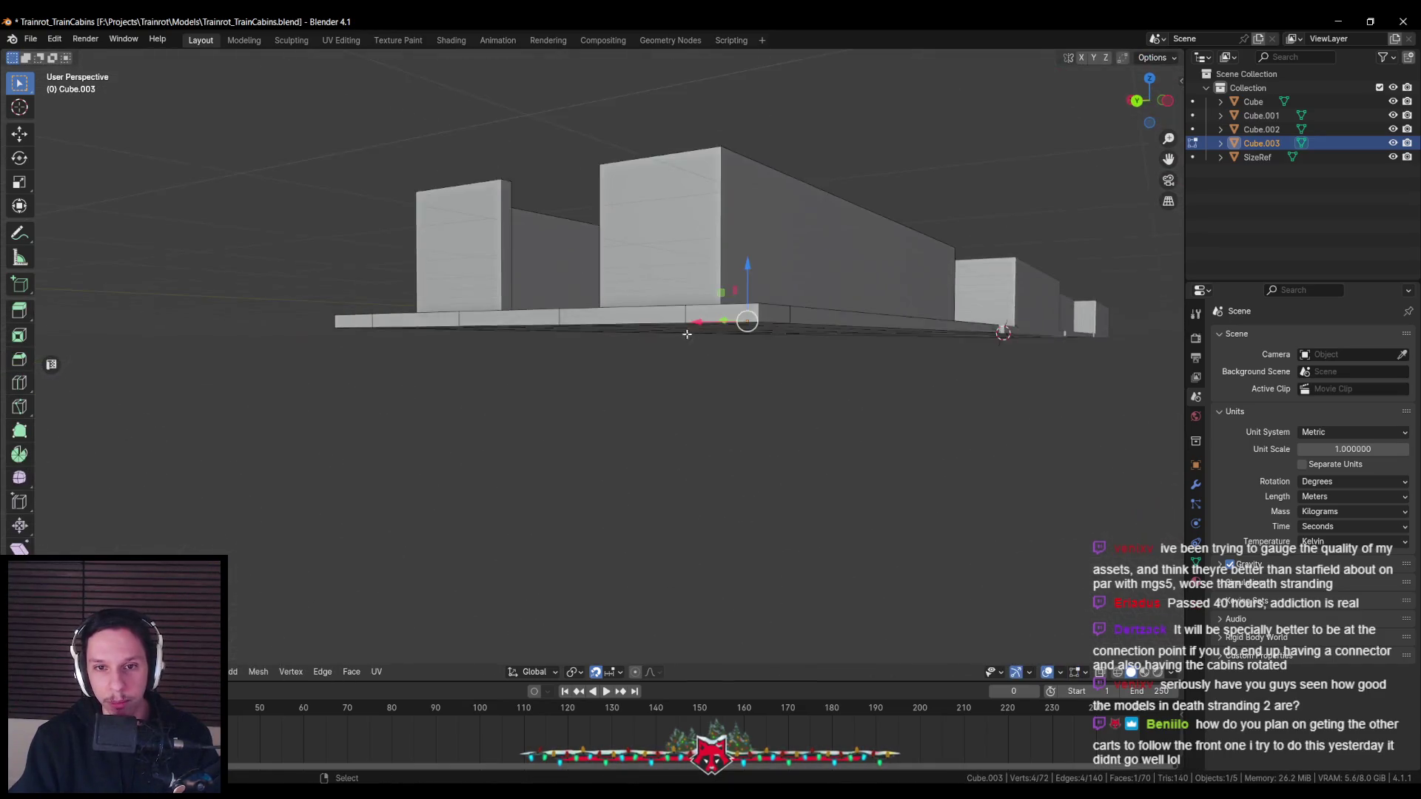
pyautogui.press('l')
pyautogui.press('l')
pyautogui.press('x')
pyautogui.click(529, 368)
pyautogui.press('l')
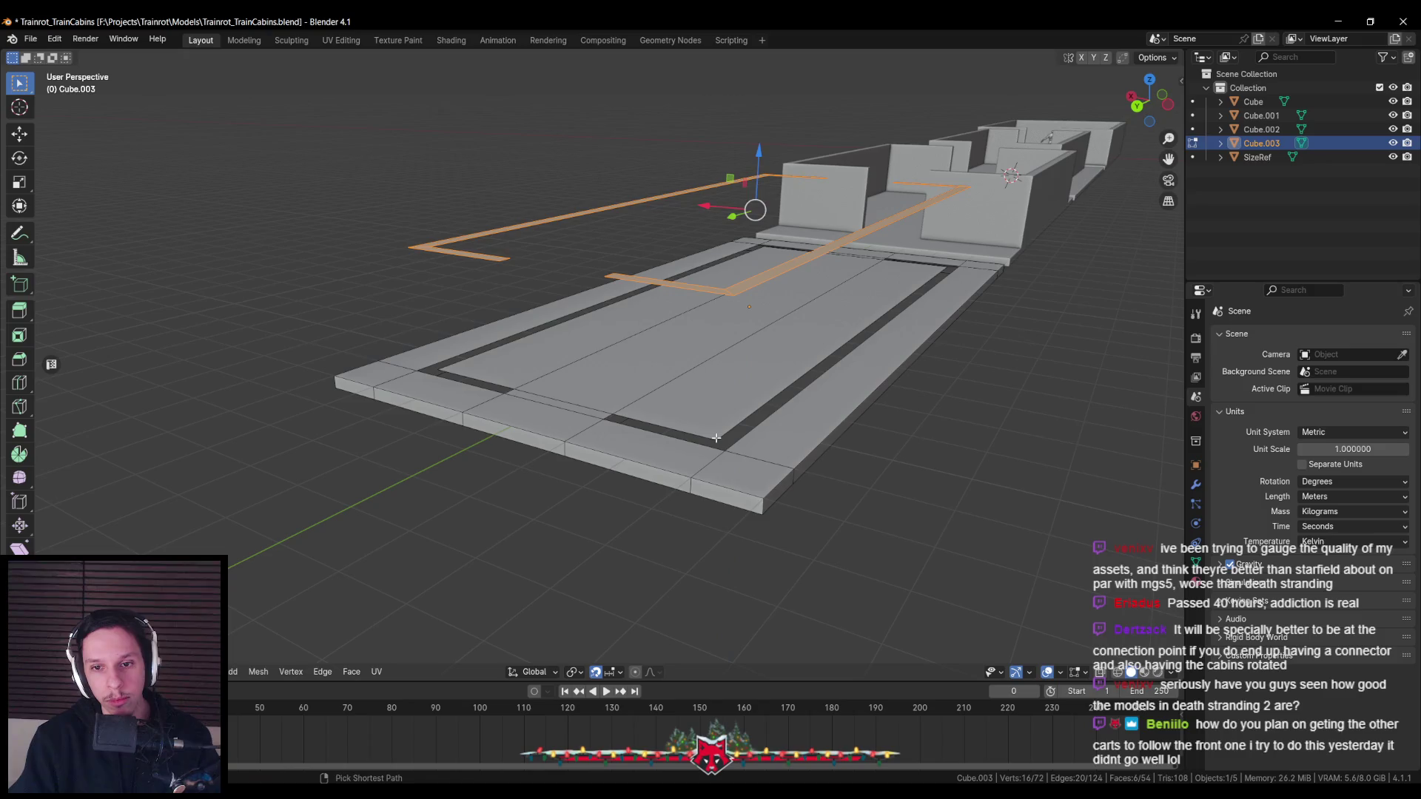
pyautogui.hotkey('ctrl', 'shift', 'Tab')
pyautogui.hotkey('ctrl', 'z')
pyautogui.hotkey('ctrl', 'z')
# Merge the slab's 16 duplicate vertices by distance, leaving a bare floor in Object Mode
pyautogui.press('a')
pyautogui.press('m')
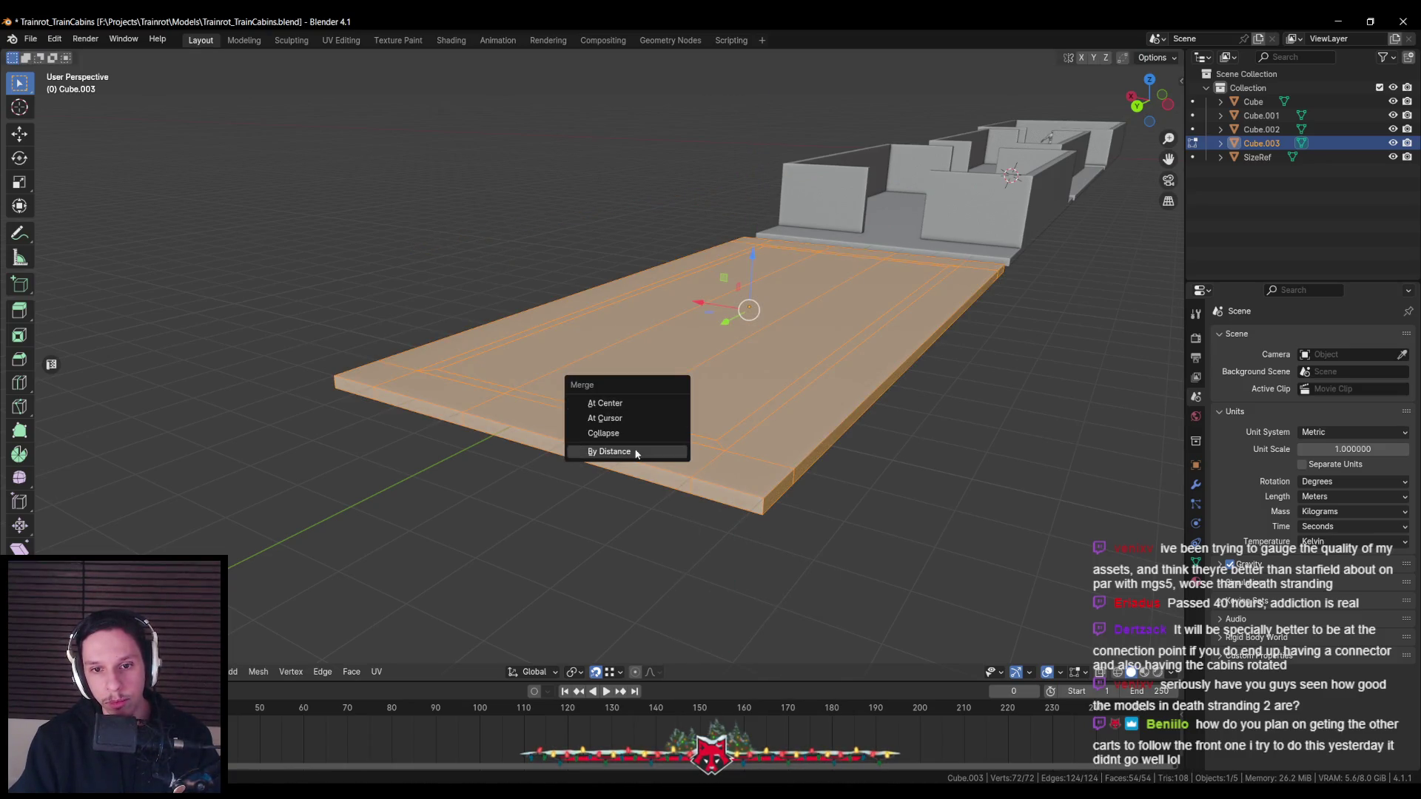
pyautogui.click(634, 451)
pyautogui.hotkey('alt', 'a')
pyautogui.scroll(2, 637, 483)
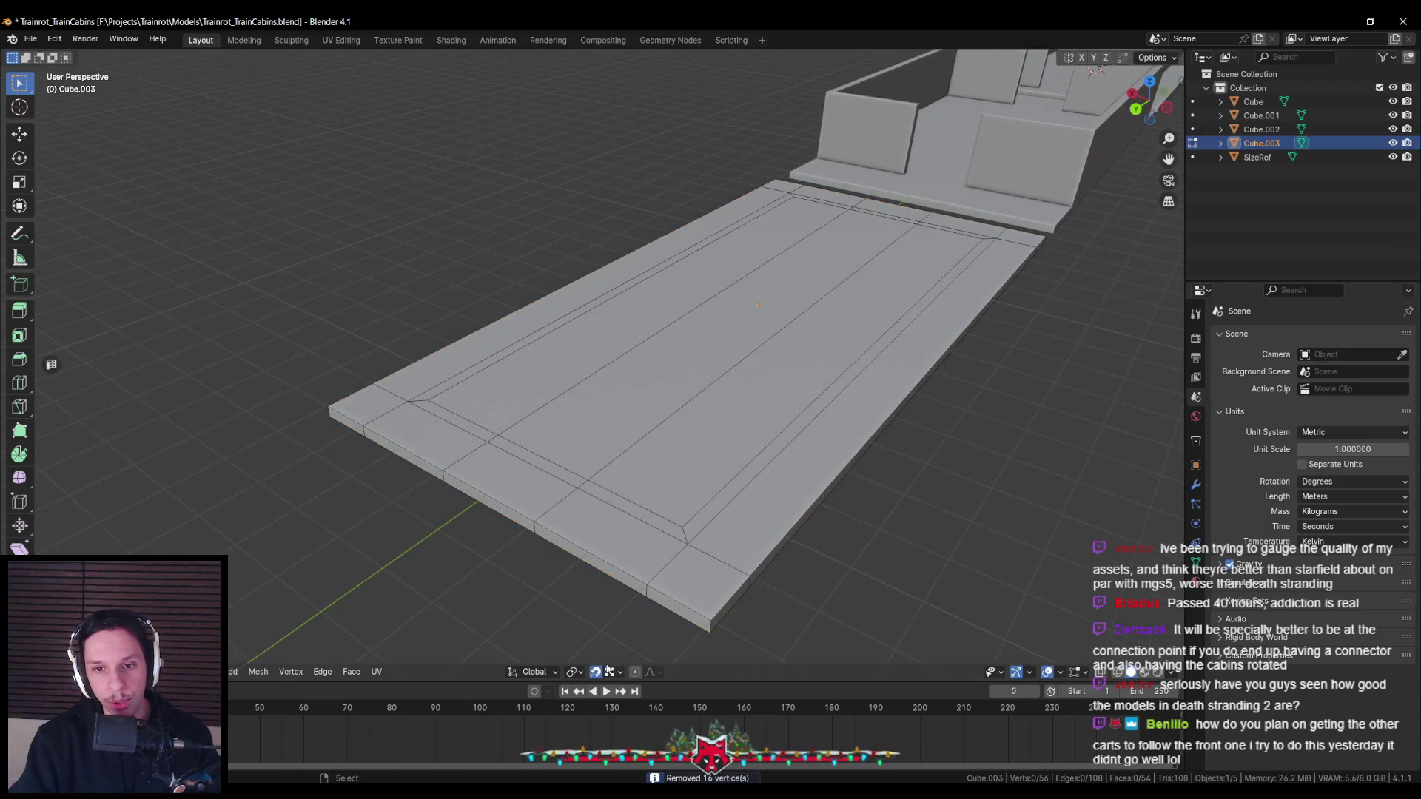
pyautogui.scroll(-3, 603, 542)
pyautogui.moveTo(613, 466); pyautogui.dragTo(550, 453, button='middle')
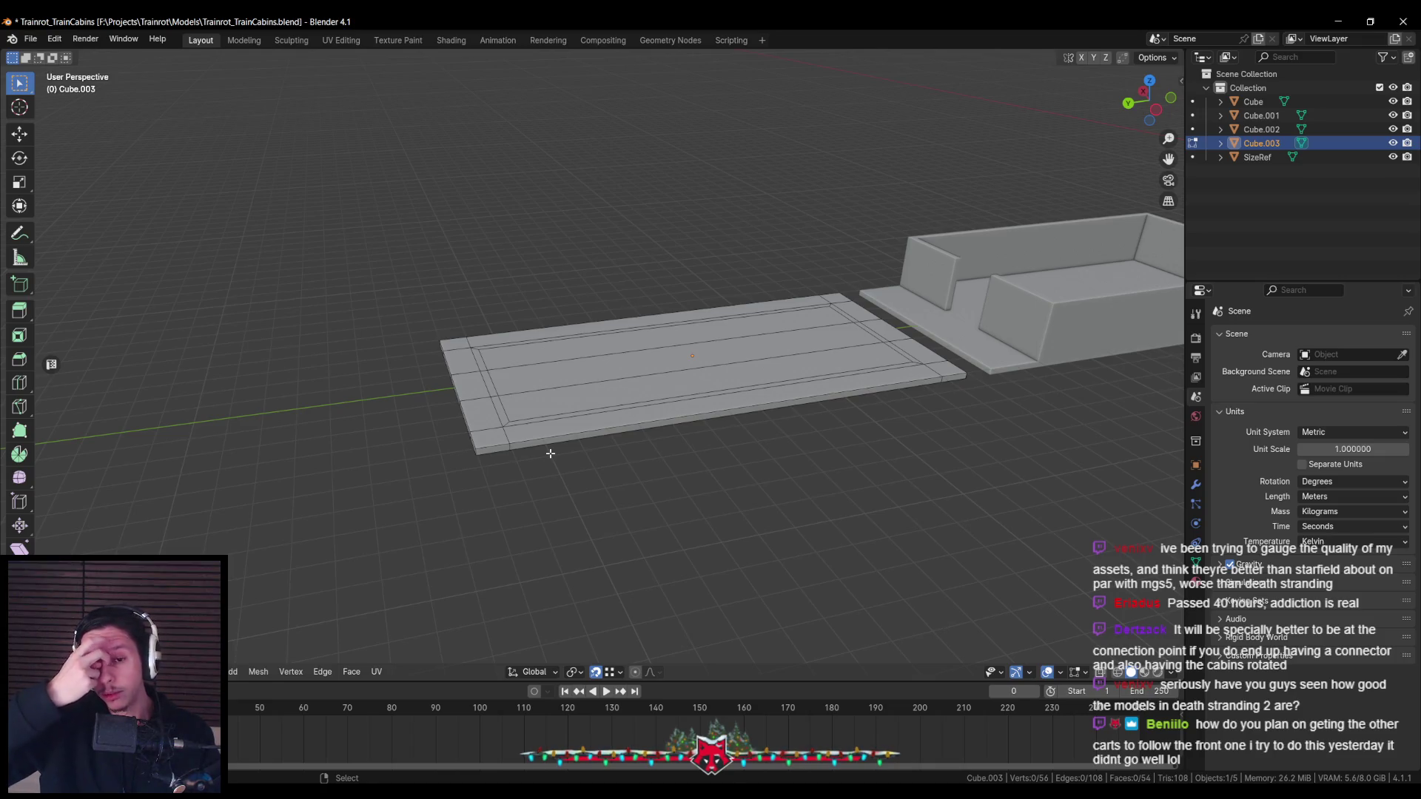
pyautogui.moveTo(548, 453)
pyautogui.mouseDown(button='middle')
pyautogui.moveTo(533, 492)
pyautogui.moveTo(522, 451)
pyautogui.mouseUp(button='middle')
pyautogui.press('Tab')
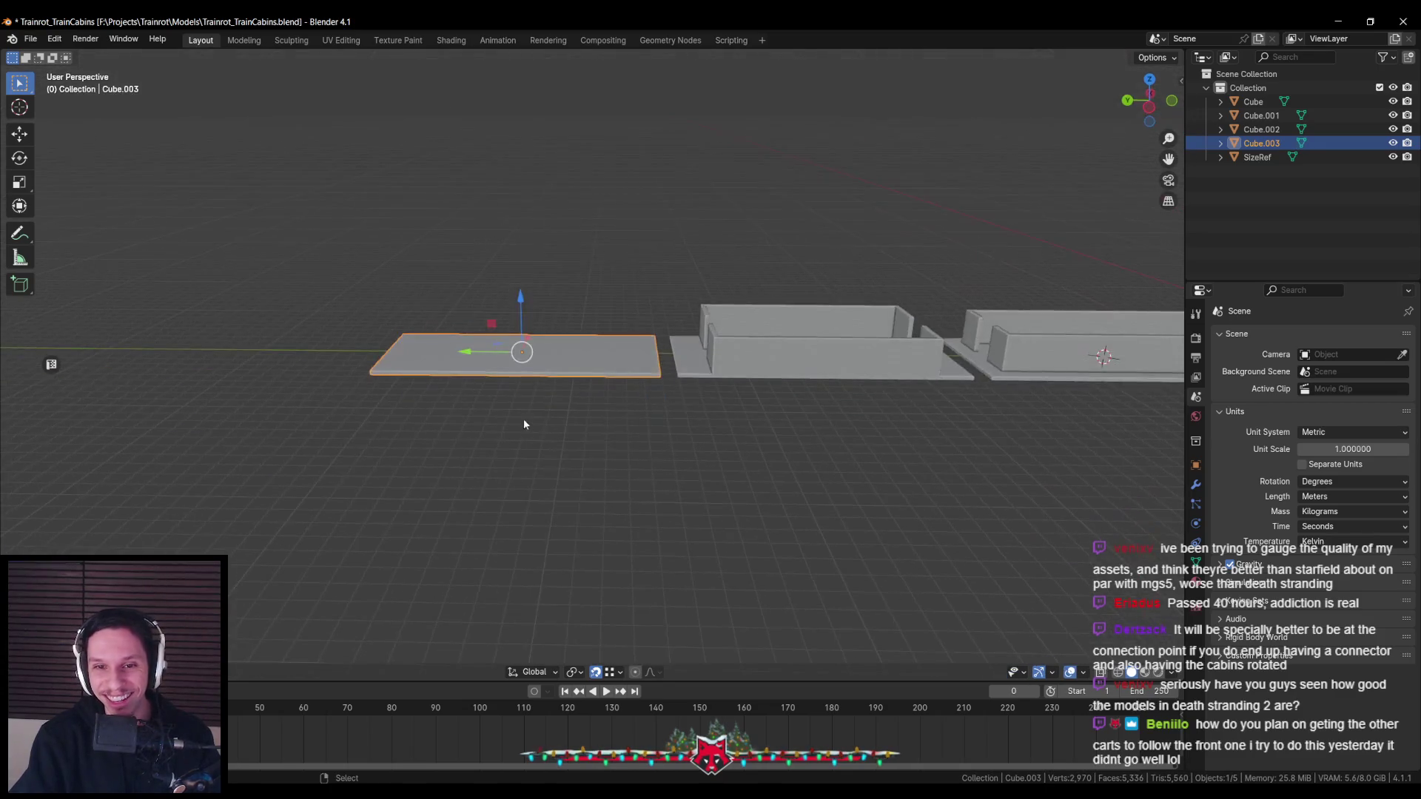
# Dissolve the plate's inner edge loop, reducing Cube.003 from 56 to 48 vertices
pyautogui.scroll(2, 522, 451)
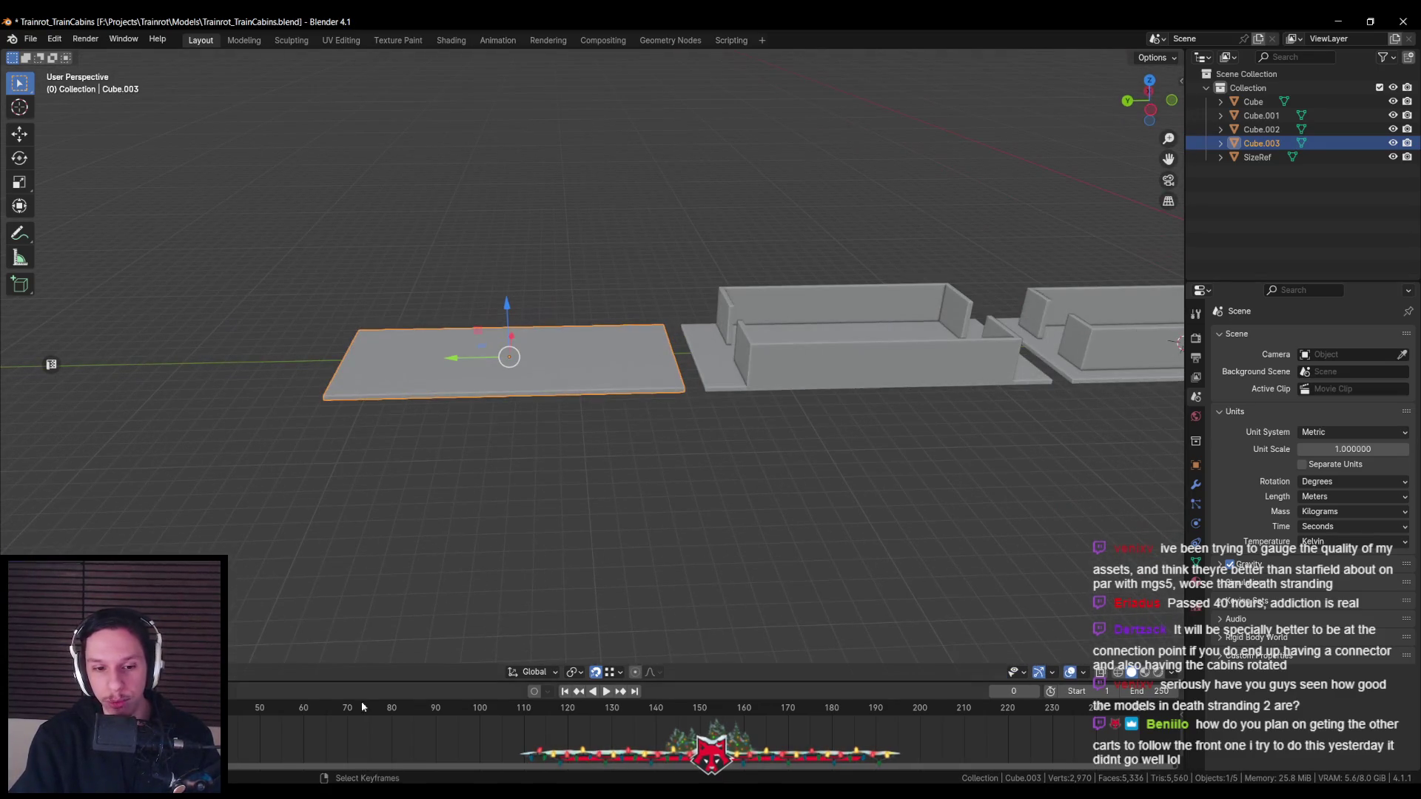
pyautogui.moveTo(451, 574)
pyautogui.mouseDown(button='middle')
pyautogui.moveTo(446, 556)
pyautogui.moveTo(478, 549)
pyautogui.mouseUp(button='middle')
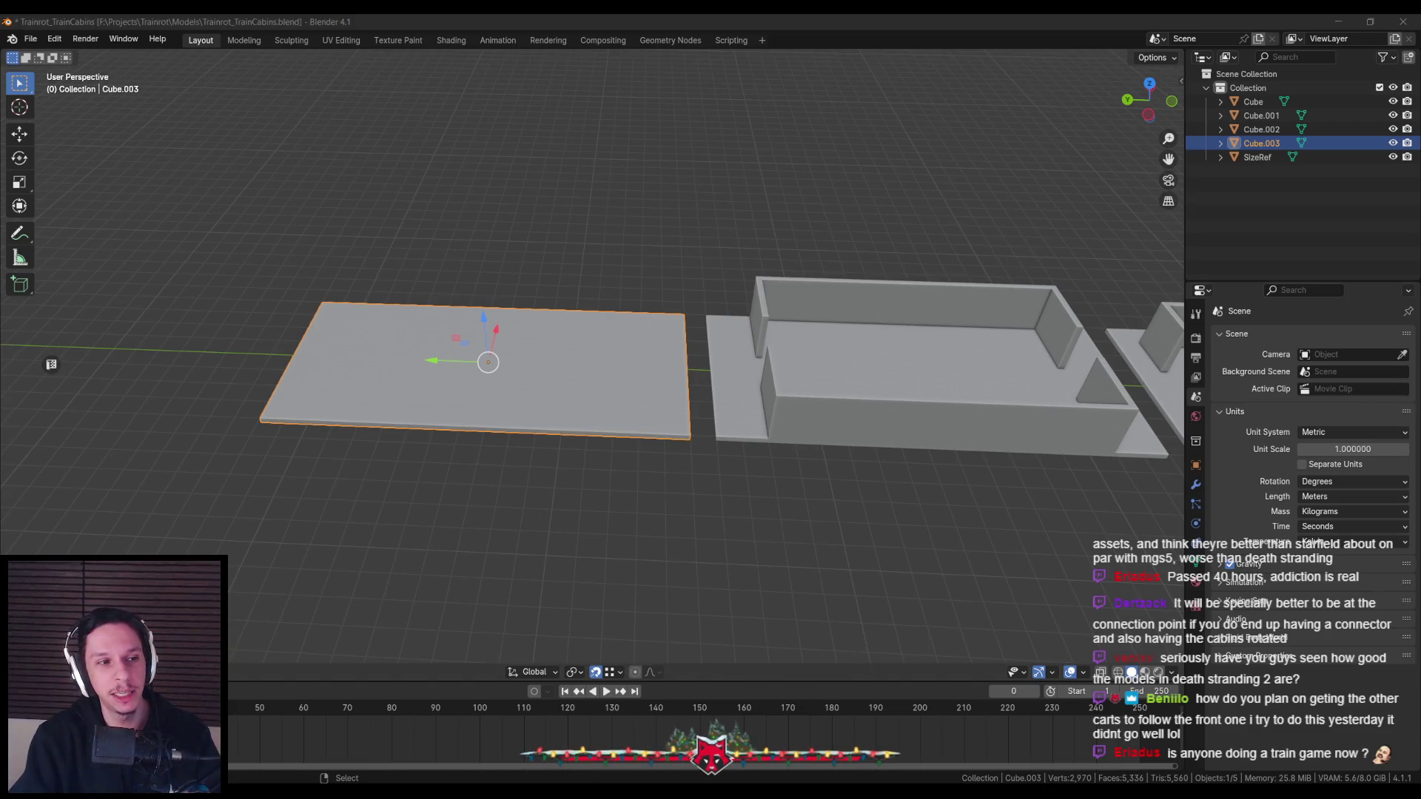
pyautogui.moveTo(672, 406); pyautogui.dragTo(495, 457, button='middle')
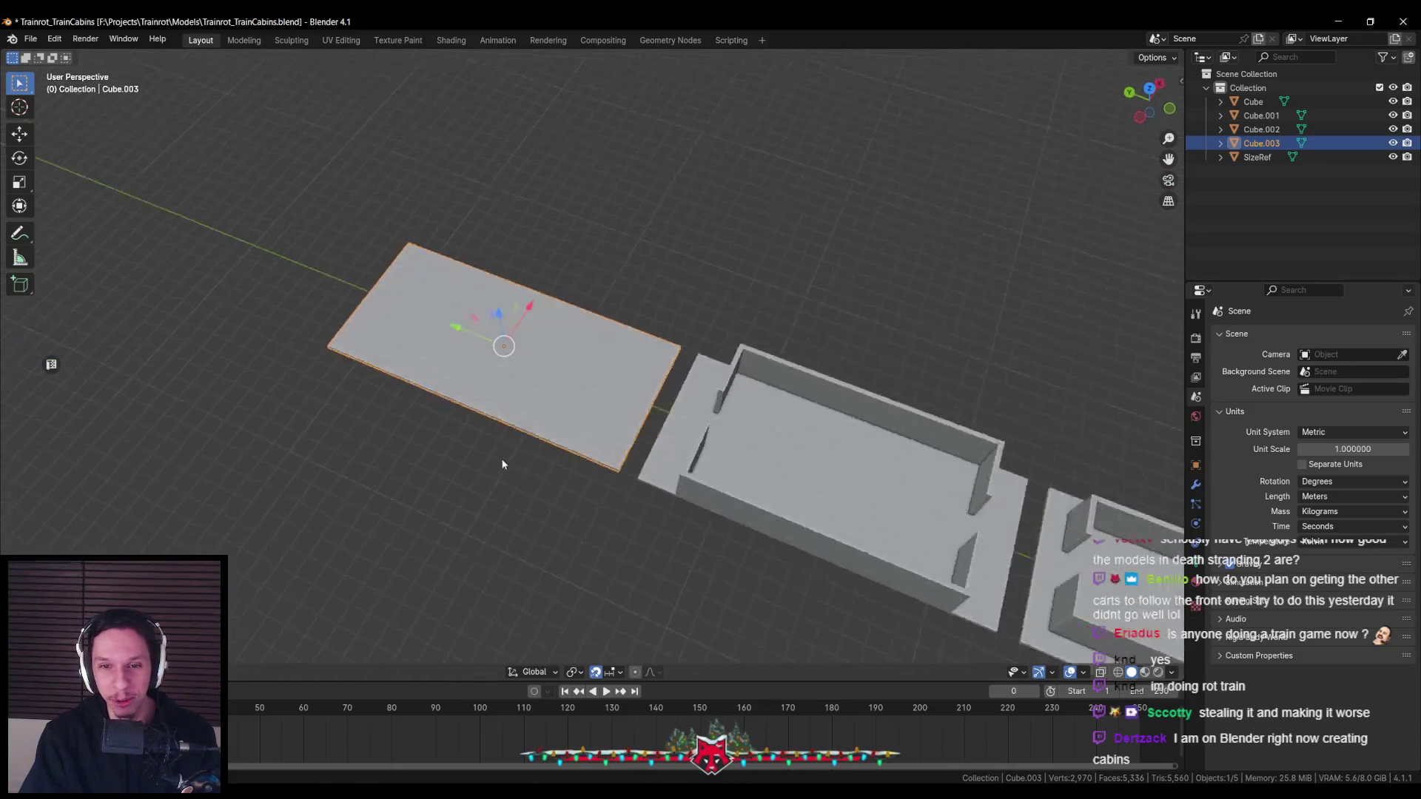
pyautogui.scroll(3, 495, 458)
pyautogui.press('Tab')
pyautogui.moveTo(626, 450); pyautogui.dragTo(555, 421, button='middle')
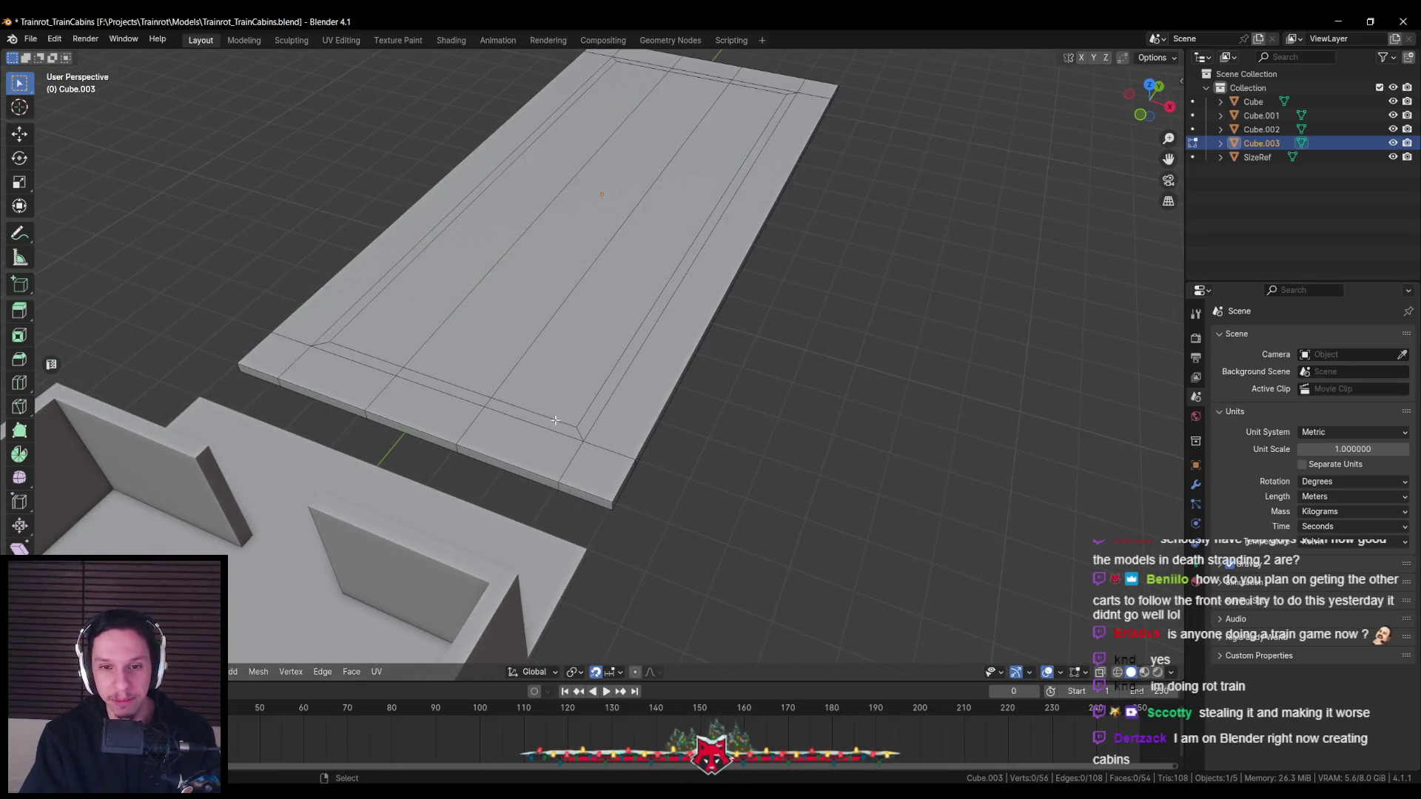
pyautogui.keyDown('alt'); pyautogui.click(634, 70); pyautogui.keyUp('alt')
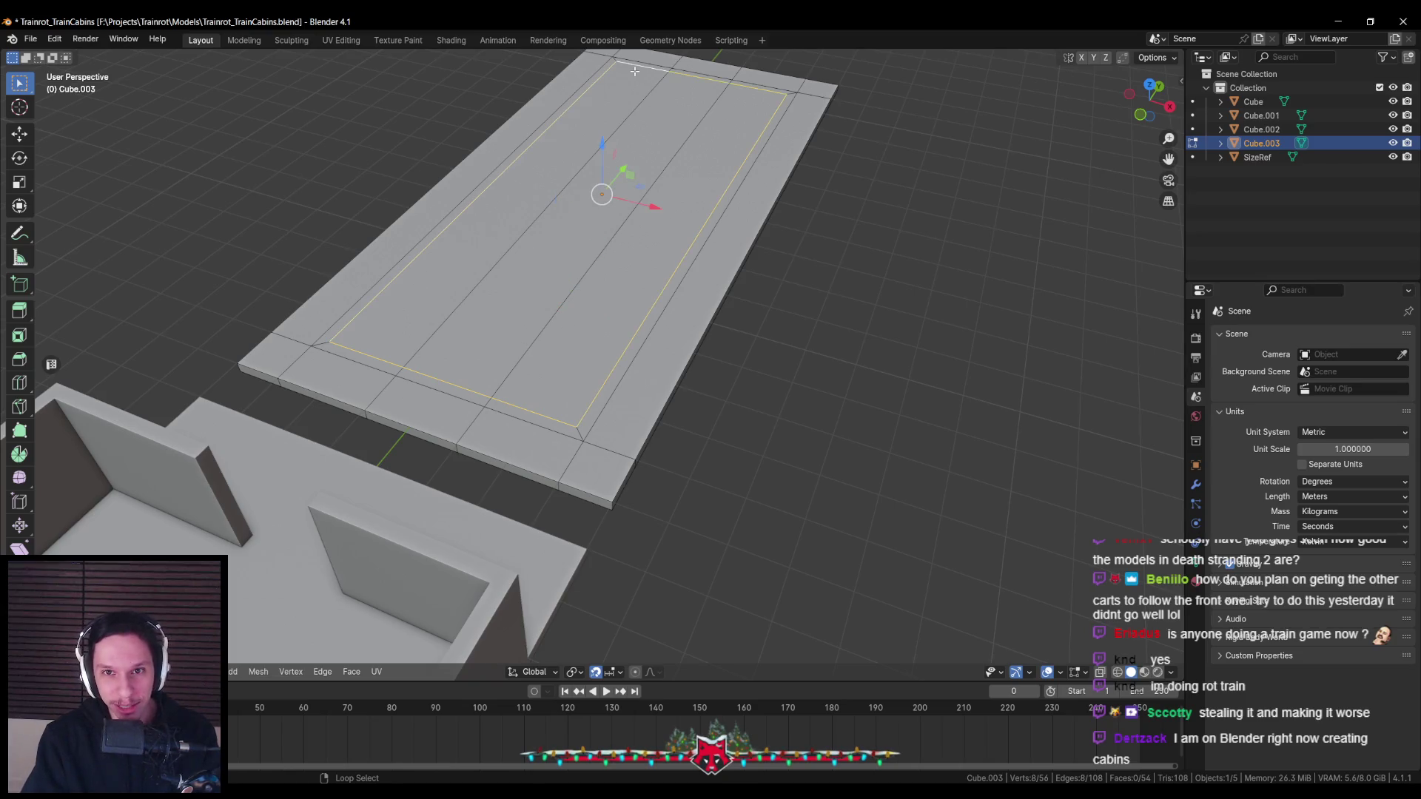
pyautogui.hotkey('ctrl', 'x')
pyautogui.moveTo(648, 109); pyautogui.dragTo(714, 341, button='middle')
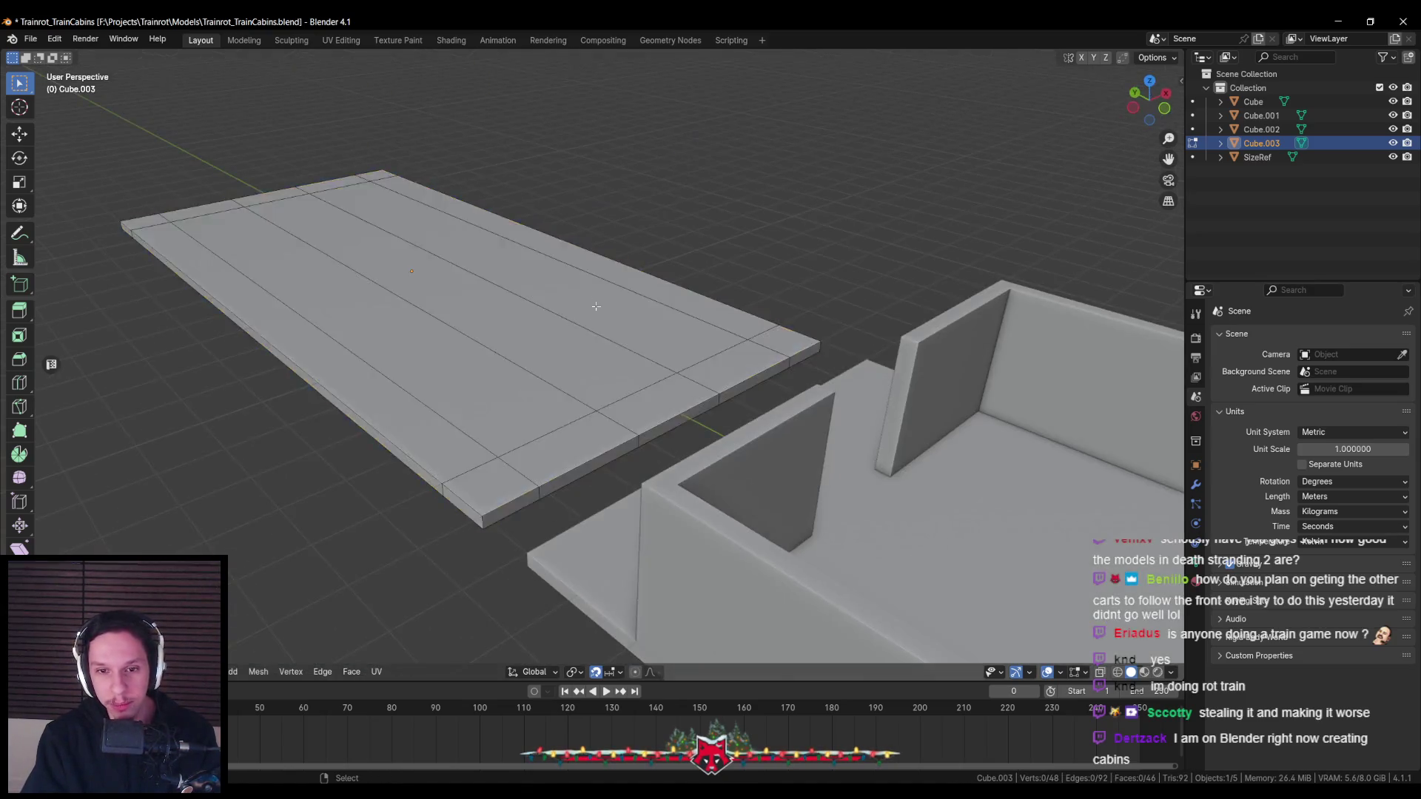
pyautogui.press('Tab')
# Save the blend file and view the row from a lower angle
pyautogui.scroll(-2, 712, 403)
pyautogui.scroll(-3, 713, 402)
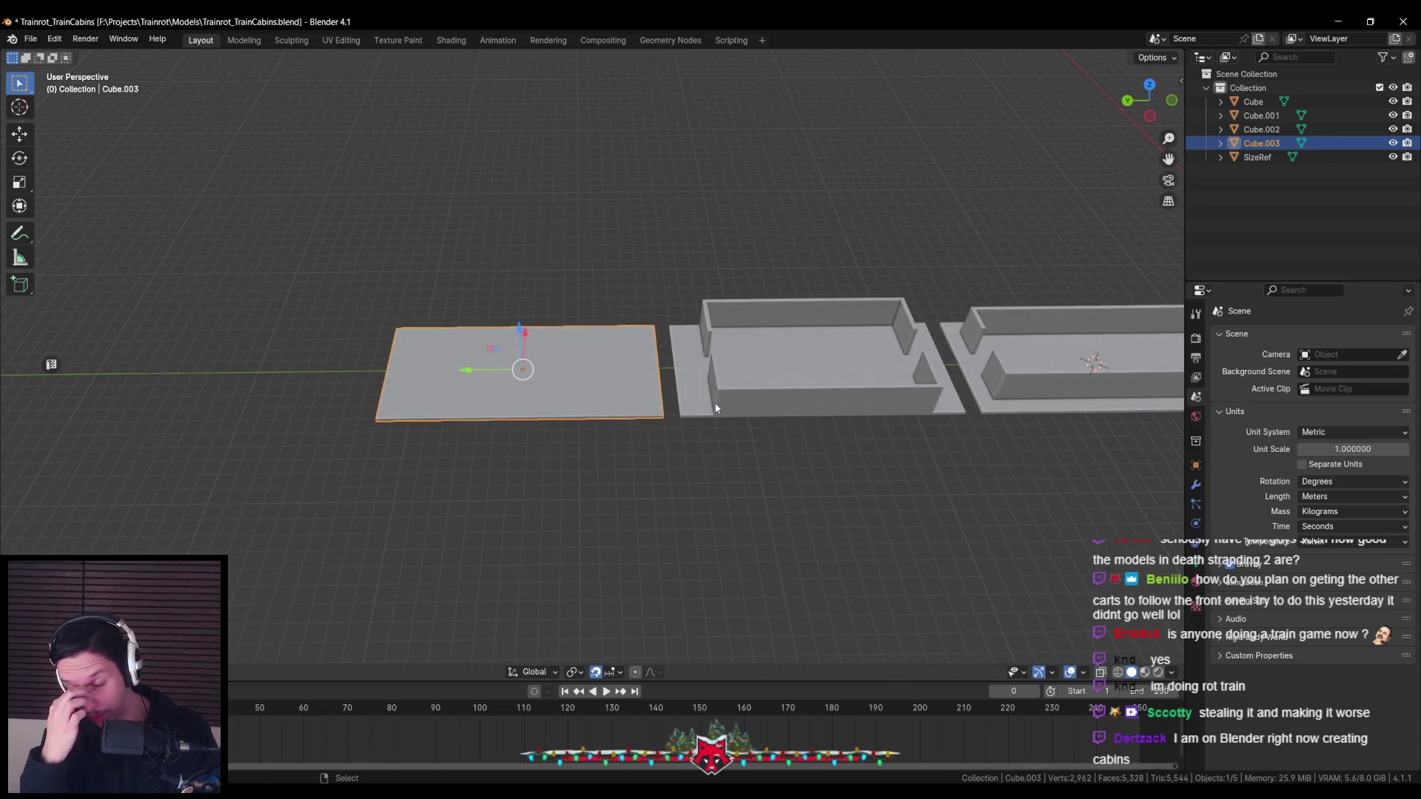
pyautogui.hotkey('ctrl', 's')
pyautogui.moveTo(716, 407)
pyautogui.mouseDown(button='middle')
pyautogui.moveTo(708, 397)
pyautogui.moveTo(611, 441)
pyautogui.mouseUp(button='middle')
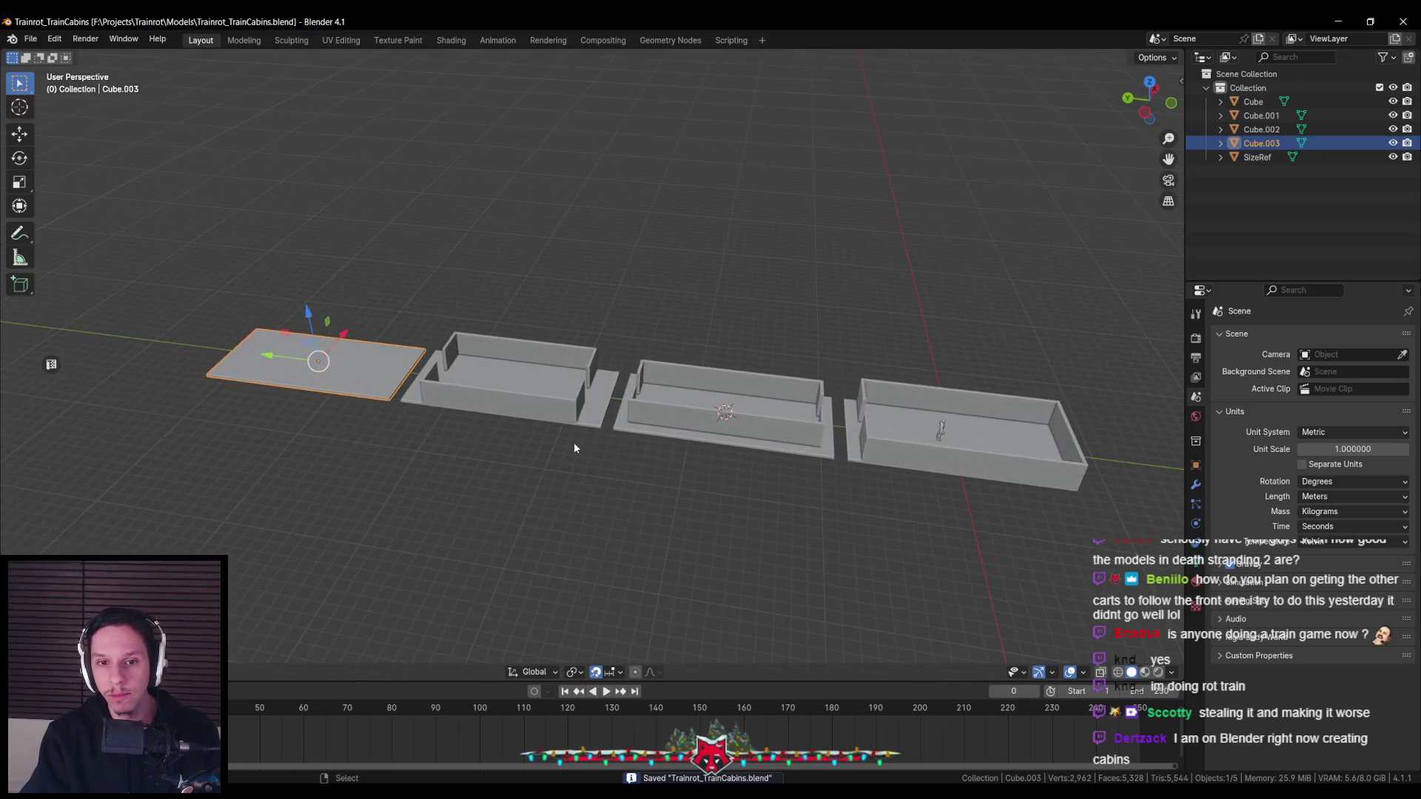
pyautogui.scroll(-1, 611, 441)
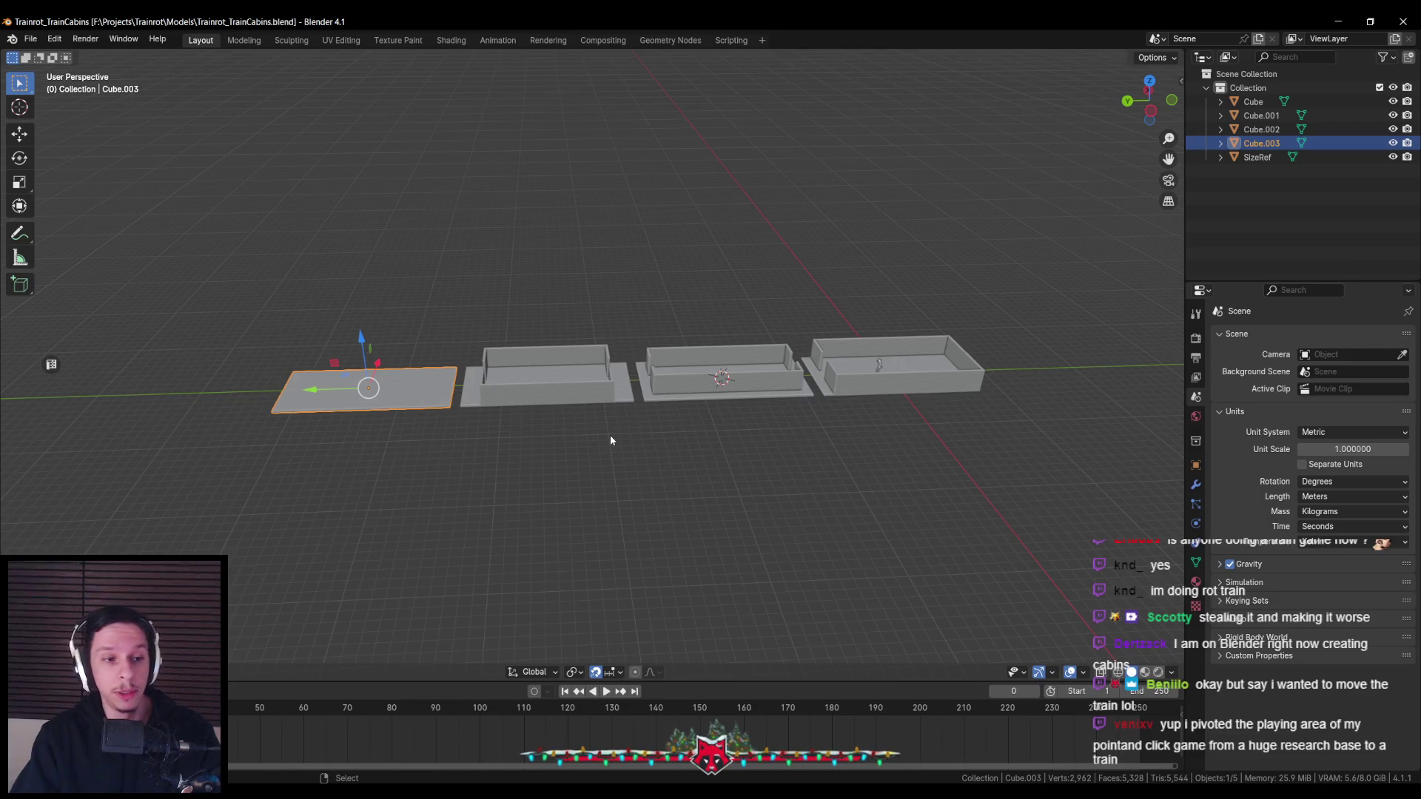
pyautogui.scroll(5, 602, 458)
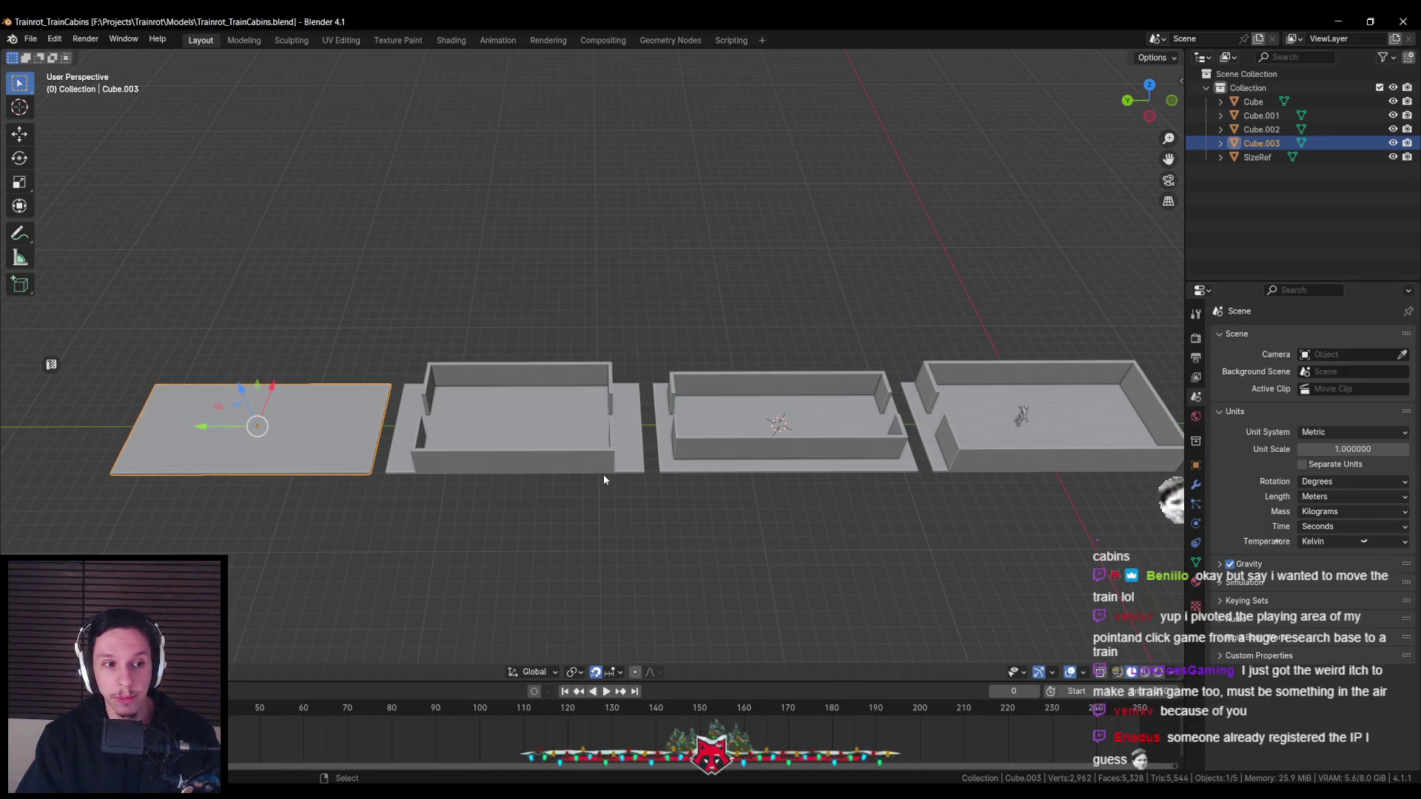
pyautogui.scroll(3, 601, 469)
pyautogui.moveTo(498, 463)
pyautogui.keyDown('shift'); pyautogui.mouseDown(button='middle')
pyautogui.moveTo(775, 407)
pyautogui.moveTo(557, 455)
pyautogui.mouseUp(button='middle'); pyautogui.keyUp('shift')
pyautogui.scroll(-2, 740, 445)
pyautogui.scroll(-1, 619, 468)
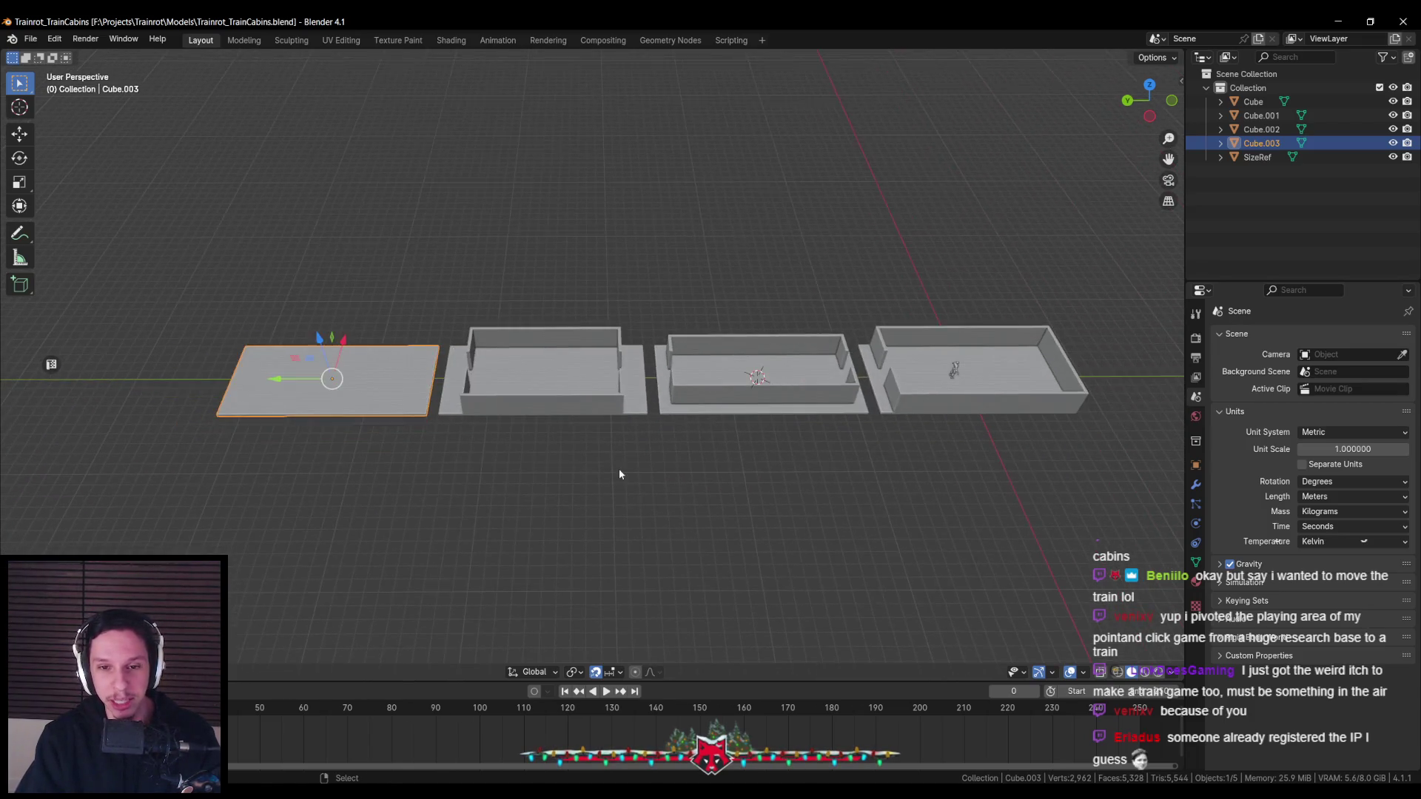
pyautogui.scroll(4, 620, 469)
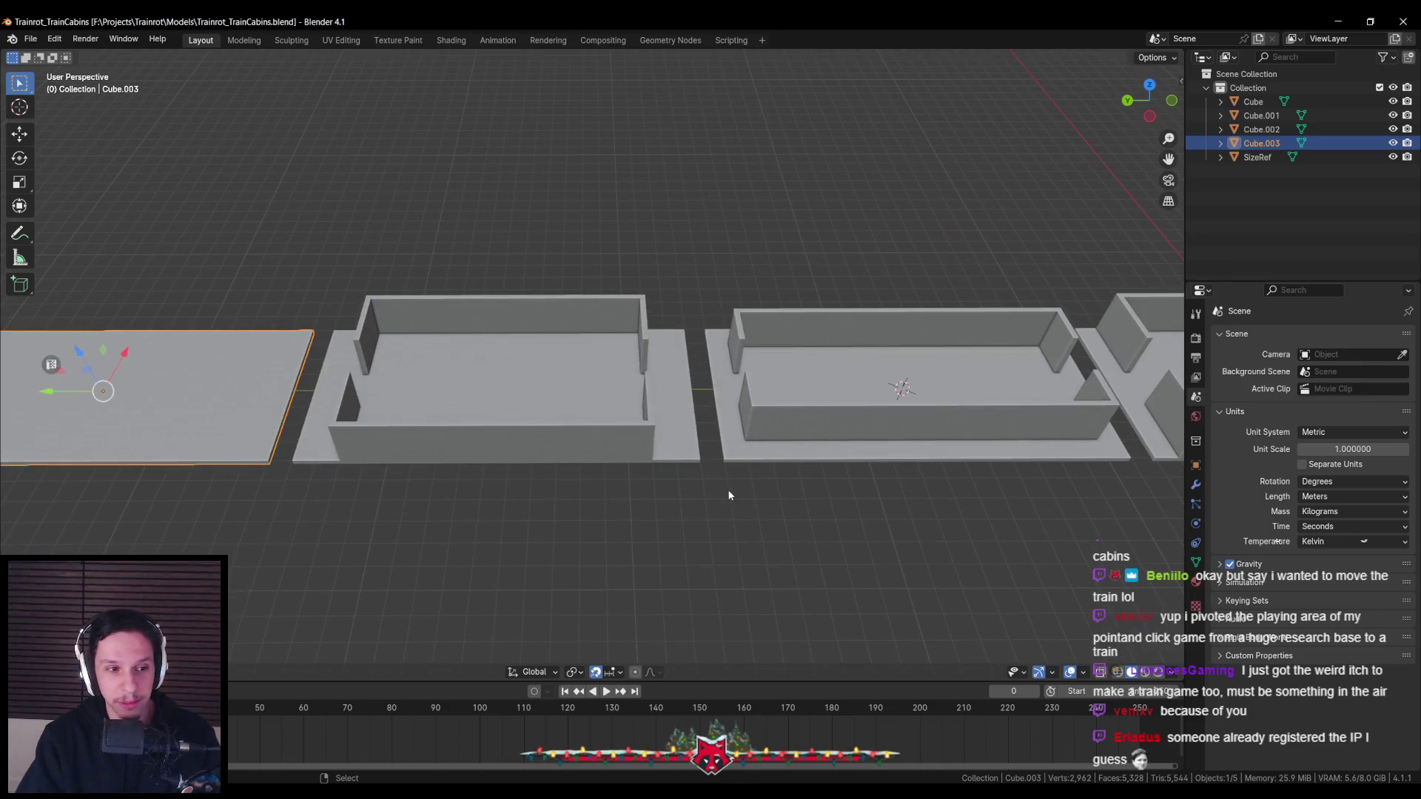
pyautogui.keyDown('shift'); pyautogui.moveTo(776, 507); pyautogui.dragTo(630, 484, button='middle'); pyautogui.keyUp('shift')
pyautogui.scroll(-3, 631, 484)
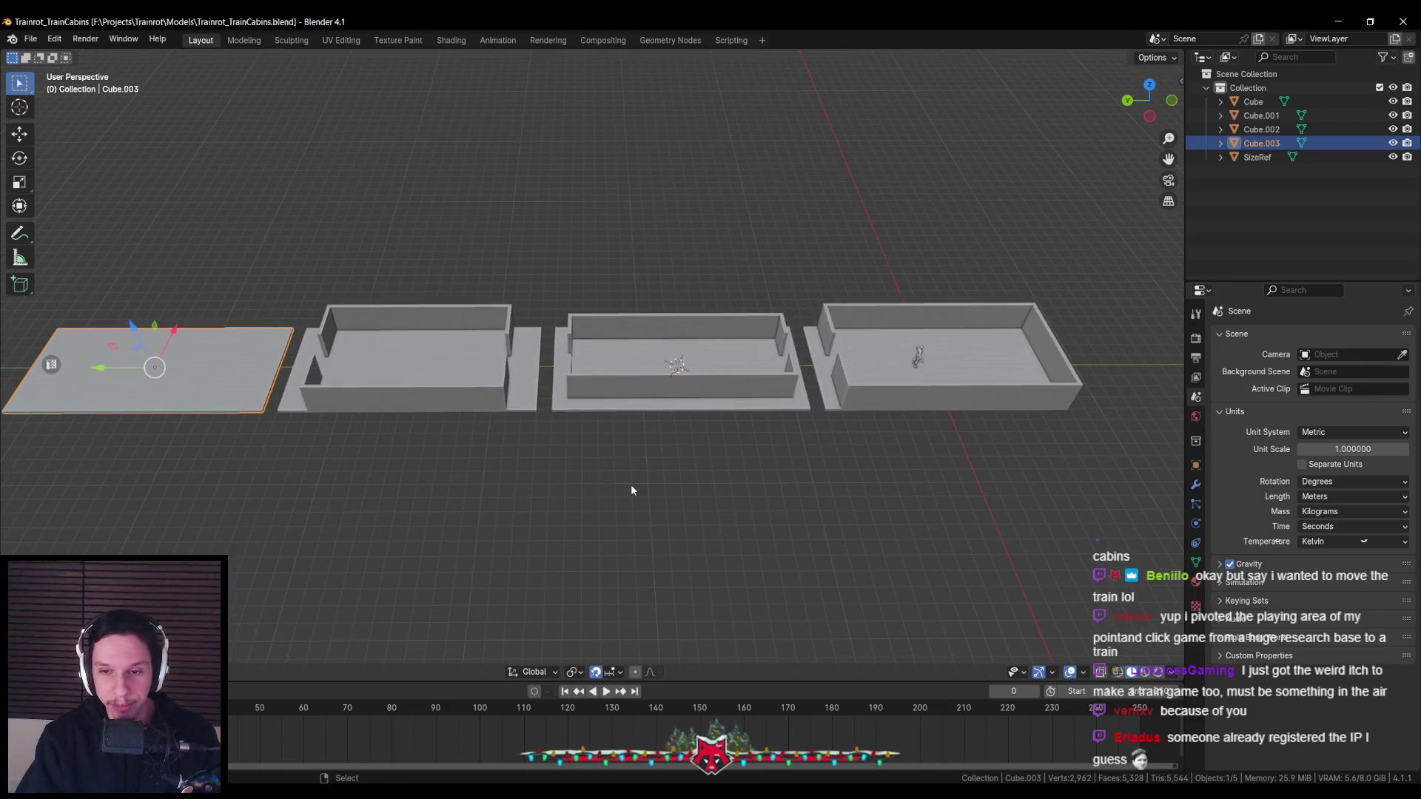
pyautogui.scroll(2, 632, 489)
pyautogui.scroll(-2, 529, 466)
pyautogui.moveTo(530, 466)
pyautogui.mouseDown(button='middle')
pyautogui.moveTo(699, 442)
pyautogui.moveTo(681, 441)
pyautogui.mouseUp(button='middle')
# Shift the Cube.002 cabin and flat plate along the row to open a gap
pyautogui.click(700, 442)
pyautogui.scroll(-2, 740, 437)
pyautogui.scroll(-2, 759, 453)
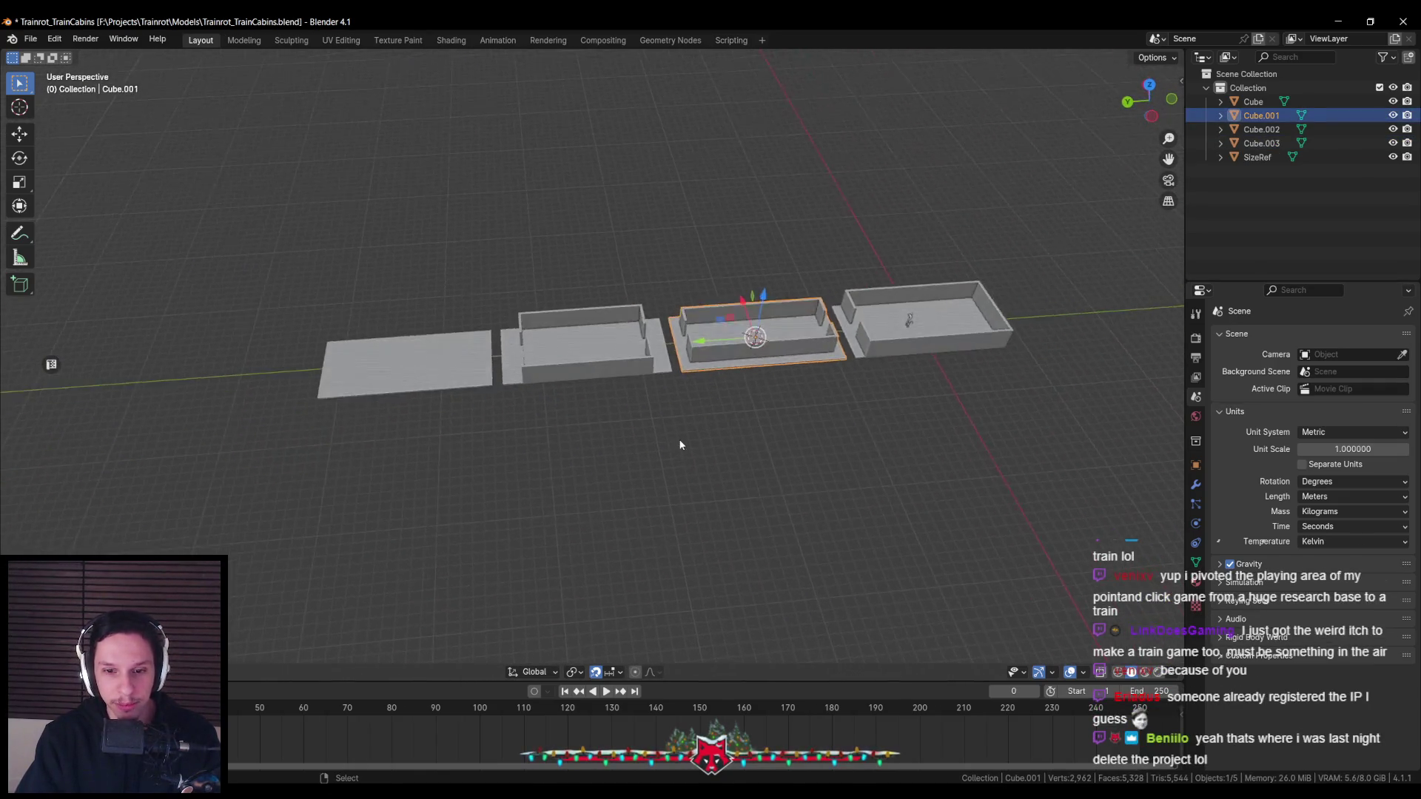
pyautogui.scroll(4, 875, 364)
pyautogui.scroll(-3, 875, 364)
pyautogui.scroll(-2, 721, 325)
pyautogui.click(585, 348)
pyautogui.keyDown('shift'); pyautogui.click(370, 370); pyautogui.keyUp('shift')
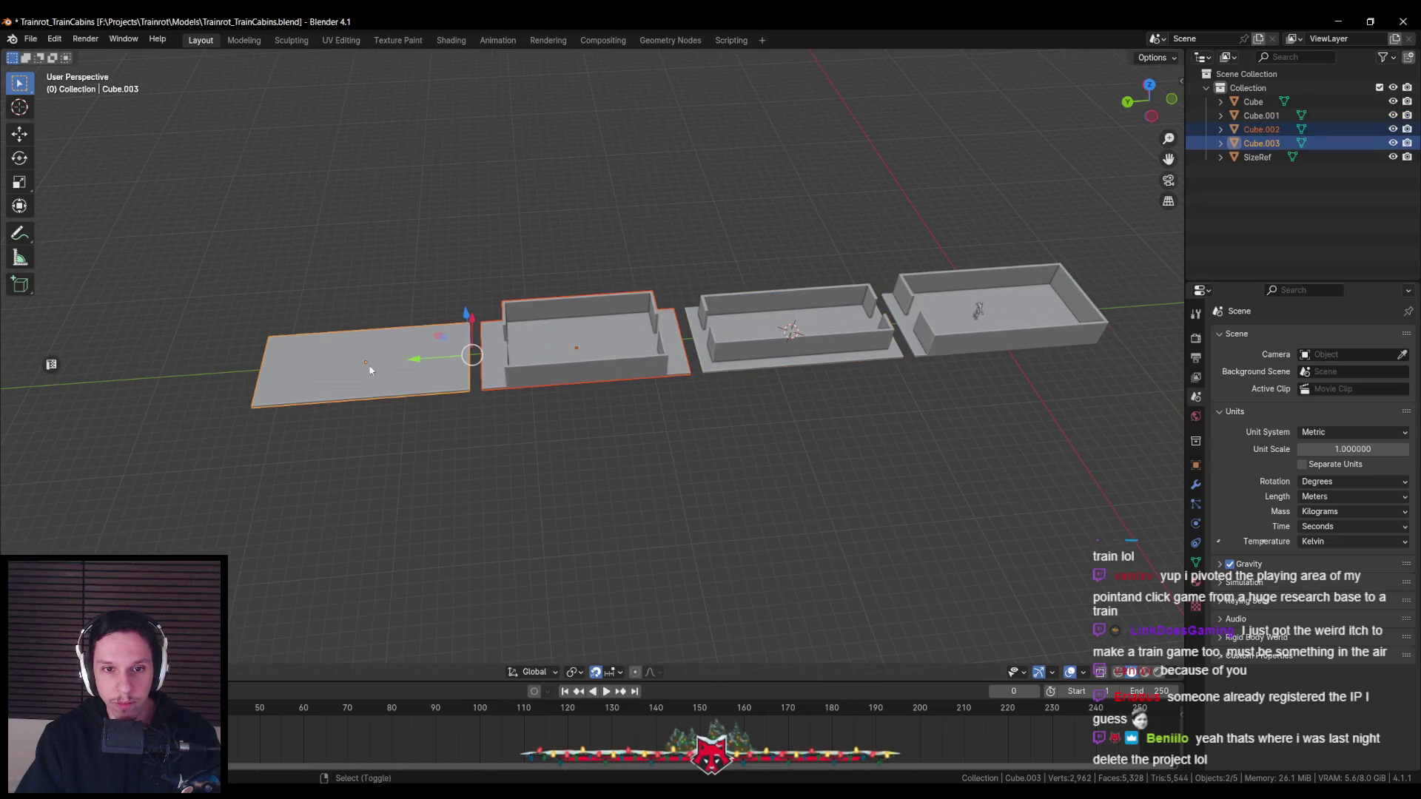
pyautogui.press('g')
pyautogui.click(285, 370)
# Duplicate a cabin along Y into the gap, creating Cube.004
pyautogui.click(744, 340)
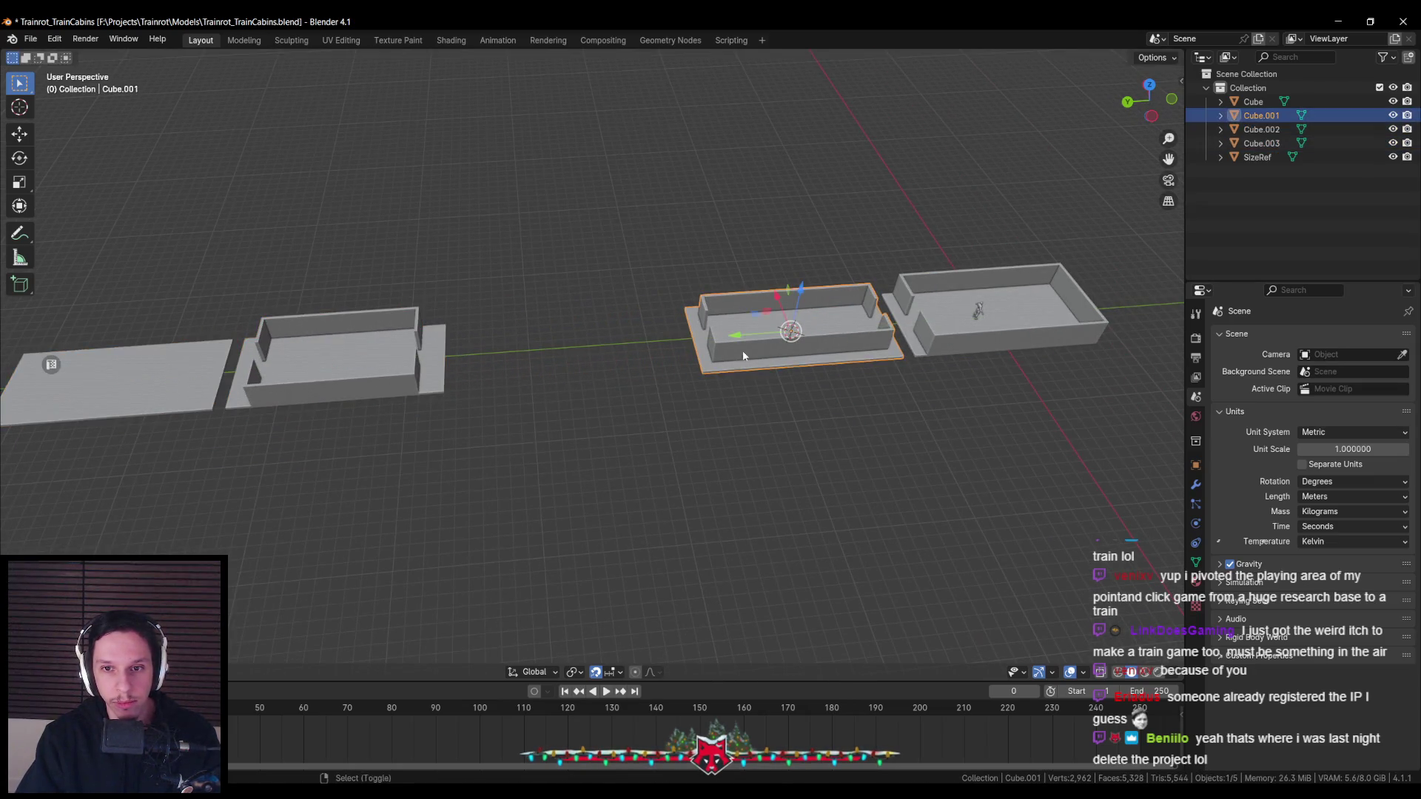
pyautogui.hotkey('shift', 'd')
pyautogui.press('y')
pyautogui.click(518, 355)
pyautogui.click(414, 374)
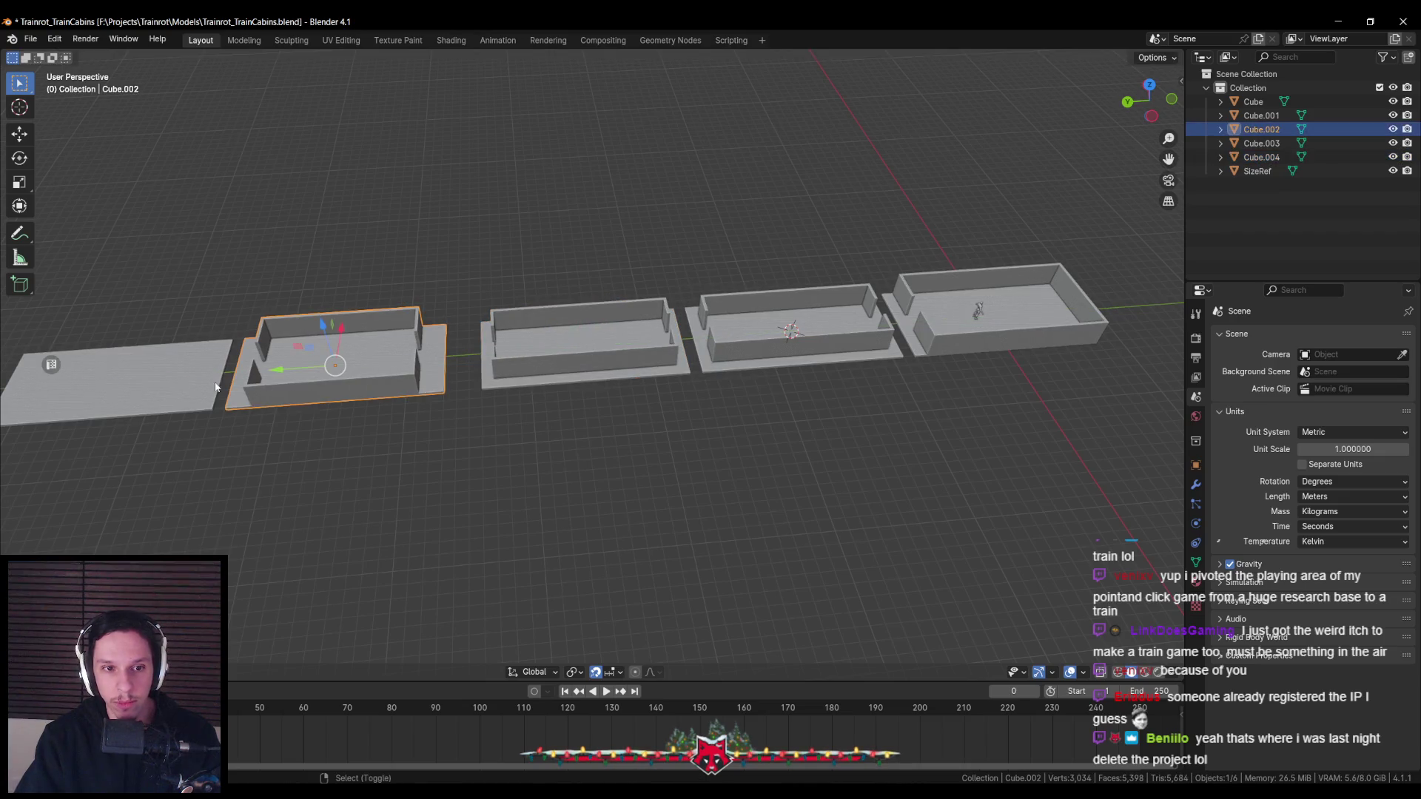
pyautogui.keyDown('shift'); pyautogui.click(168, 379); pyautogui.keyUp('shift')
# Delete a strip of slab faces from the new Cube.004 cabin
pyautogui.click(603, 364)
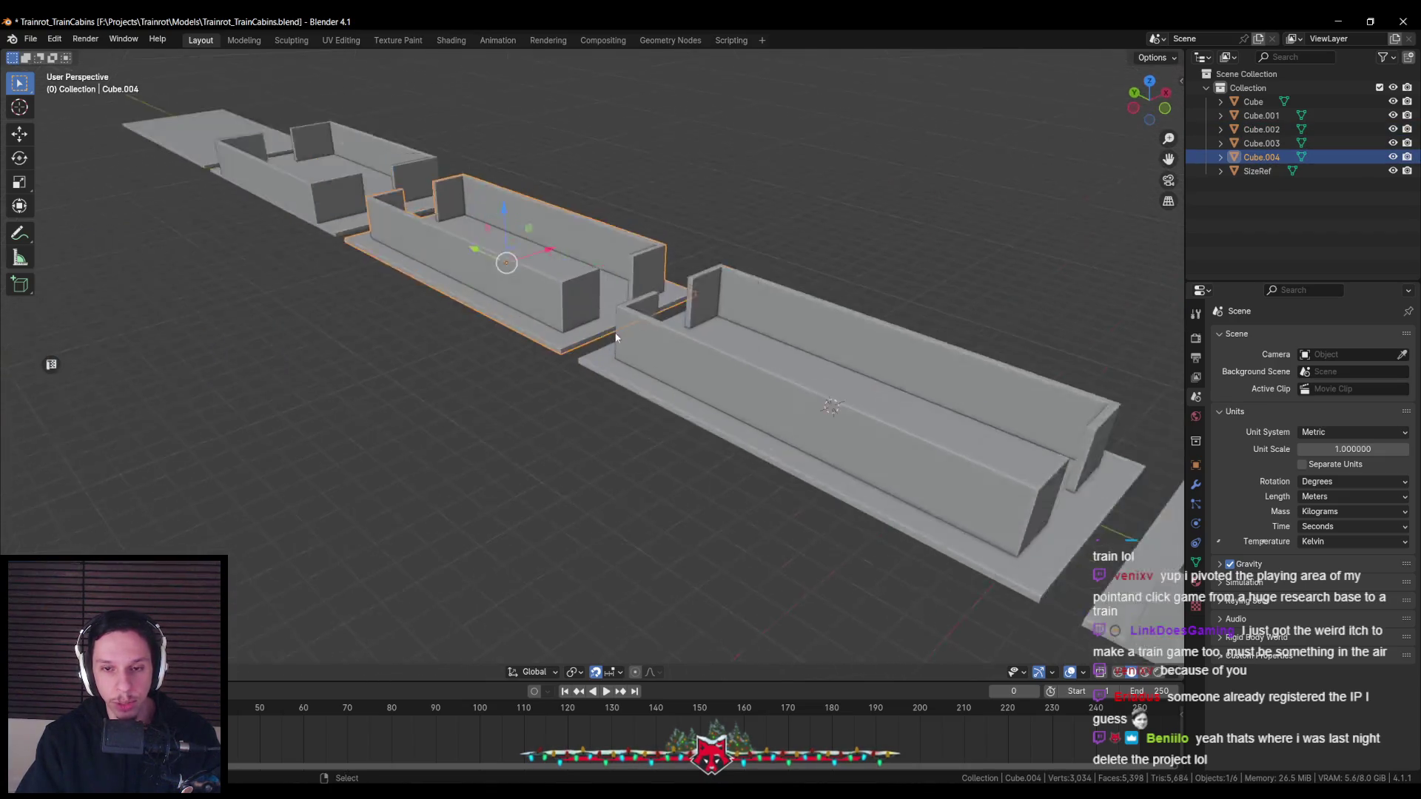
pyautogui.moveTo(603, 364); pyautogui.dragTo(544, 346, button='middle')
pyautogui.scroll(4, 543, 345)
pyautogui.scroll(-4, 543, 341)
pyautogui.press('Tab')
pyautogui.moveTo(472, 256); pyautogui.dragTo(576, 482, button='middle')
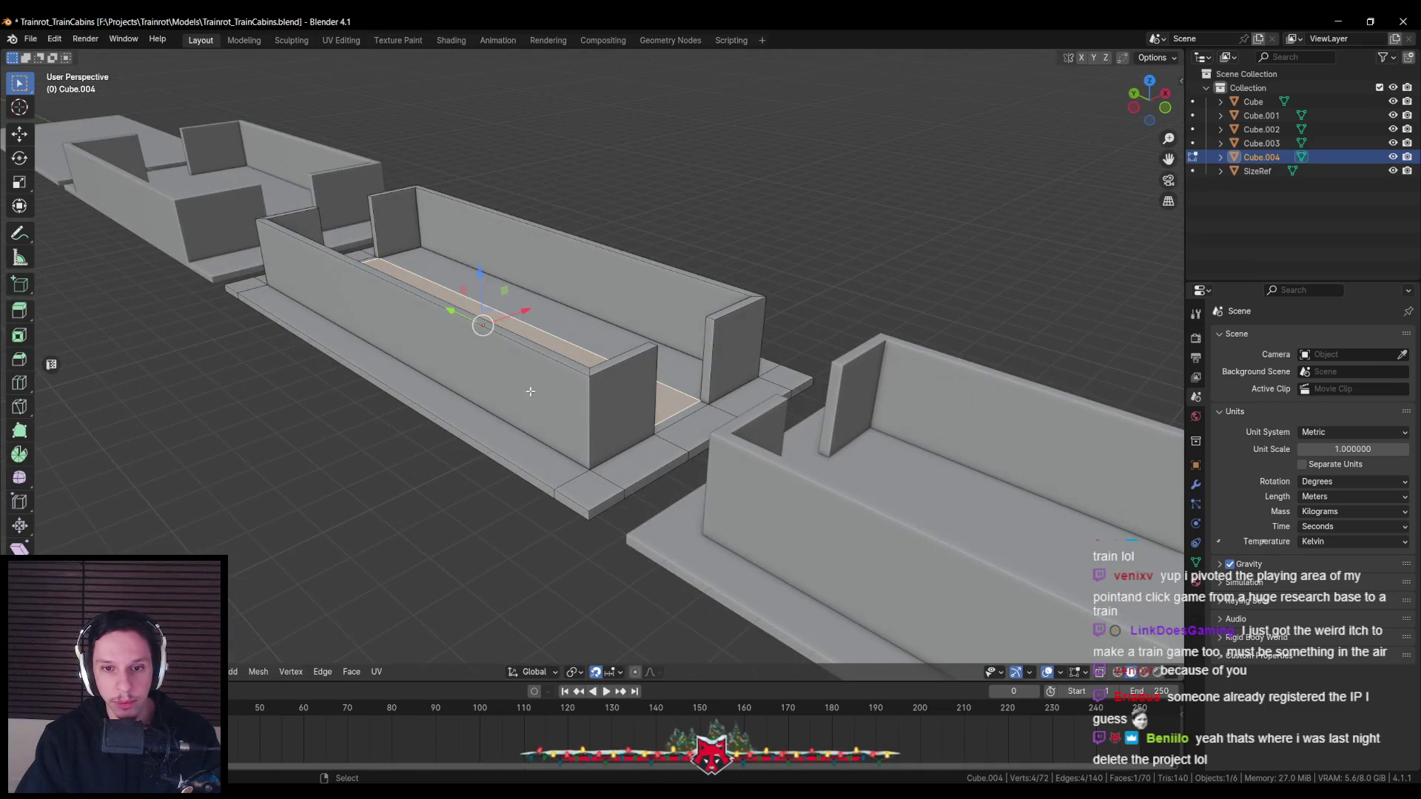
pyautogui.hotkey('alt', 'a')
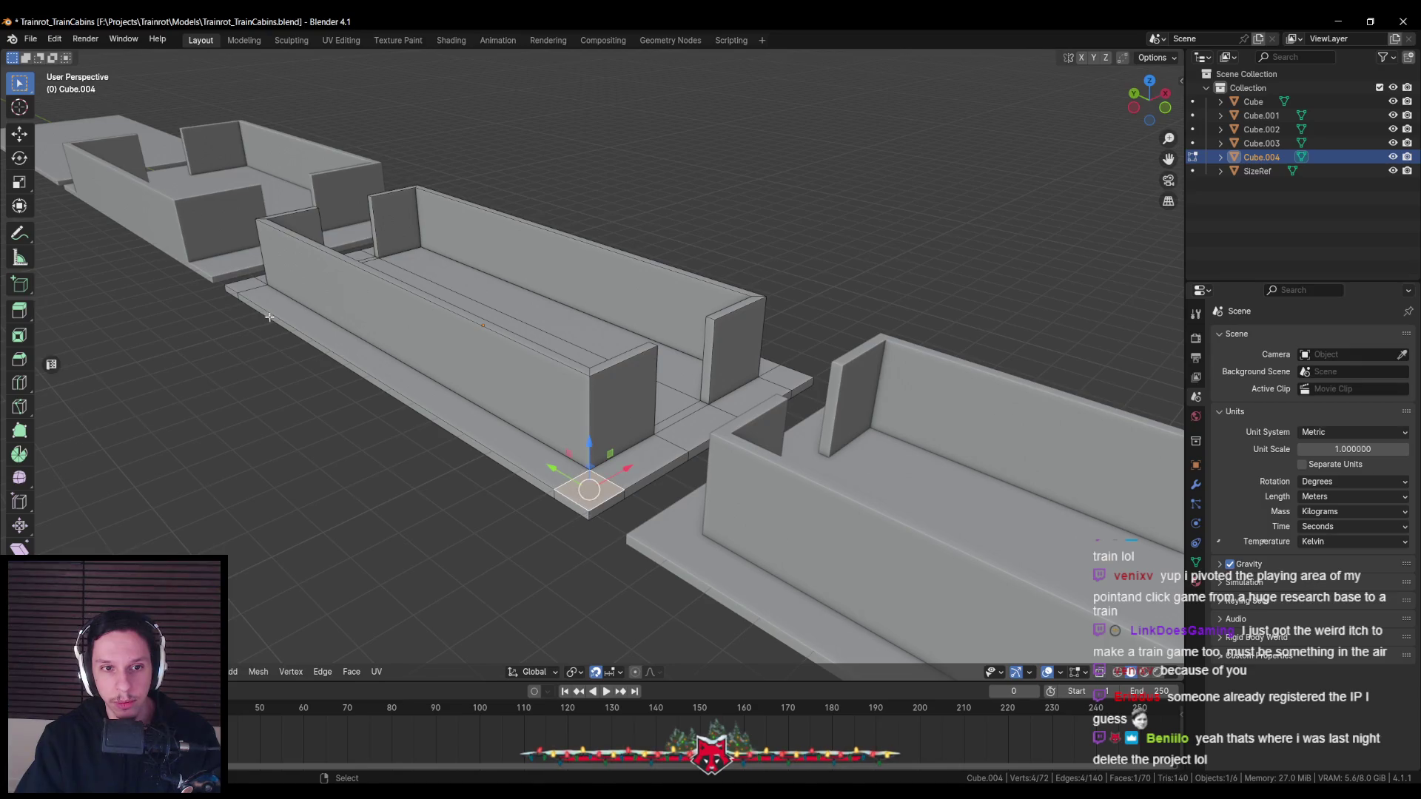
pyautogui.keyDown('ctrl'); pyautogui.click(250, 284); pyautogui.keyUp('ctrl')
pyautogui.keyDown('ctrl'); pyautogui.click(580, 478); pyautogui.keyUp('ctrl')
pyautogui.press('x')
pyautogui.click(580, 502)
# Merge Cube.004's 8 duplicate vertices by distance and check it from a top view
pyautogui.press('l')
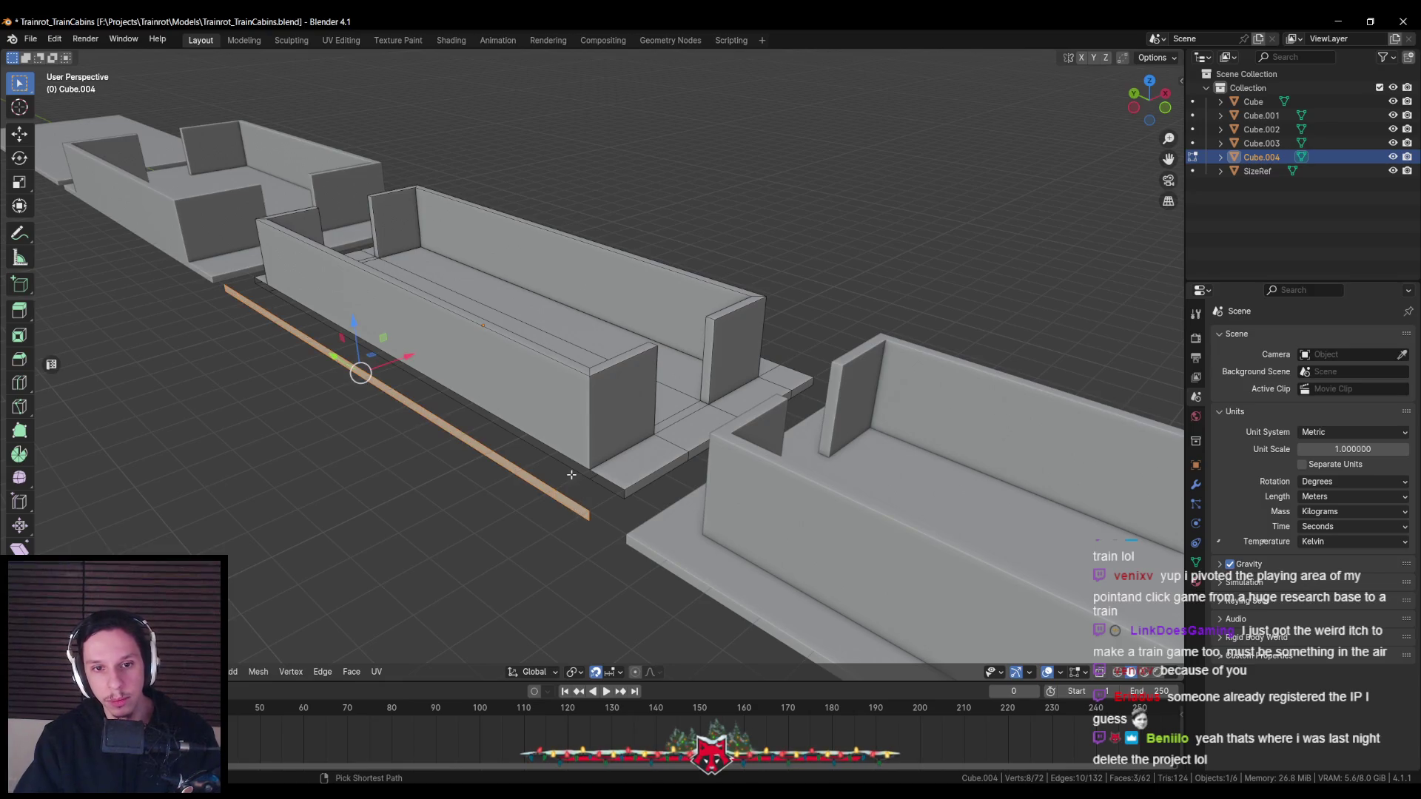
pyautogui.press('g')
pyautogui.press('x')
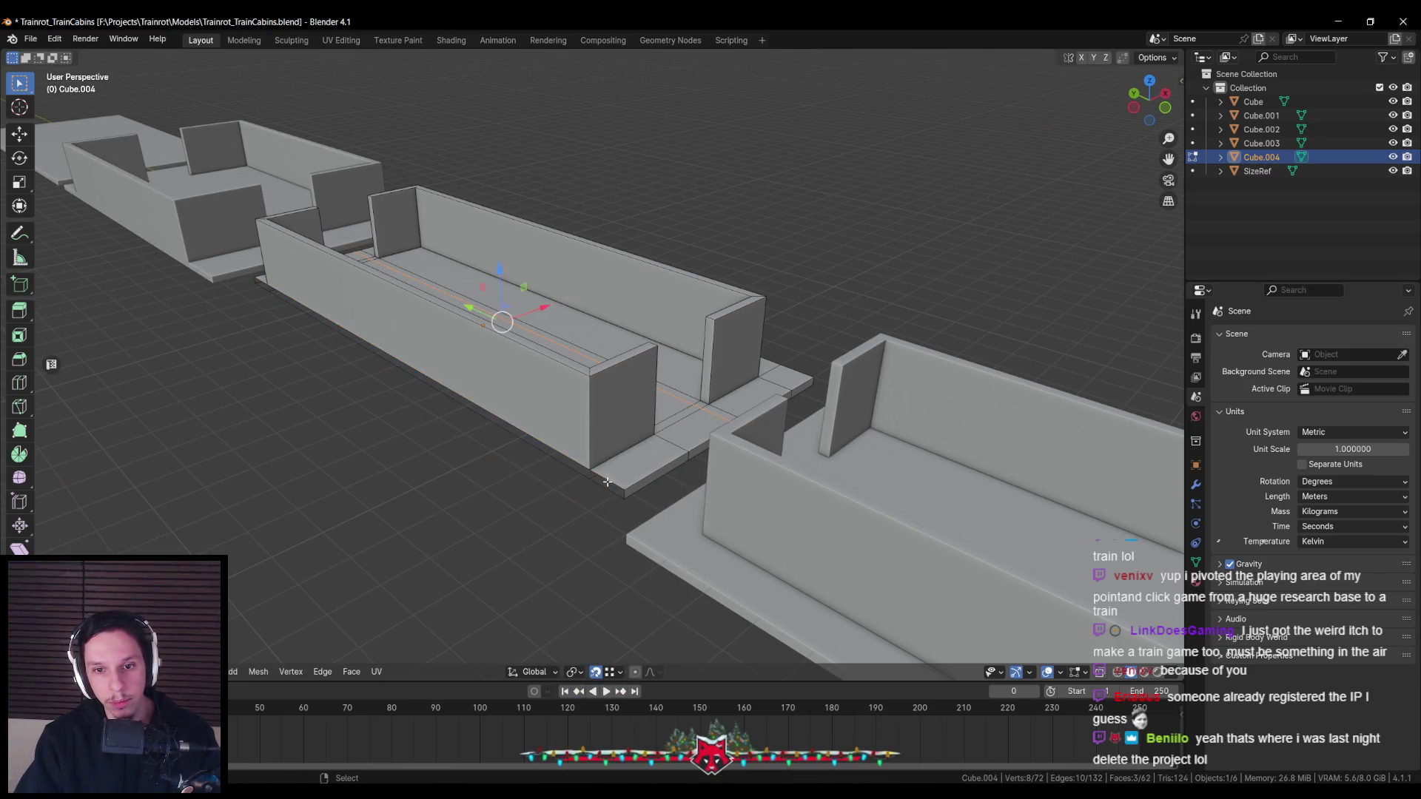
pyautogui.press('Escape')
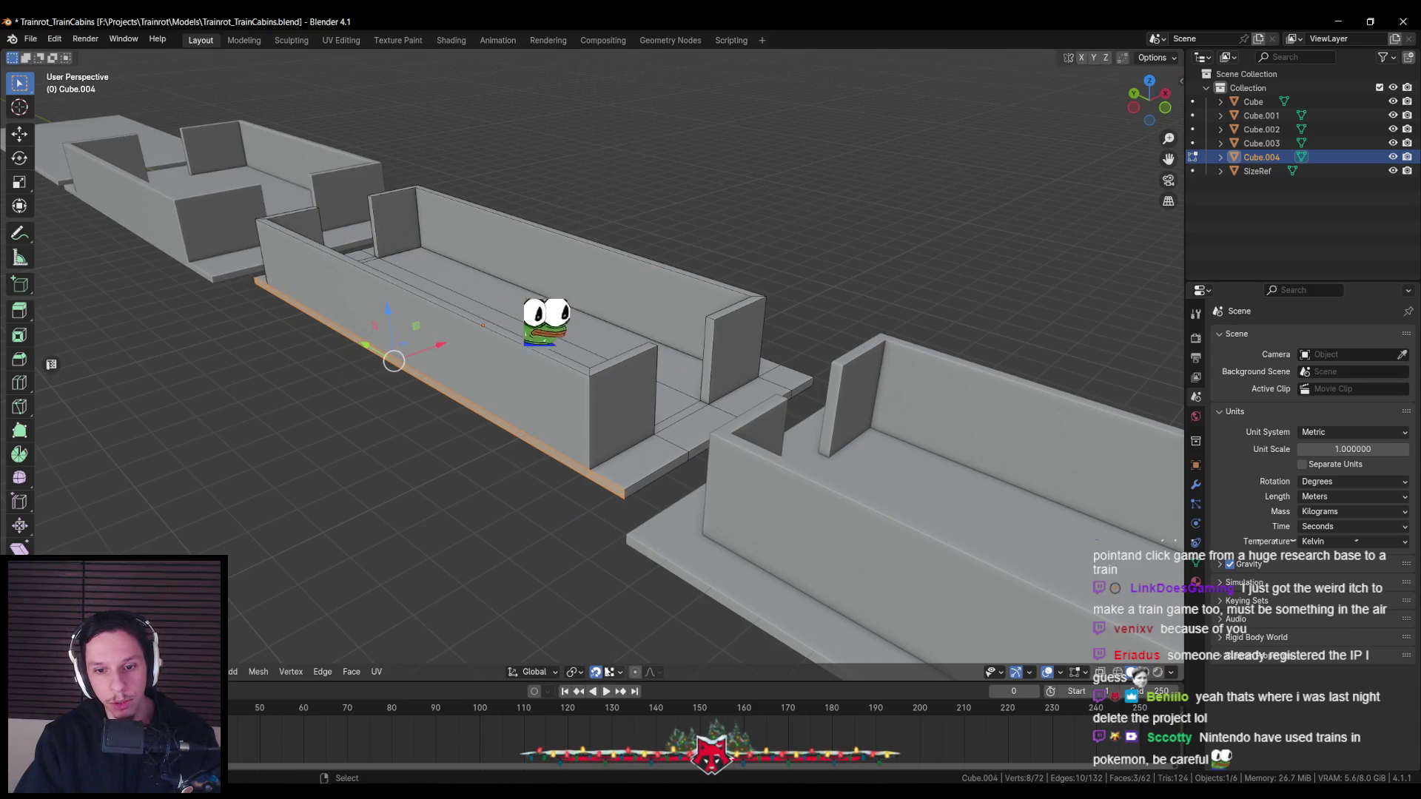
pyautogui.click(621, 534)
pyautogui.press('a')
pyautogui.click(620, 672)
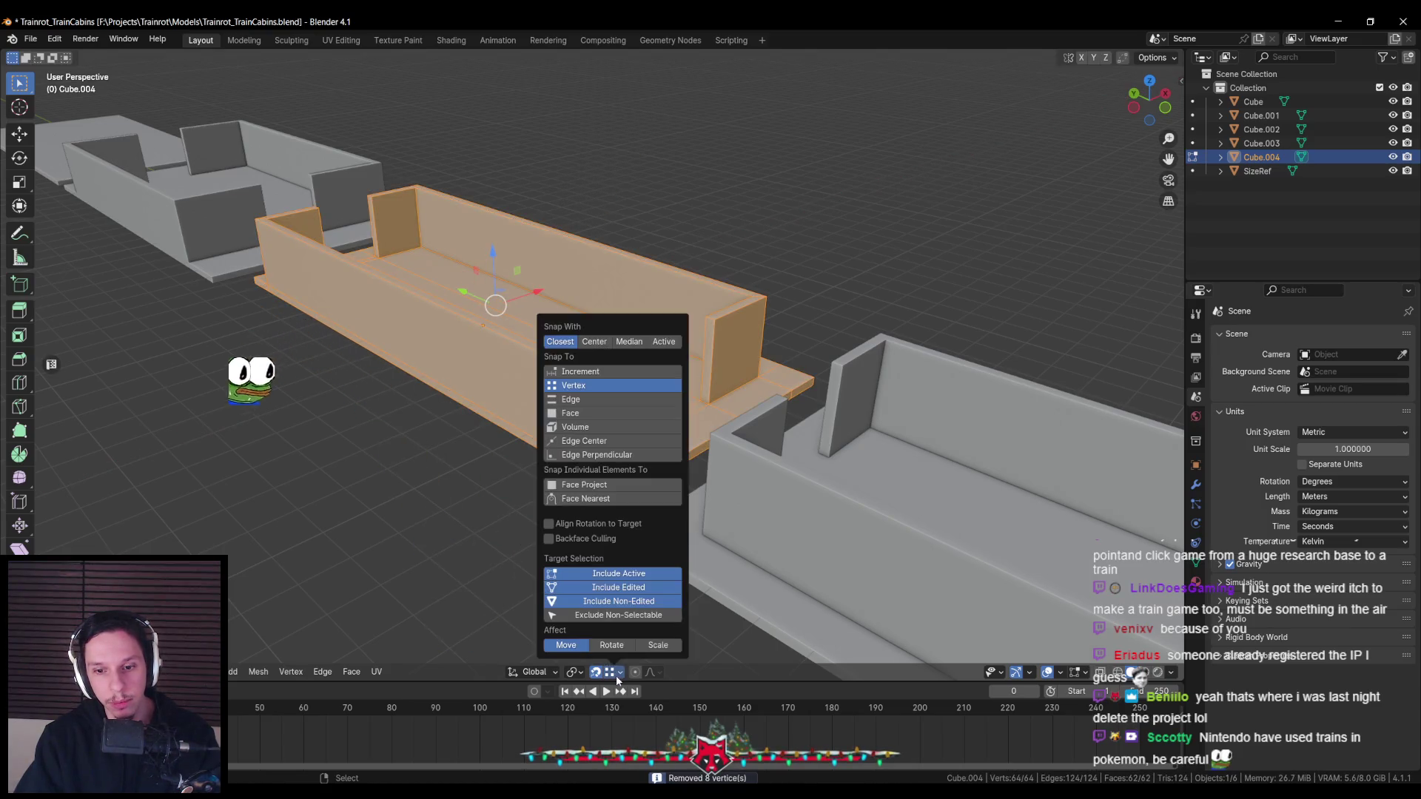
pyautogui.moveTo(588, 378); pyautogui.dragTo(509, 179, button='middle')
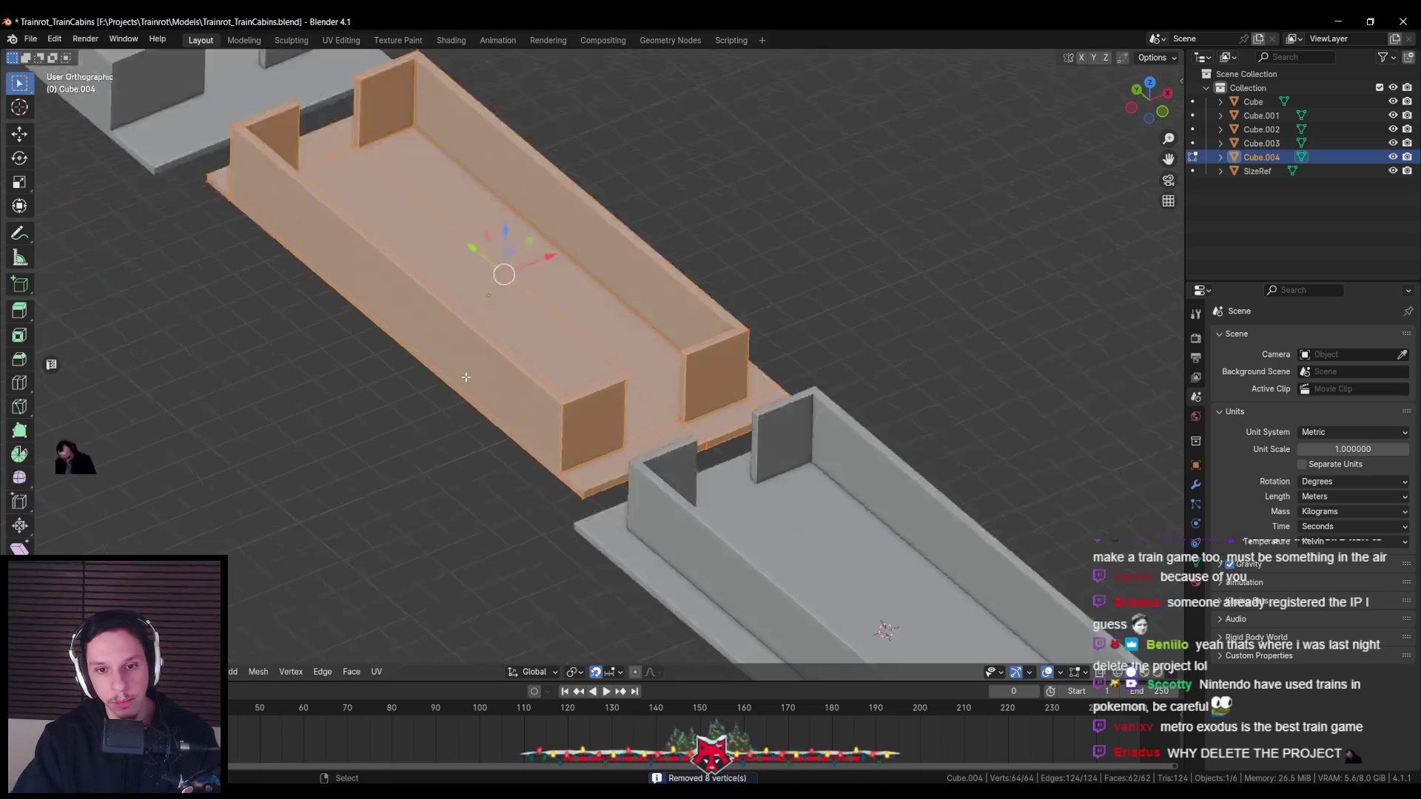
pyautogui.click(509, 178)
pyautogui.click(530, 289)
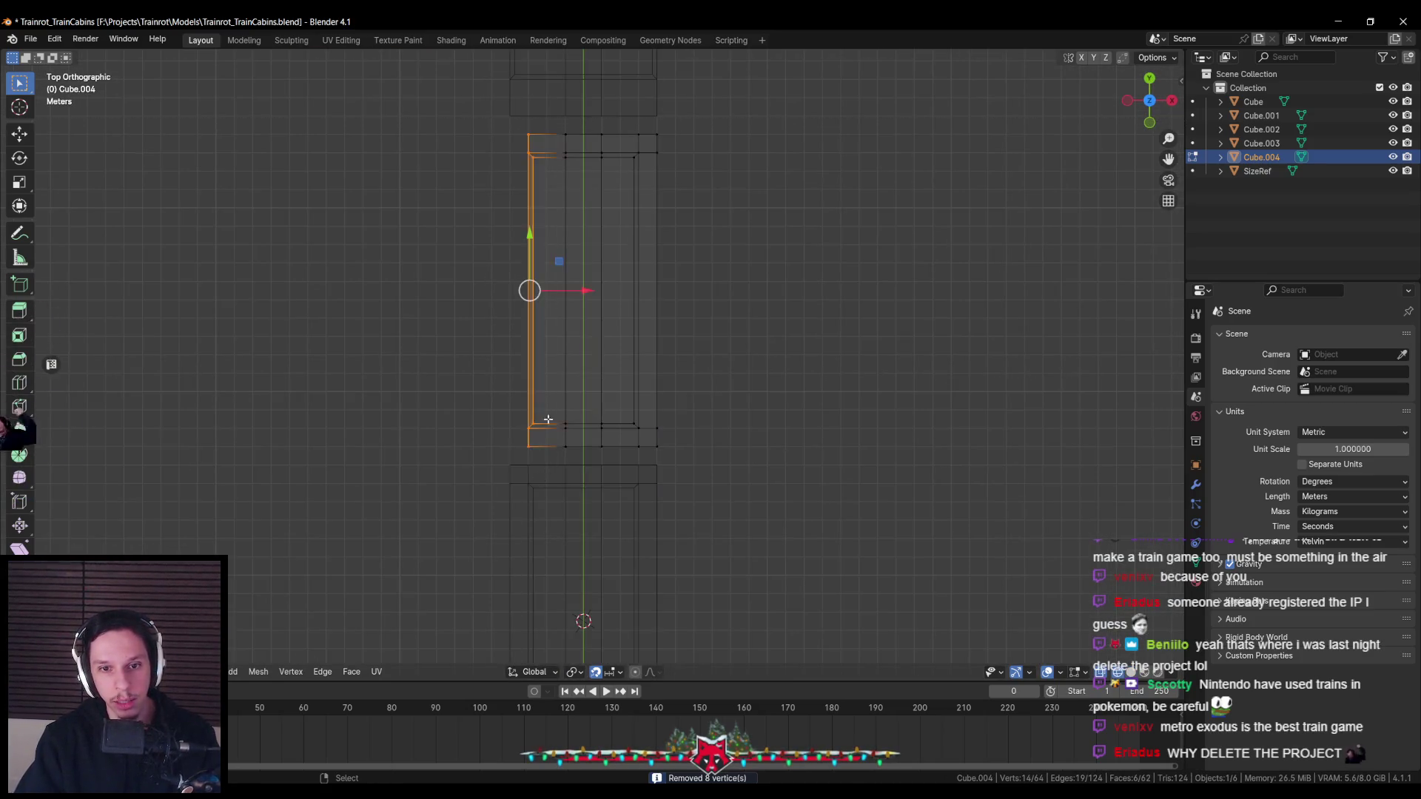
# Return to Object Mode with see-through off and a perspective view along the row
pyautogui.press('Tab')
pyautogui.hotkey('alt', 'z')
pyautogui.hotkey('alt', 'a')
pyautogui.moveTo(570, 385)
pyautogui.mouseDown(button='middle')
pyautogui.moveTo(552, 299)
pyautogui.moveTo(600, 370)
pyautogui.moveTo(611, 419)
pyautogui.mouseUp(button='middle')
pyautogui.scroll(5, 552, 299)
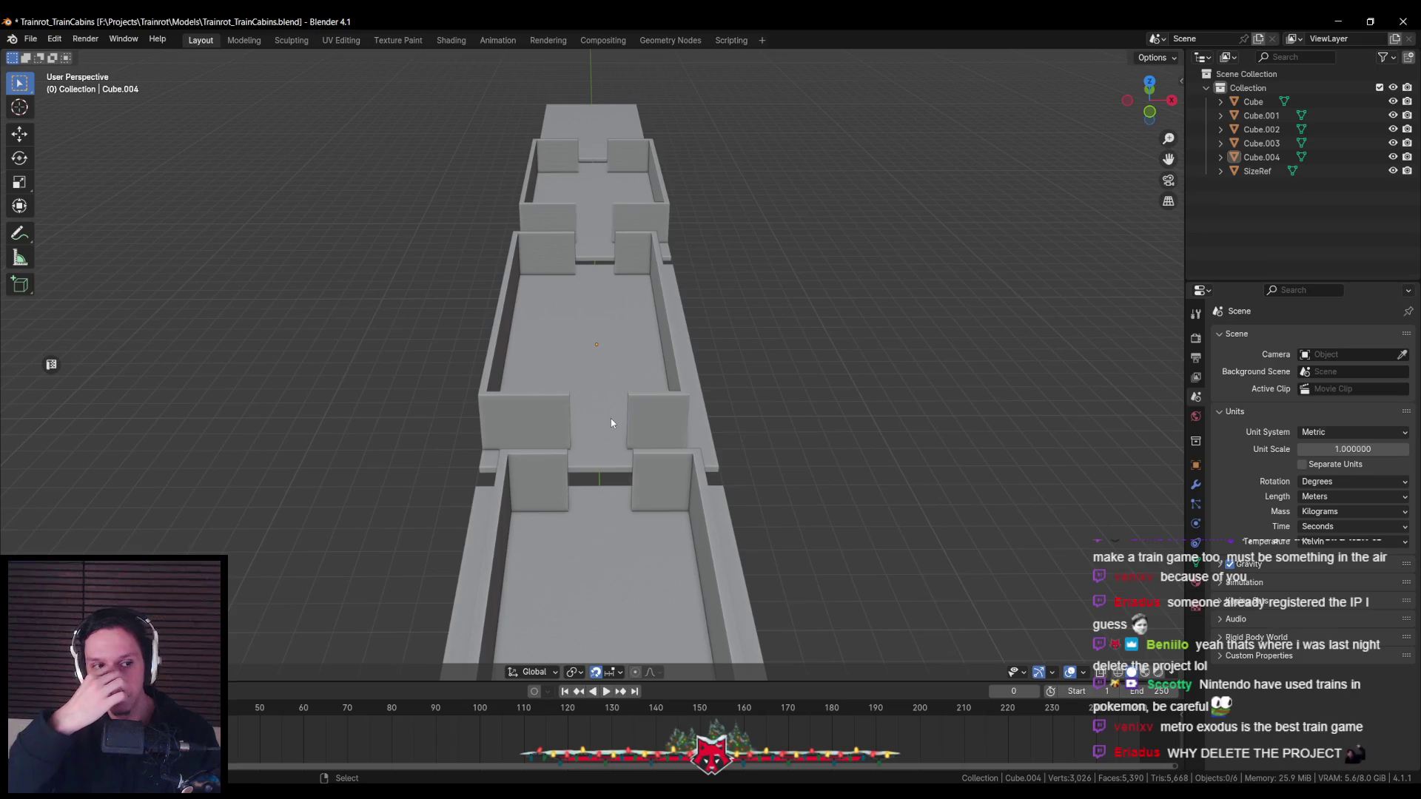
pyautogui.hotkey('ctrl', 's')
pyautogui.moveTo(612, 379); pyautogui.dragTo(624, 389, button='middle')
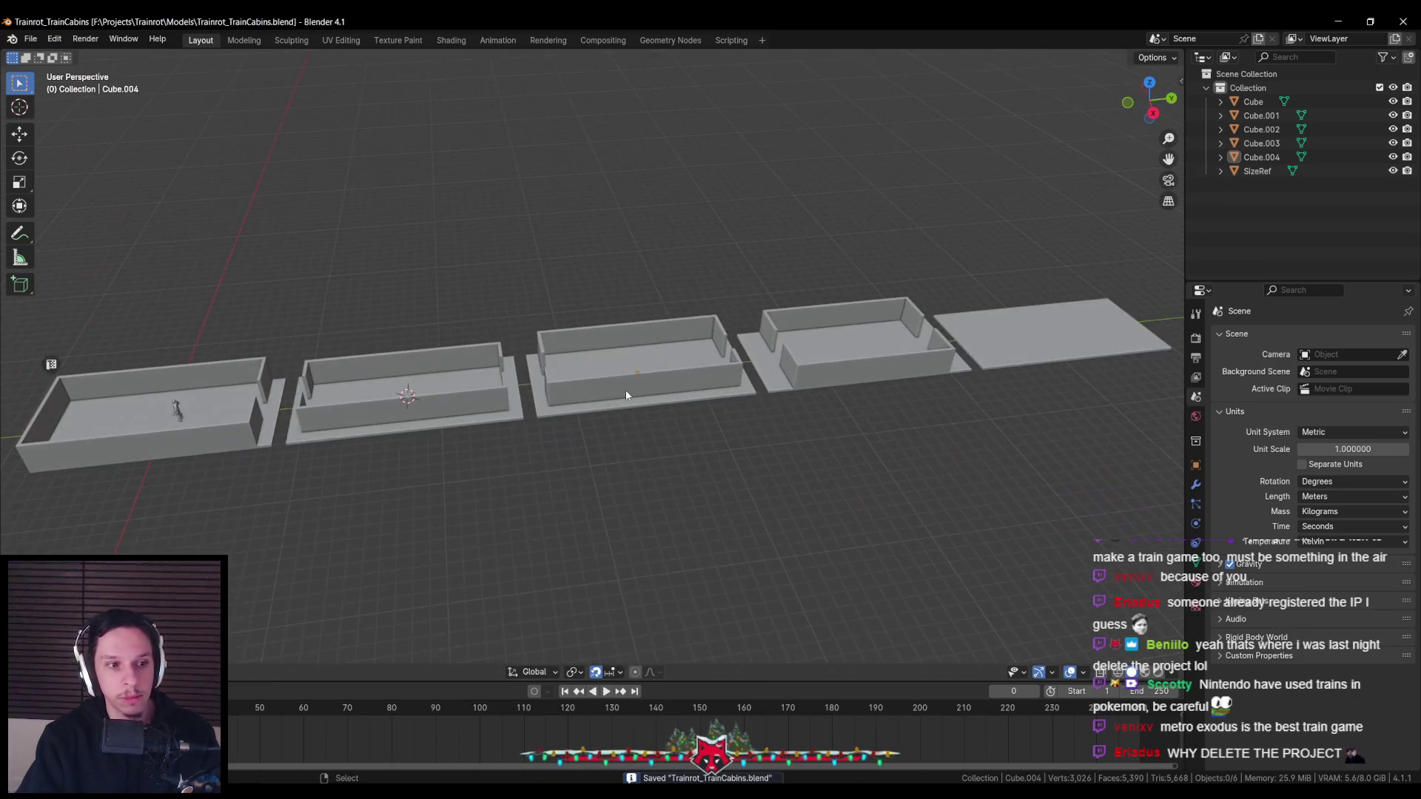
pyautogui.scroll(2, 626, 395)
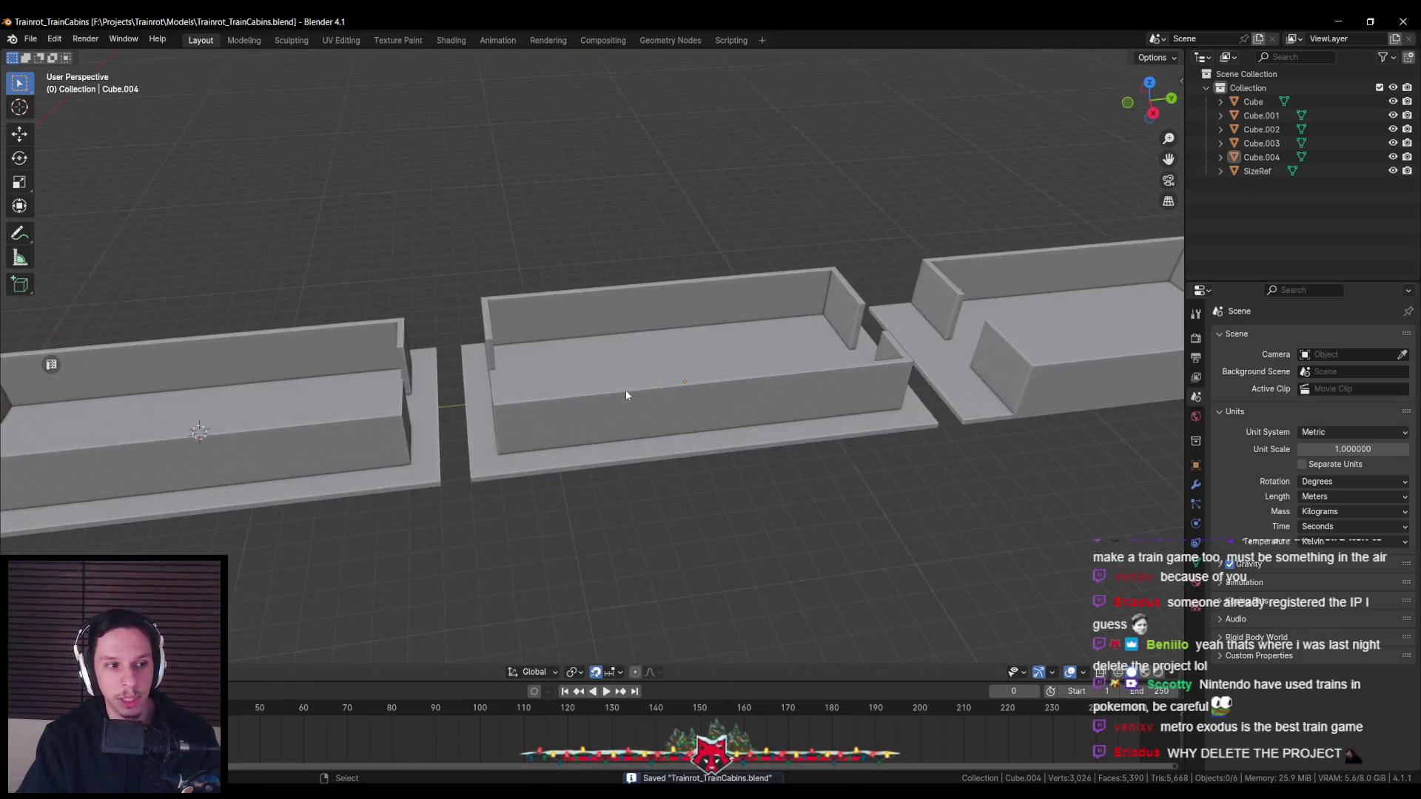
pyautogui.moveTo(626, 395); pyautogui.dragTo(586, 424, button='middle')
pyautogui.moveTo(698, 431)
pyautogui.mouseDown(button='middle')
pyautogui.moveTo(625, 371)
pyautogui.moveTo(730, 360)
pyautogui.moveTo(480, 453)
pyautogui.moveTo(599, 358)
pyautogui.moveTo(594, 346)
pyautogui.mouseUp(button='middle')
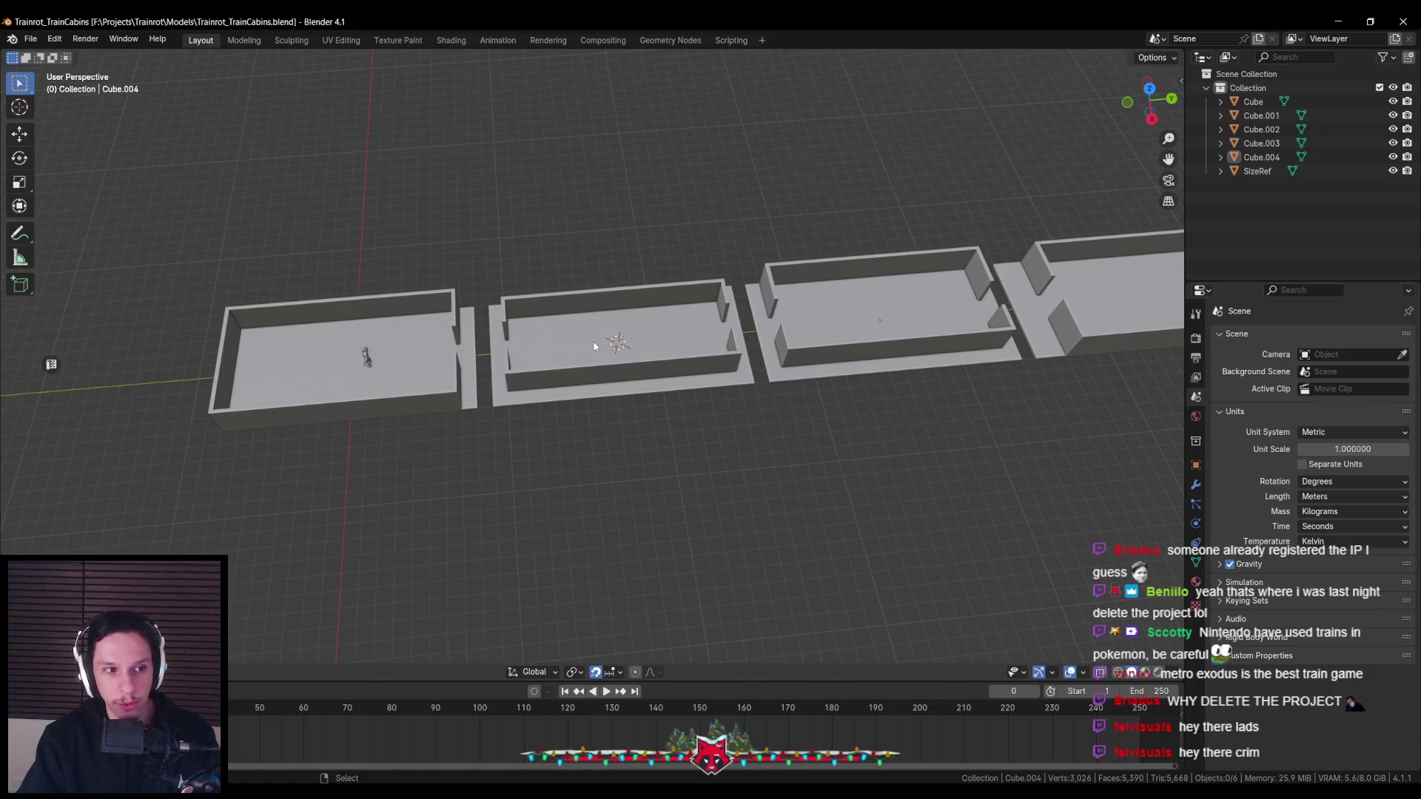
pyautogui.scroll(-2, 594, 346)
pyautogui.scroll(4, 452, 442)
pyautogui.moveTo(453, 441)
pyautogui.mouseDown(button='middle')
pyautogui.moveTo(662, 400)
pyautogui.moveTo(411, 409)
pyautogui.mouseUp(button='middle')
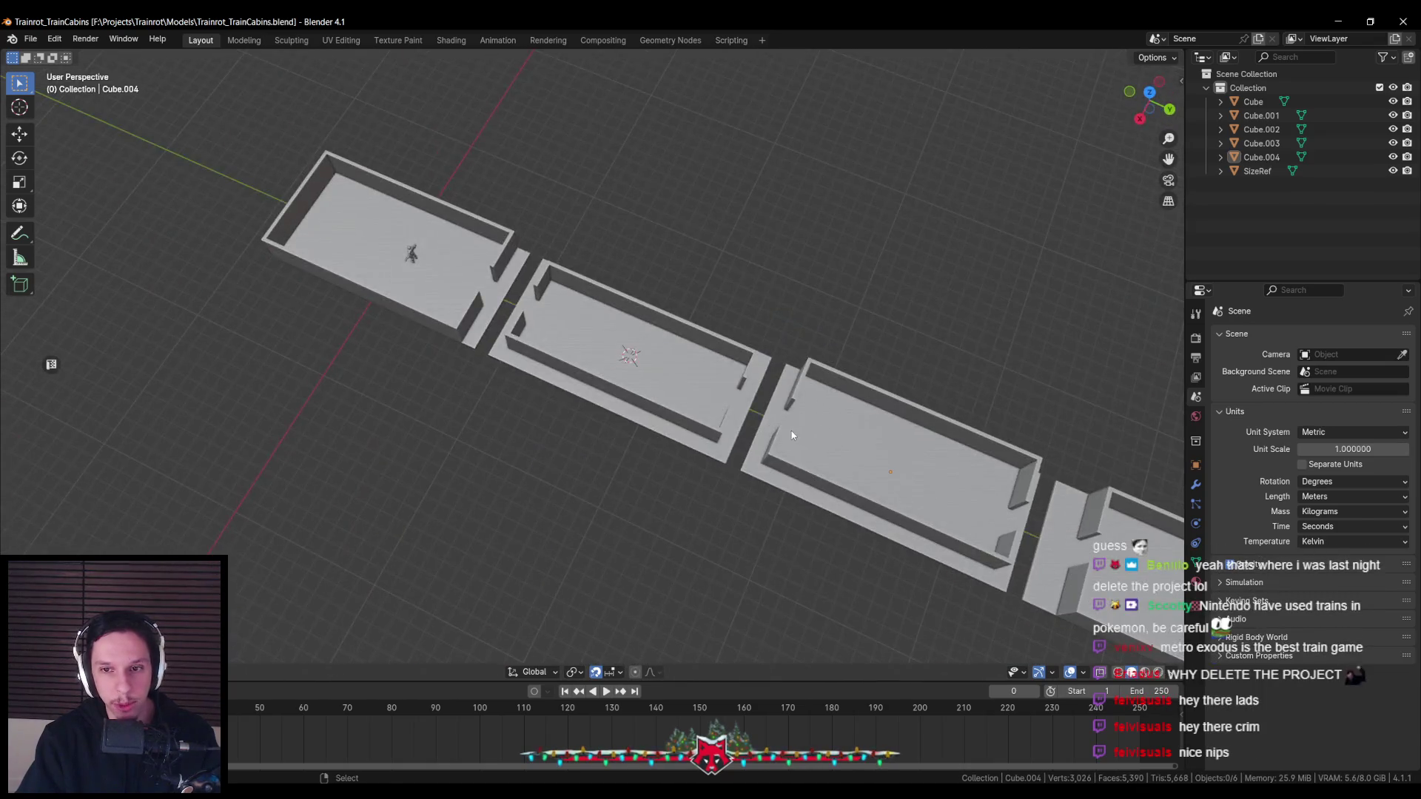
pyautogui.scroll(-2, 412, 408)
pyautogui.moveTo(567, 486); pyautogui.dragTo(720, 466, button='middle')
pyautogui.scroll(3, 704, 476)
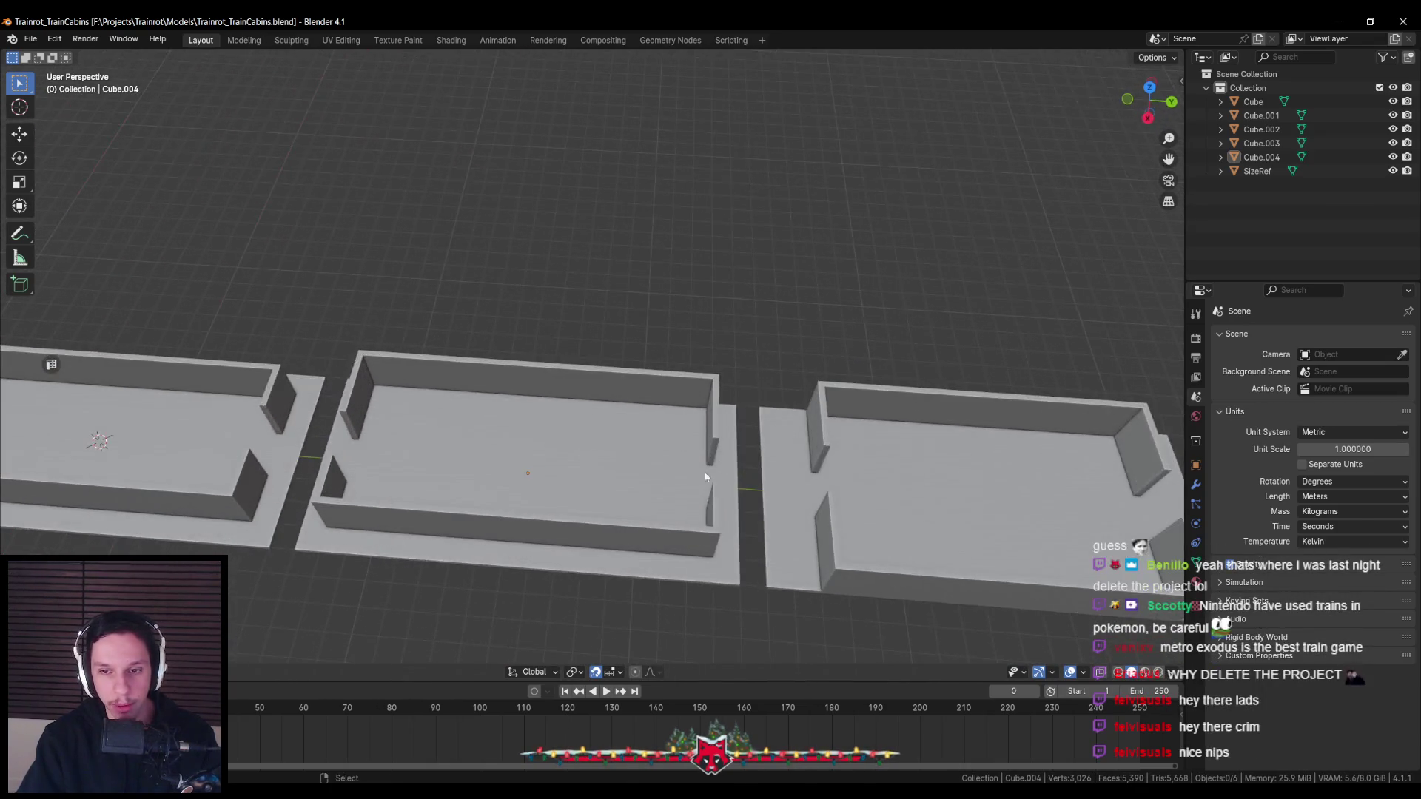
pyautogui.scroll(-2, 641, 457)
pyautogui.scroll(2, 641, 457)
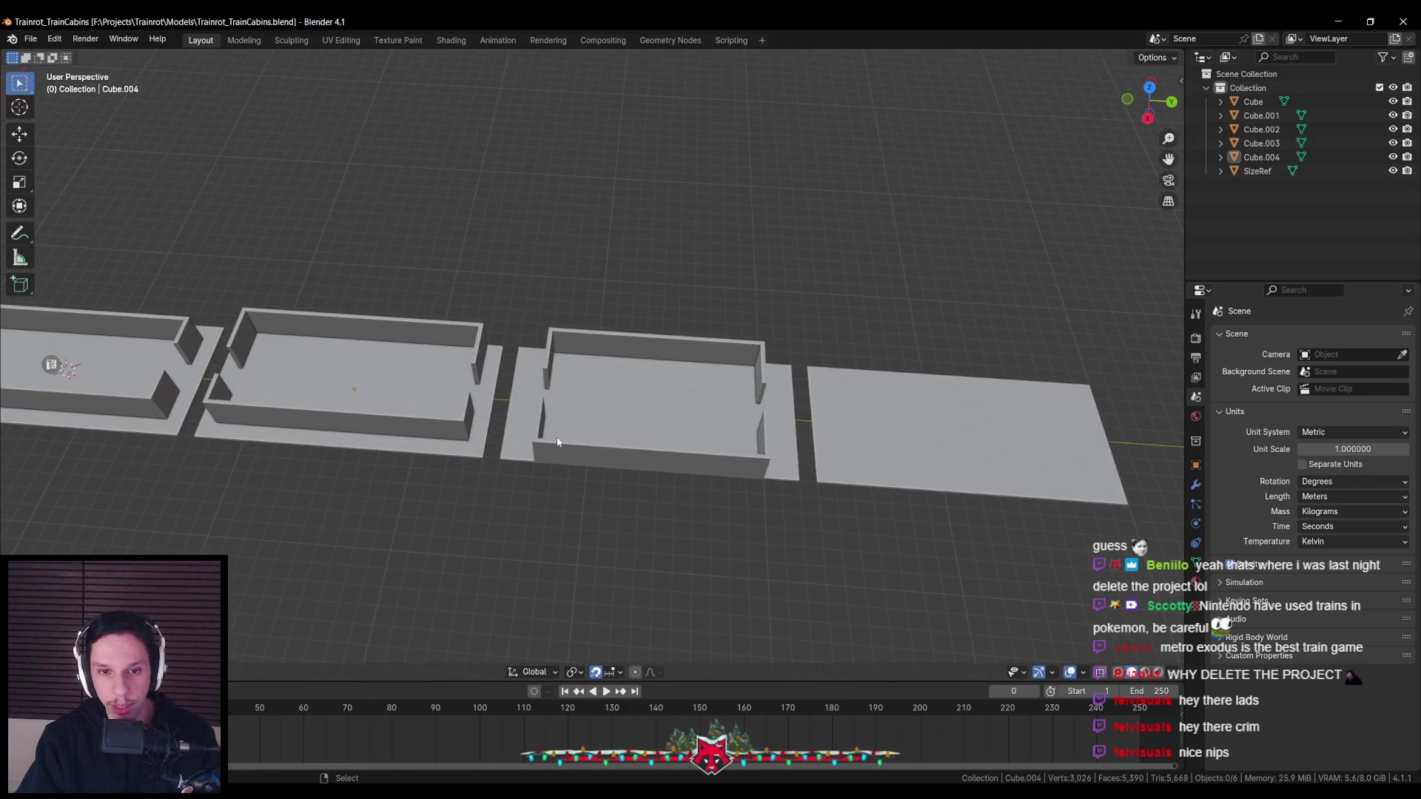
pyautogui.moveTo(641, 457); pyautogui.dragTo(456, 431, button='middle')
pyautogui.scroll(-2, 455, 430)
pyautogui.scroll(1, 613, 390)
pyautogui.moveTo(613, 389); pyautogui.dragTo(526, 385, button='middle')
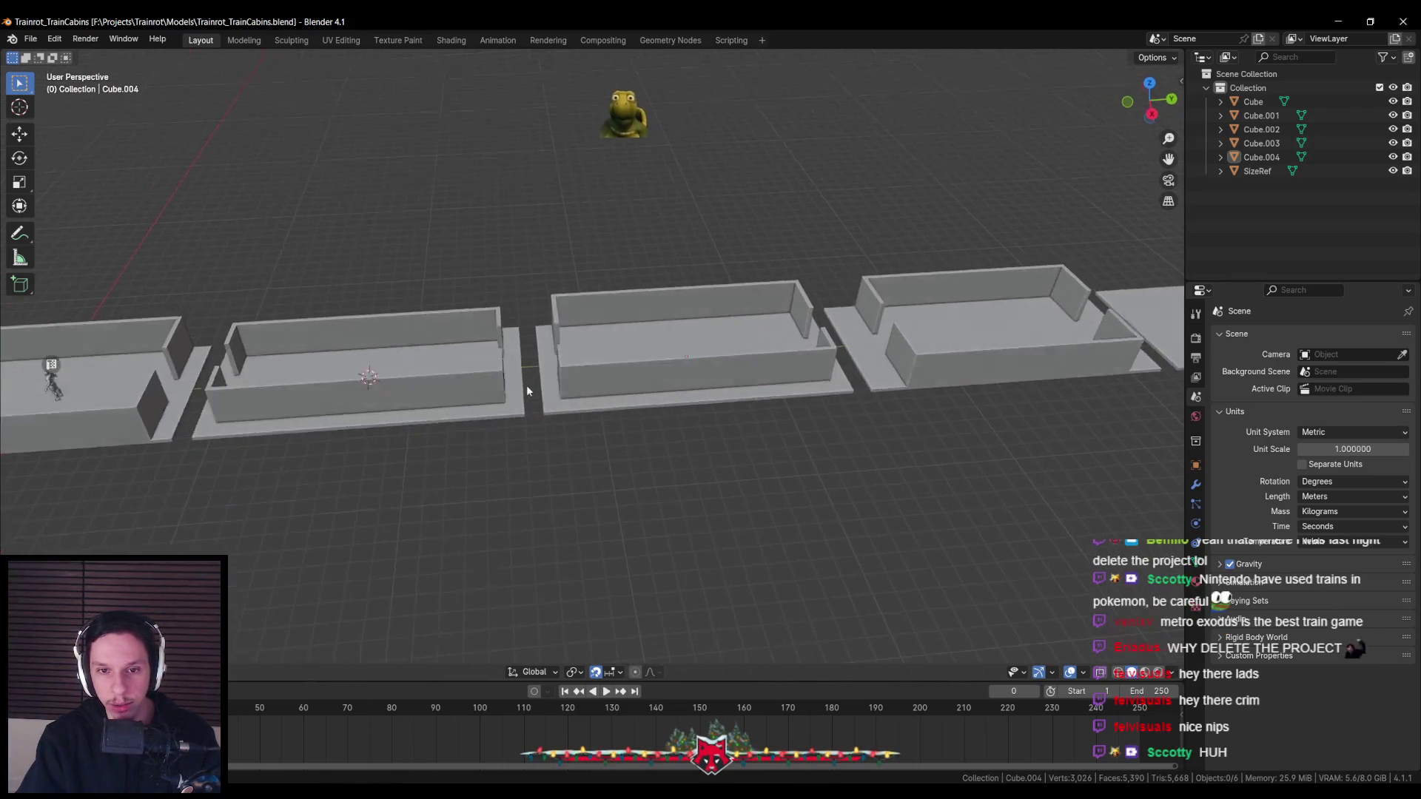
pyautogui.scroll(2, 679, 425)
pyautogui.moveTo(678, 424)
pyautogui.mouseDown(button='middle')
pyautogui.moveTo(749, 415)
pyautogui.moveTo(544, 402)
pyautogui.mouseUp(button='middle')
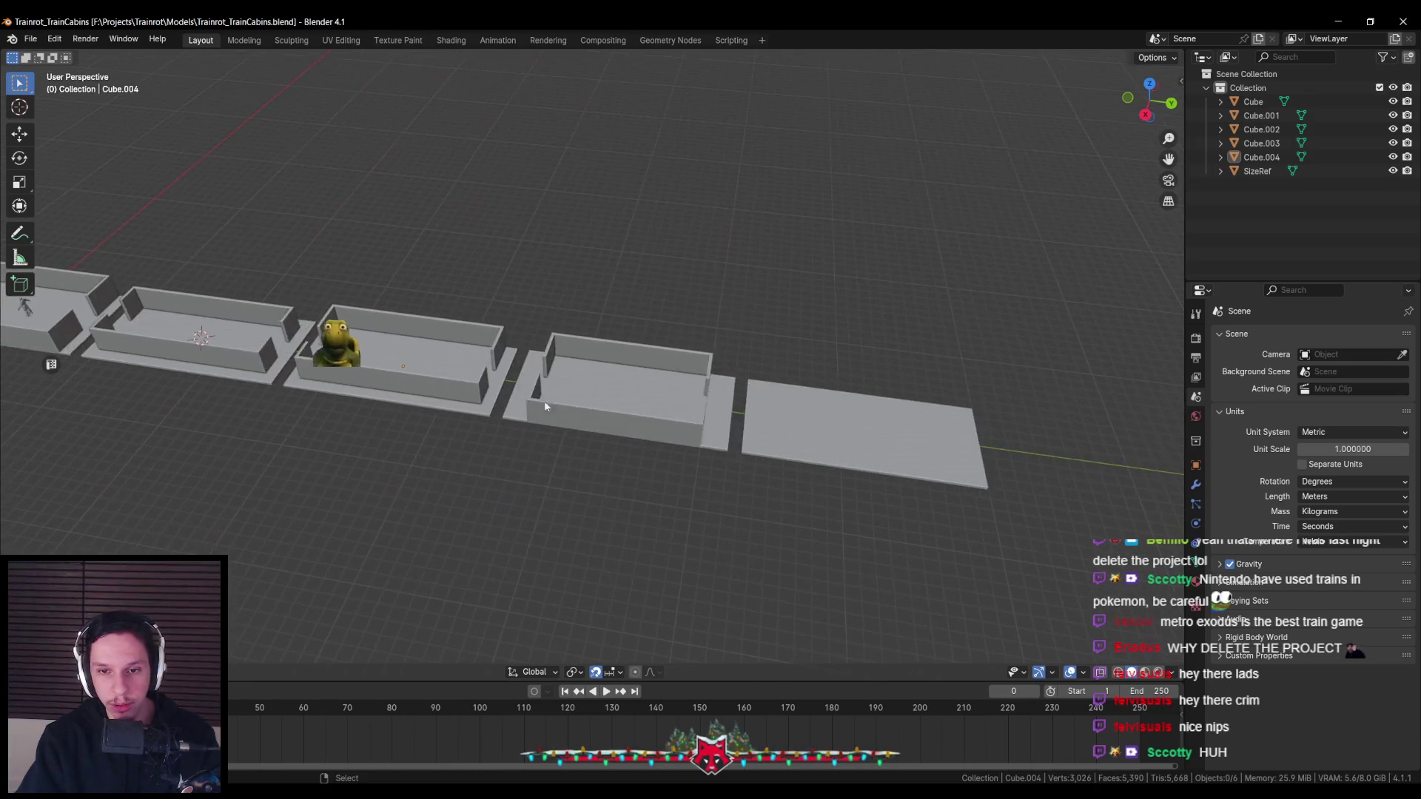
pyautogui.scroll(2, 597, 389)
pyautogui.scroll(-2, 598, 394)
pyautogui.moveTo(763, 436)
pyautogui.mouseDown(button='middle')
pyautogui.moveTo(762, 452)
pyautogui.moveTo(558, 382)
pyautogui.mouseUp(button='middle')
pyautogui.scroll(2, 559, 382)
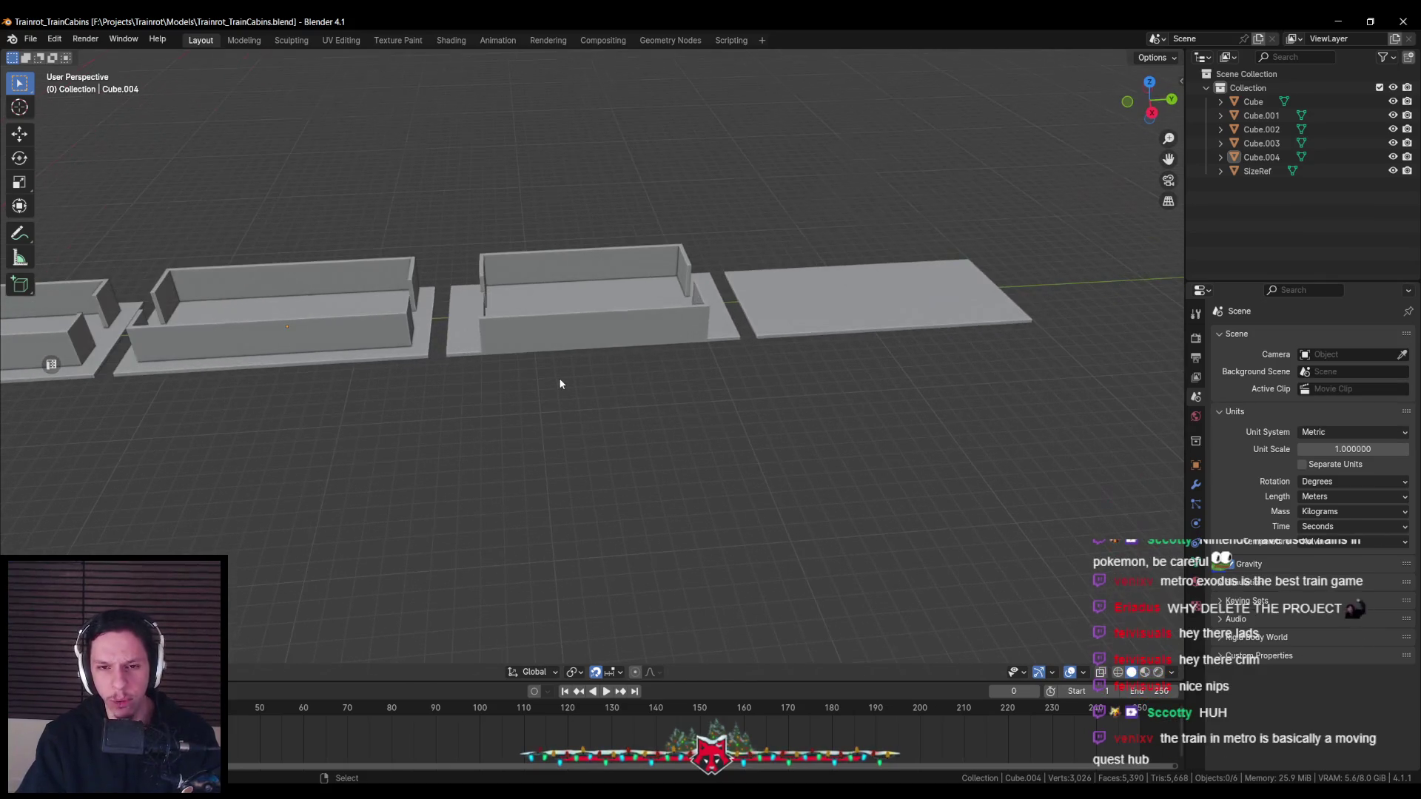
pyautogui.scroll(1, 444, 413)
pyautogui.moveTo(444, 413)
pyautogui.mouseDown(button='middle')
pyautogui.moveTo(758, 419)
pyautogui.moveTo(647, 398)
pyautogui.mouseUp(button='middle')
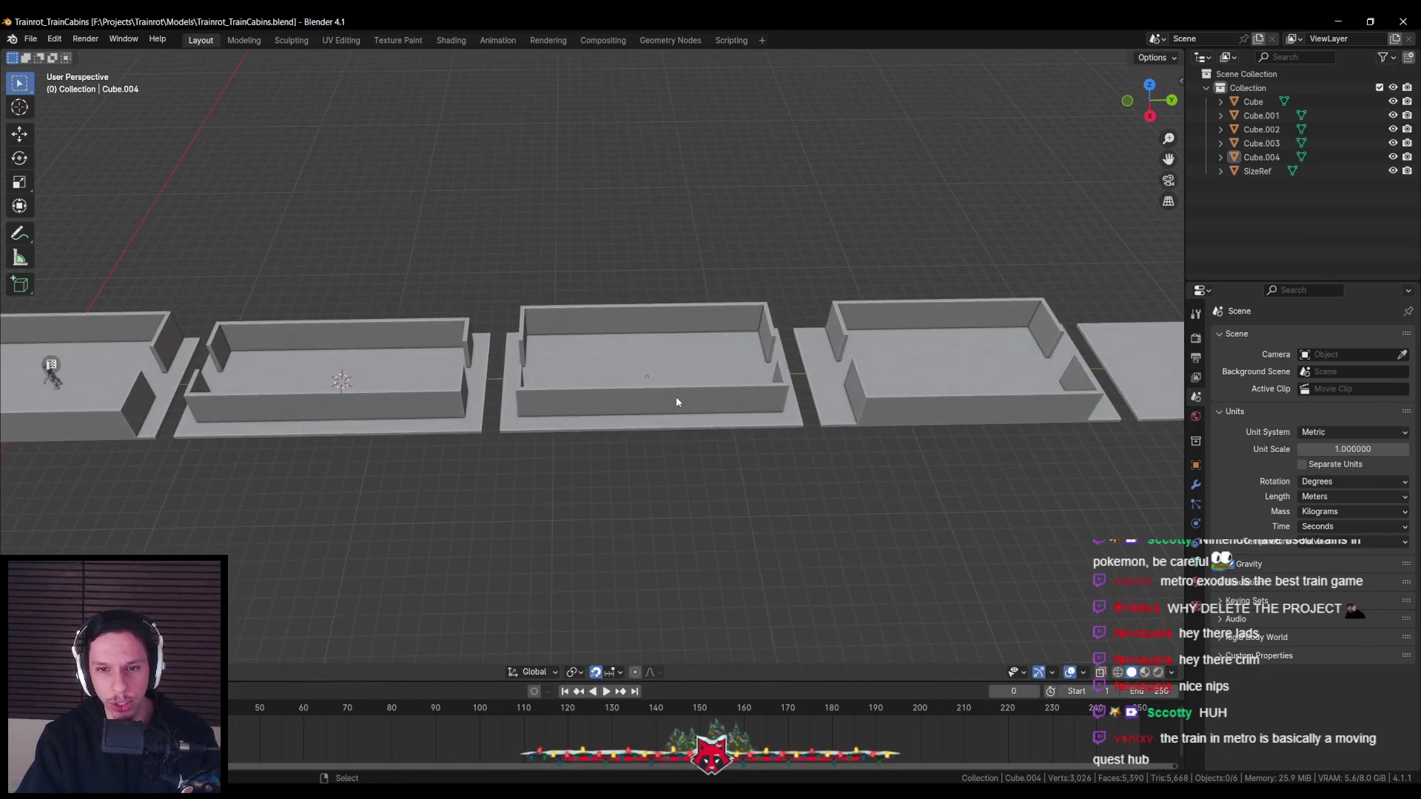
pyautogui.scroll(3, 592, 382)
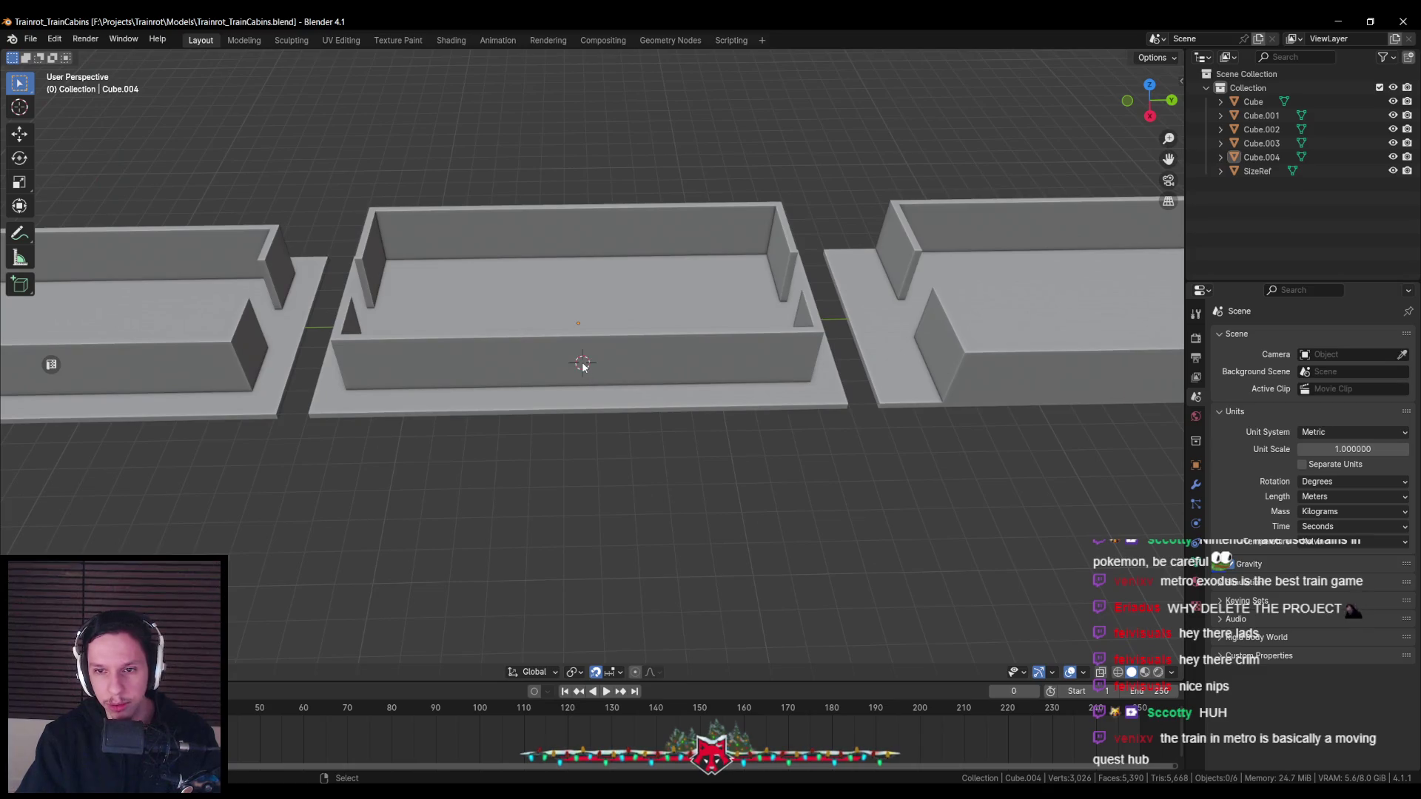
pyautogui.scroll(-3, 581, 368)
pyautogui.moveTo(582, 367)
pyautogui.mouseDown(button='middle')
pyautogui.moveTo(666, 452)
pyautogui.moveTo(423, 375)
pyautogui.moveTo(552, 379)
pyautogui.mouseUp(button='middle')
pyautogui.scroll(2, 666, 451)
pyautogui.scroll(-1, 666, 451)
pyautogui.scroll(-2, 743, 447)
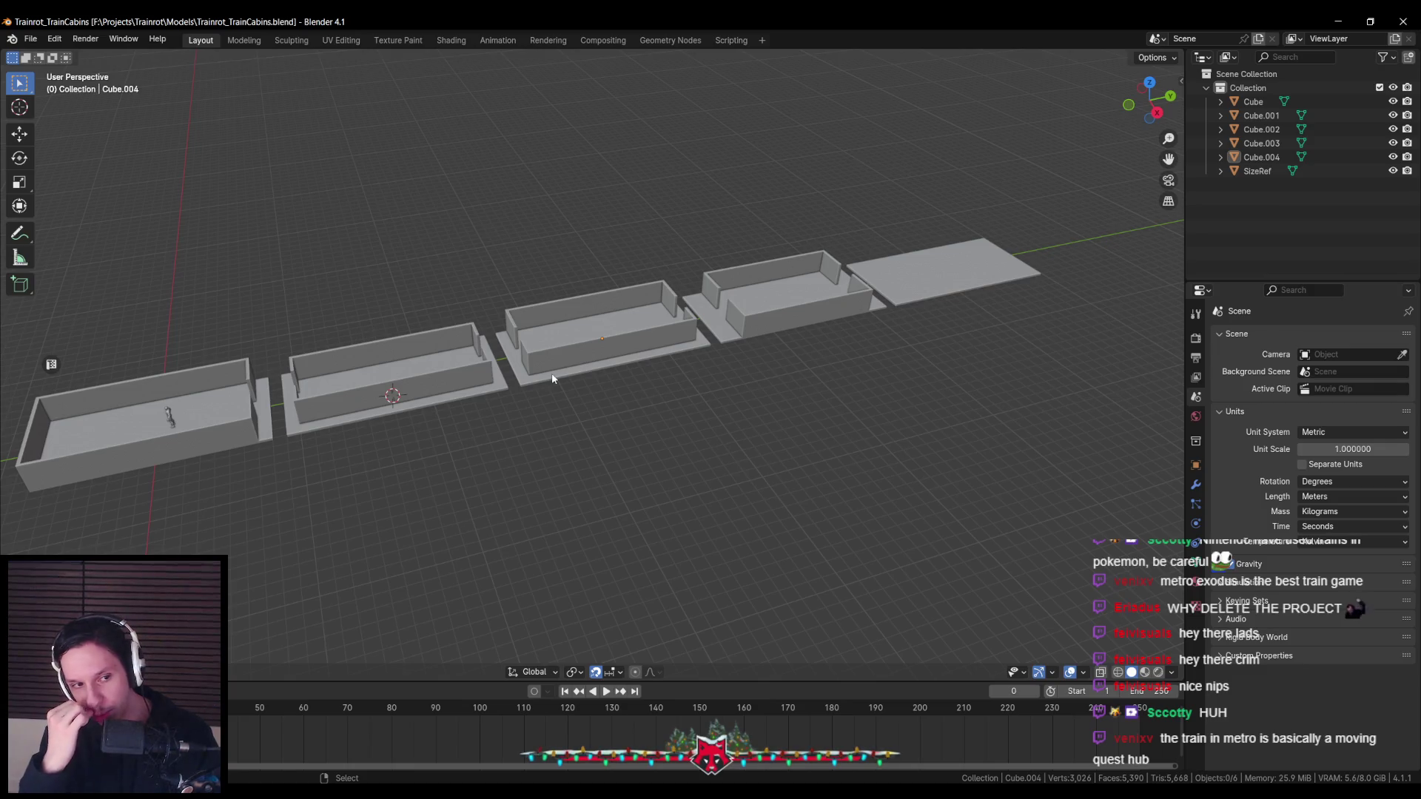
pyautogui.moveTo(552, 379)
pyautogui.mouseDown(button='middle')
pyautogui.moveTo(589, 358)
pyautogui.moveTo(618, 408)
pyautogui.mouseUp(button='middle')
pyautogui.scroll(2, 637, 418)
pyautogui.moveTo(670, 491)
pyautogui.mouseDown(button='middle')
pyautogui.moveTo(686, 467)
pyautogui.moveTo(579, 451)
pyautogui.mouseUp(button='middle')
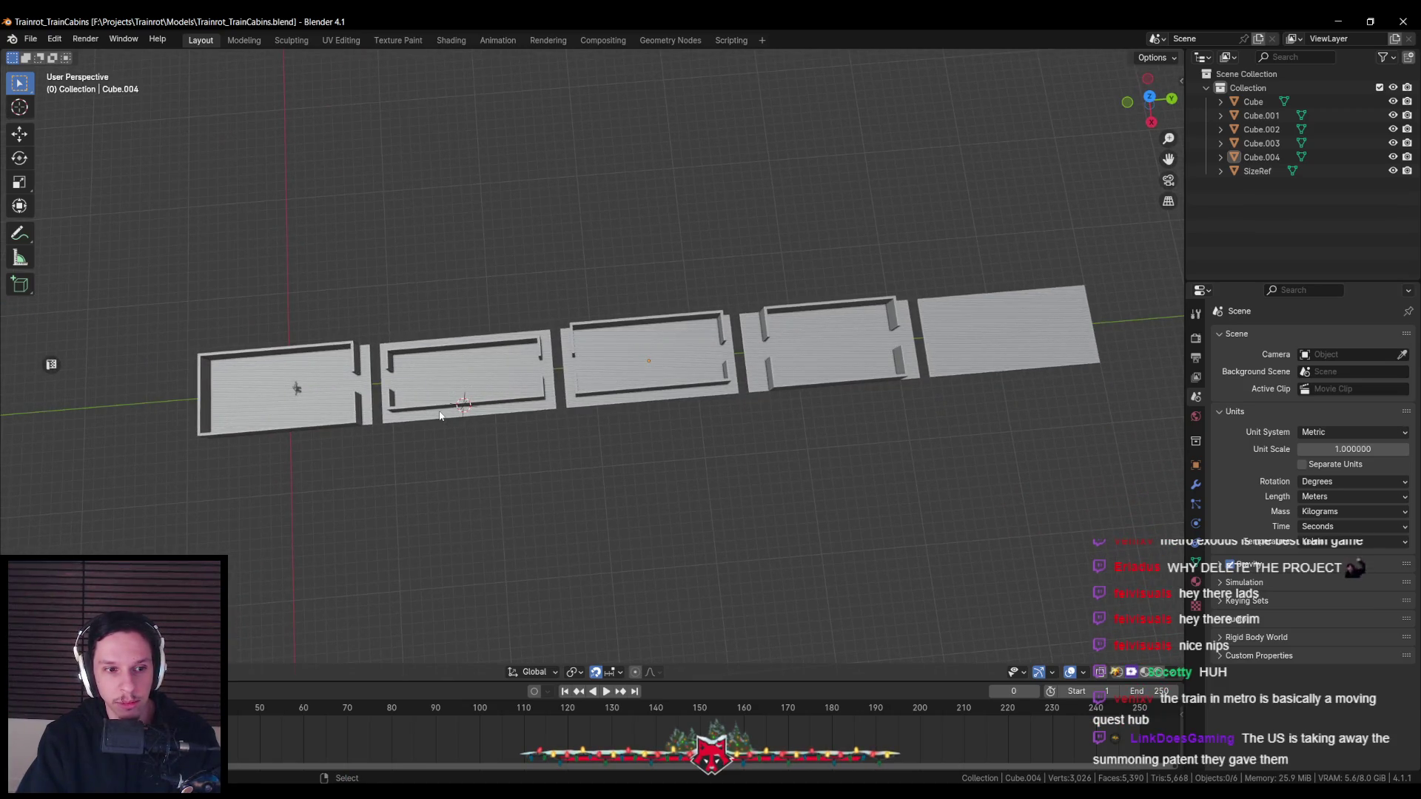
pyautogui.moveTo(511, 445); pyautogui.dragTo(720, 428, button='middle')
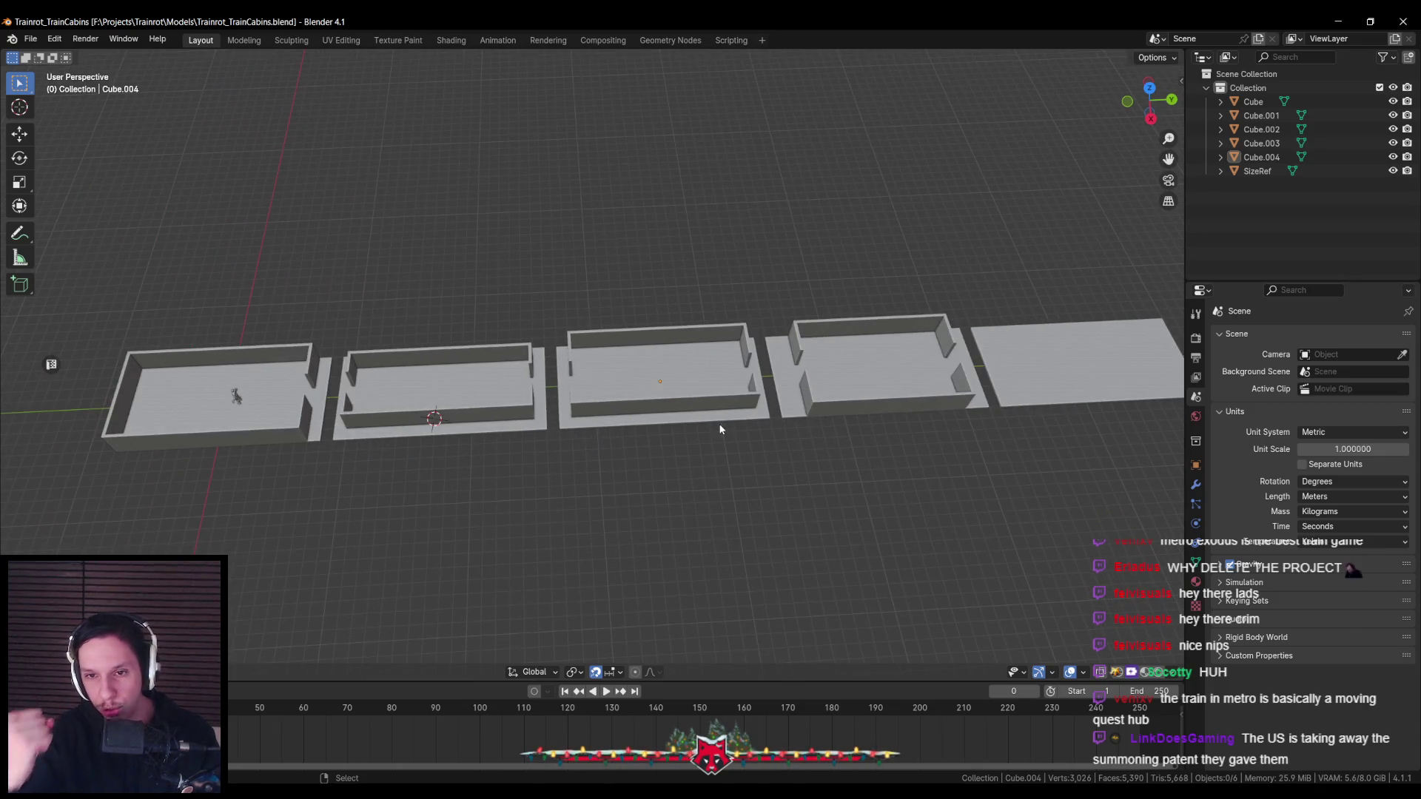
pyautogui.moveTo(752, 437)
pyautogui.mouseDown(button='middle')
pyautogui.moveTo(663, 402)
pyautogui.moveTo(642, 451)
pyautogui.moveTo(683, 360)
pyautogui.moveTo(621, 420)
pyautogui.moveTo(663, 421)
pyautogui.moveTo(694, 507)
pyautogui.moveTo(498, 474)
pyautogui.moveTo(626, 476)
pyautogui.moveTo(650, 512)
pyautogui.moveTo(538, 446)
pyautogui.moveTo(677, 429)
pyautogui.mouseUp(button='middle')
pyautogui.scroll(5, 621, 421)
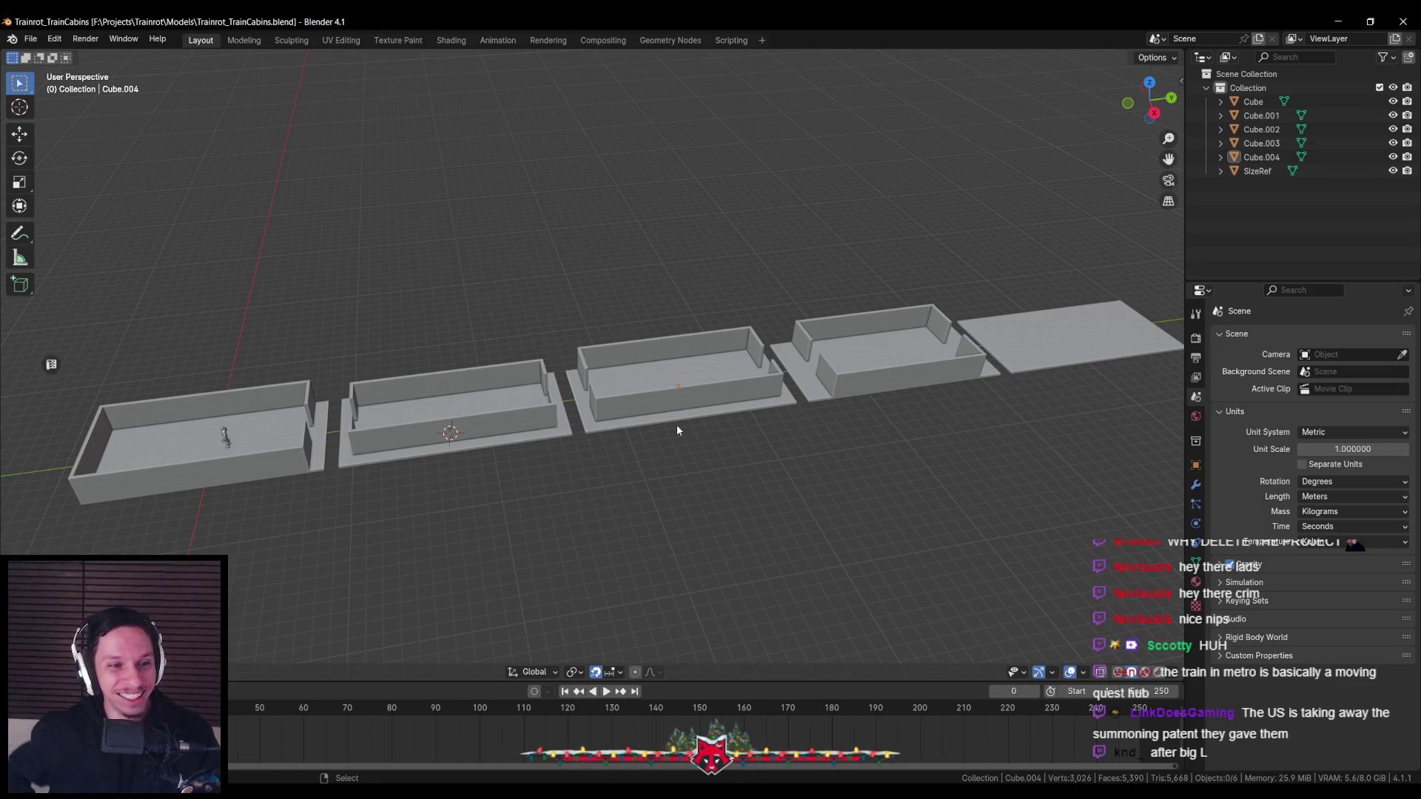
pyautogui.moveTo(703, 420); pyautogui.dragTo(472, 510, button='middle')
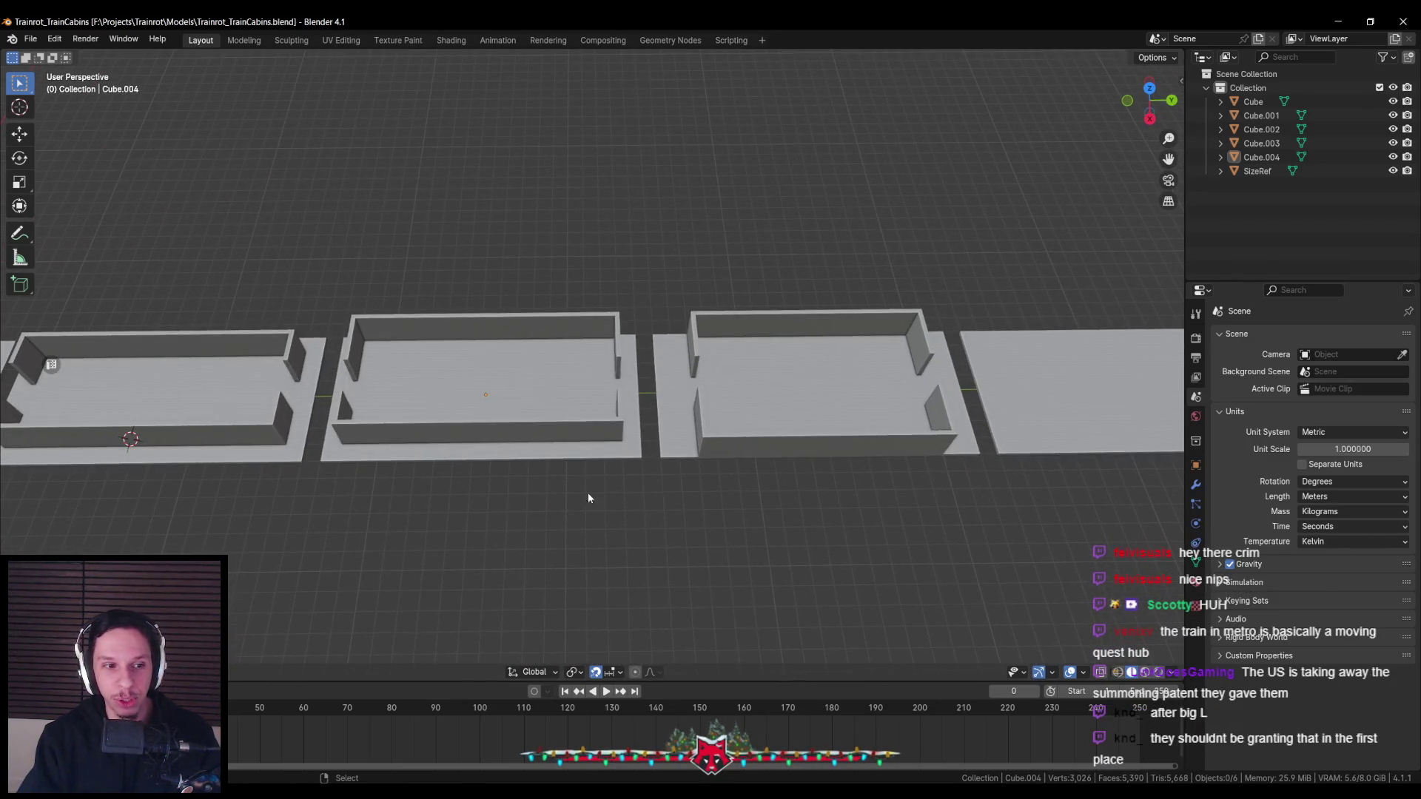
pyautogui.click(756, 433)
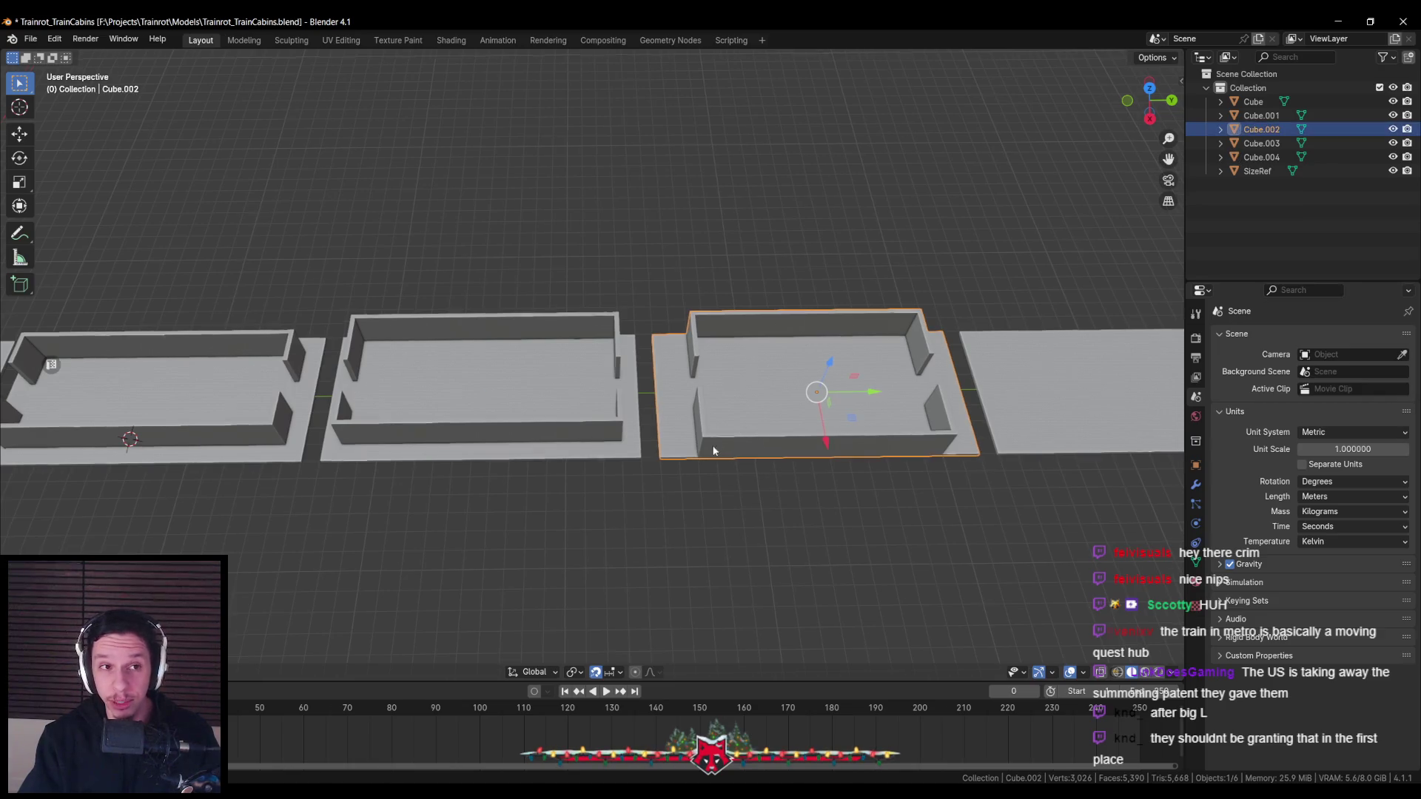
# Save the blend file and select the Cube.003 floor slab
pyautogui.scroll(-2, 714, 450)
pyautogui.hotkey('ctrl', 's')
pyautogui.scroll(-3, 685, 441)
pyautogui.moveTo(685, 441); pyautogui.dragTo(641, 496, button='middle')
pyautogui.click(641, 496)
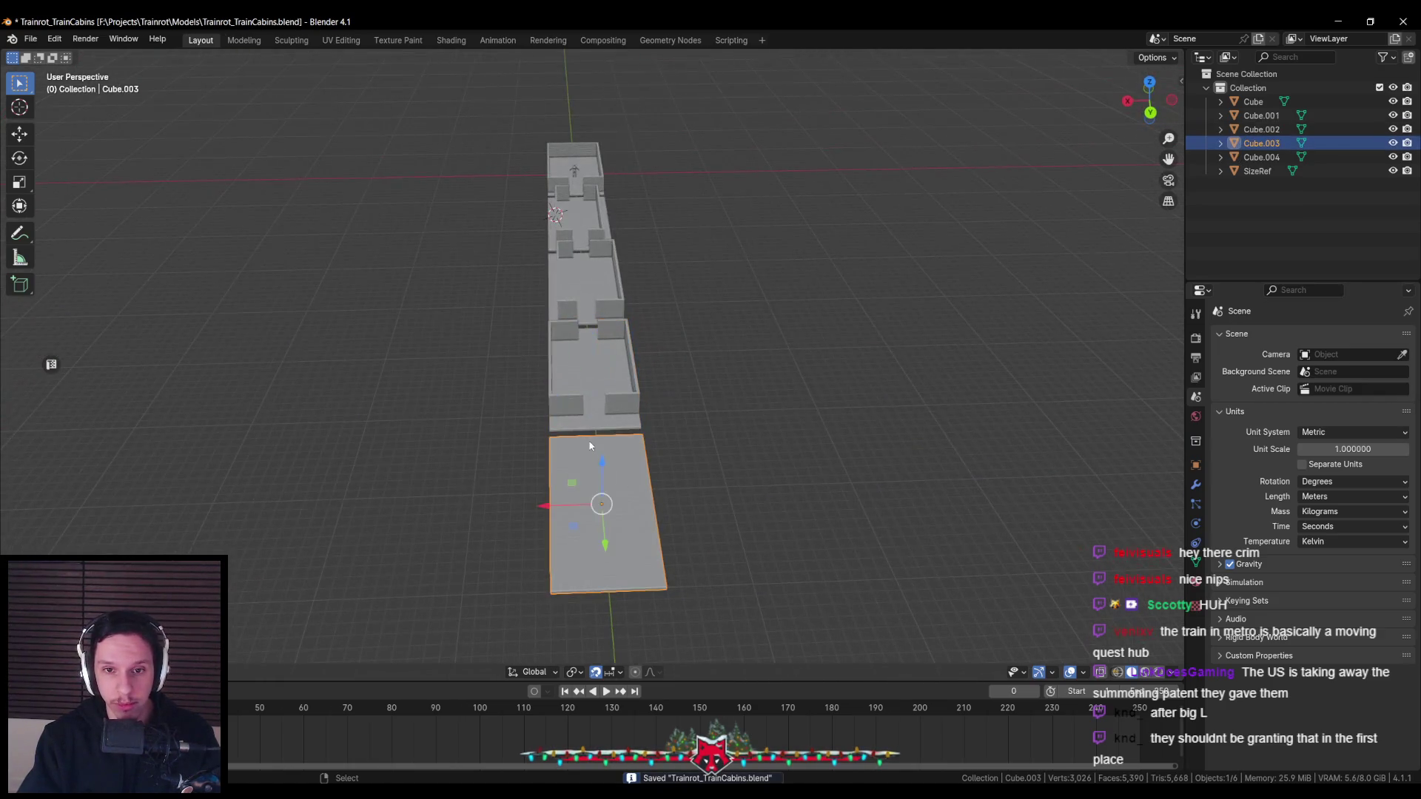
# Move the SizeRef figure about 6.27 m along the row toward the doorway gap
pyautogui.moveTo(590, 445)
pyautogui.mouseDown(button='middle')
pyautogui.moveTo(641, 481)
pyautogui.moveTo(851, 424)
pyautogui.moveTo(817, 456)
pyautogui.mouseUp(button='middle')
pyautogui.scroll(5, 631, 485)
pyautogui.scroll(-3, 682, 481)
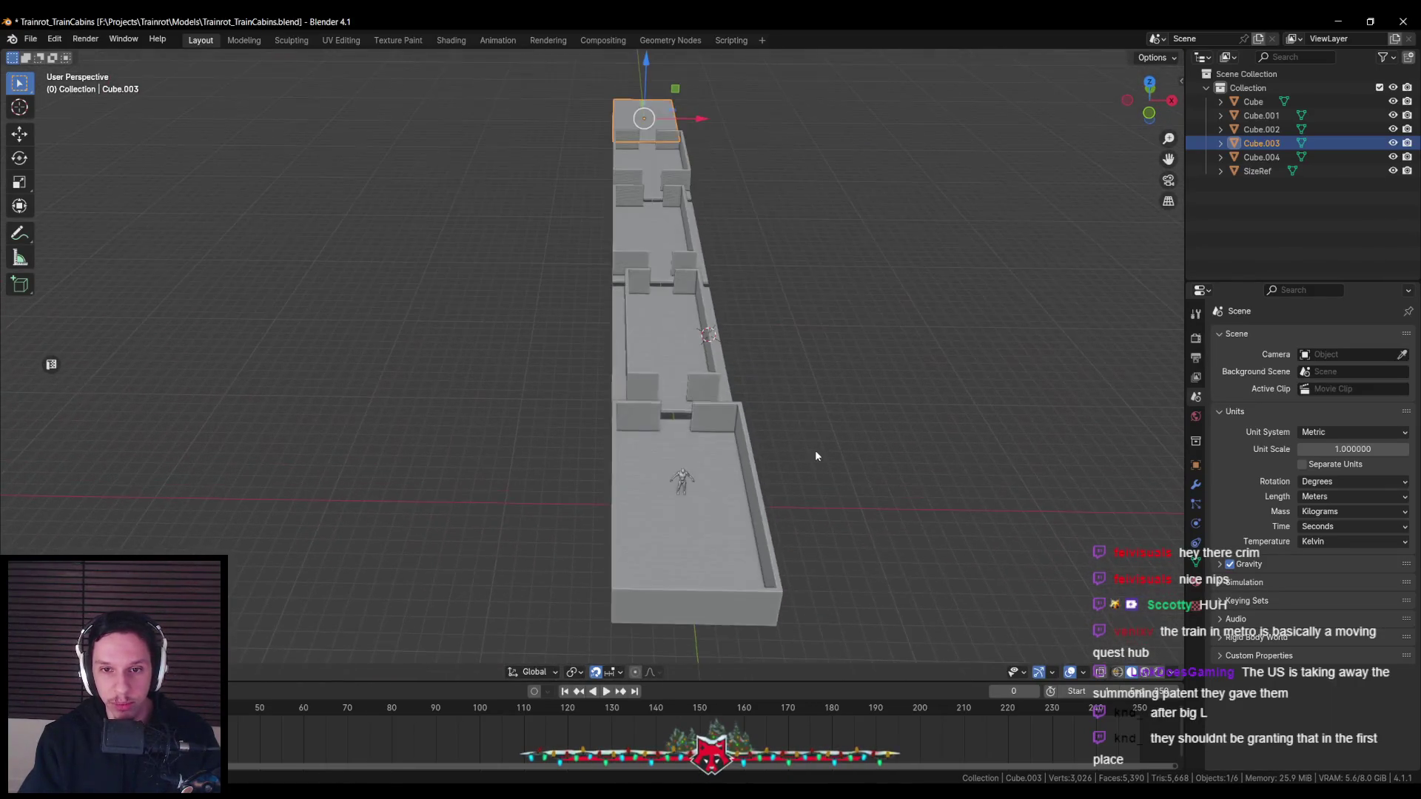
pyautogui.scroll(3, 815, 450)
pyautogui.scroll(2, 654, 437)
pyautogui.moveTo(655, 437)
pyautogui.mouseDown(button='middle')
pyautogui.moveTo(593, 472)
pyautogui.moveTo(498, 479)
pyautogui.moveTo(615, 449)
pyautogui.moveTo(615, 474)
pyautogui.mouseUp(button='middle')
pyautogui.scroll(3, 498, 480)
pyautogui.scroll(-3, 498, 479)
pyautogui.scroll(-2, 615, 448)
pyautogui.scroll(-2, 614, 448)
pyautogui.scroll(2, 599, 462)
pyautogui.scroll(3, 557, 521)
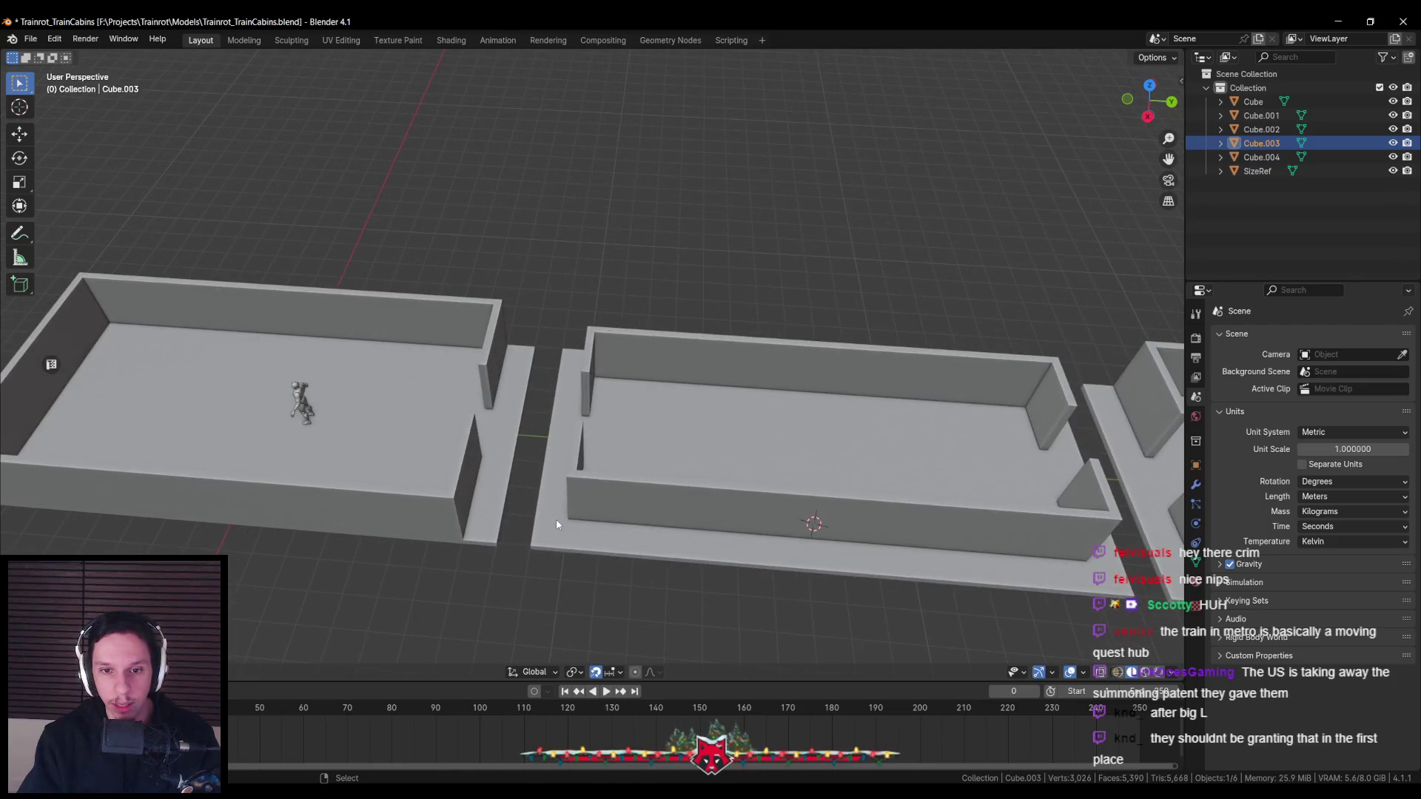
pyautogui.click(556, 524)
pyautogui.click(302, 400)
pyautogui.moveTo(358, 424); pyautogui.dragTo(614, 444)
# Check SizeRef's doorway fit between the cabins and save Trainrot_TrainCabins.blend
pyautogui.scroll(5, 621, 442)
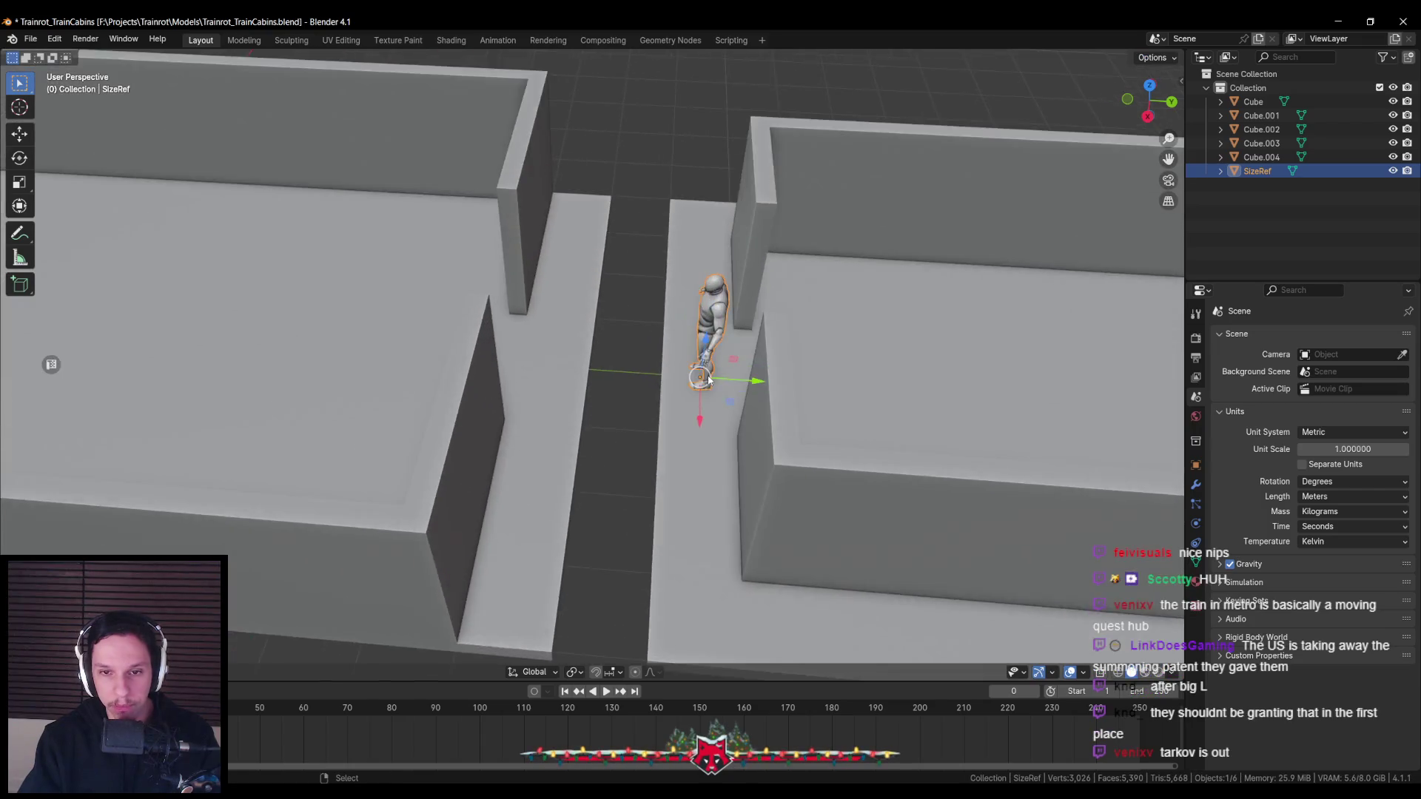
pyautogui.scroll(2, 636, 441)
pyautogui.scroll(2, 651, 438)
pyautogui.scroll(3, 663, 435)
pyautogui.scroll(-4, 664, 436)
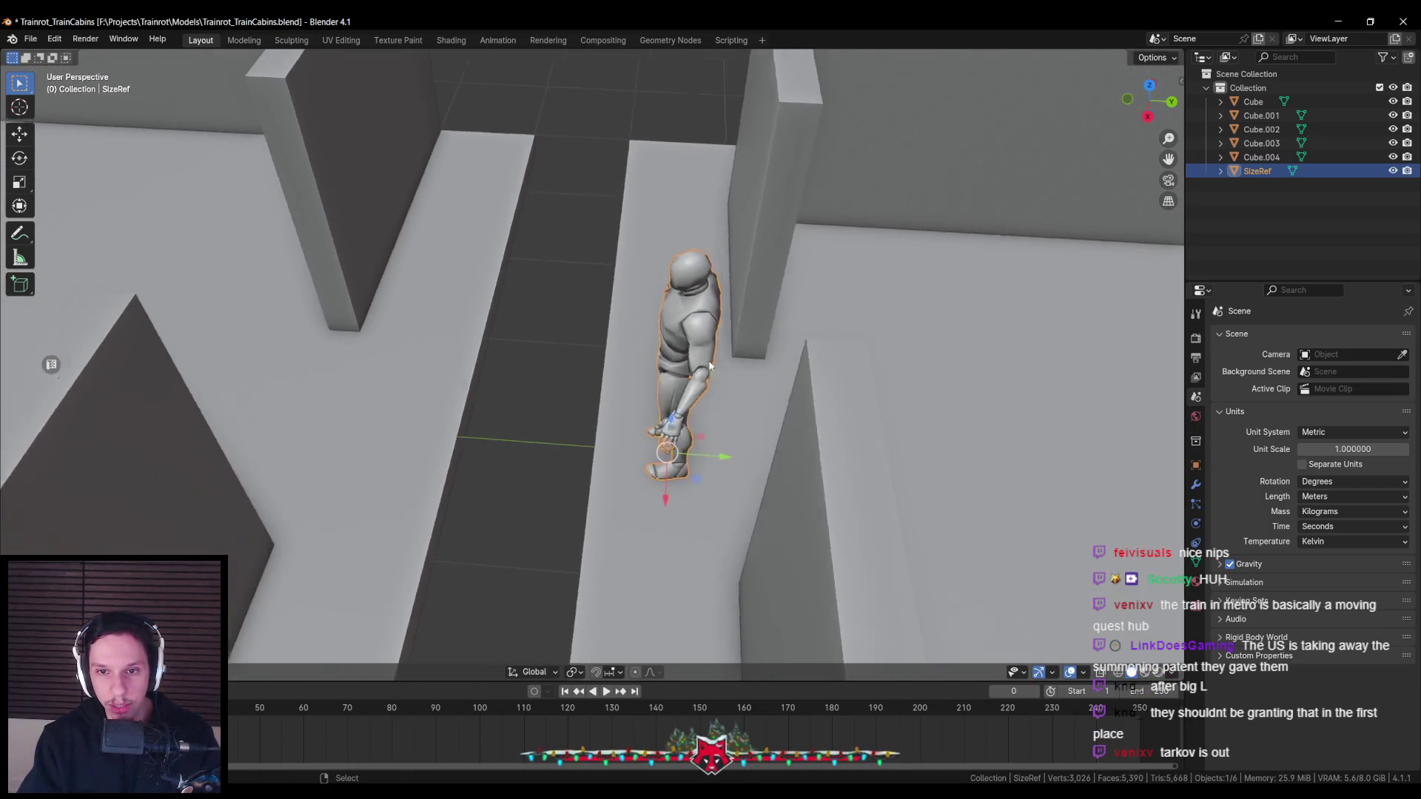
pyautogui.moveTo(663, 435); pyautogui.dragTo(805, 413, button='middle')
pyautogui.scroll(-5, 562, 401)
pyautogui.moveTo(603, 444)
pyautogui.mouseDown(button='middle')
pyautogui.moveTo(537, 454)
pyautogui.moveTo(537, 492)
pyautogui.mouseUp(button='middle')
pyautogui.hotkey('ctrl', 's')
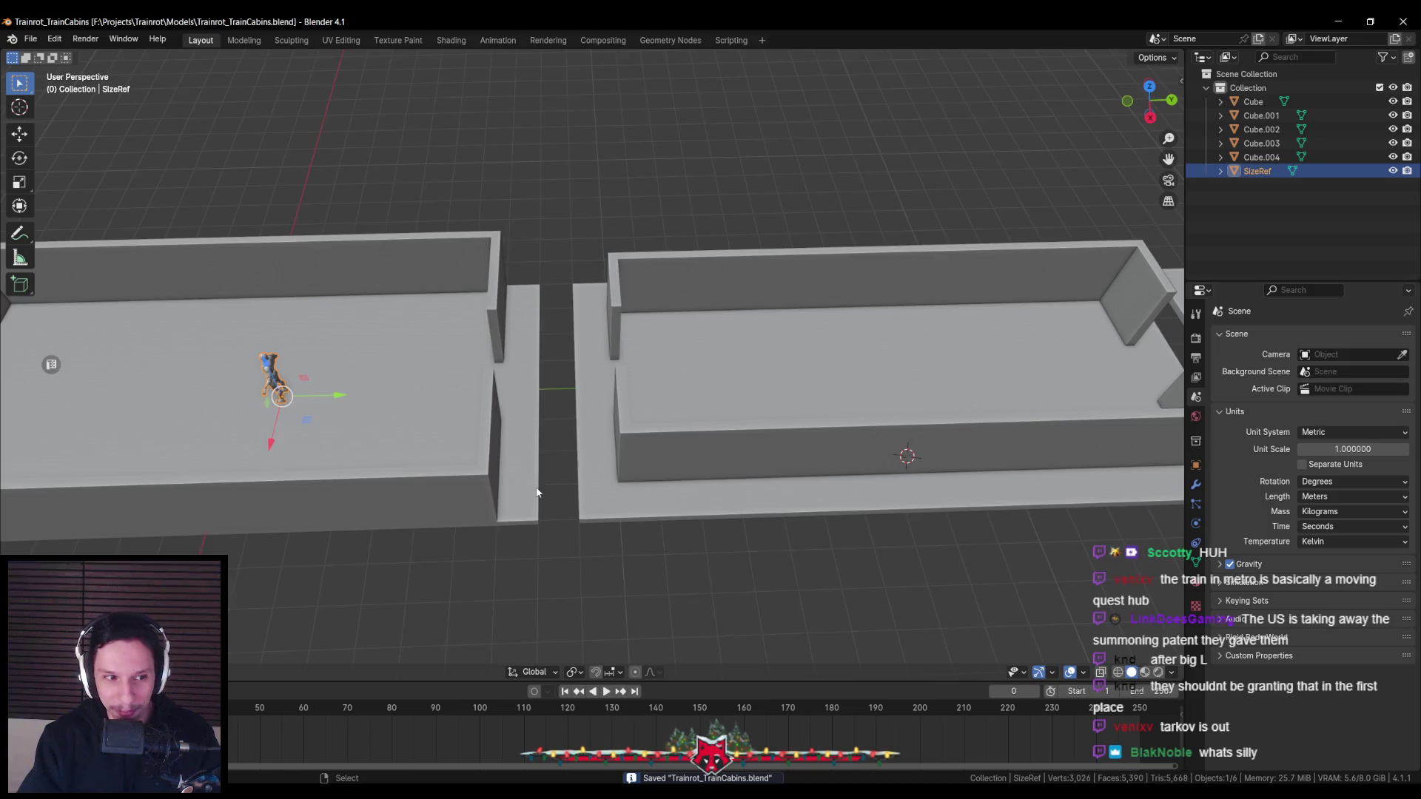
pyautogui.moveTo(537, 492); pyautogui.dragTo(511, 481, button='middle')
pyautogui.click(1213, 770)
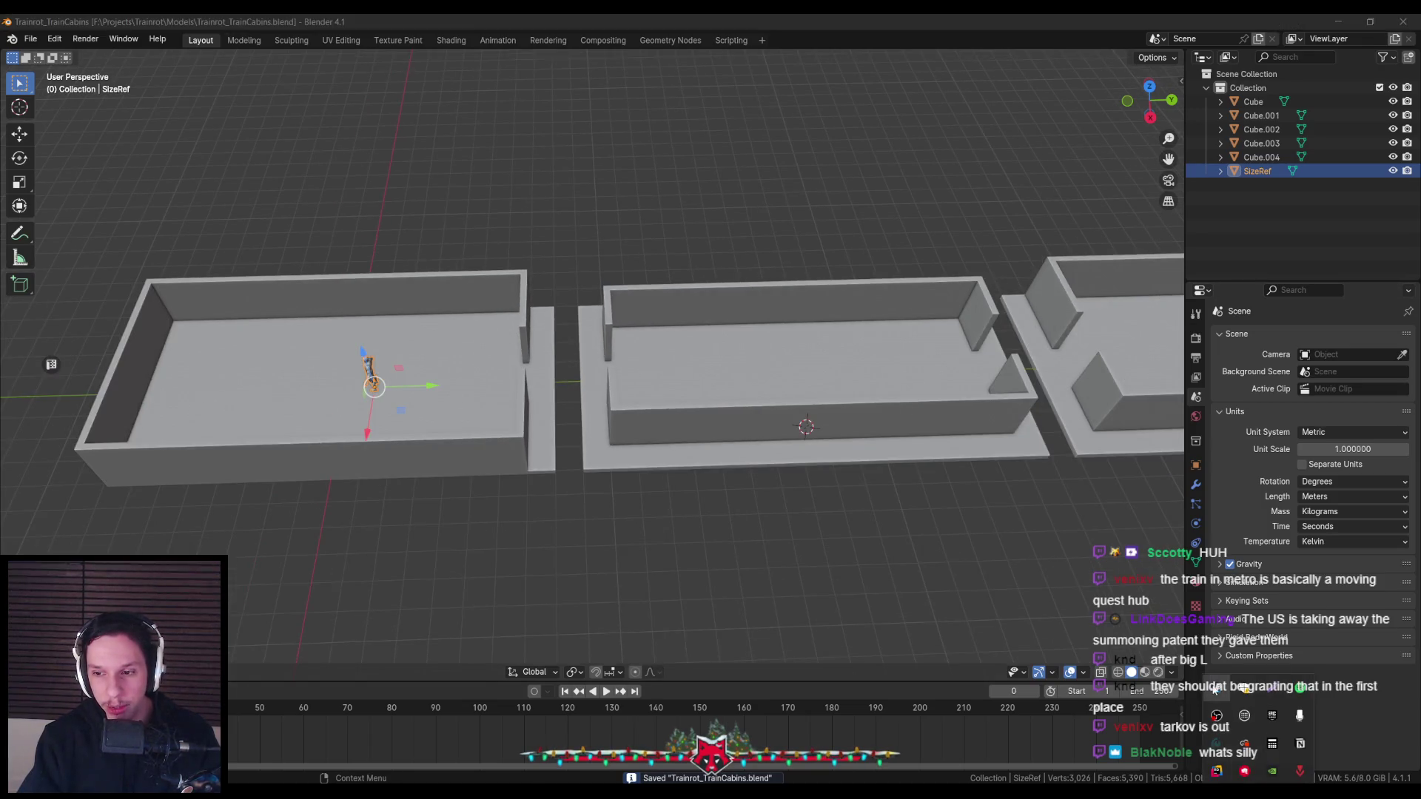
pyautogui.click(1217, 716)
pyautogui.moveTo(143, 50)
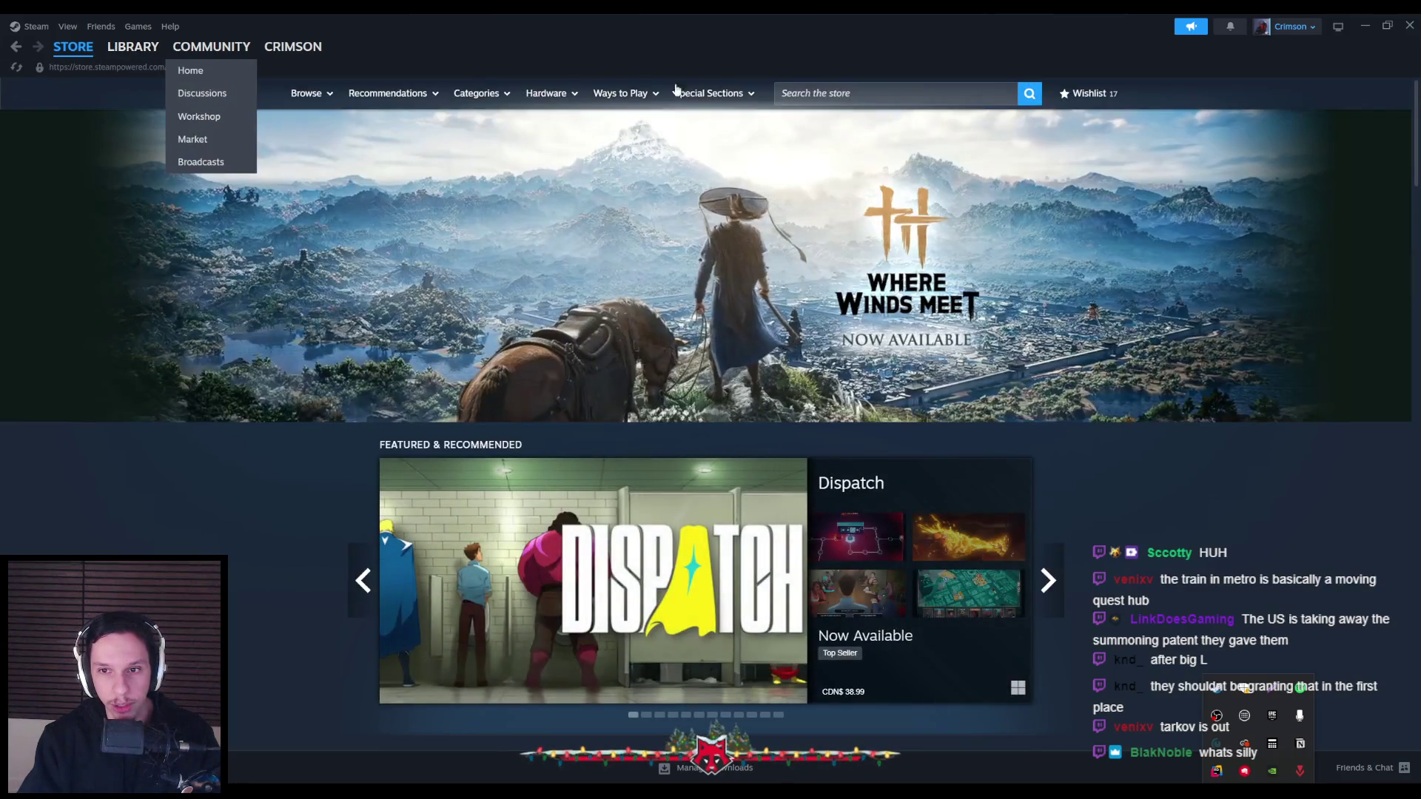
pyautogui.click(877, 95)
pyautogui.write('tarkov')
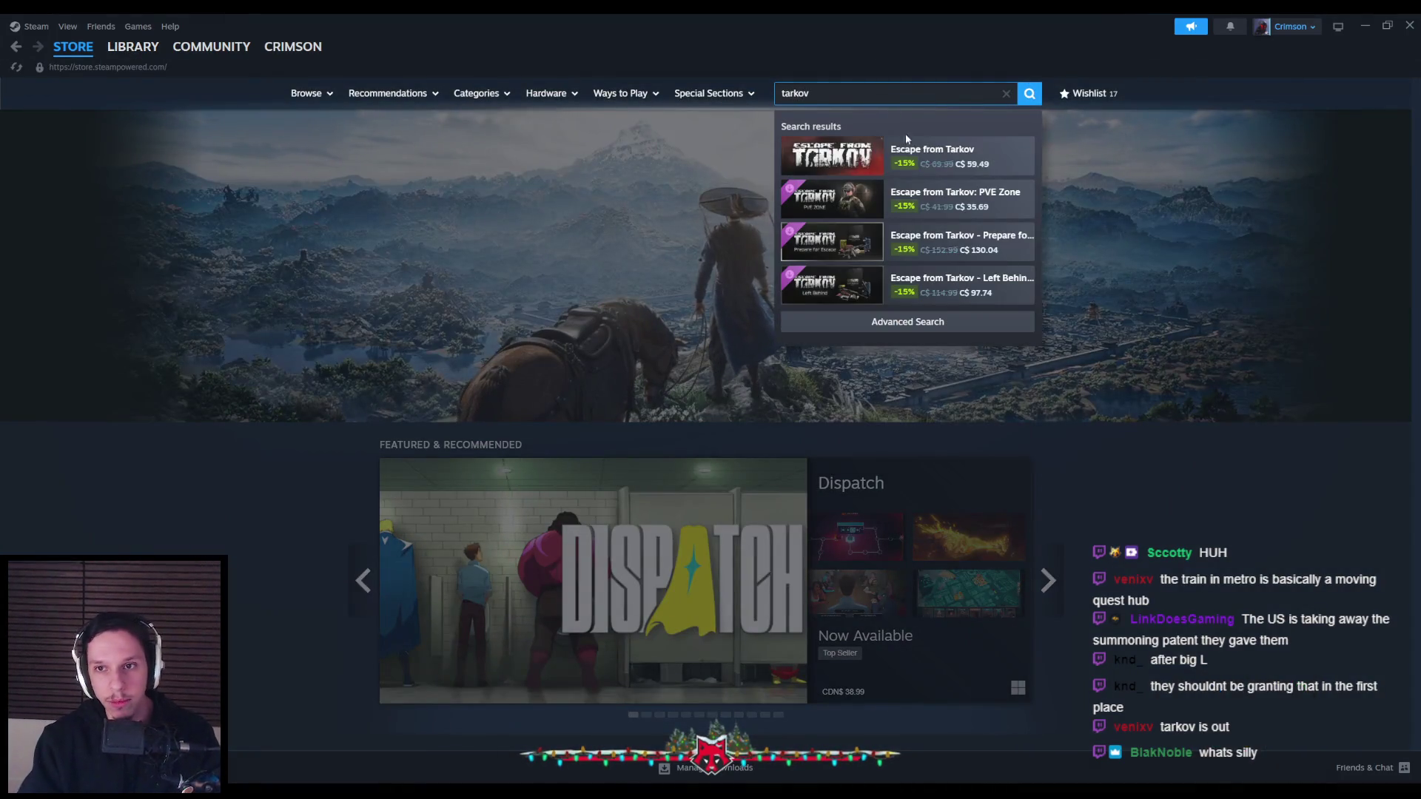
pyautogui.click(904, 134)
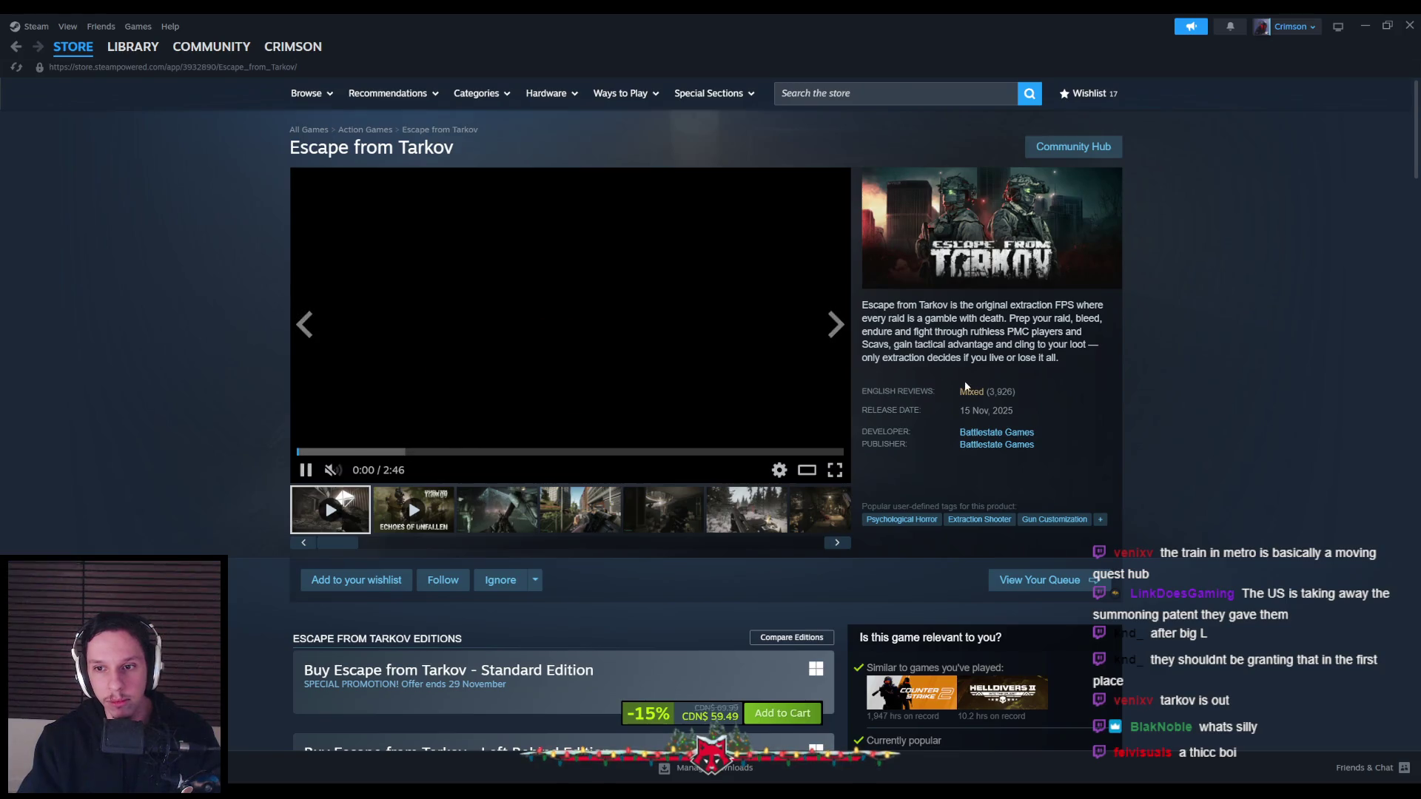
pyautogui.click(970, 392)
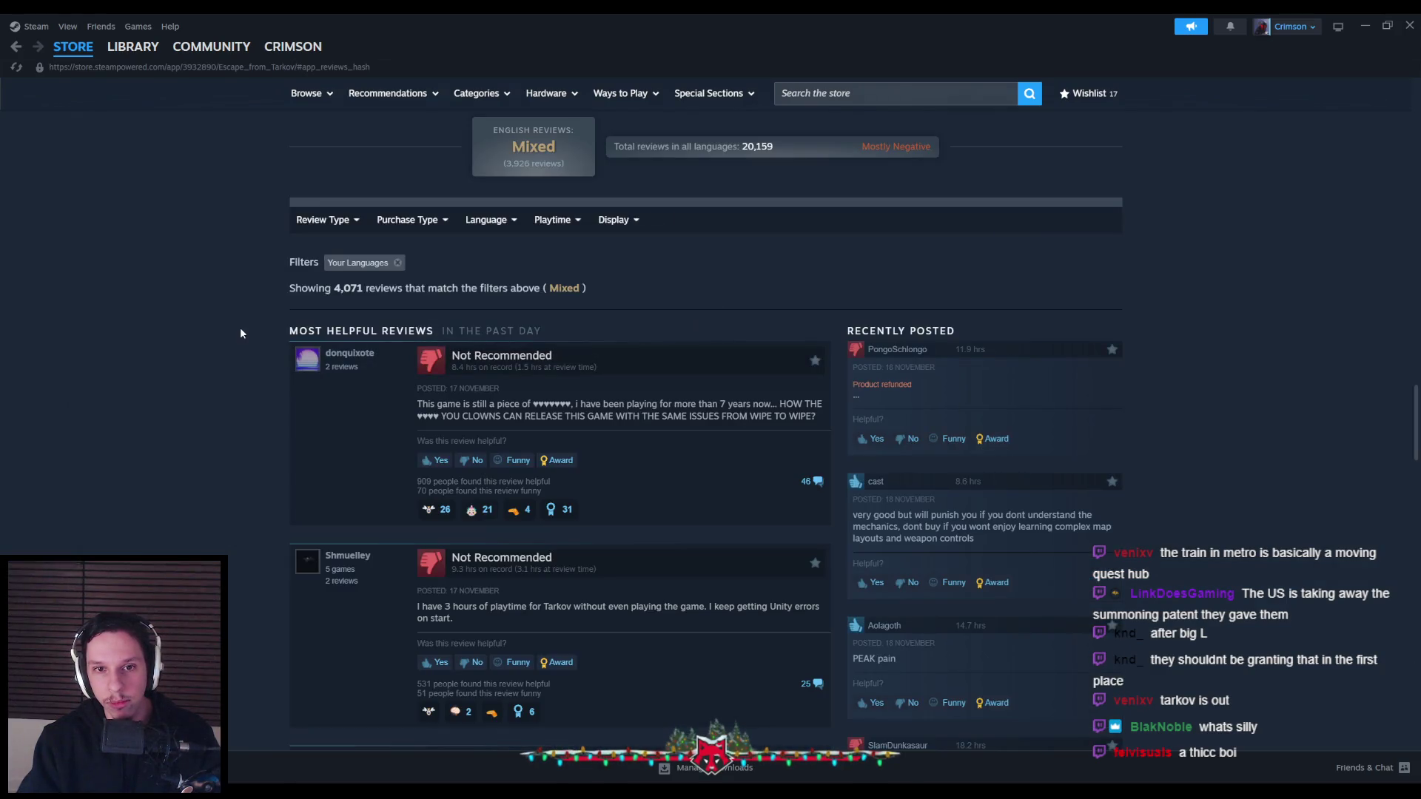
pyautogui.moveTo(487, 228)
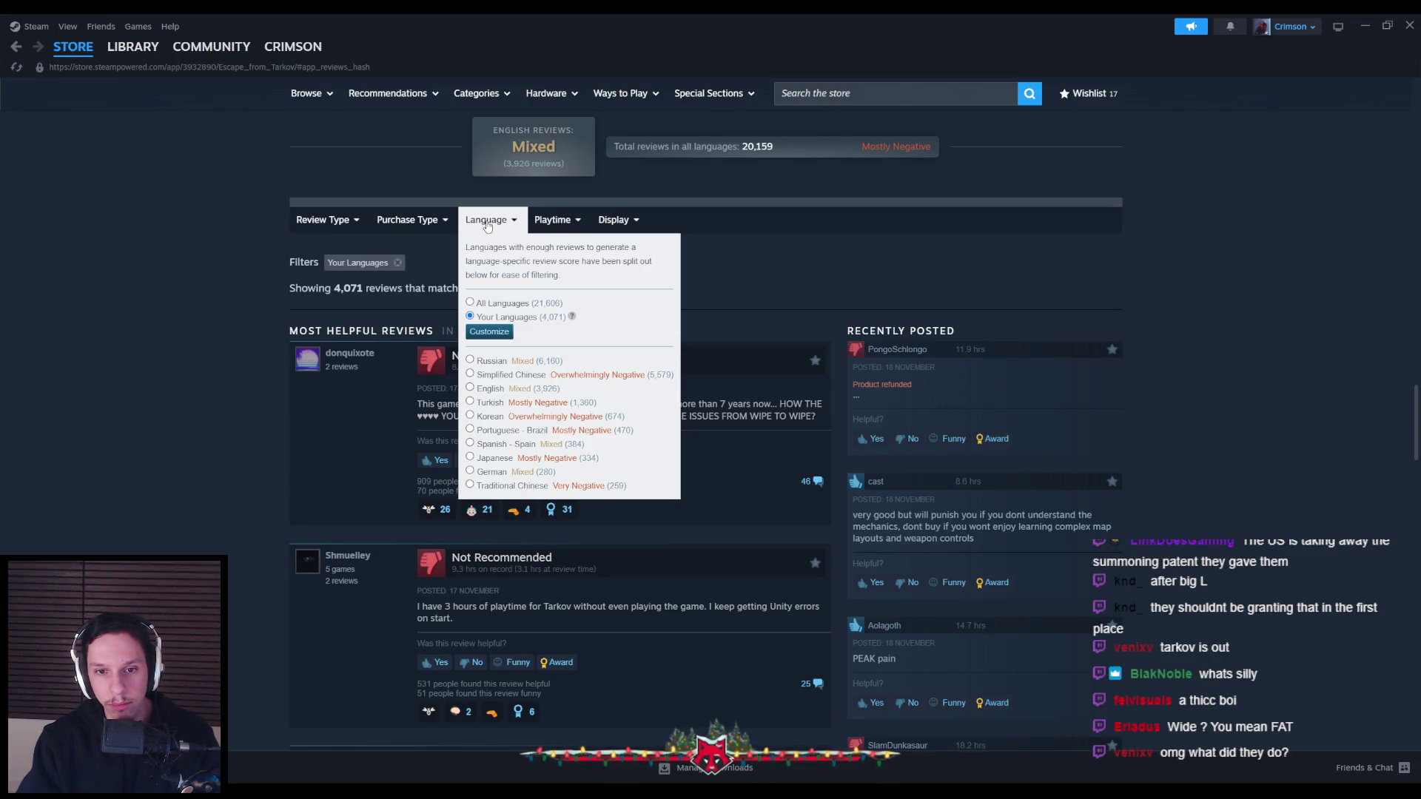
pyautogui.scroll(3, 216, 436)
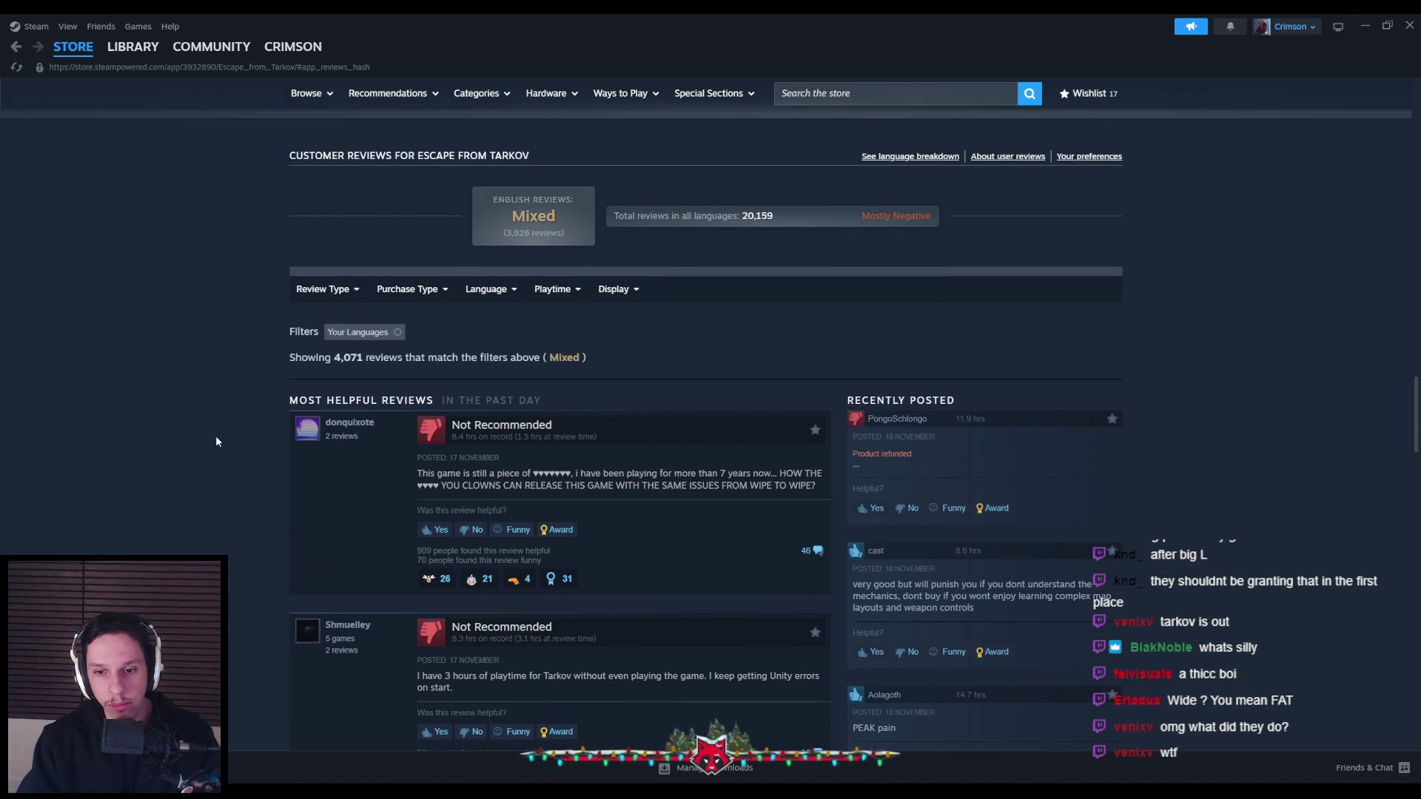
pyautogui.scroll(10, 230, 203)
pyautogui.hotkey('alt', 'Tab')
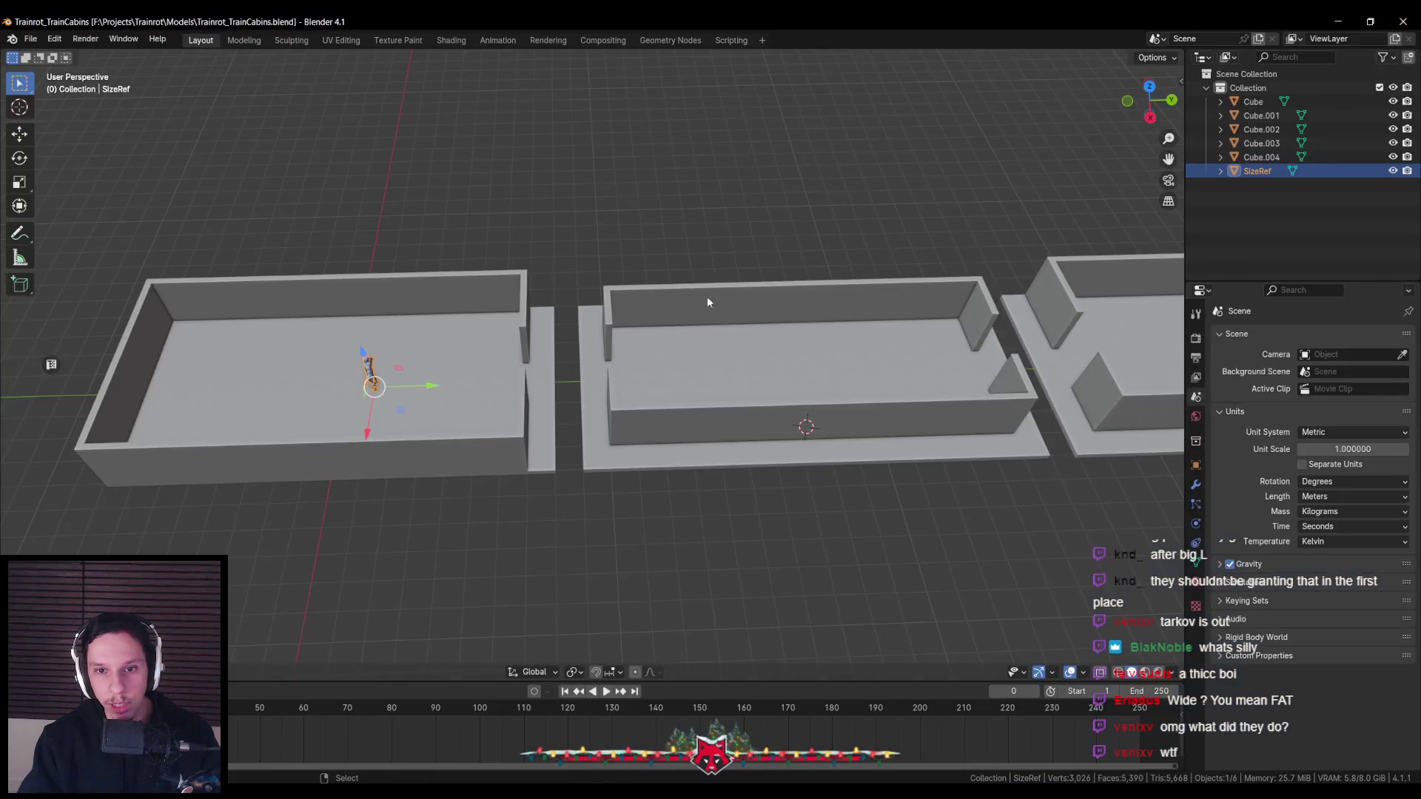
# Look over the cabin row from top-down and low angles, then save Trainrot_TrainCabins.blend
pyautogui.scroll(-4, 639, 340)
pyautogui.moveTo(677, 399); pyautogui.dragTo(632, 473, button='middle')
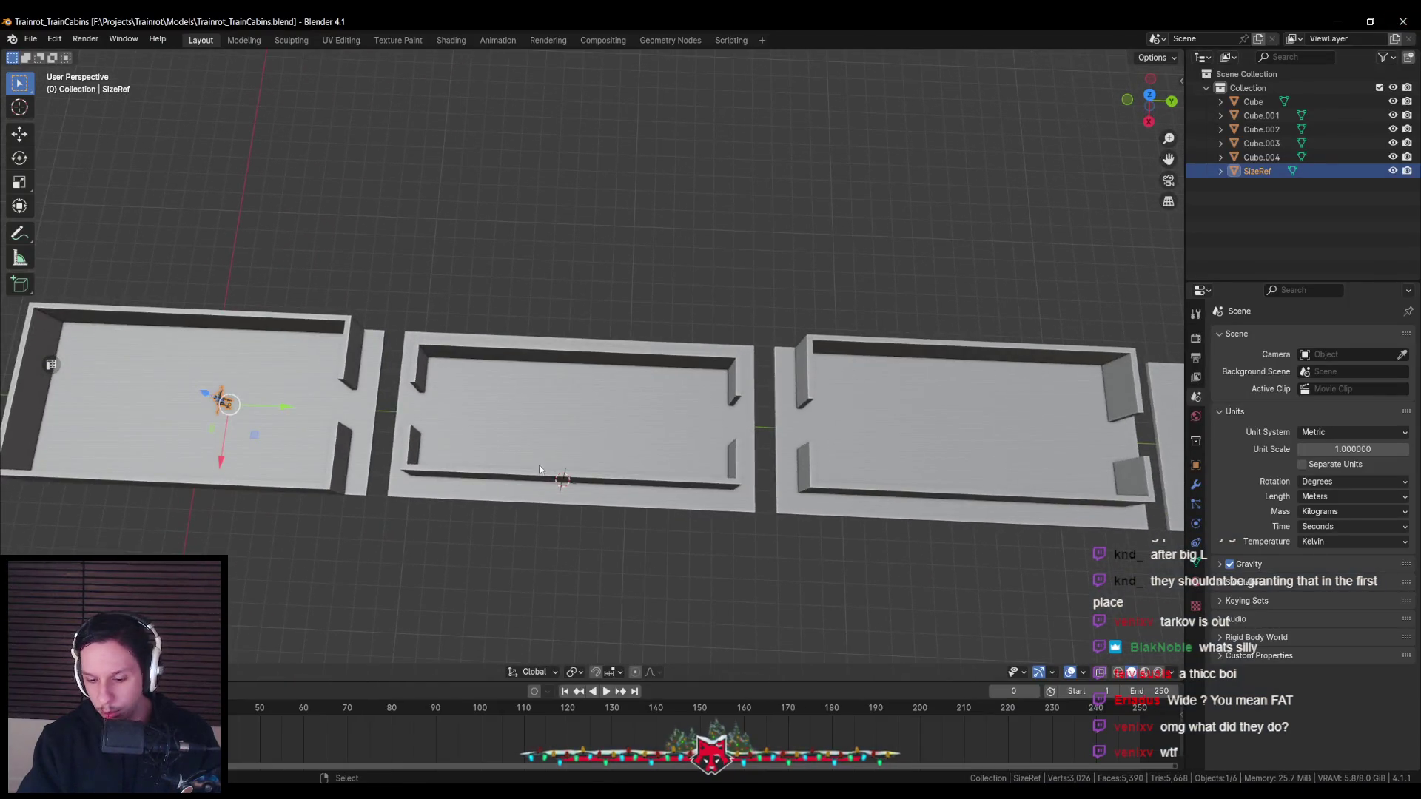
pyautogui.keyDown('ctrl'); pyautogui.scroll(-5, 642, 478); pyautogui.keyUp('ctrl')
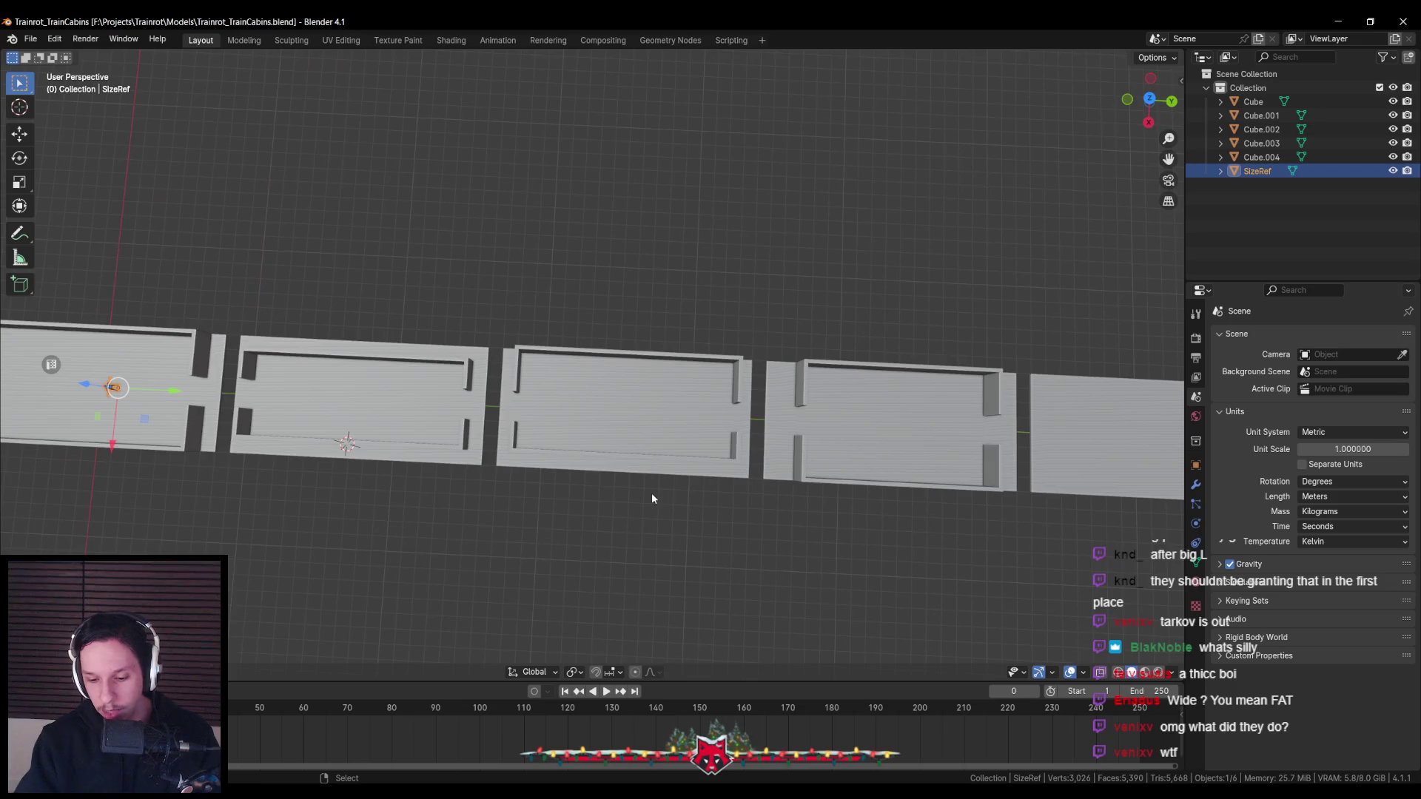
pyautogui.press('KP_7')
pyautogui.moveTo(646, 480)
pyautogui.mouseDown(button='middle')
pyautogui.moveTo(569, 479)
pyautogui.moveTo(544, 455)
pyautogui.moveTo(543, 484)
pyautogui.mouseUp(button='middle')
pyautogui.hotkey('ctrl', 's')
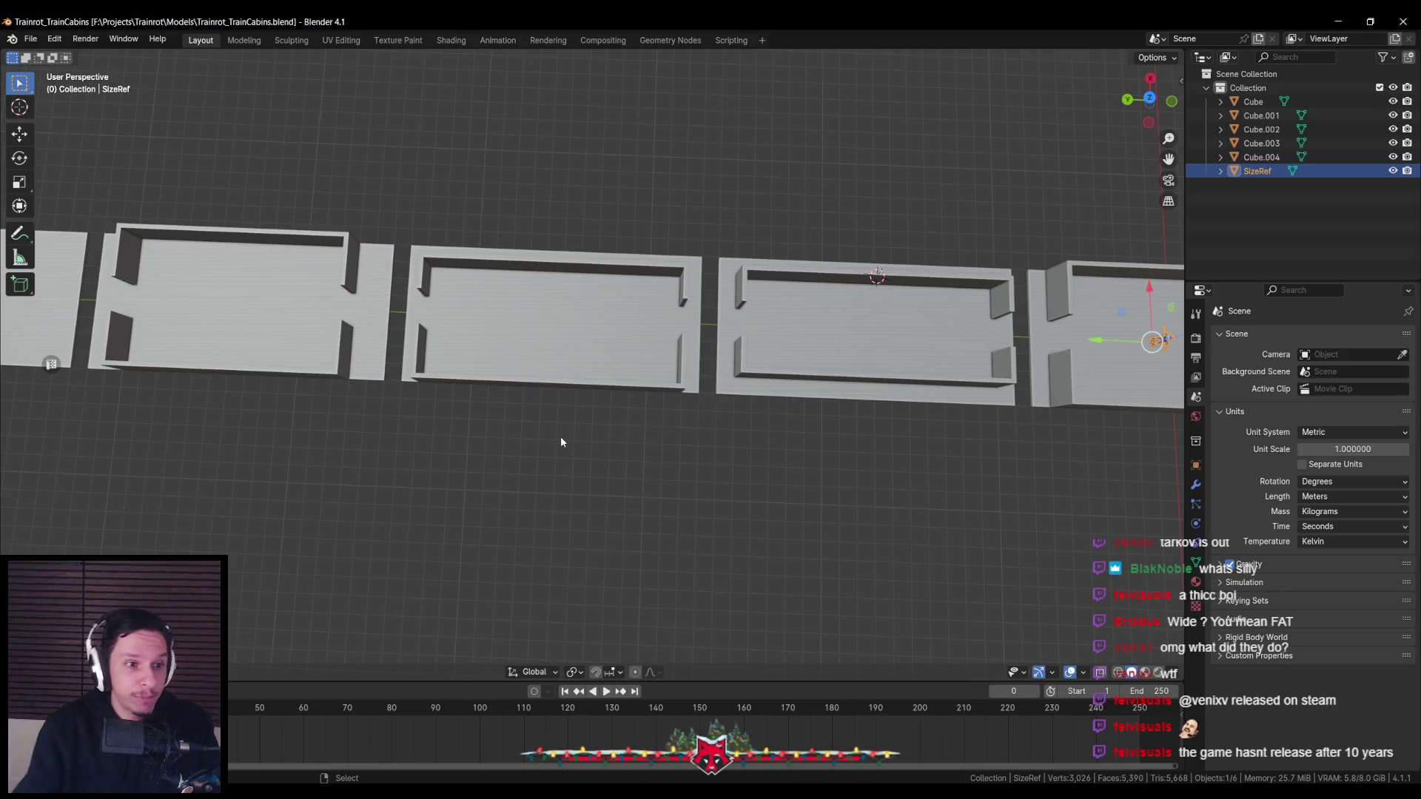
pyautogui.scroll(3, 580, 433)
pyautogui.hotkey('ctrl', 's')
# Orbit between top-down and tilted perspective views to check the cabin row
pyautogui.scroll(-2, 574, 435)
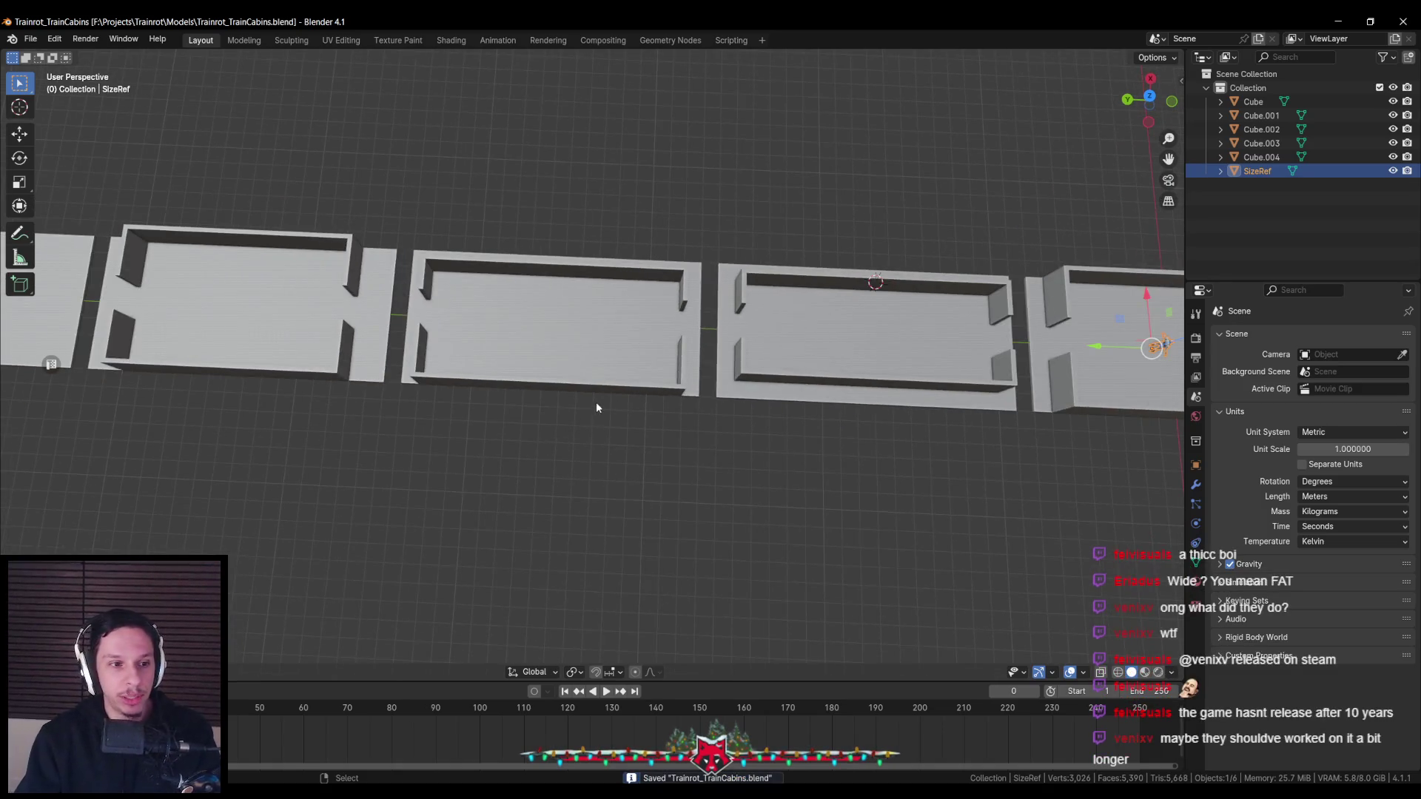
pyautogui.moveTo(597, 398)
pyautogui.mouseDown(button='middle')
pyautogui.moveTo(438, 386)
pyautogui.moveTo(577, 404)
pyautogui.mouseUp(button='middle')
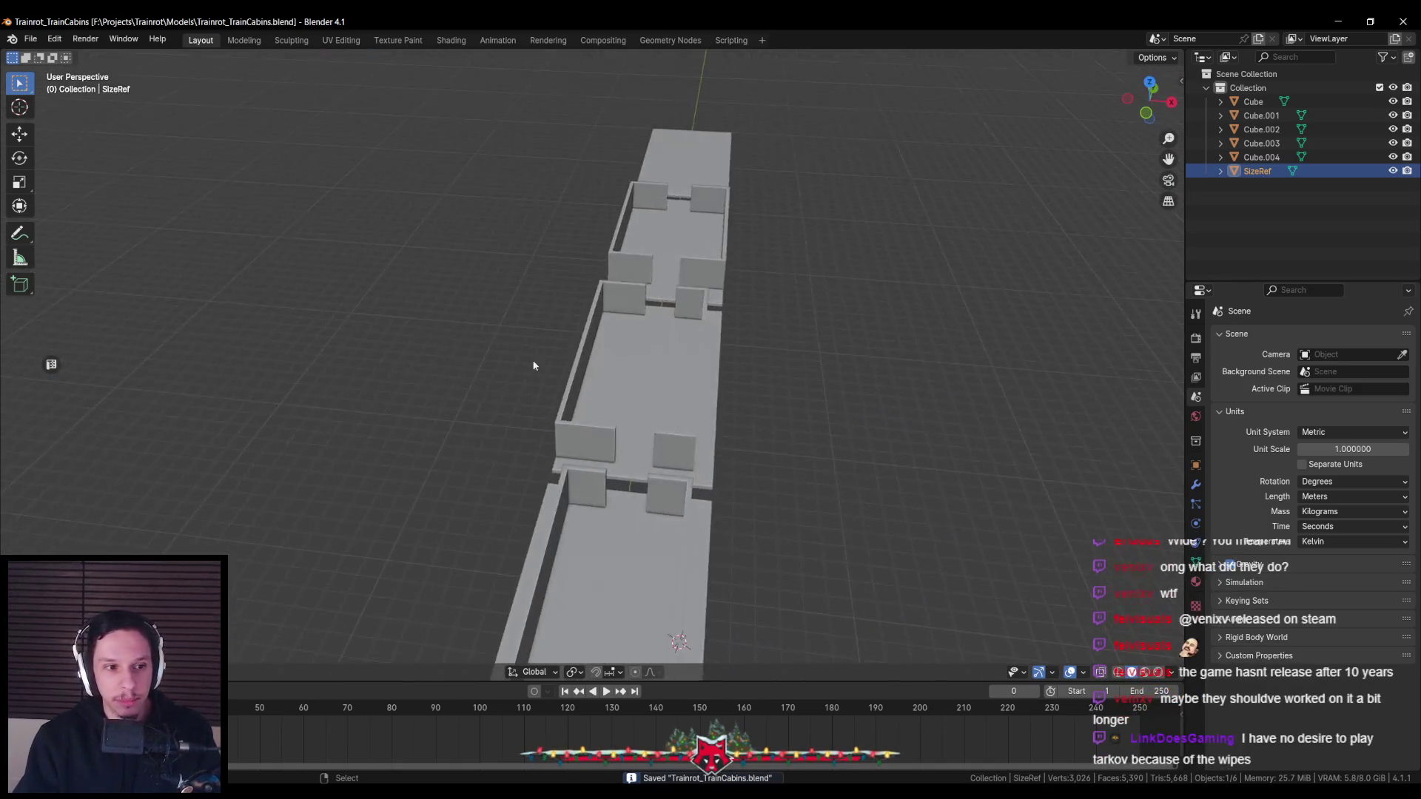
pyautogui.scroll(3, 584, 410)
pyautogui.scroll(-2, 703, 388)
pyautogui.press('KP_7')
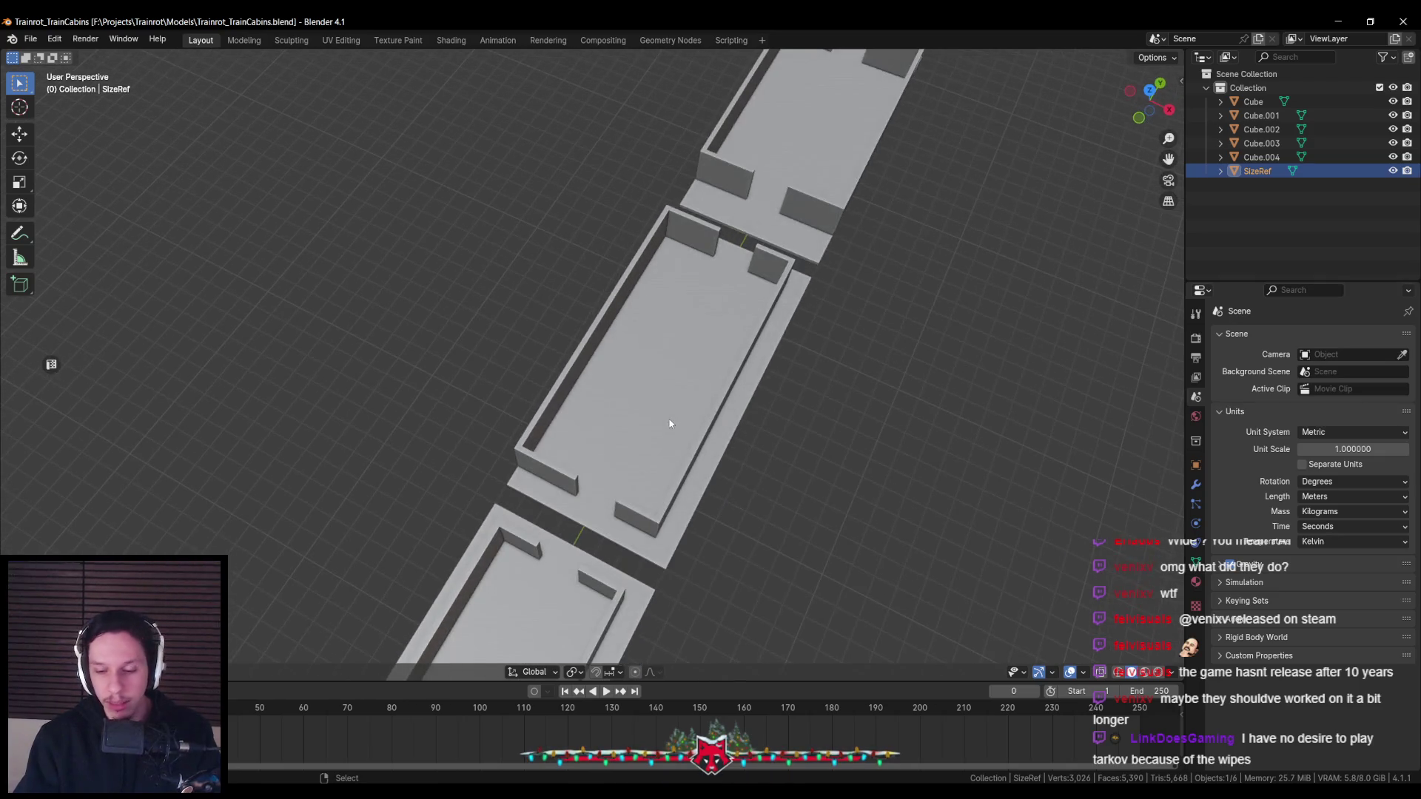
pyautogui.scroll(-2, 660, 399)
pyautogui.moveTo(619, 492); pyautogui.dragTo(502, 416, button='middle')
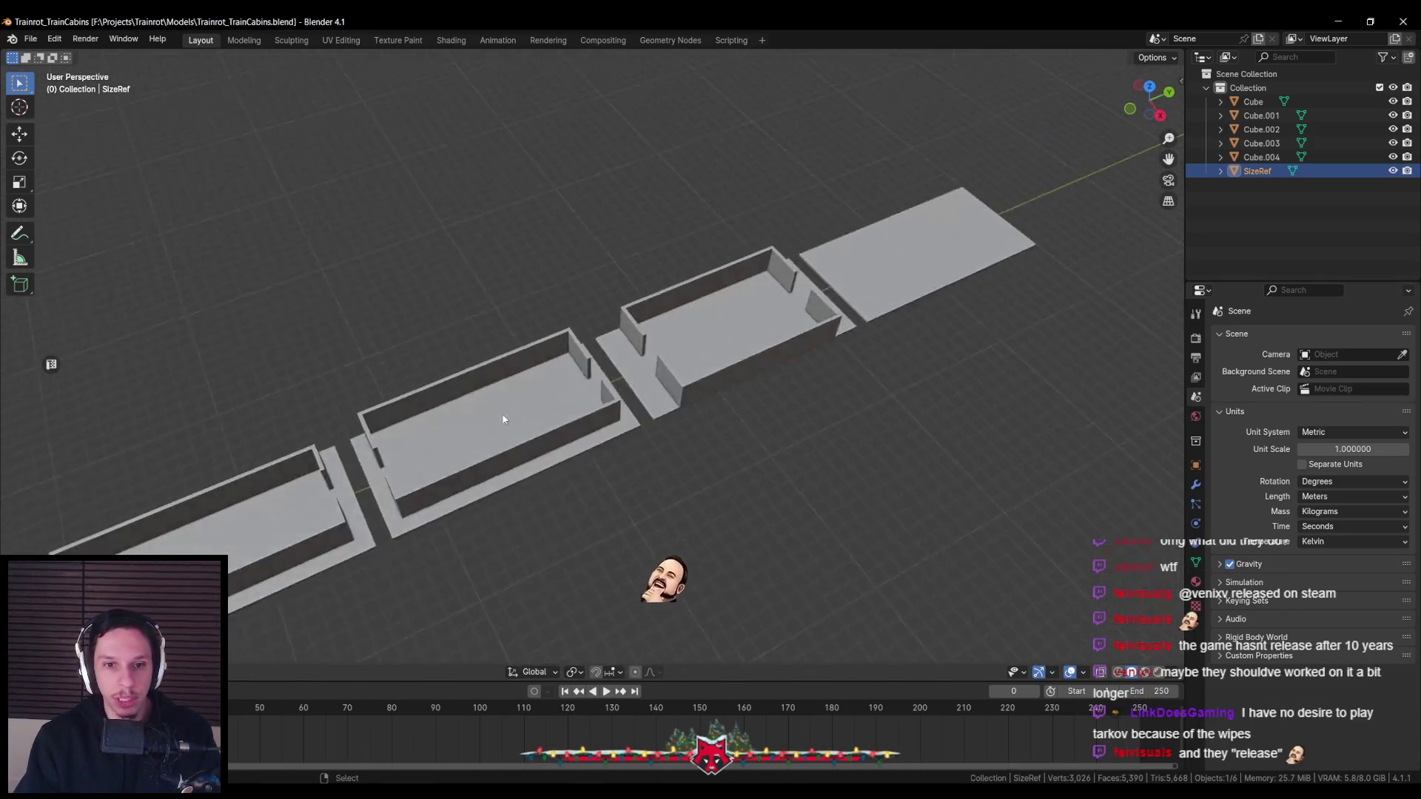
pyautogui.scroll(2, 695, 462)
pyautogui.scroll(2, 723, 481)
pyautogui.scroll(-2, 717, 474)
pyautogui.press('KP_7')
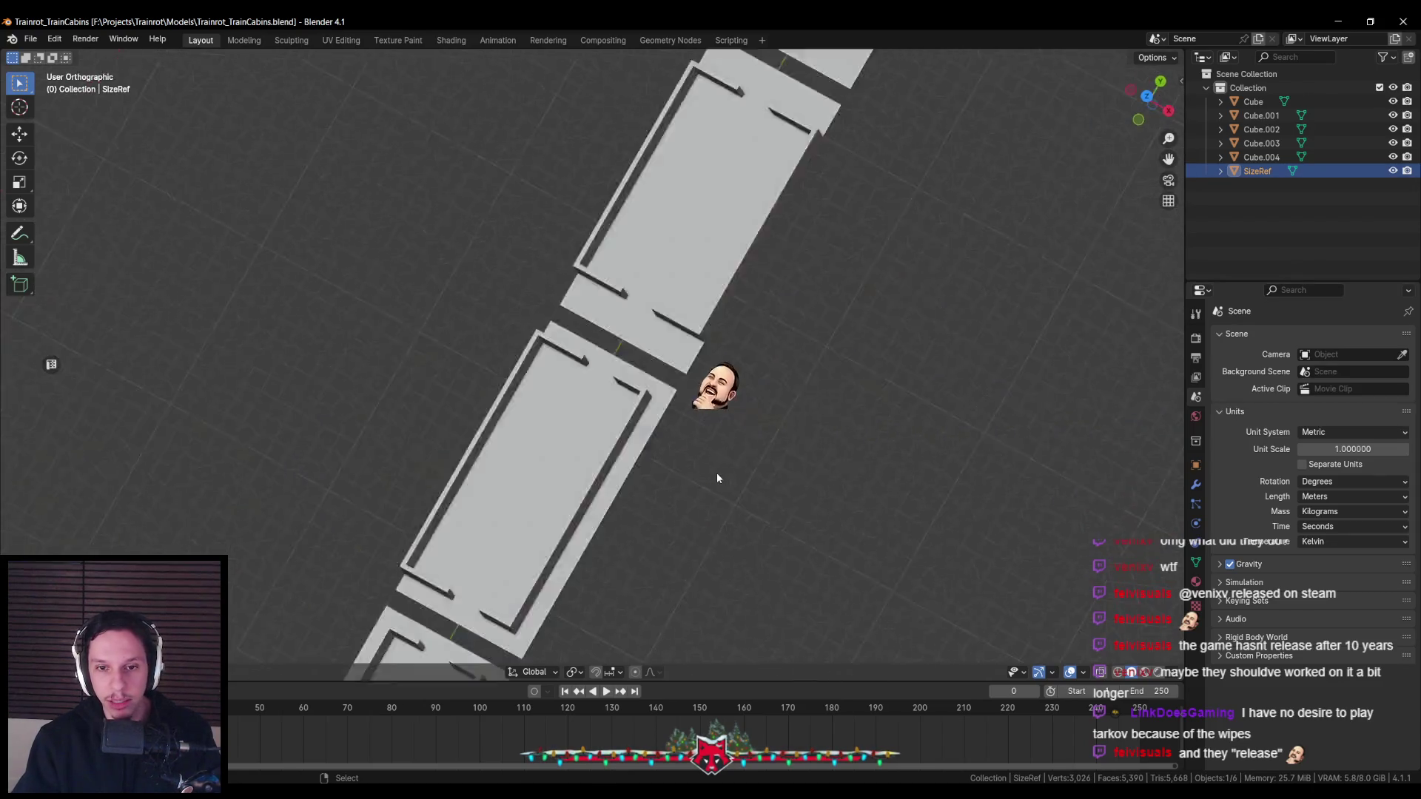
pyautogui.moveTo(686, 437); pyautogui.dragTo(487, 367, button='middle')
pyautogui.scroll(1, 540, 399)
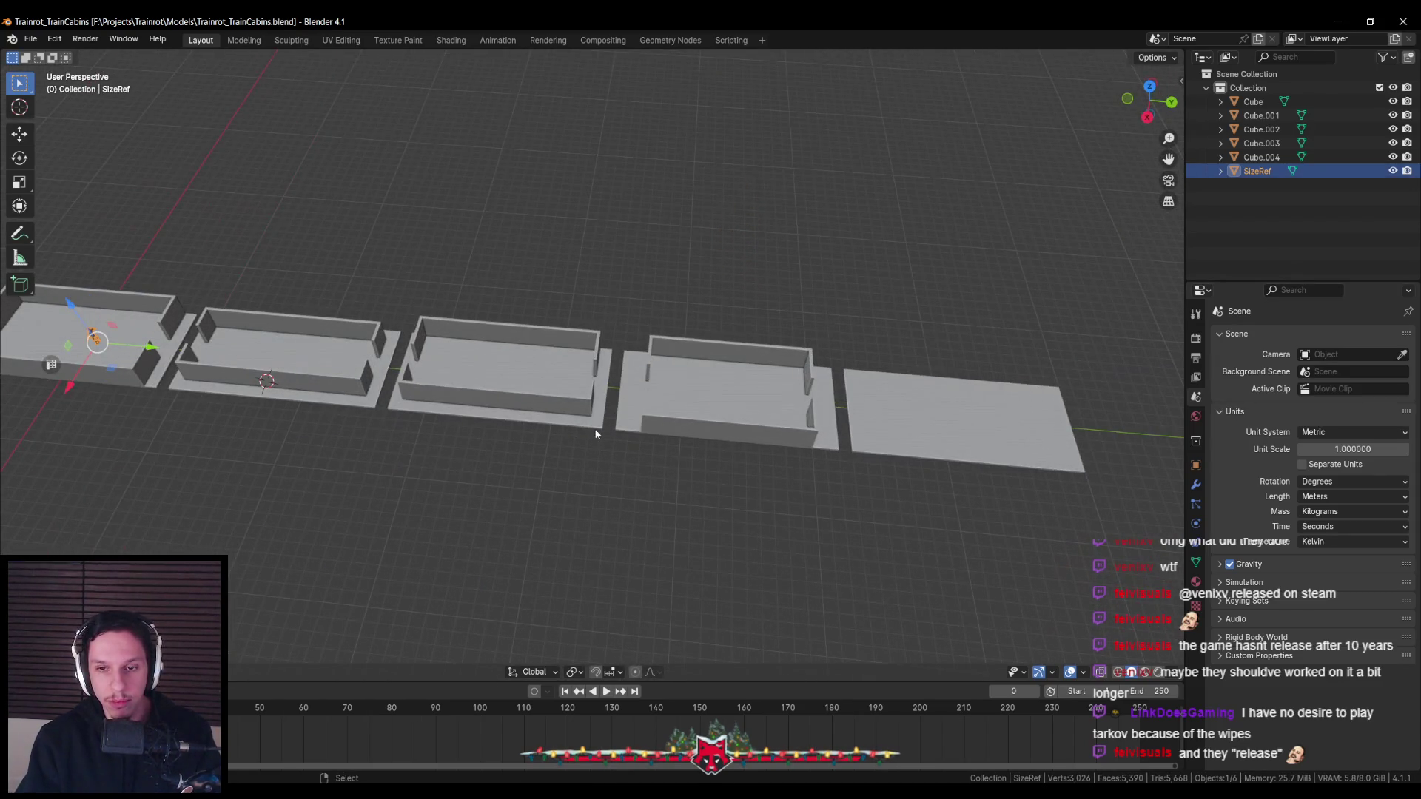
pyautogui.scroll(3, 600, 459)
# Slide the SizeRef figure along Y toward the first cabin's side wall
pyautogui.click(814, 415)
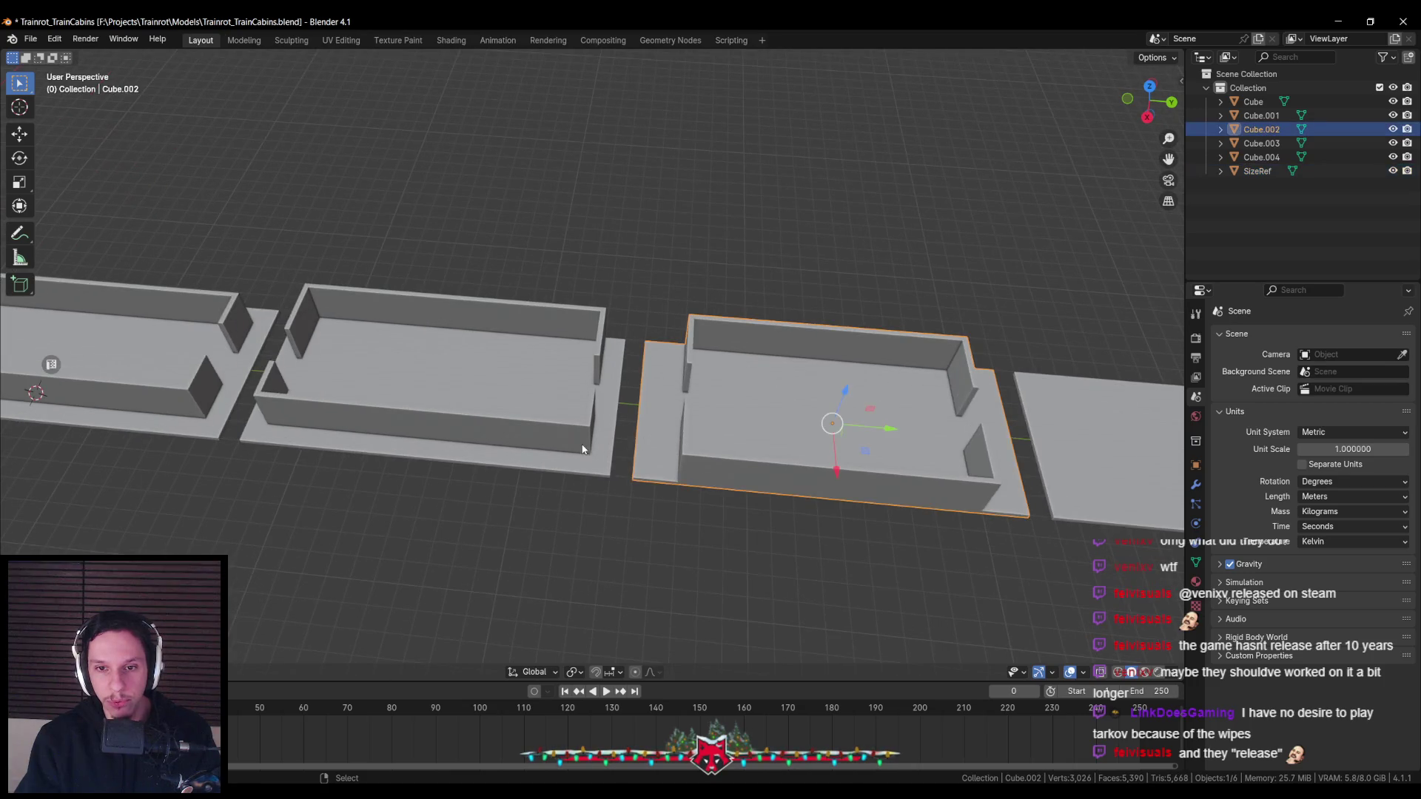
pyautogui.click(558, 420)
pyautogui.click(548, 441)
pyautogui.keyDown('shift'); pyautogui.moveTo(444, 429); pyautogui.dragTo(756, 448, button='middle'); pyautogui.keyUp('shift')
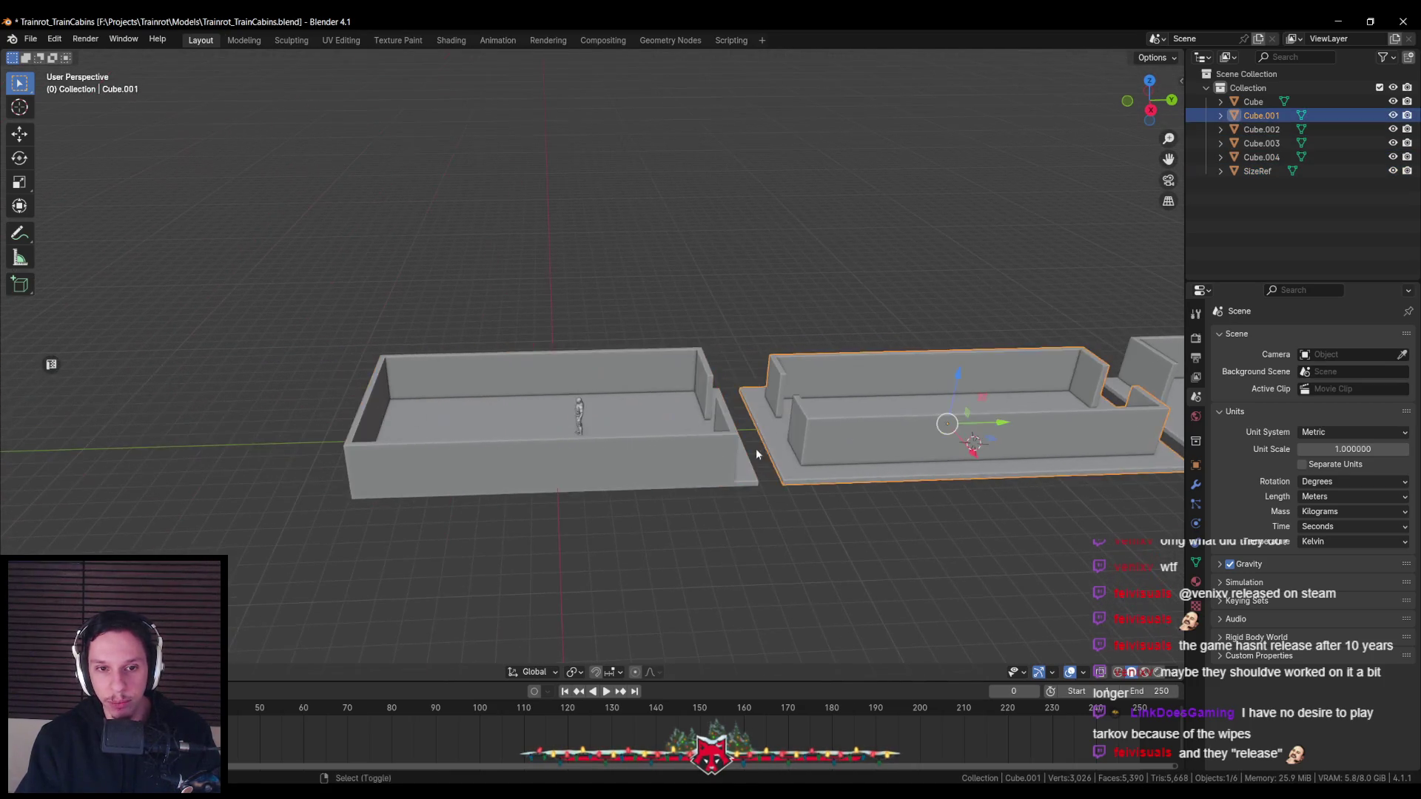
pyautogui.click(656, 475)
pyautogui.scroll(-3, 635, 472)
pyautogui.scroll(6, 580, 438)
pyautogui.click(575, 461)
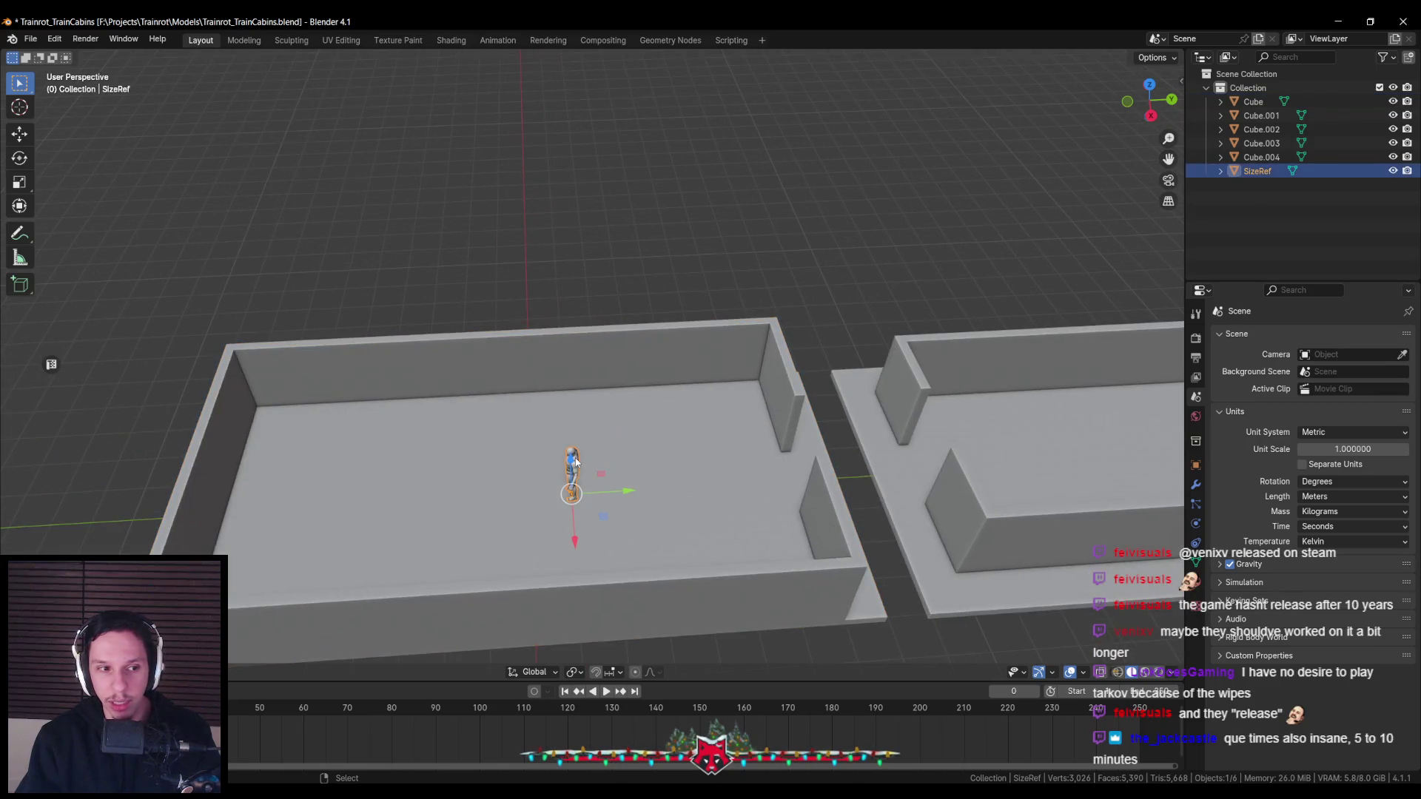
pyautogui.moveTo(640, 490); pyautogui.dragTo(793, 487)
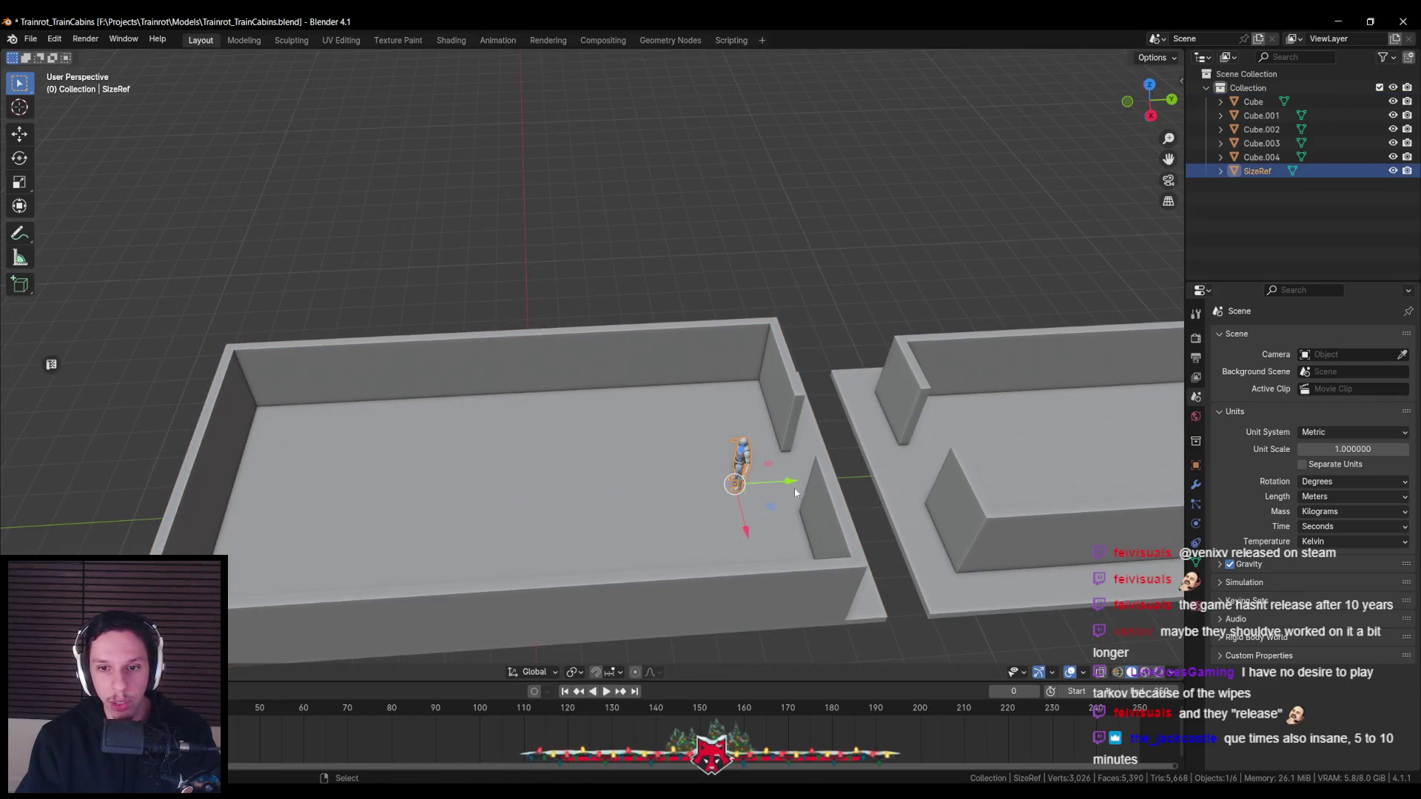
# Save Trainrot_TrainCabins.blend with the repositioned SizeRef figure
pyautogui.scroll(-4, 587, 490)
pyautogui.scroll(3, 749, 424)
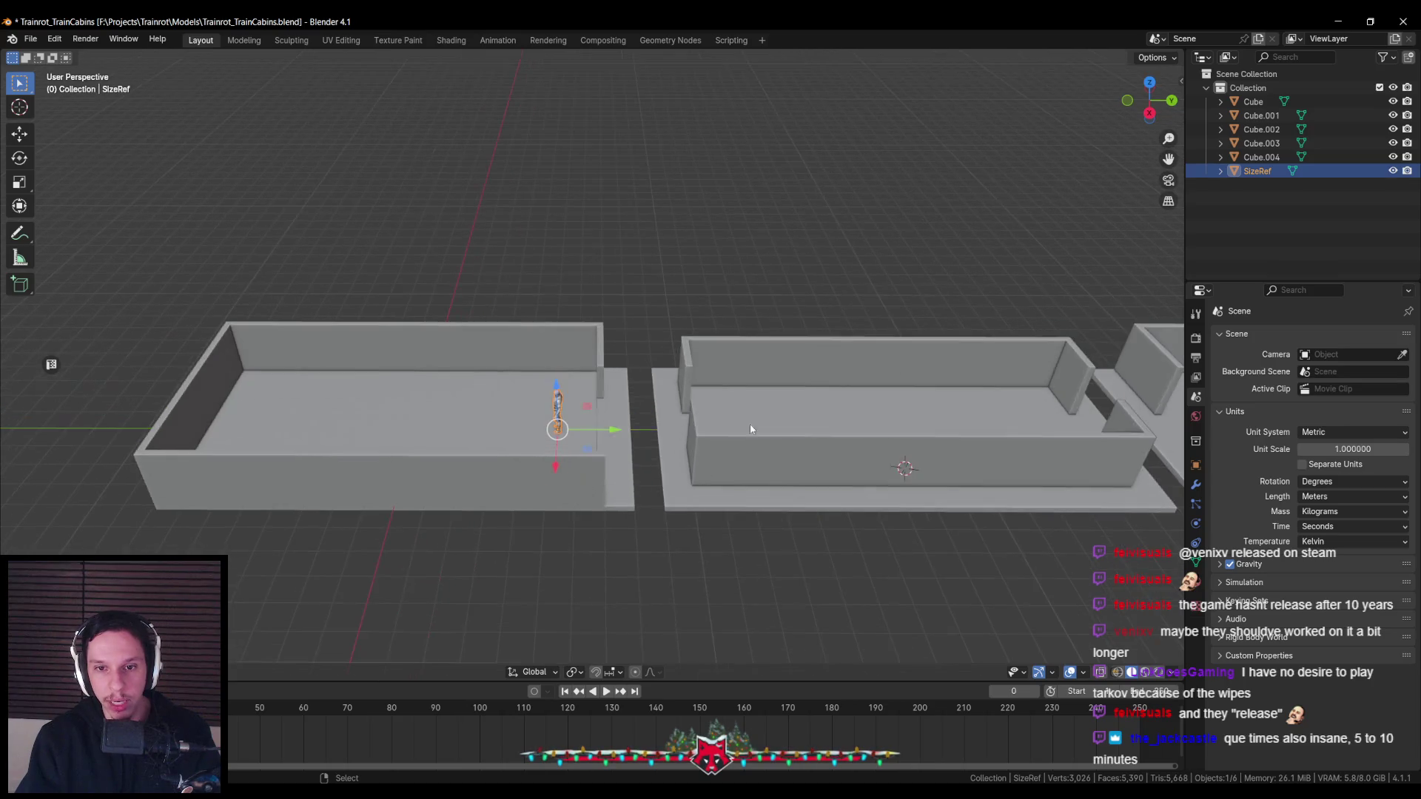
pyautogui.keyDown('shift'); pyautogui.moveTo(749, 424); pyautogui.dragTo(527, 448, button='middle'); pyautogui.keyUp('shift')
pyautogui.scroll(-2, 643, 491)
pyautogui.hotkey('ctrl', 's')
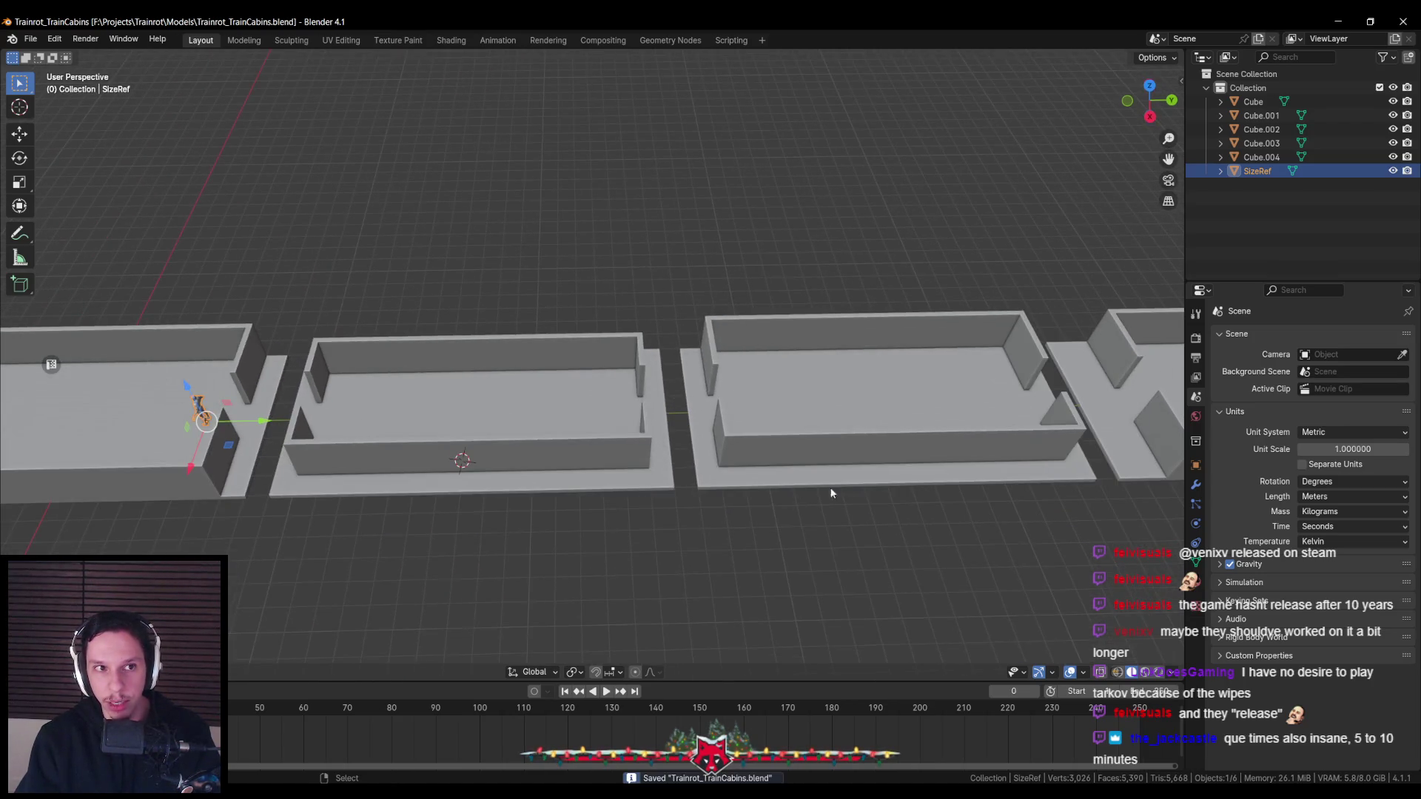
# Review the row and the bare flat-car slab from angled and top-down views
pyautogui.moveTo(984, 510)
pyautogui.keyDown('shift'); pyautogui.mouseDown(button='middle')
pyautogui.moveTo(841, 518)
pyautogui.moveTo(486, 482)
pyautogui.mouseUp(button='middle'); pyautogui.keyUp('shift')
pyautogui.scroll(-1, 485, 483)
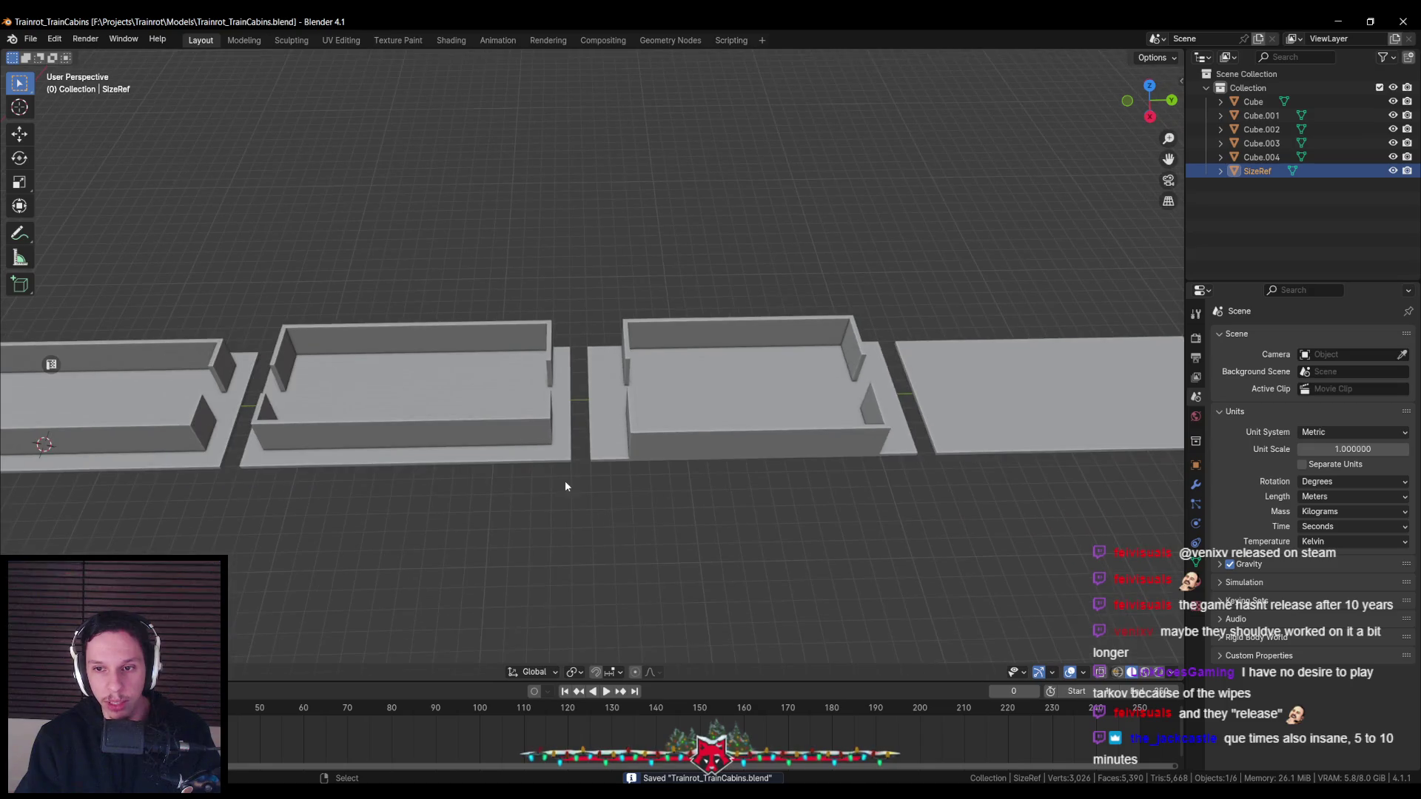
pyautogui.scroll(-1, 749, 494)
pyautogui.moveTo(749, 495)
pyautogui.keyDown('shift'); pyautogui.mouseDown(button='middle')
pyautogui.moveTo(606, 508)
pyautogui.moveTo(876, 462)
pyautogui.mouseUp(button='middle'); pyautogui.keyUp('shift')
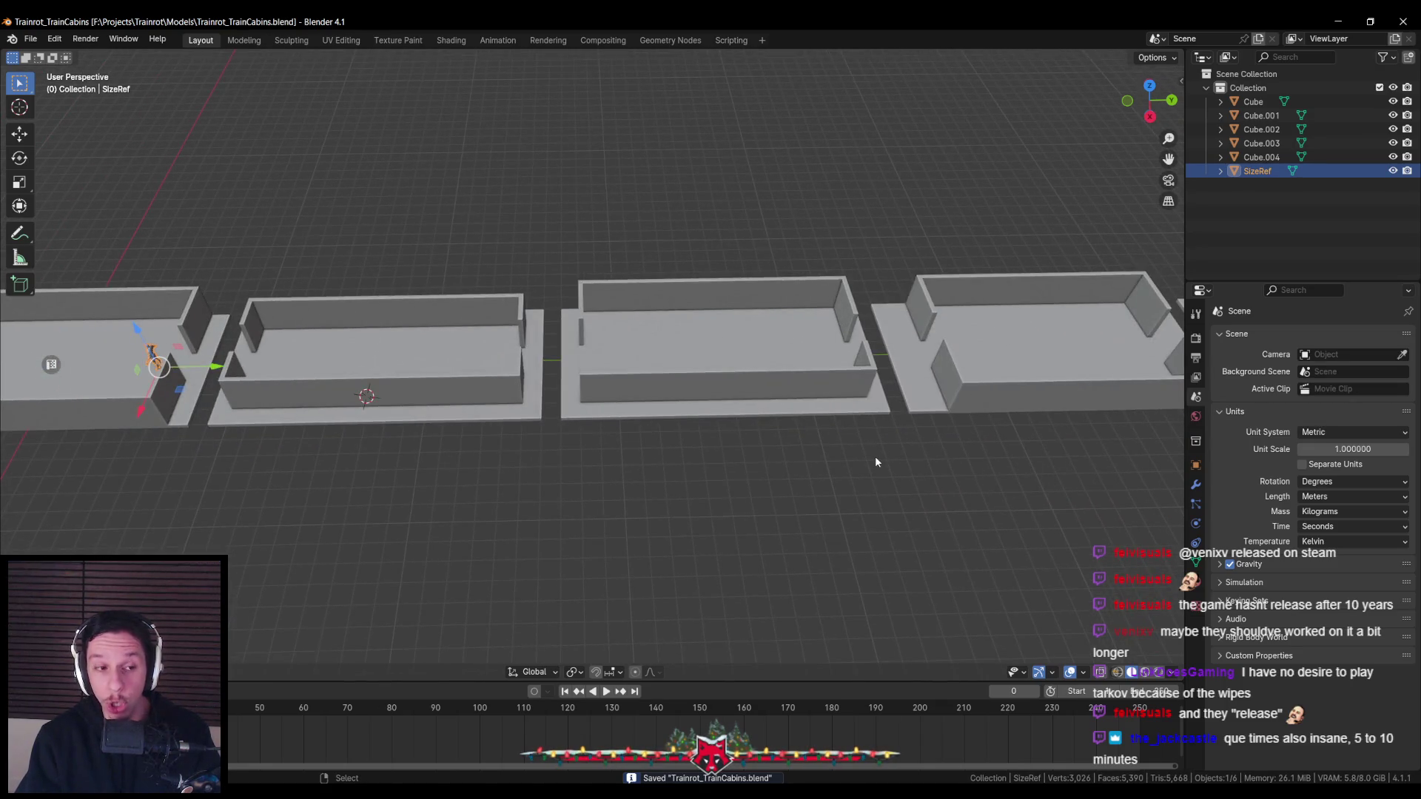
pyautogui.moveTo(780, 458)
pyautogui.mouseDown(button='middle')
pyautogui.moveTo(653, 466)
pyautogui.moveTo(548, 442)
pyautogui.moveTo(786, 474)
pyautogui.mouseUp(button='middle')
pyautogui.press('KP_7')
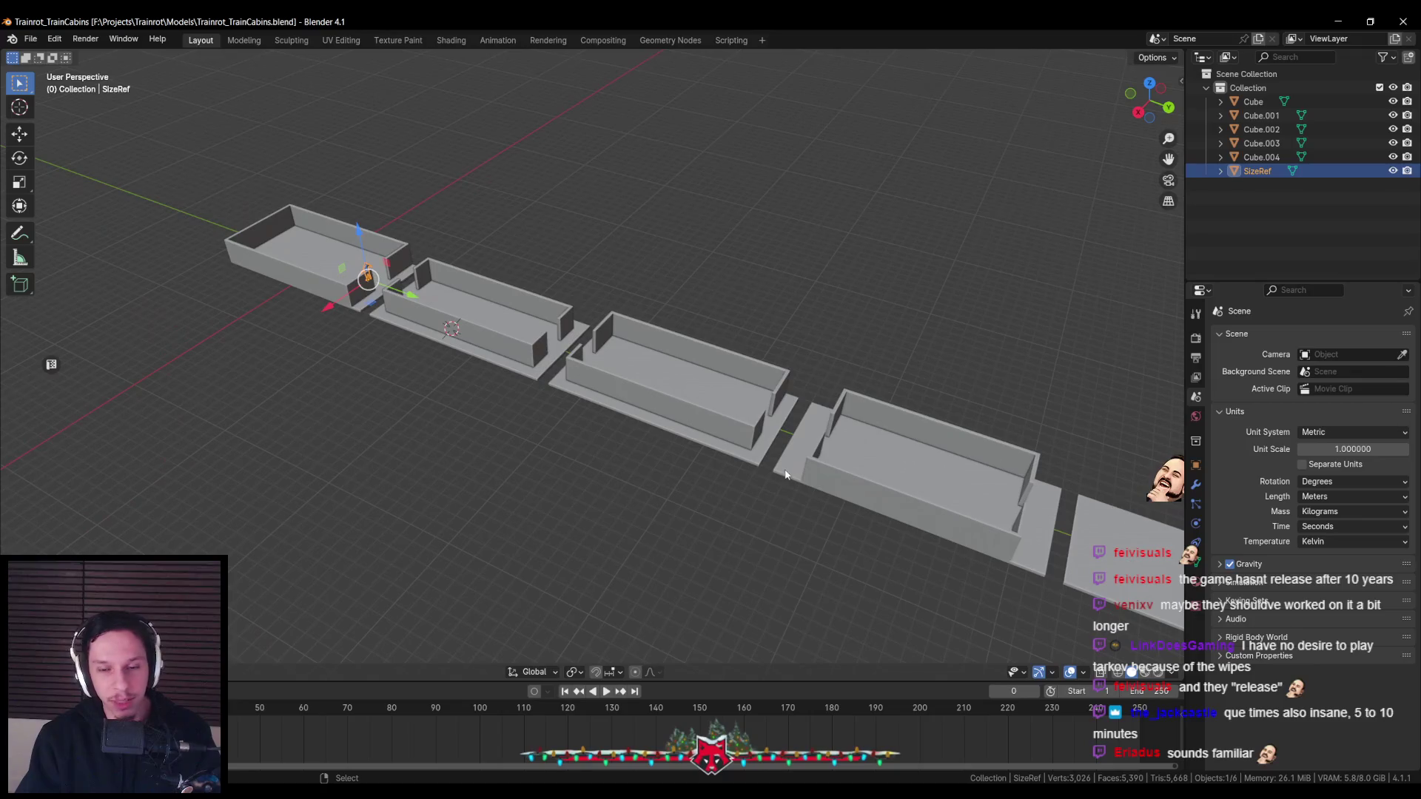
pyautogui.moveTo(863, 498)
pyautogui.mouseDown(button='middle')
pyautogui.moveTo(563, 476)
pyautogui.moveTo(640, 506)
pyautogui.mouseUp(button='middle')
pyautogui.press('KP_7')
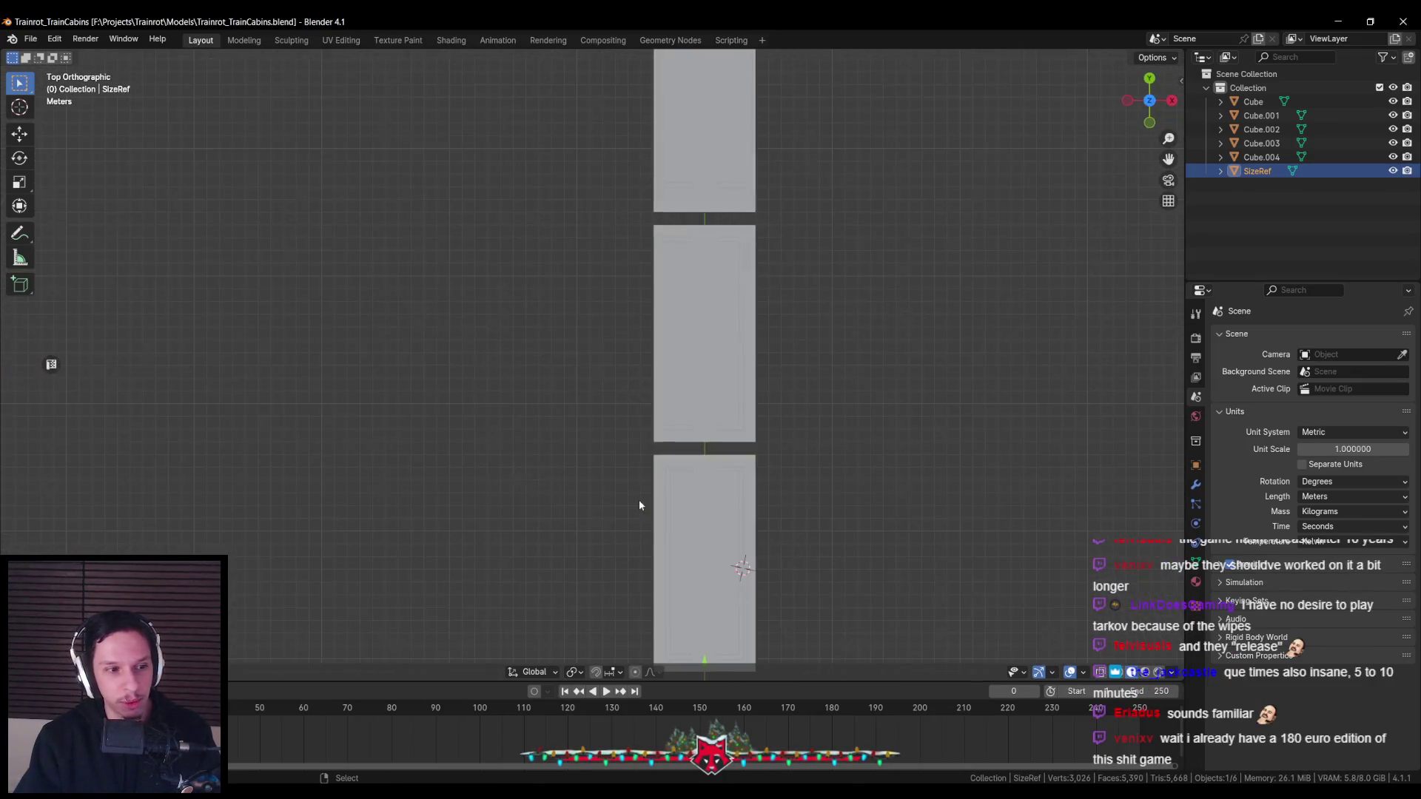
pyautogui.scroll(3, 638, 499)
pyautogui.moveTo(743, 415)
pyautogui.keyDown('shift'); pyautogui.mouseDown(button='middle')
pyautogui.moveTo(622, 451)
pyautogui.moveTo(469, 466)
pyautogui.moveTo(733, 485)
pyautogui.mouseUp(button='middle'); pyautogui.keyUp('shift')
pyautogui.scroll(2, 732, 485)
pyautogui.scroll(-2, 713, 411)
pyautogui.moveTo(713, 411)
pyautogui.mouseDown(button='middle')
pyautogui.moveTo(549, 373)
pyautogui.moveTo(561, 390)
pyautogui.mouseUp(button='middle')
pyautogui.scroll(-2, 592, 403)
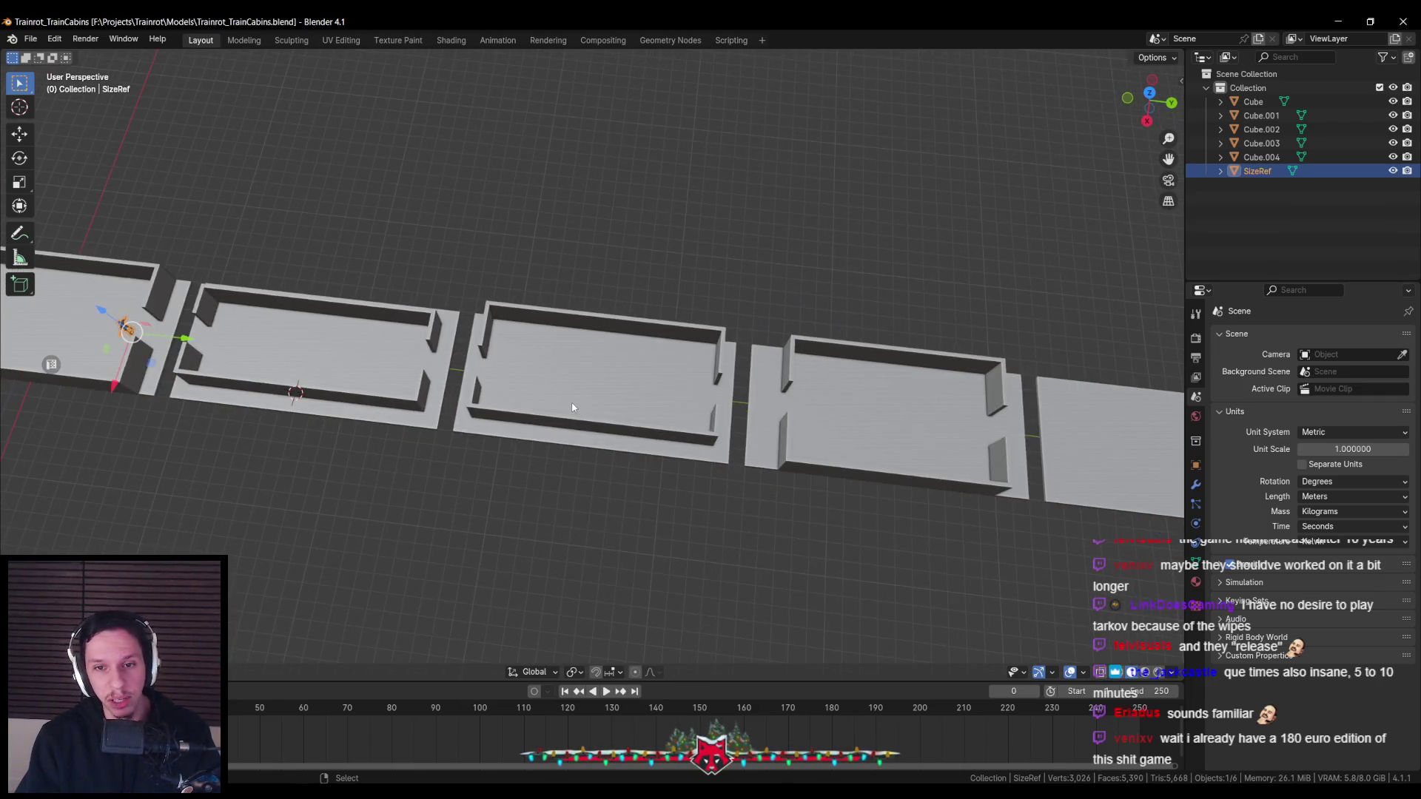
pyautogui.hotkey('ctrl', 's')
pyautogui.moveTo(597, 405)
pyautogui.mouseDown(button='middle')
pyautogui.moveTo(580, 419)
pyautogui.moveTo(524, 378)
pyautogui.moveTo(616, 349)
pyautogui.mouseUp(button='middle')
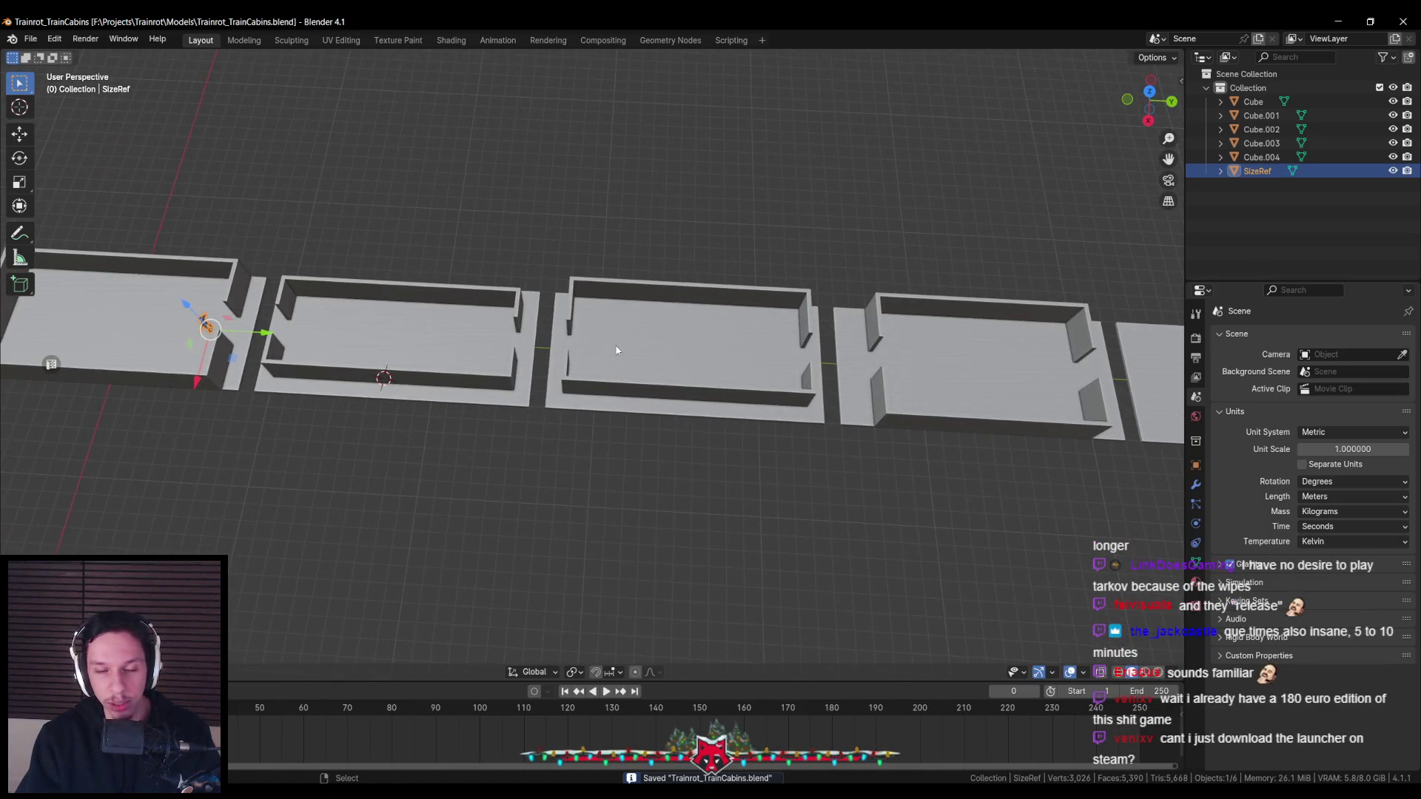
pyautogui.scroll(-1, 616, 350)
pyautogui.scroll(-1, 617, 350)
pyautogui.scroll(-1, 617, 350)
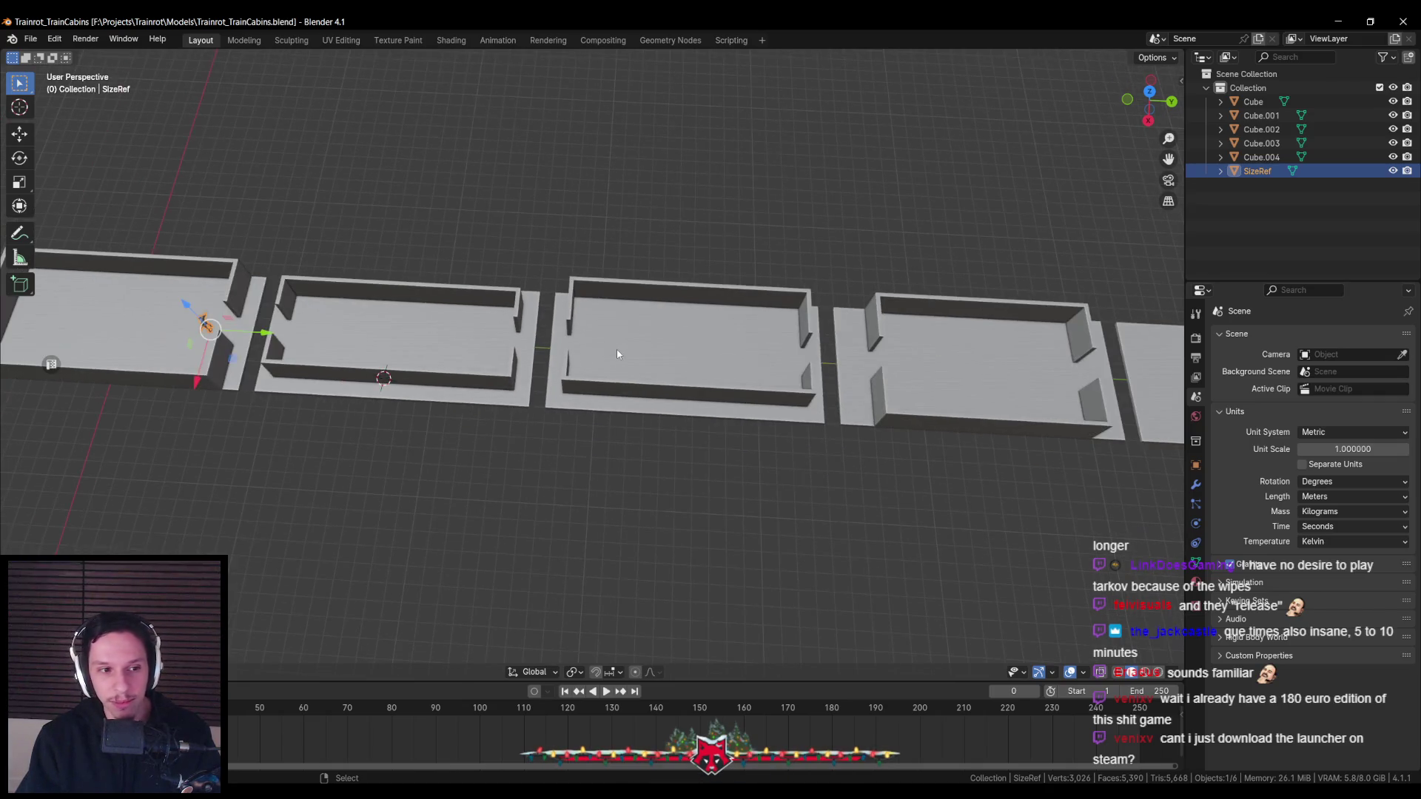
pyautogui.scroll(-1, 617, 350)
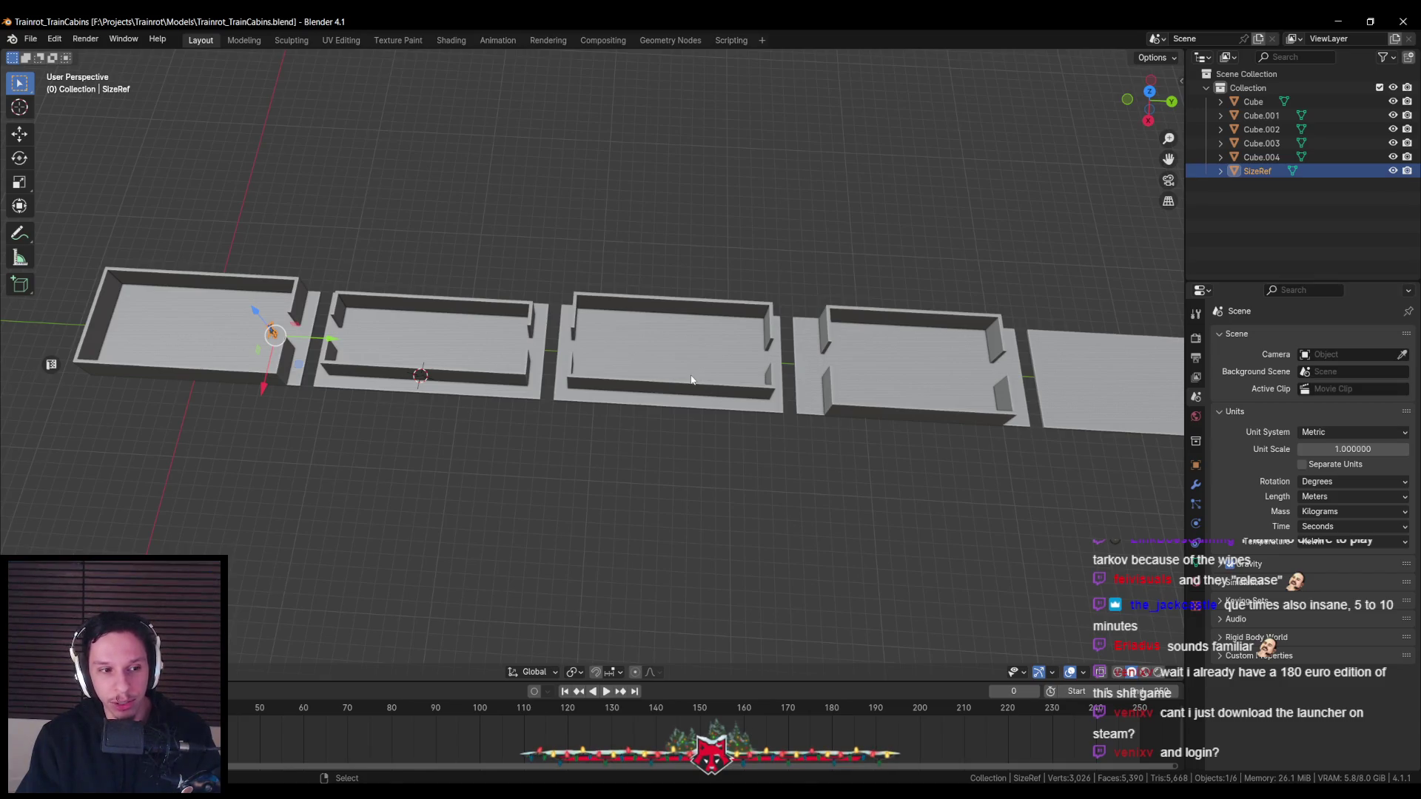
pyautogui.keyDown('shift'); pyautogui.moveTo(692, 379); pyautogui.dragTo(473, 385, button='middle'); pyautogui.keyUp('shift')
pyautogui.press('KP_7')
pyautogui.moveTo(653, 404)
pyautogui.mouseDown(button='middle')
pyautogui.moveTo(606, 464)
pyautogui.moveTo(561, 482)
pyautogui.moveTo(540, 423)
pyautogui.moveTo(592, 484)
pyautogui.moveTo(516, 463)
pyautogui.mouseUp(button='middle')
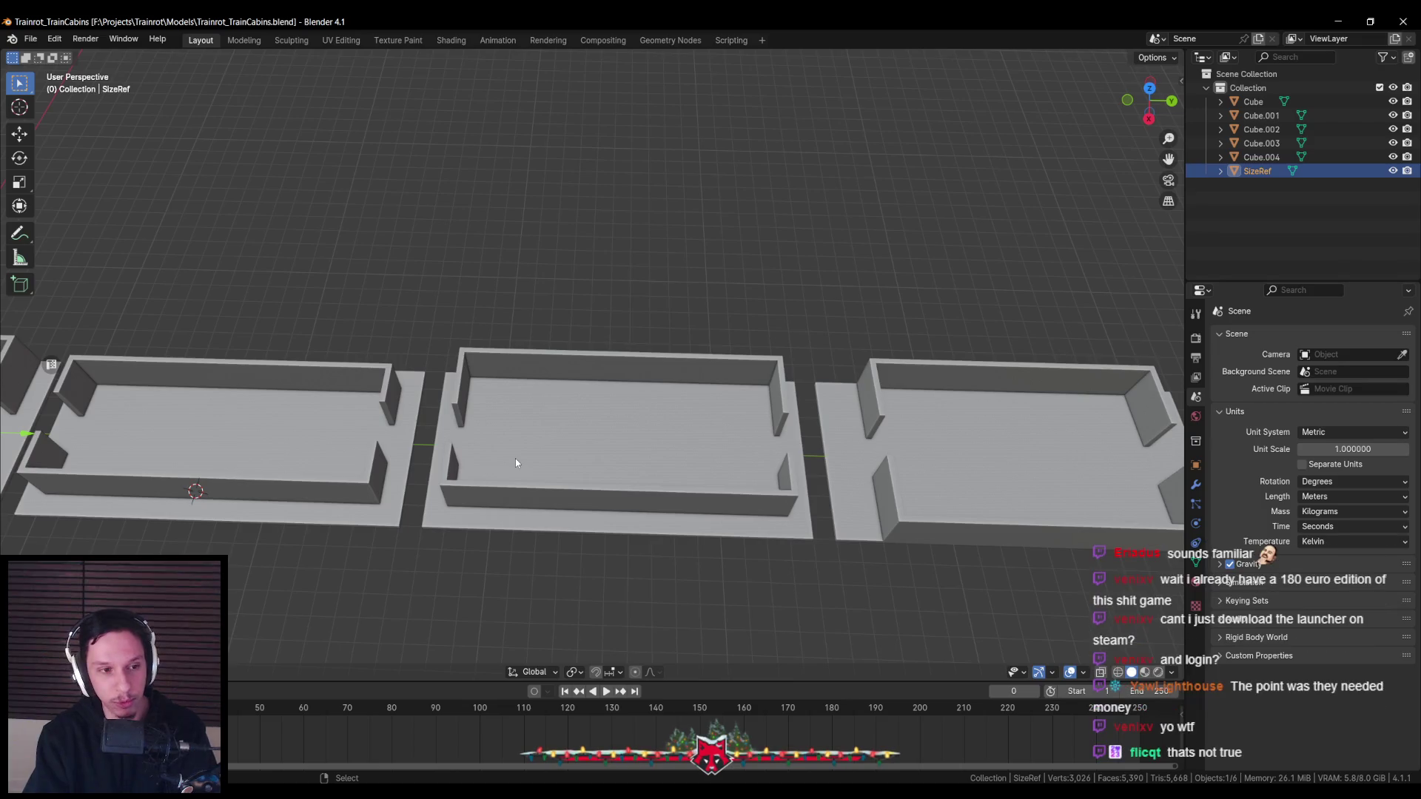
pyautogui.scroll(3, 515, 459)
pyautogui.moveTo(523, 482); pyautogui.dragTo(570, 432, button='middle')
pyautogui.press('KP_7')
pyautogui.scroll(-3, 517, 490)
pyautogui.scroll(3, 687, 455)
pyautogui.scroll(-3, 688, 455)
pyautogui.moveTo(688, 455)
pyautogui.mouseDown(button='middle')
pyautogui.moveTo(556, 493)
pyautogui.moveTo(584, 381)
pyautogui.moveTo(650, 428)
pyautogui.moveTo(657, 491)
pyautogui.mouseUp(button='middle')
pyautogui.scroll(5, 555, 494)
pyautogui.scroll(-3, 555, 494)
pyautogui.scroll(1, 583, 377)
pyautogui.scroll(3, 622, 399)
pyautogui.moveTo(666, 374)
pyautogui.mouseDown(button='middle')
pyautogui.moveTo(623, 376)
pyautogui.moveTo(694, 272)
pyautogui.moveTo(477, 333)
pyautogui.moveTo(619, 388)
pyautogui.moveTo(606, 435)
pyautogui.moveTo(640, 381)
pyautogui.moveTo(628, 381)
pyautogui.moveTo(626, 435)
pyautogui.mouseUp(button='middle')
pyautogui.scroll(3, 600, 389)
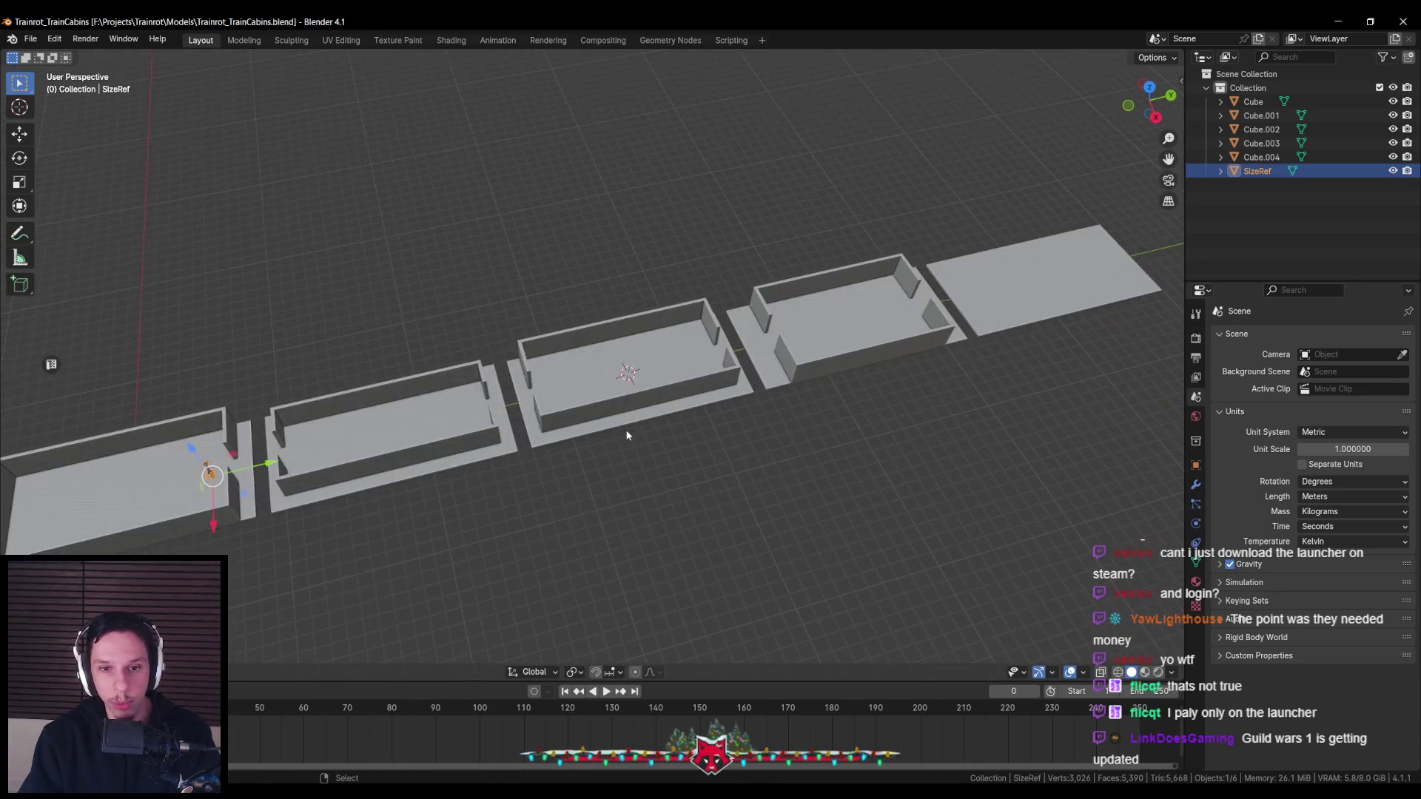
pyautogui.press('KP_7')
pyautogui.scroll(4, 607, 397)
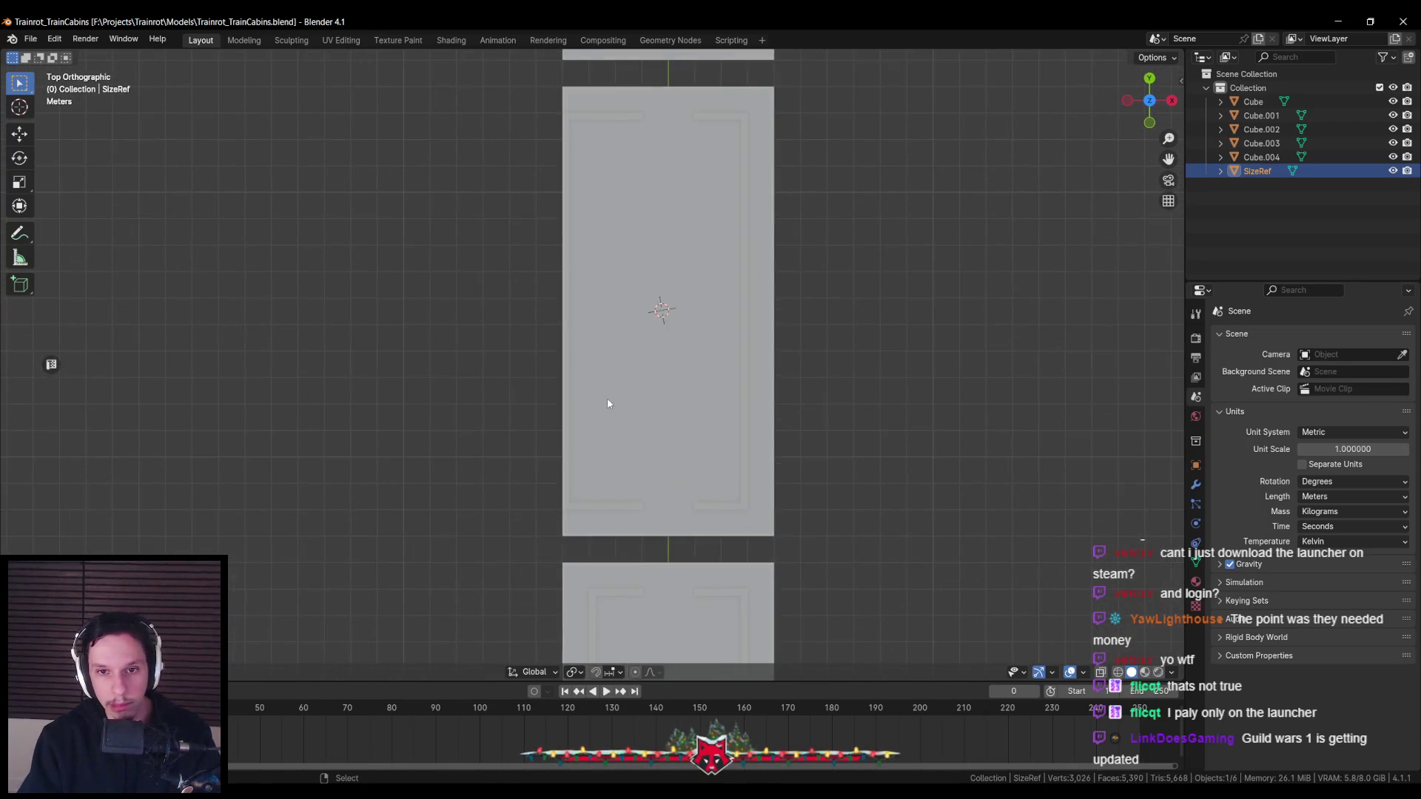
pyautogui.keyDown('shift'); pyautogui.moveTo(595, 394); pyautogui.dragTo(611, 417, button='middle'); pyautogui.keyUp('shift')
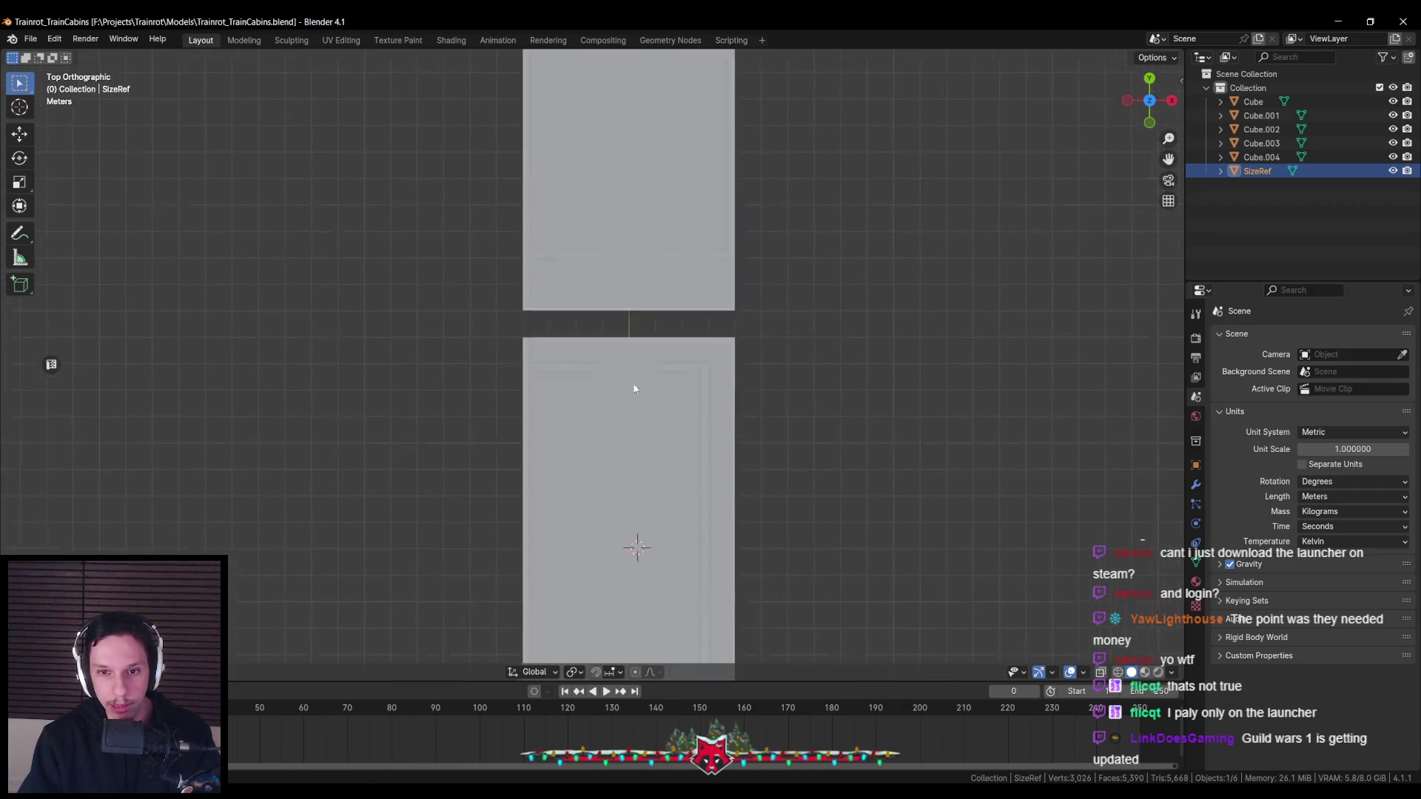
pyautogui.moveTo(637, 387); pyautogui.dragTo(528, 313, button='middle')
pyautogui.moveTo(592, 428)
pyautogui.mouseDown(button='middle')
pyautogui.moveTo(823, 553)
pyautogui.moveTo(444, 521)
pyautogui.moveTo(555, 513)
pyautogui.moveTo(567, 532)
pyautogui.moveTo(552, 540)
pyautogui.mouseUp(button='middle')
pyautogui.scroll(3, 651, 469)
pyautogui.scroll(2, 652, 468)
pyautogui.scroll(-3, 571, 498)
pyautogui.scroll(-2, 568, 532)
pyautogui.scroll(3, 550, 541)
pyautogui.scroll(-1, 550, 541)
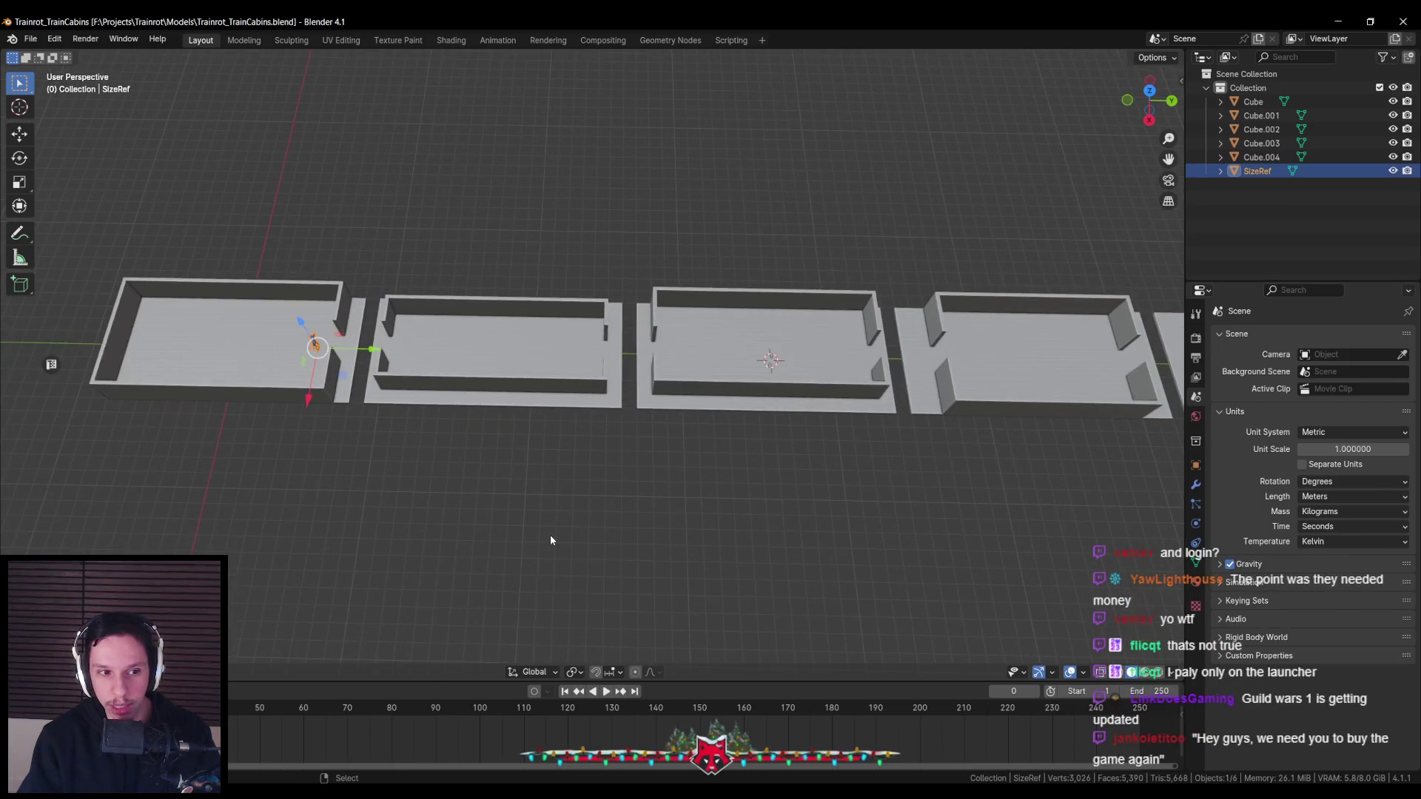
pyautogui.moveTo(545, 551); pyautogui.dragTo(544, 526, button='middle')
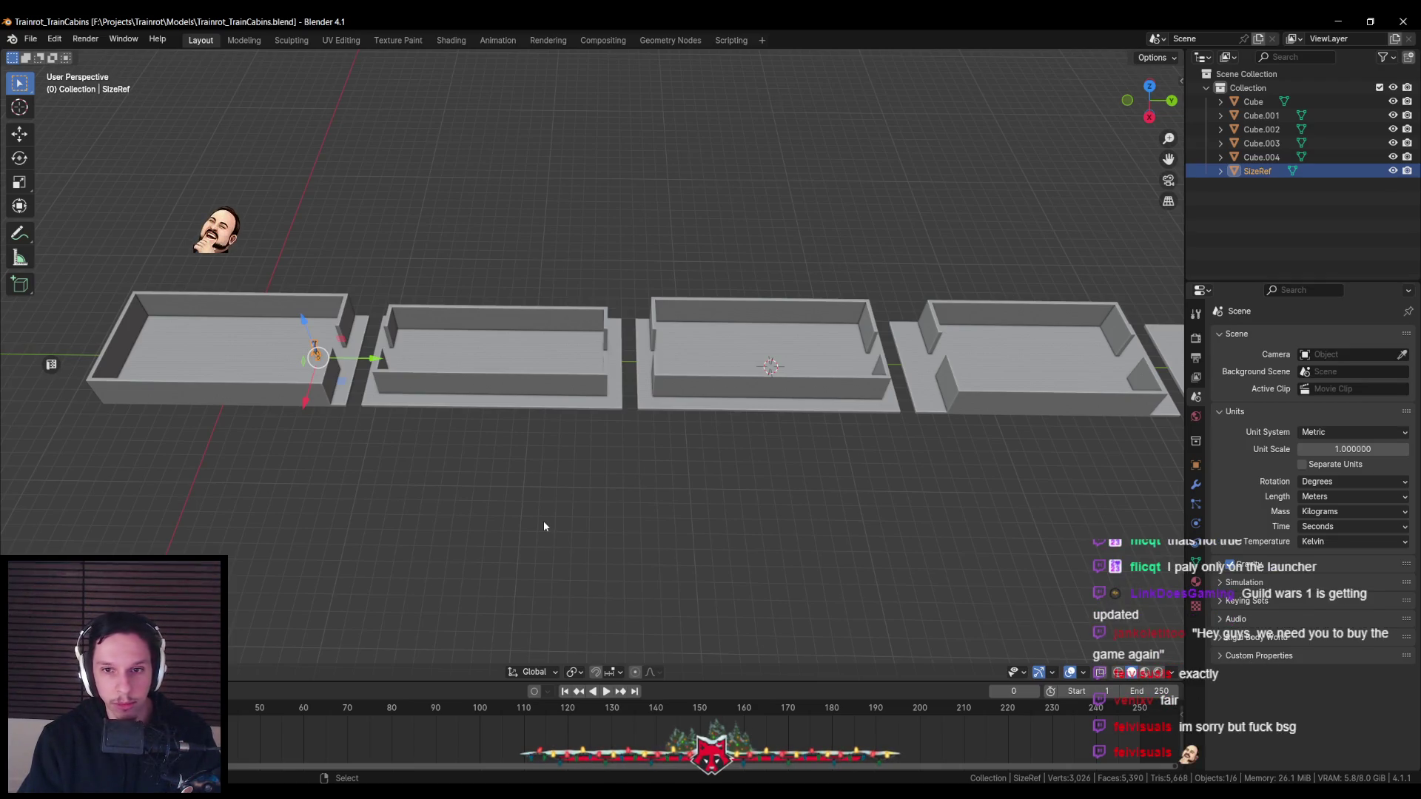
pyautogui.keyDown('shift'); pyautogui.moveTo(774, 461); pyautogui.dragTo(746, 468, button='middle'); pyautogui.keyUp('shift')
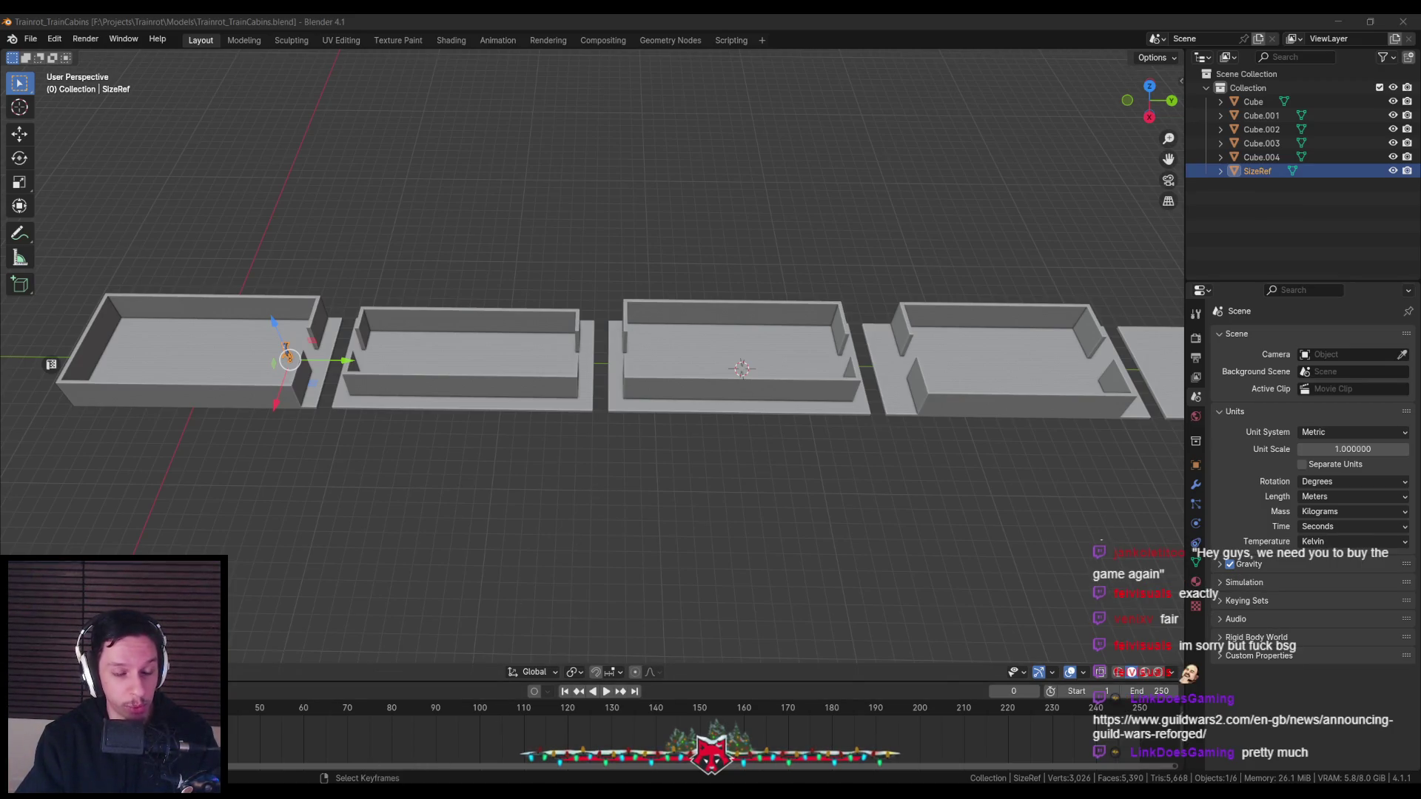
pyautogui.moveTo(397, 794)
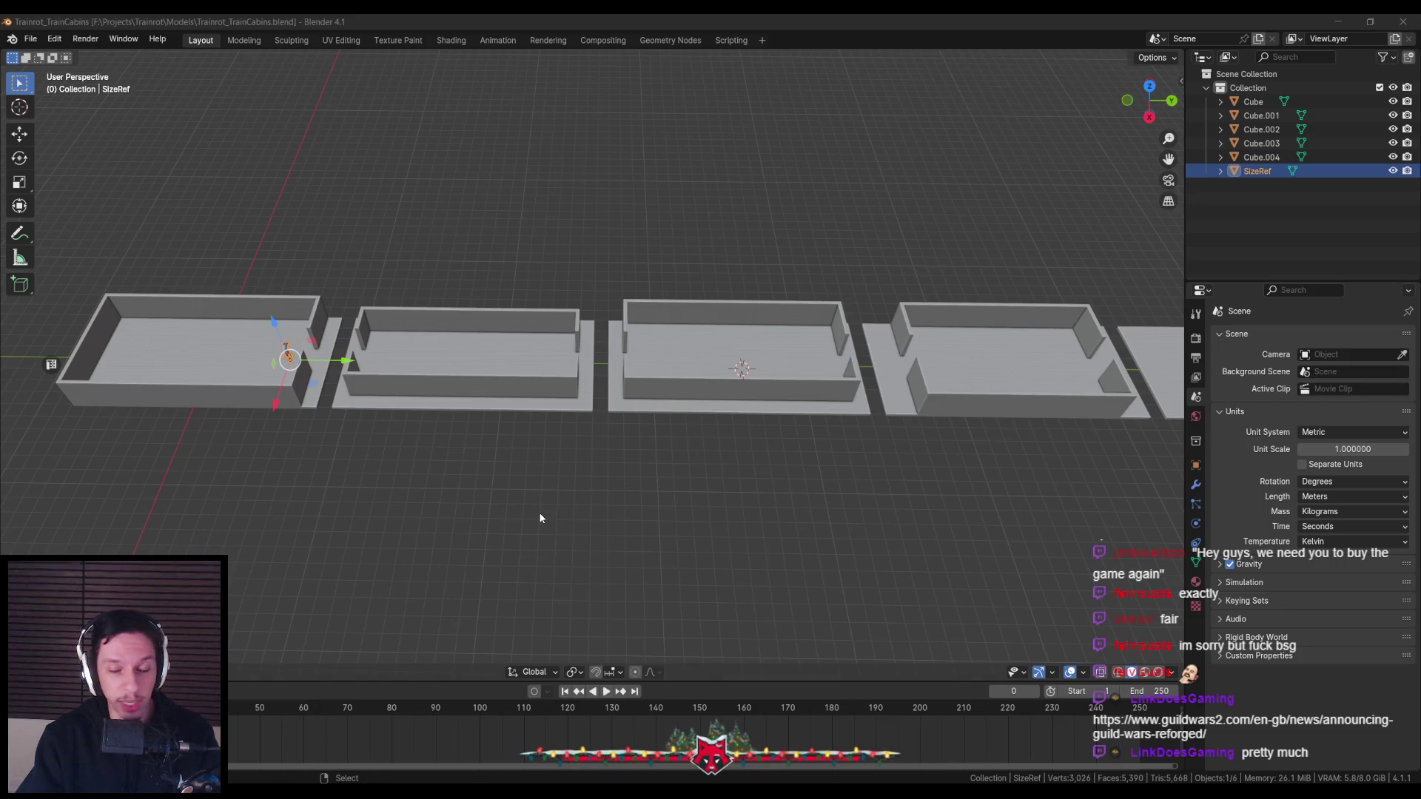
pyautogui.moveTo(610, 468); pyautogui.dragTo(605, 479, button='middle')
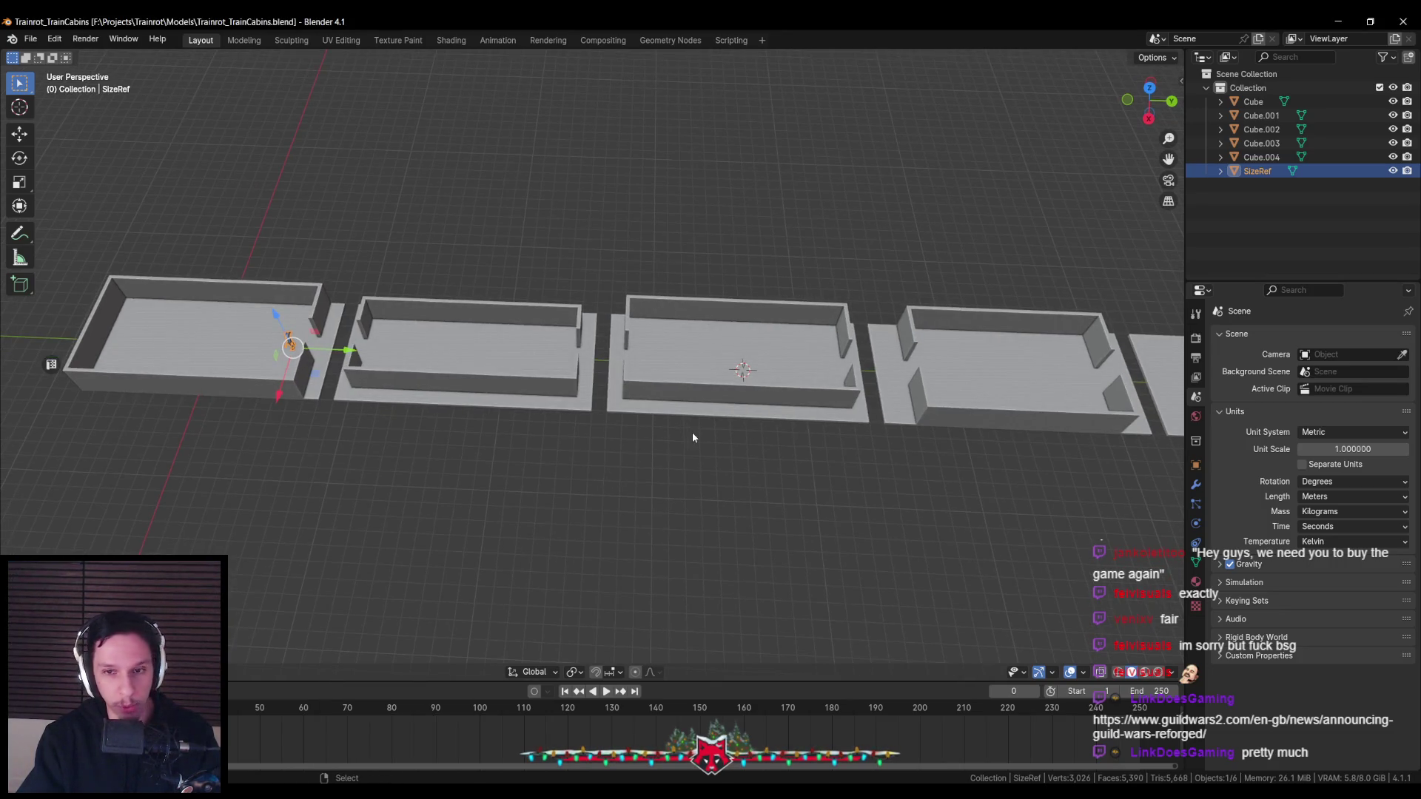
pyautogui.press('KP_7')
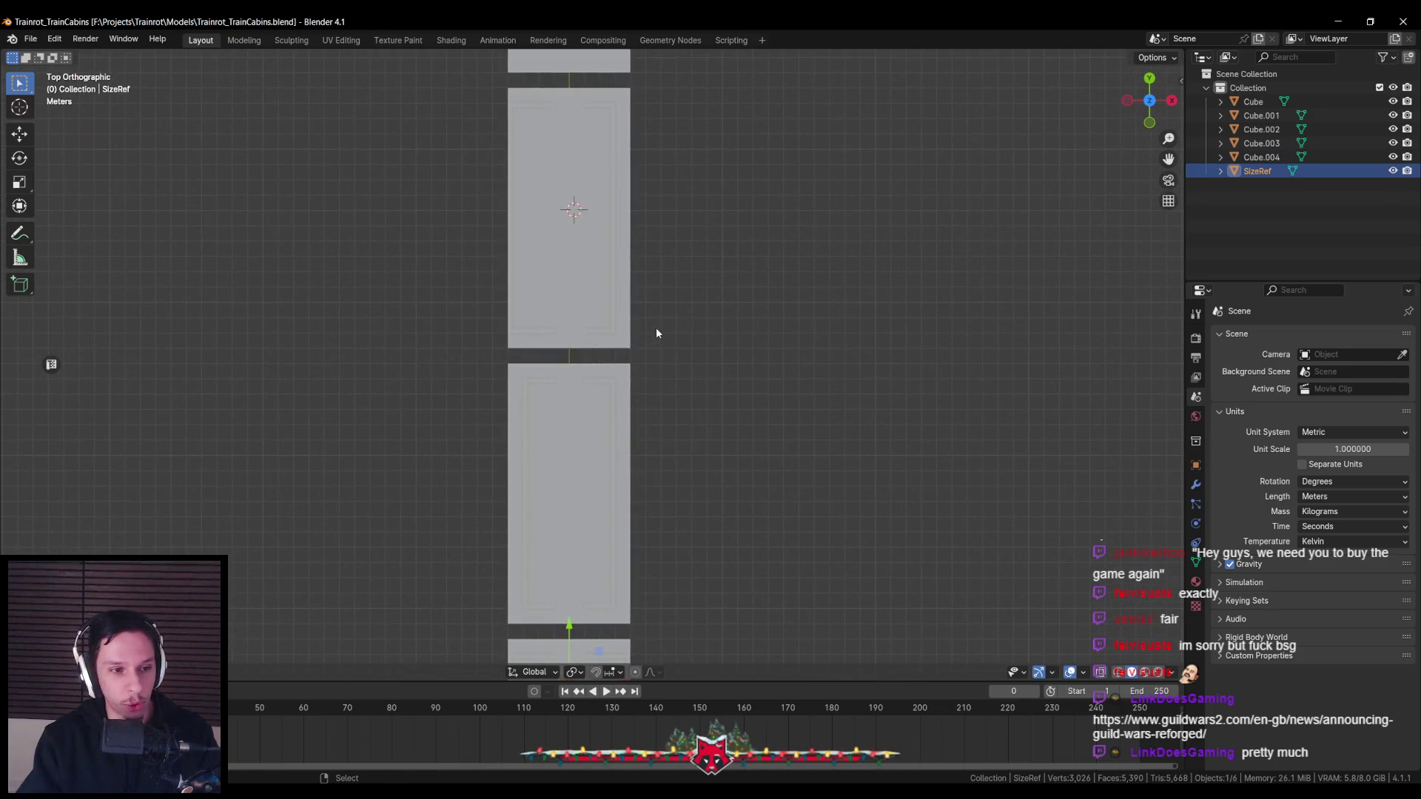
# Save the cabin blend file and switch over to the Steam store
pyautogui.hotkey('ctrl', 's')
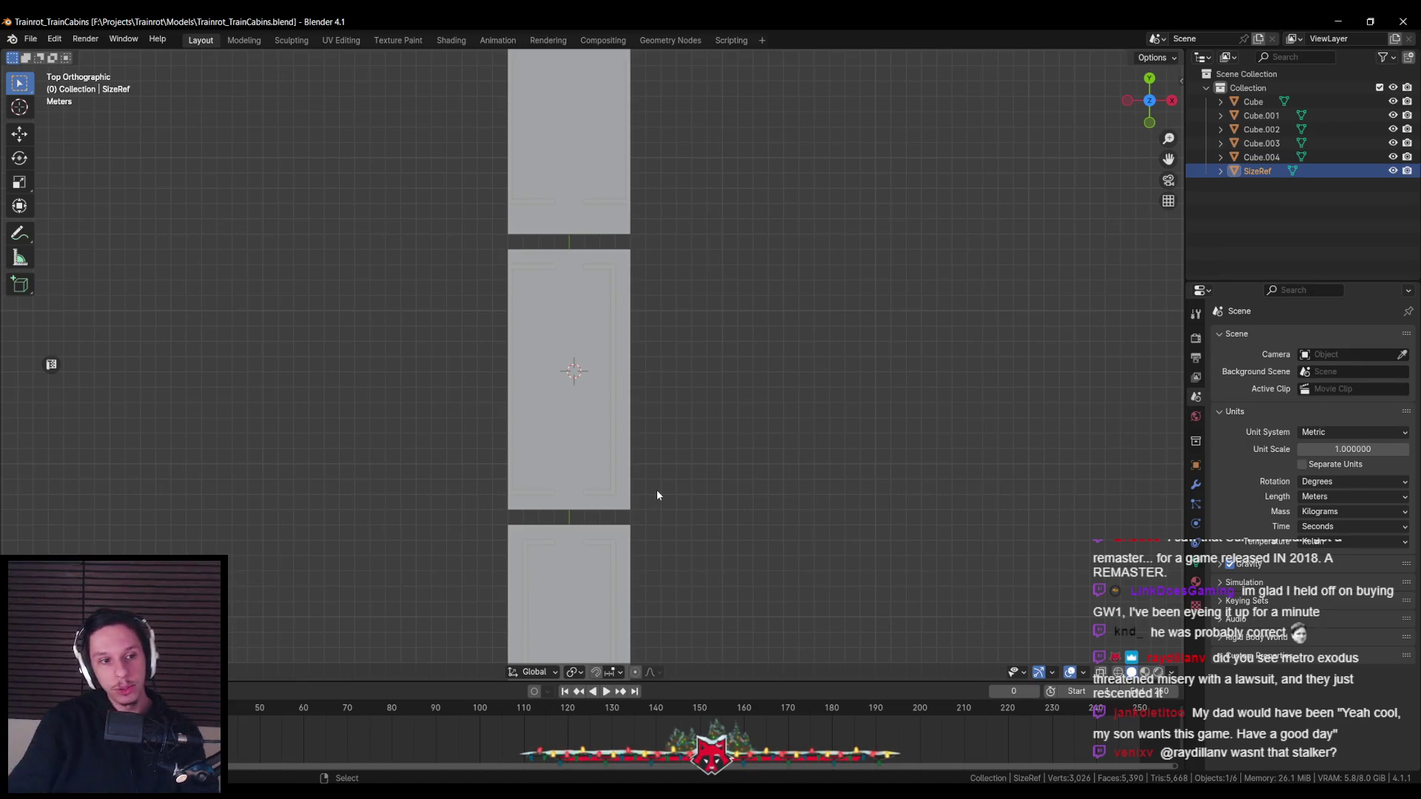
pyautogui.hotkey('alt', 'Tab')
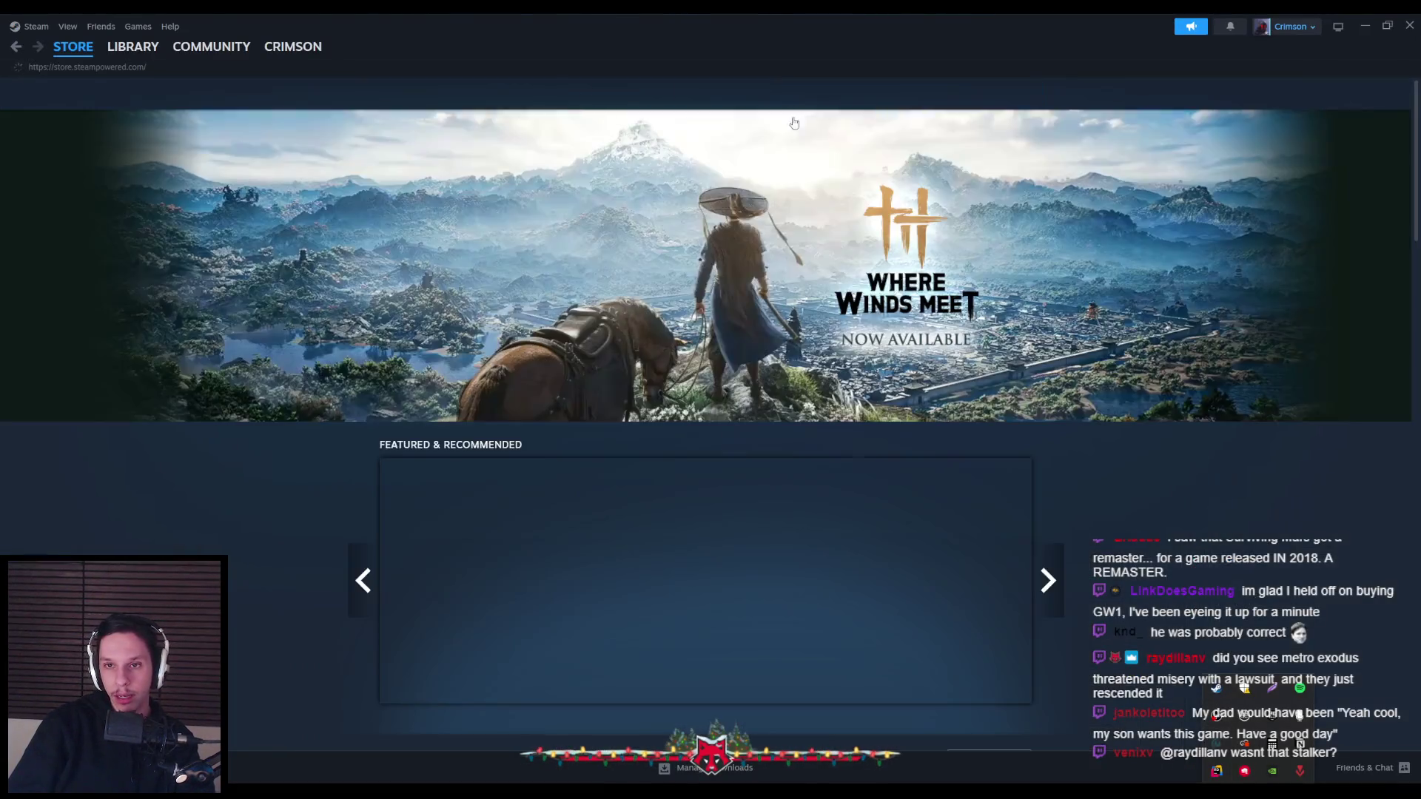
# Search the Steam store for 'misery' and open the MISERY page
pyautogui.click(832, 100)
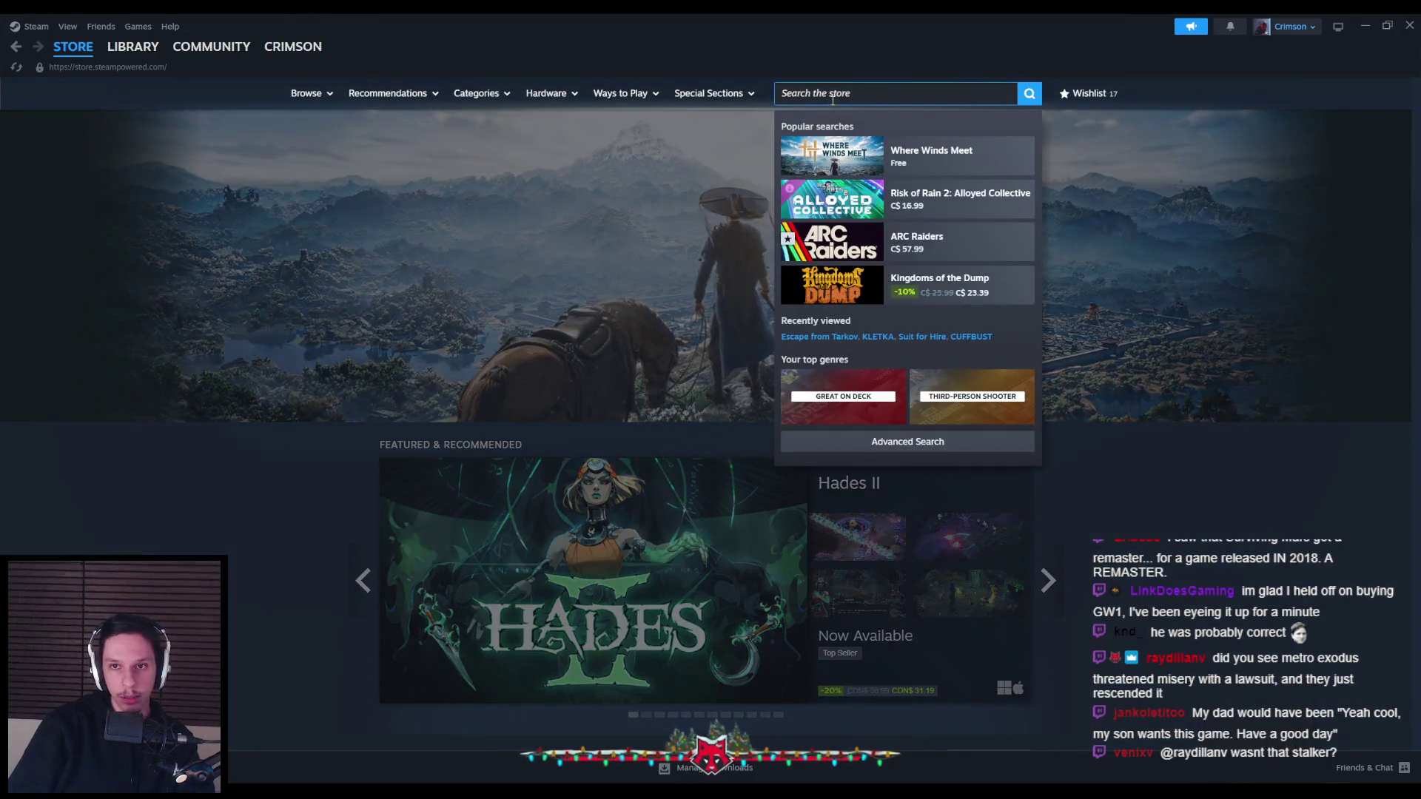
pyautogui.write('misery')
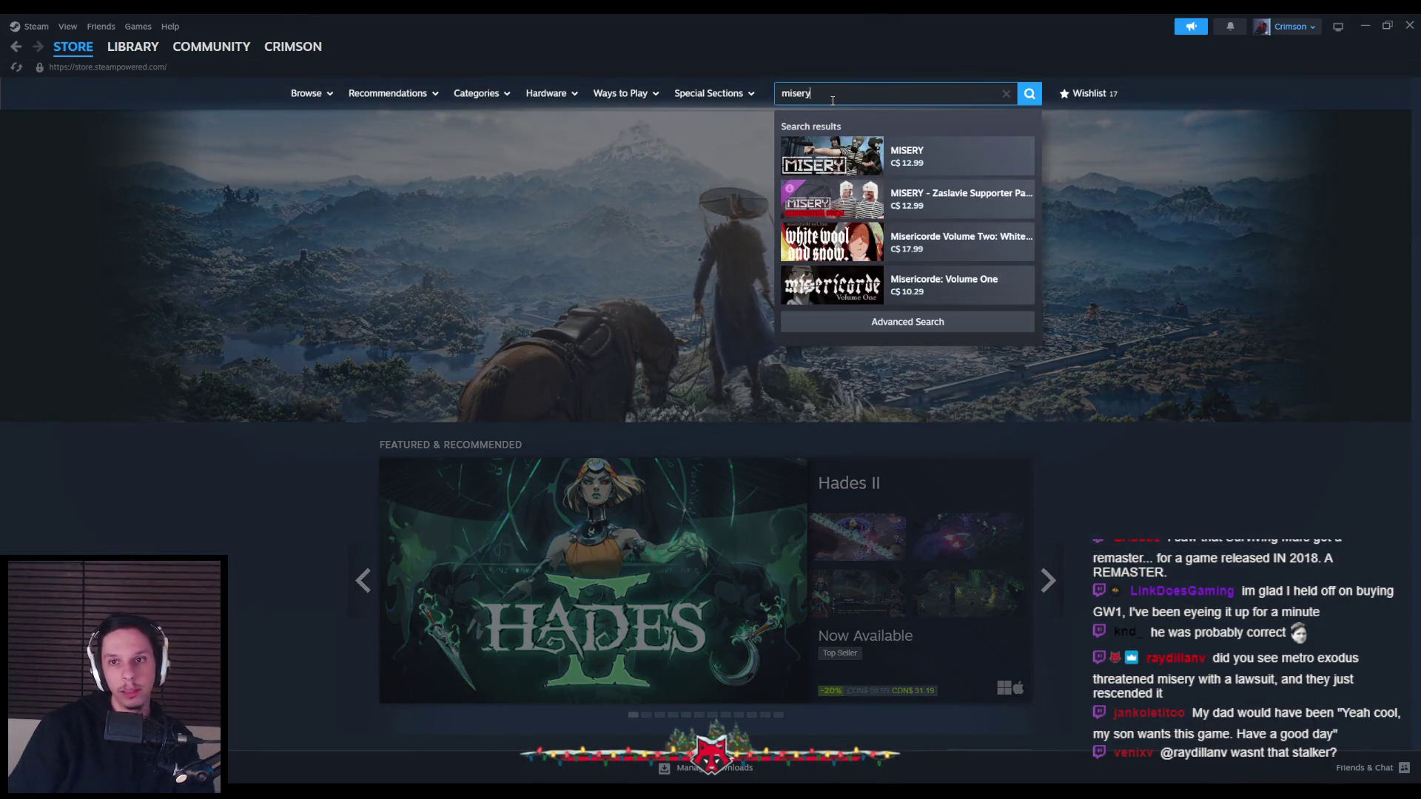
pyautogui.click(908, 157)
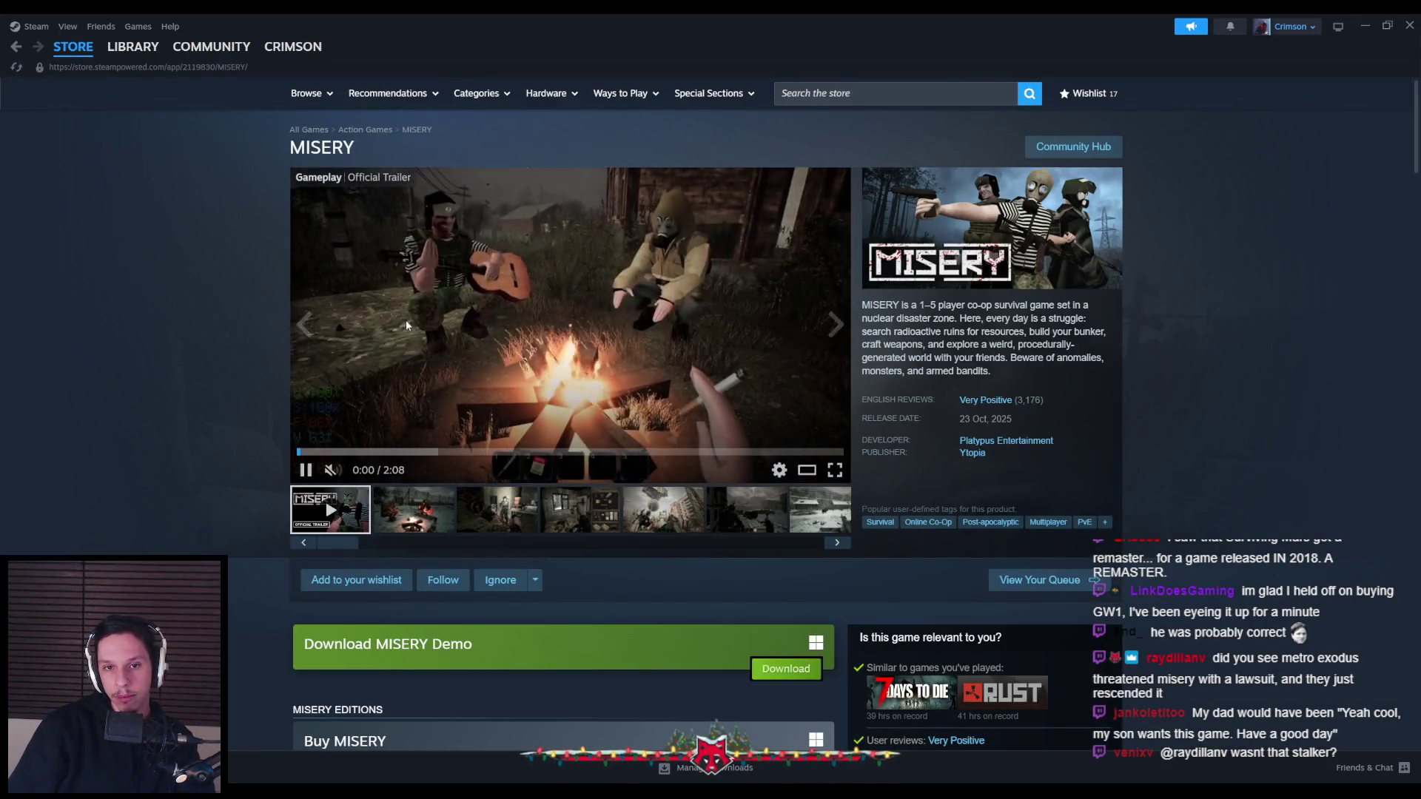
# Scroll through the MISERY store page, then return to Blender's cabin view
pyautogui.scroll(-3, 220, 407)
pyautogui.scroll(-3, 220, 410)
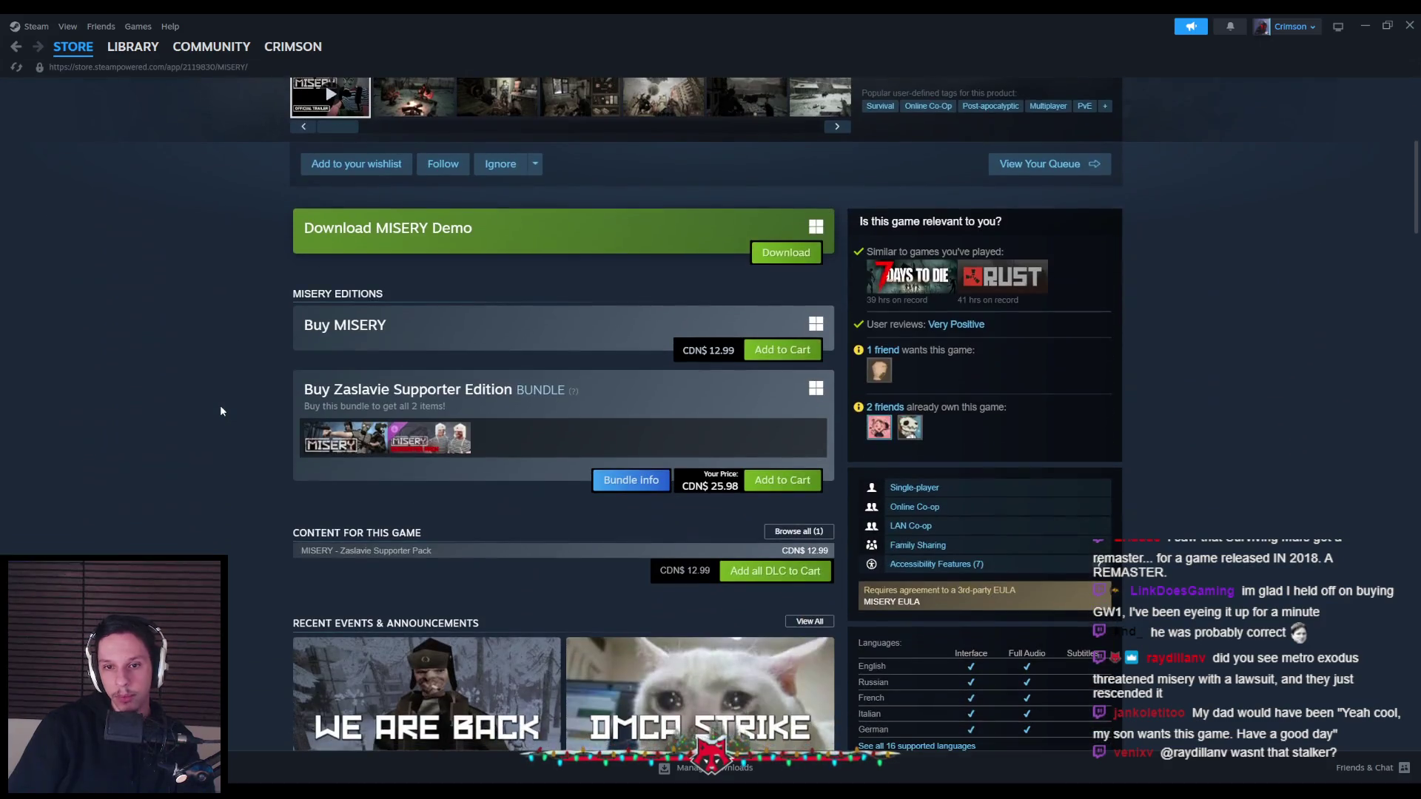
pyautogui.scroll(-2, 220, 410)
pyautogui.scroll(-2, 220, 410)
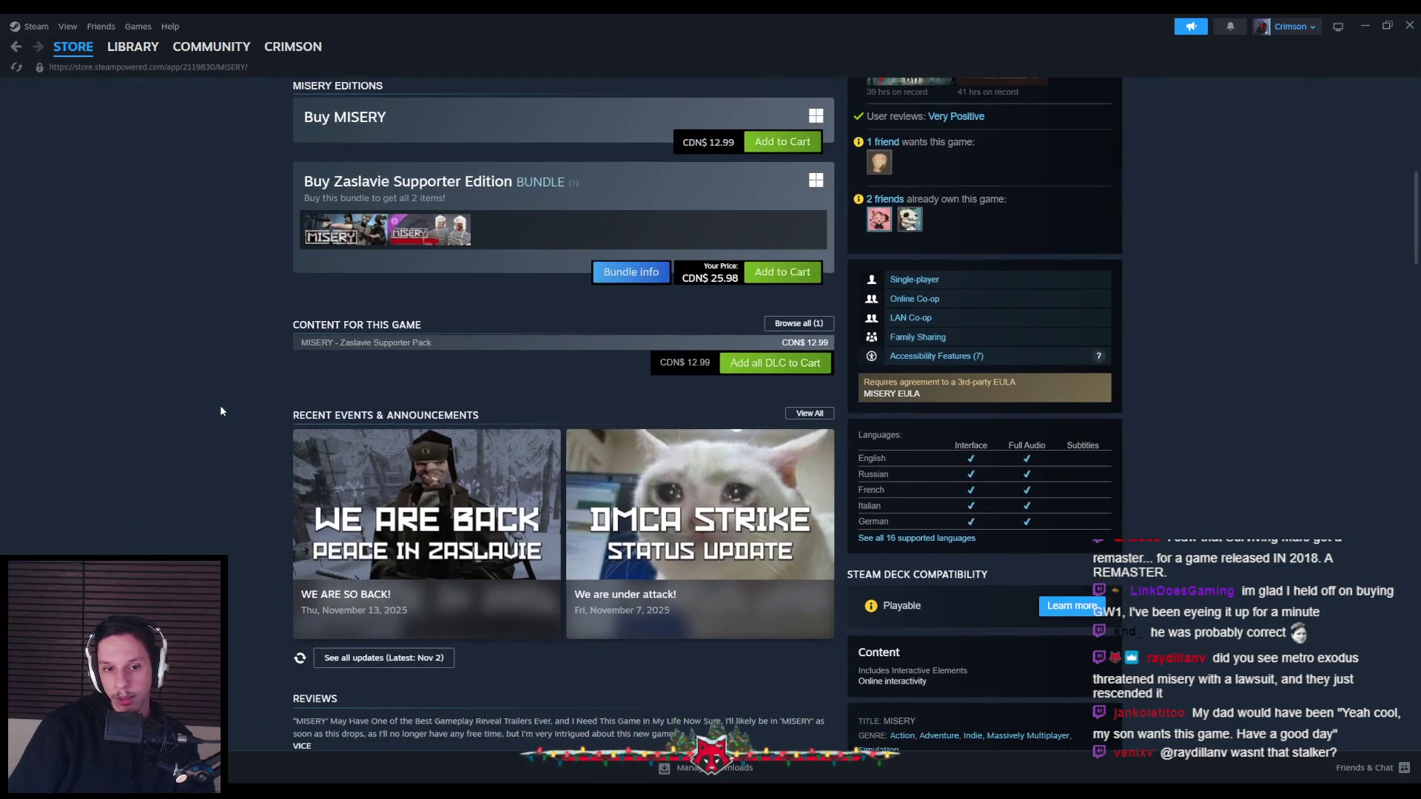
pyautogui.scroll(-2, 218, 402)
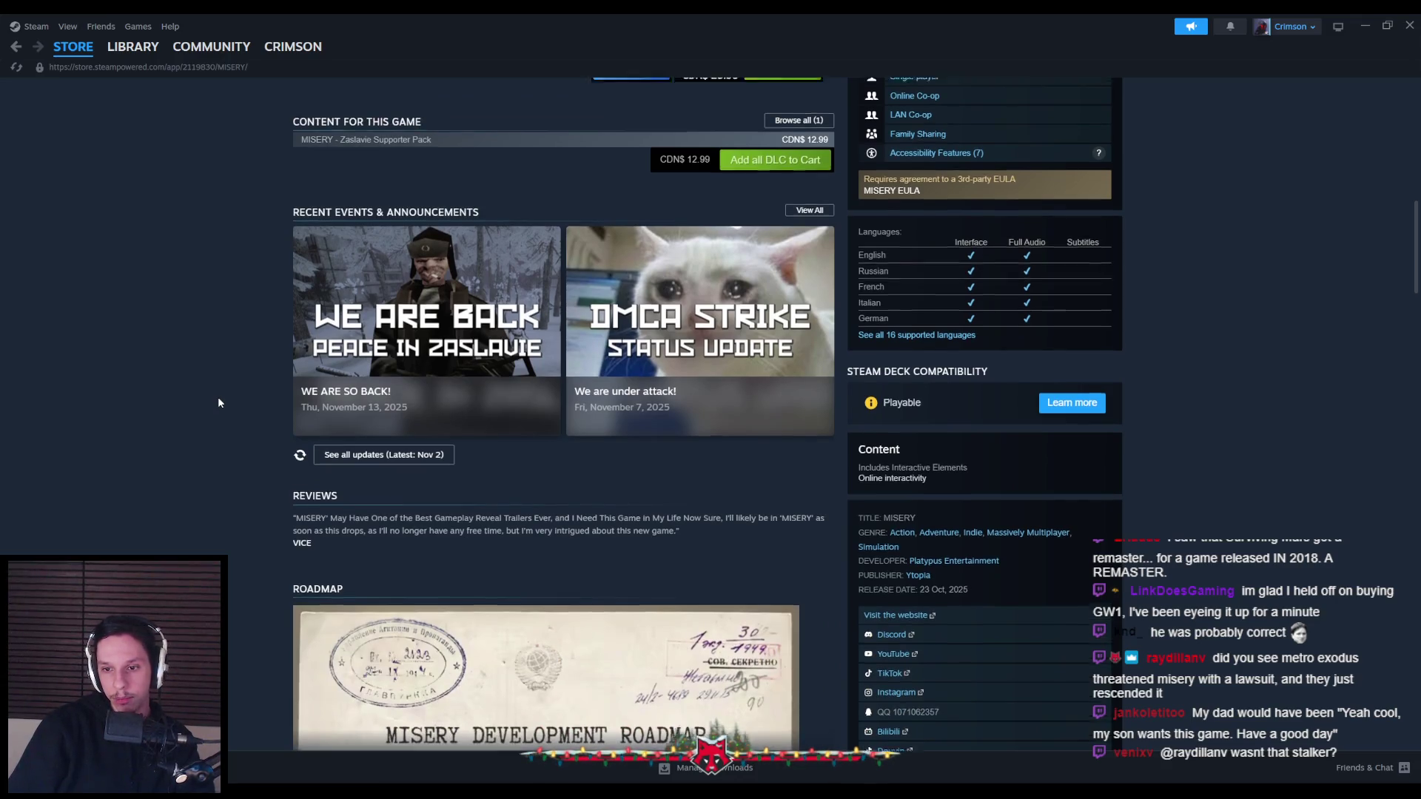
pyautogui.scroll(2, 217, 402)
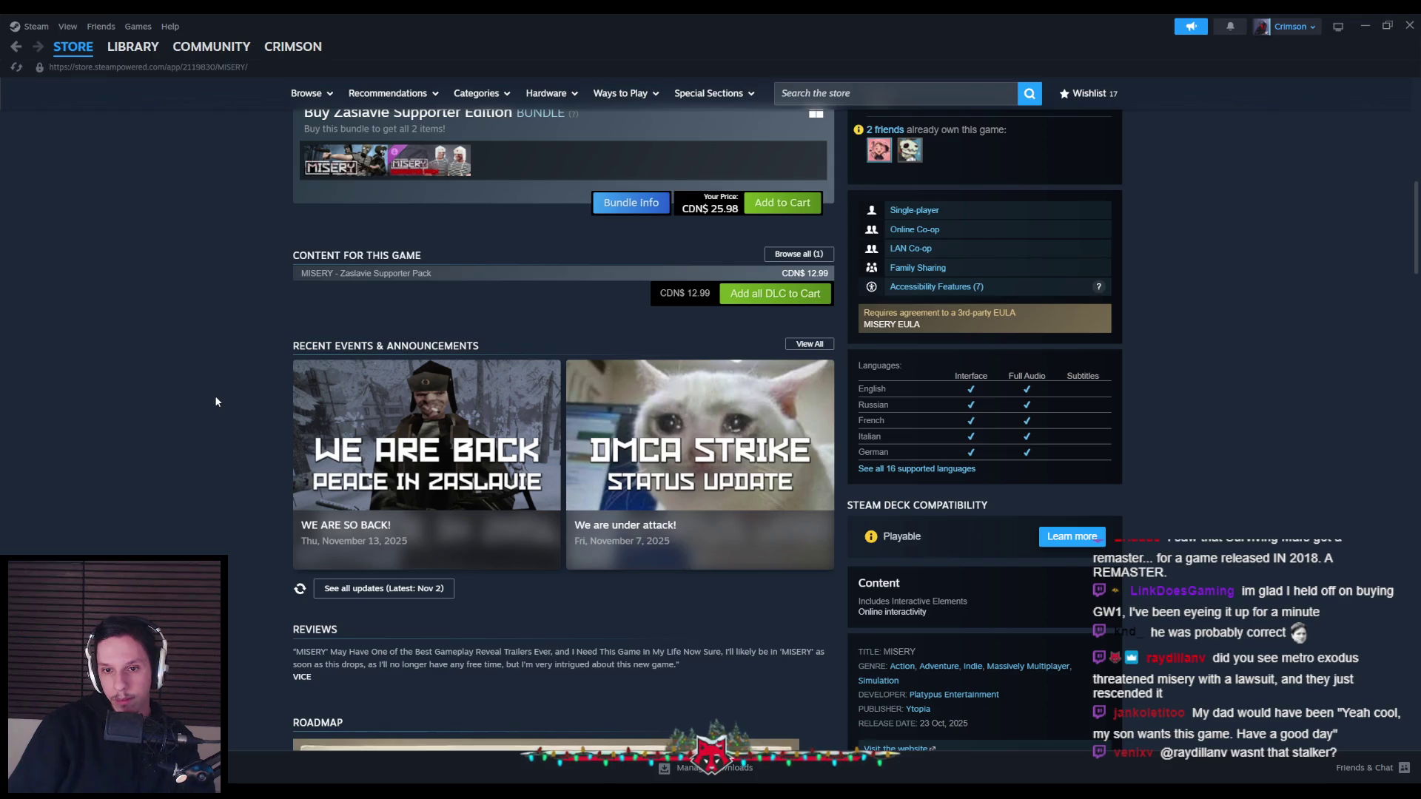
pyautogui.scroll(-5, 215, 401)
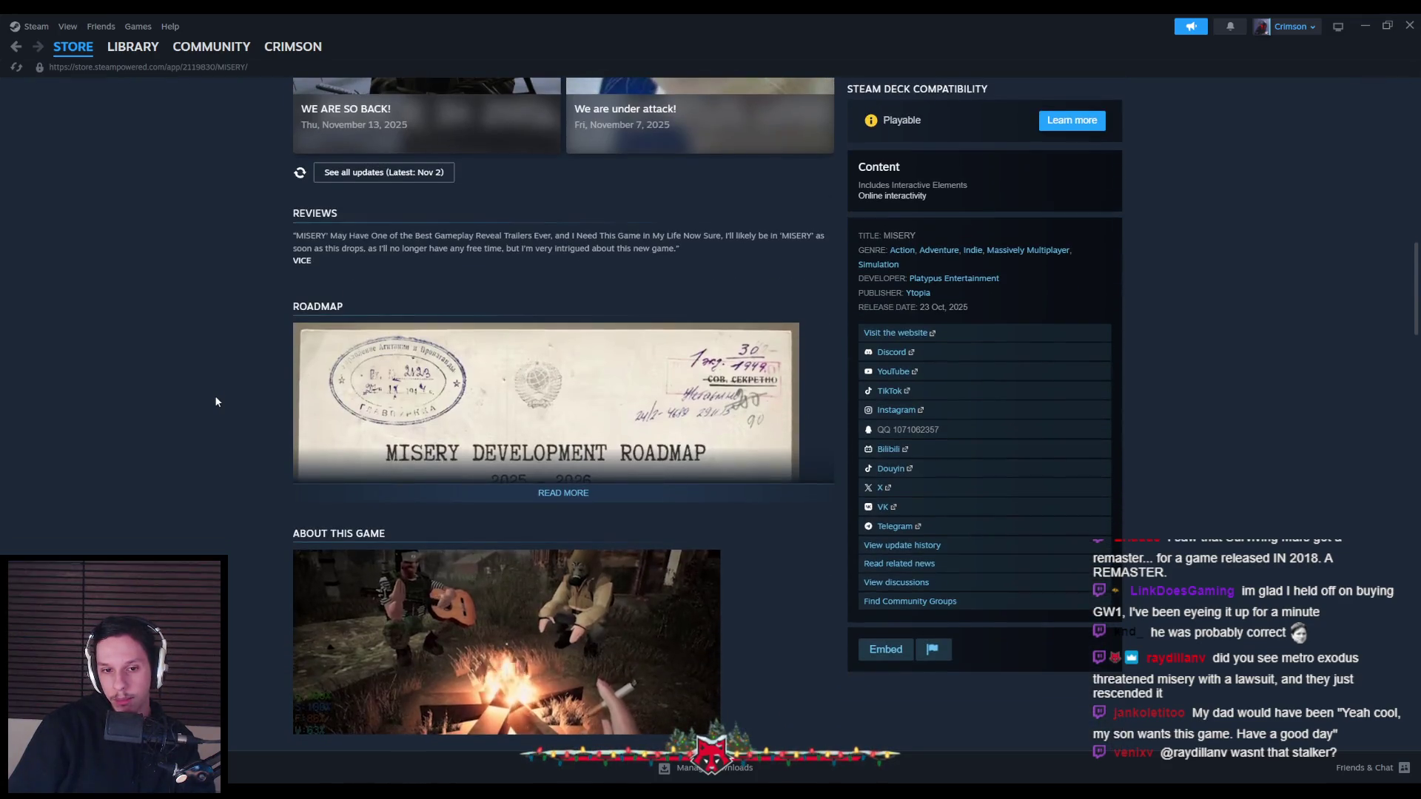
pyautogui.scroll(10, 215, 401)
pyautogui.scroll(2, 215, 399)
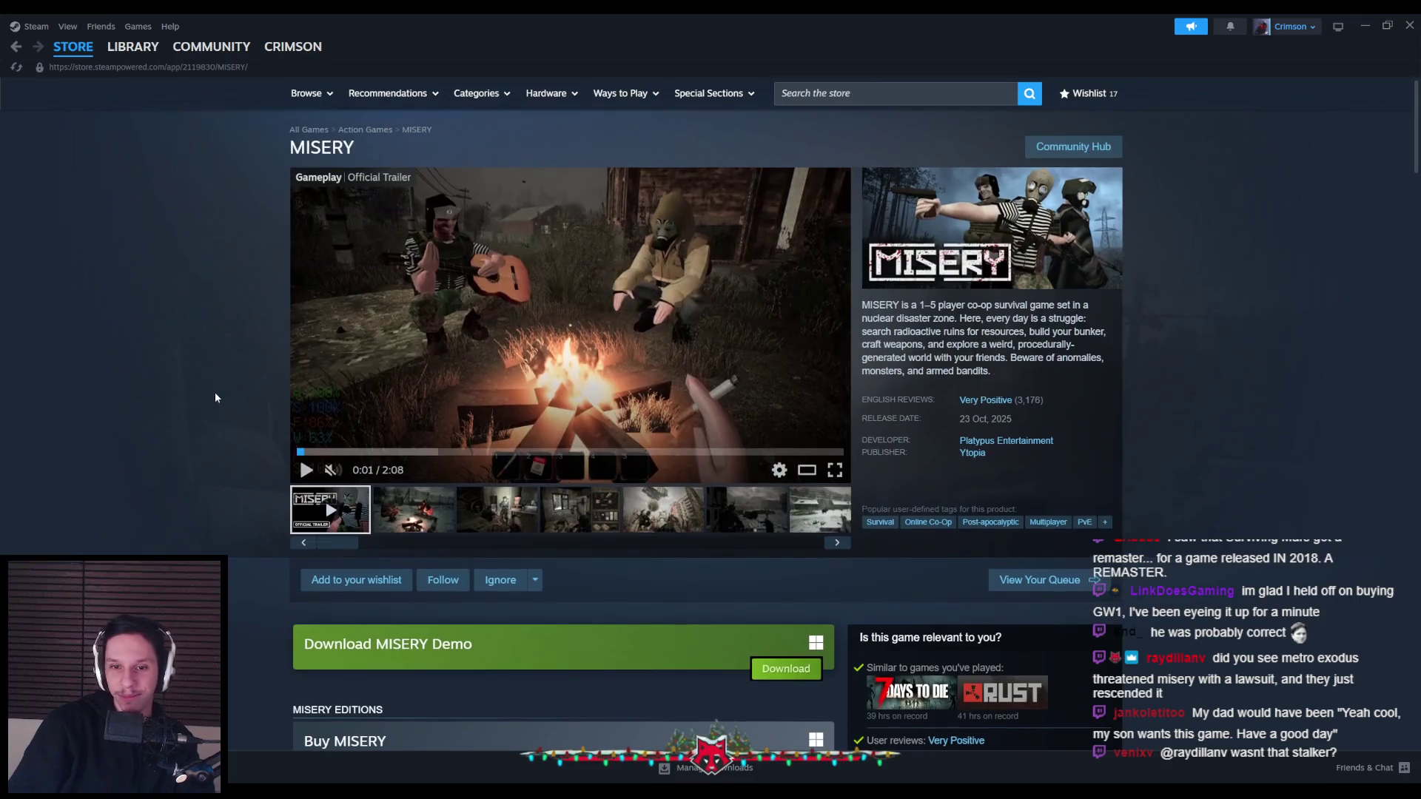
pyautogui.hotkey('alt', 'Tab')
pyautogui.moveTo(522, 379)
pyautogui.mouseDown(button='middle')
pyautogui.moveTo(543, 409)
pyautogui.moveTo(531, 409)
pyautogui.mouseUp(button='middle')
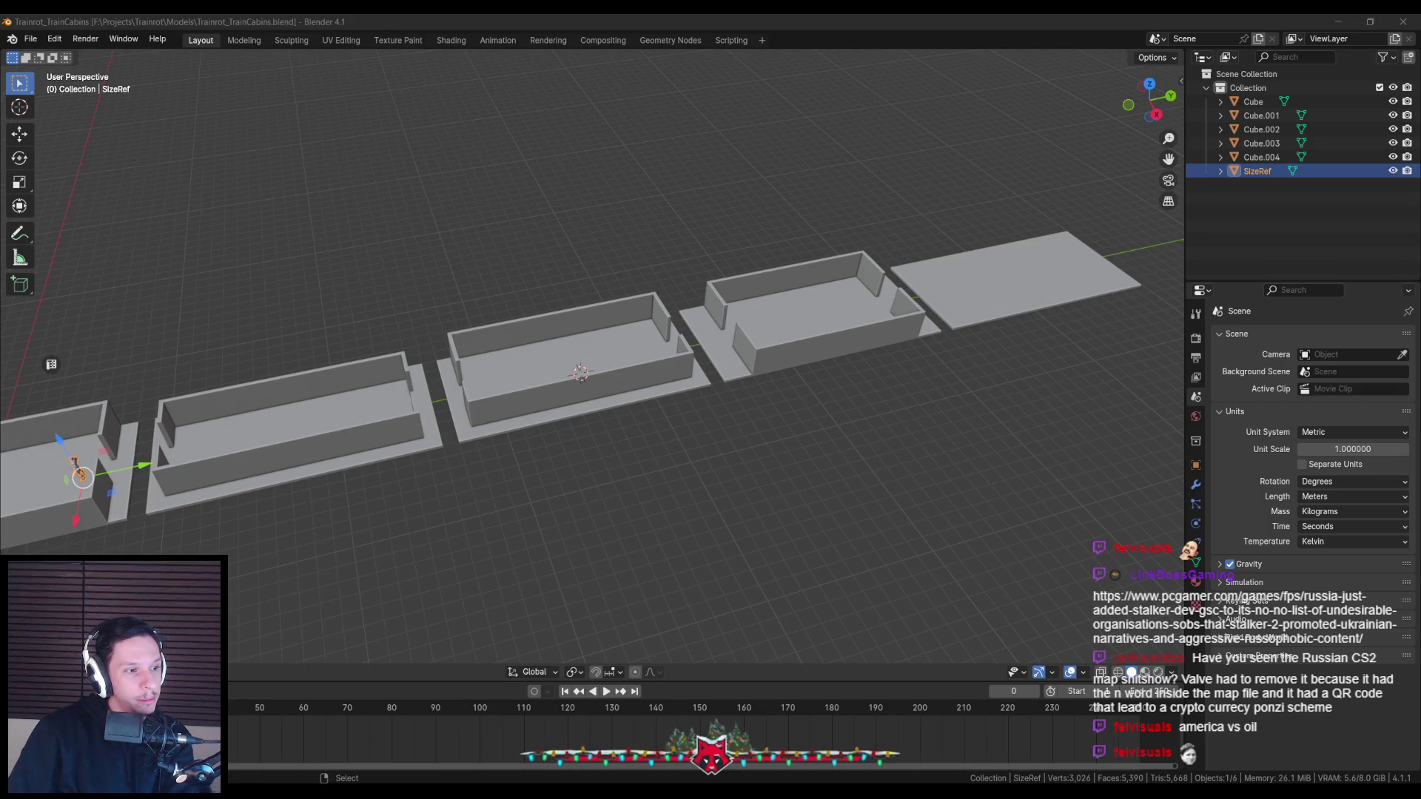
# Maximize the PC Gamer article about Stalker dev GSC to fill the screen
pyautogui.doubleClick(817, 229)
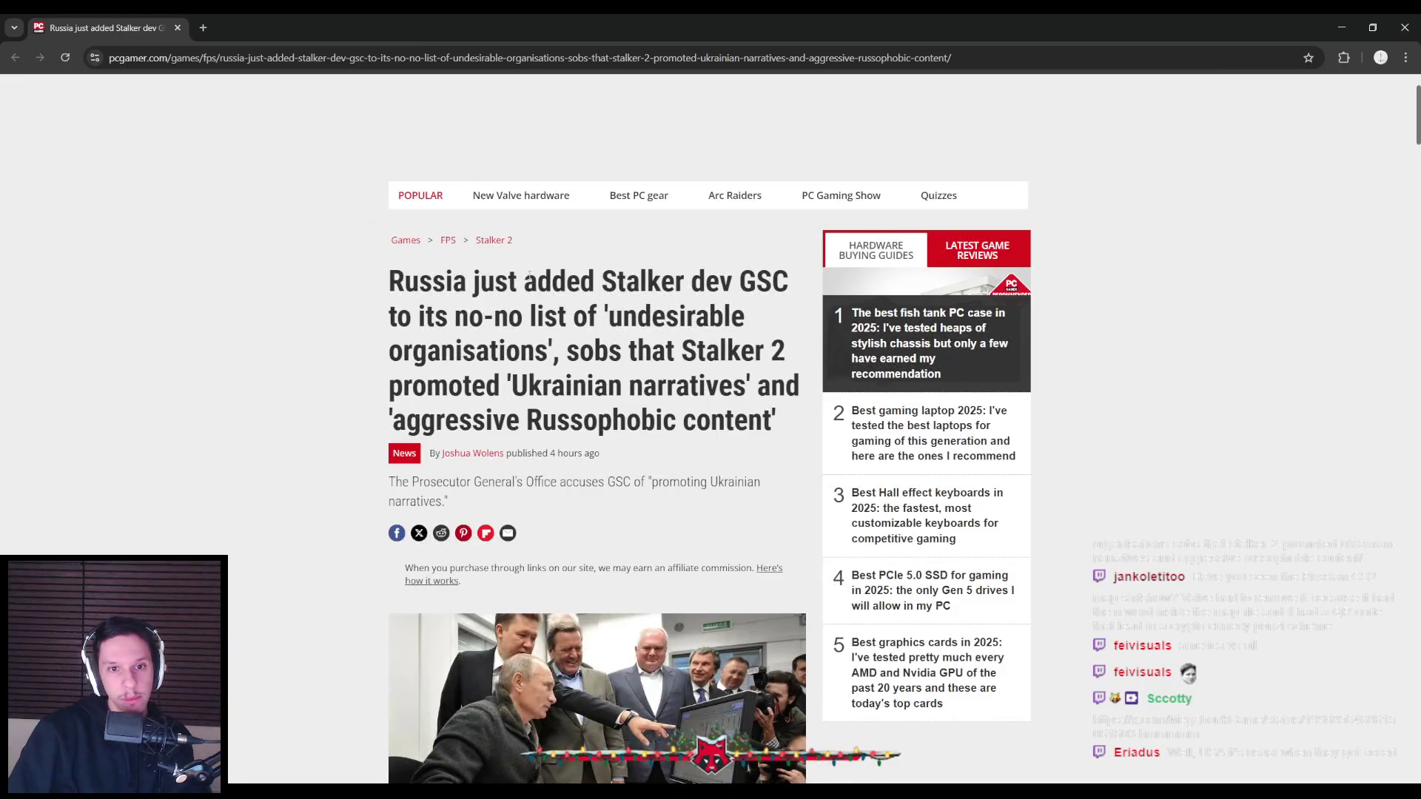
# Highlight part of the GSC headline, read down to the related articles, and return to Blender
pyautogui.moveTo(470, 291)
pyautogui.mouseDown()
pyautogui.moveTo(468, 316)
pyautogui.moveTo(693, 394)
pyautogui.moveTo(604, 414)
pyautogui.moveTo(791, 423)
pyautogui.mouseUp()
pyautogui.click(289, 400)
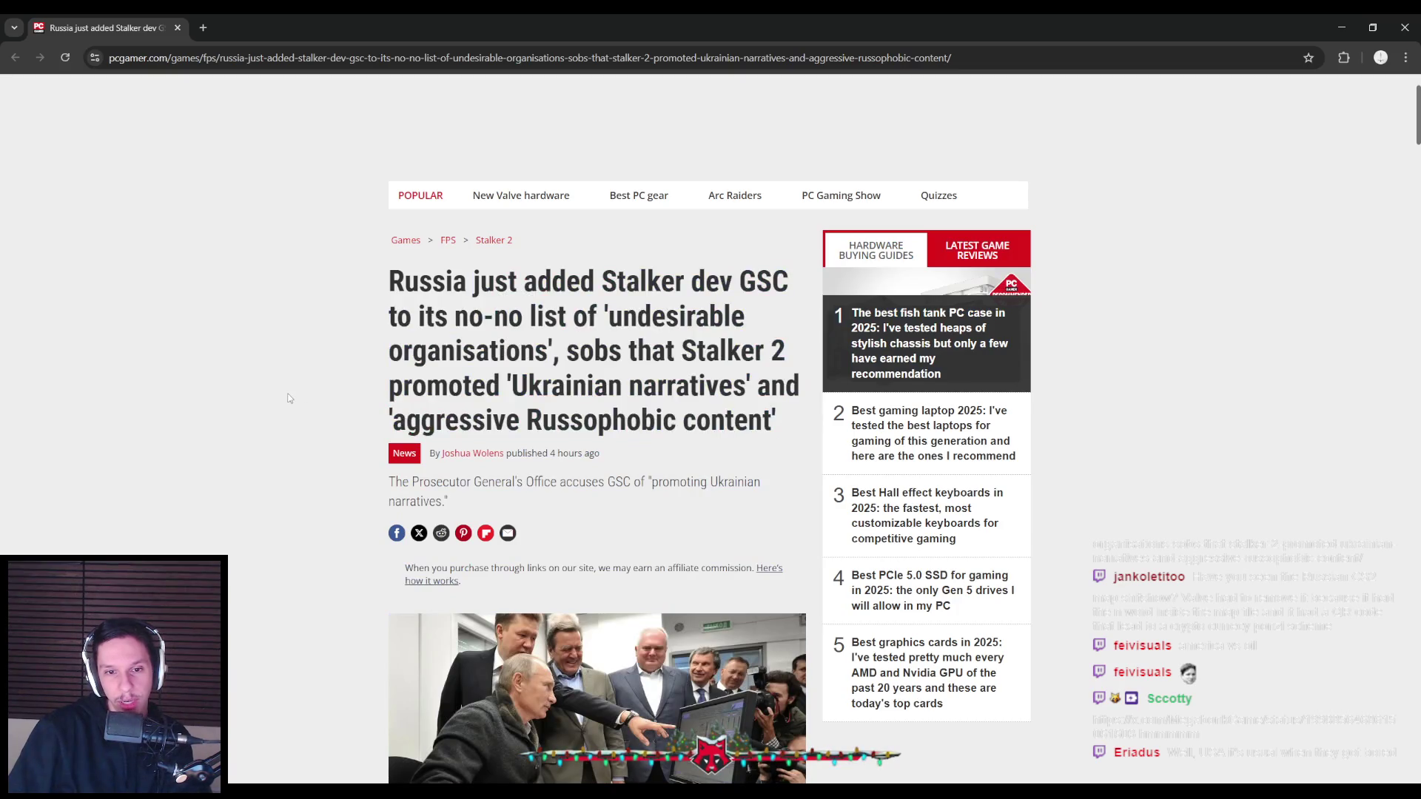
pyautogui.scroll(-2, 289, 400)
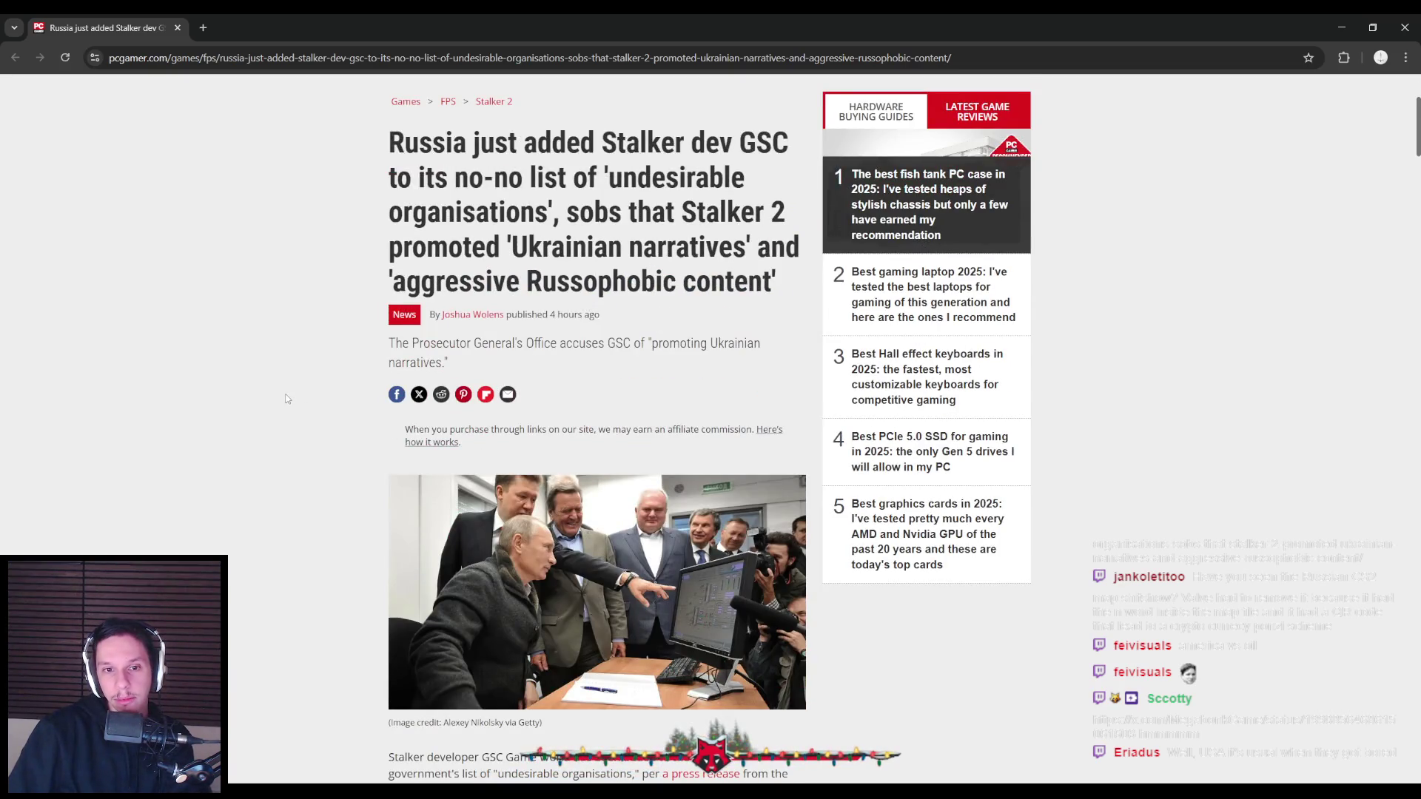
pyautogui.scroll(-4, 288, 399)
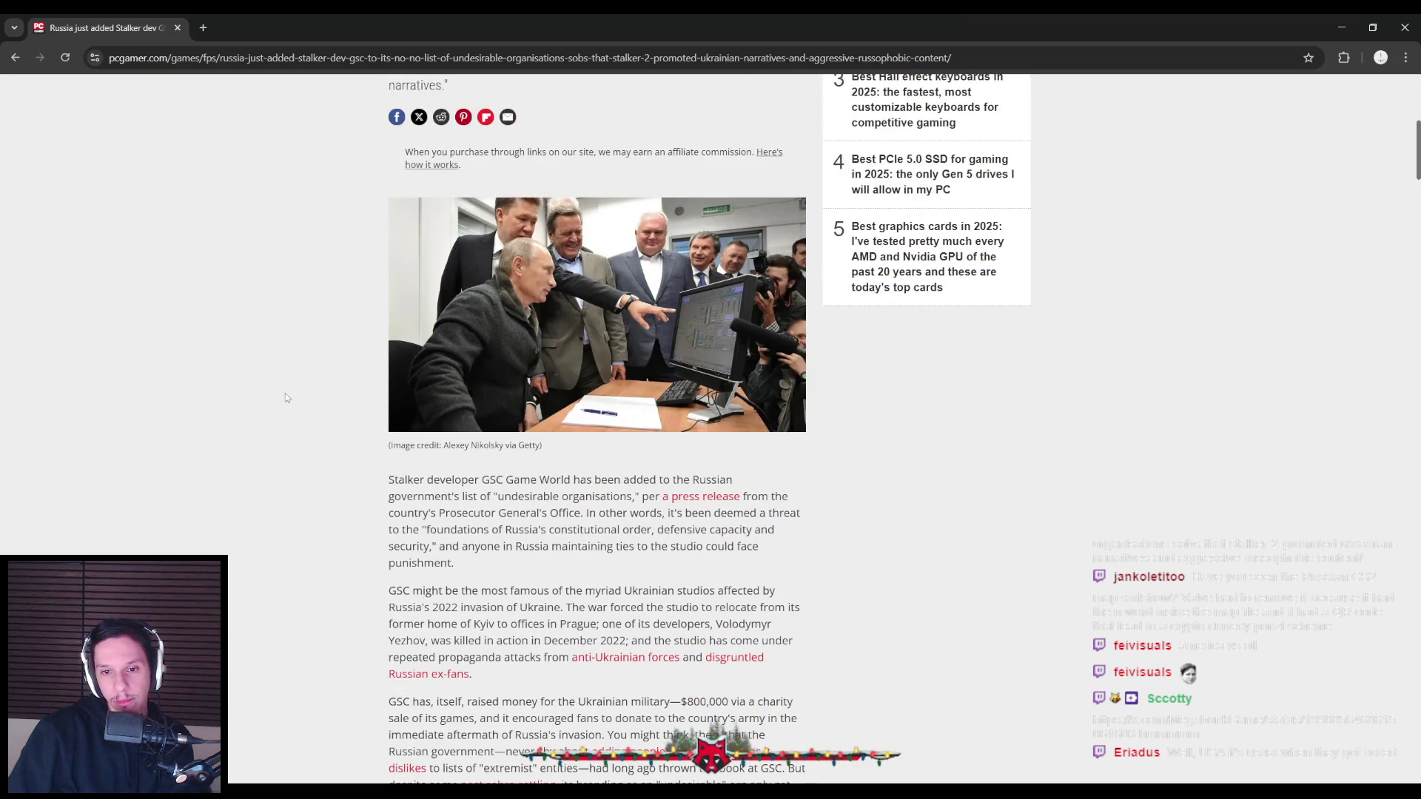
pyautogui.scroll(-2, 285, 398)
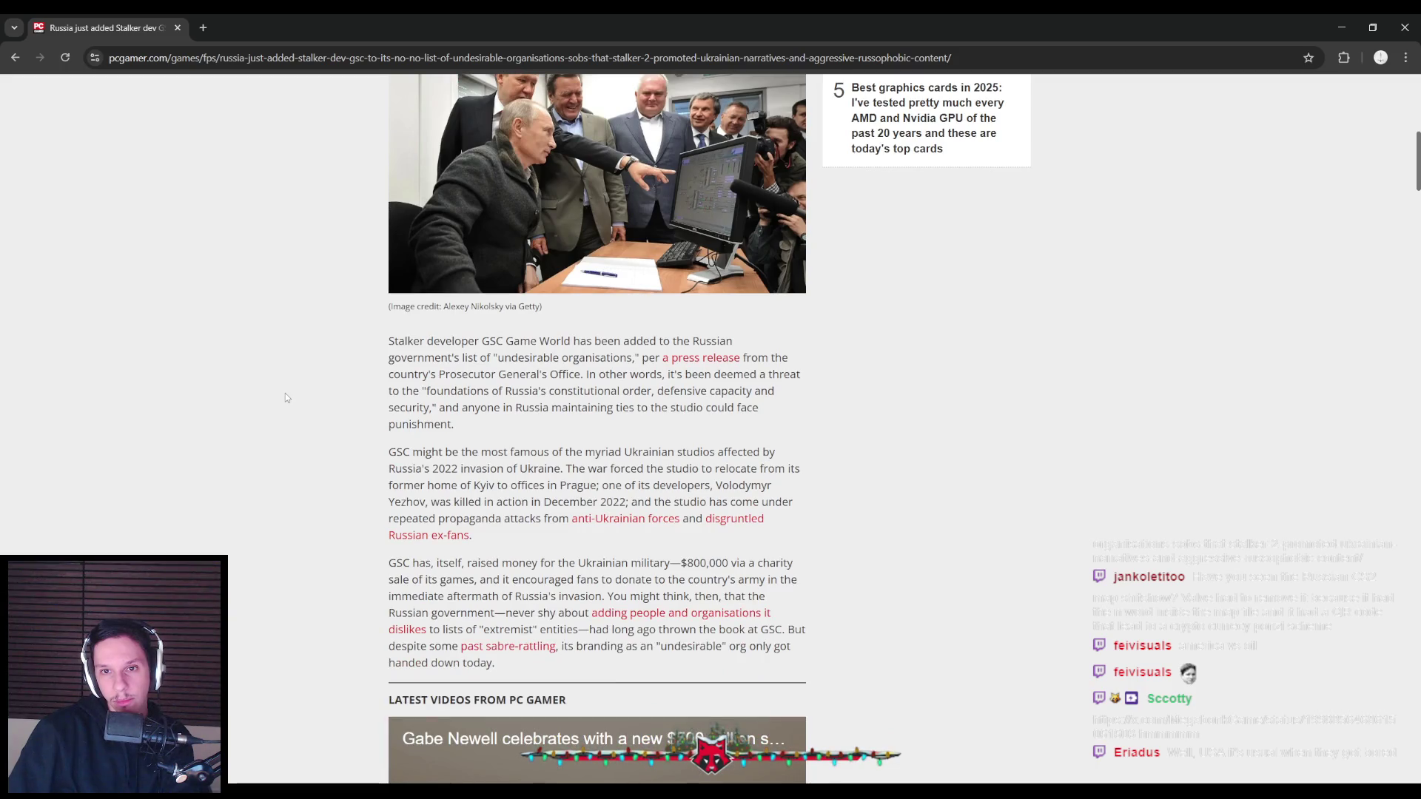
pyautogui.scroll(-3, 286, 397)
pyautogui.scroll(-5, 286, 398)
pyautogui.scroll(-4, 286, 397)
pyautogui.hotkey('alt', 'Tab')
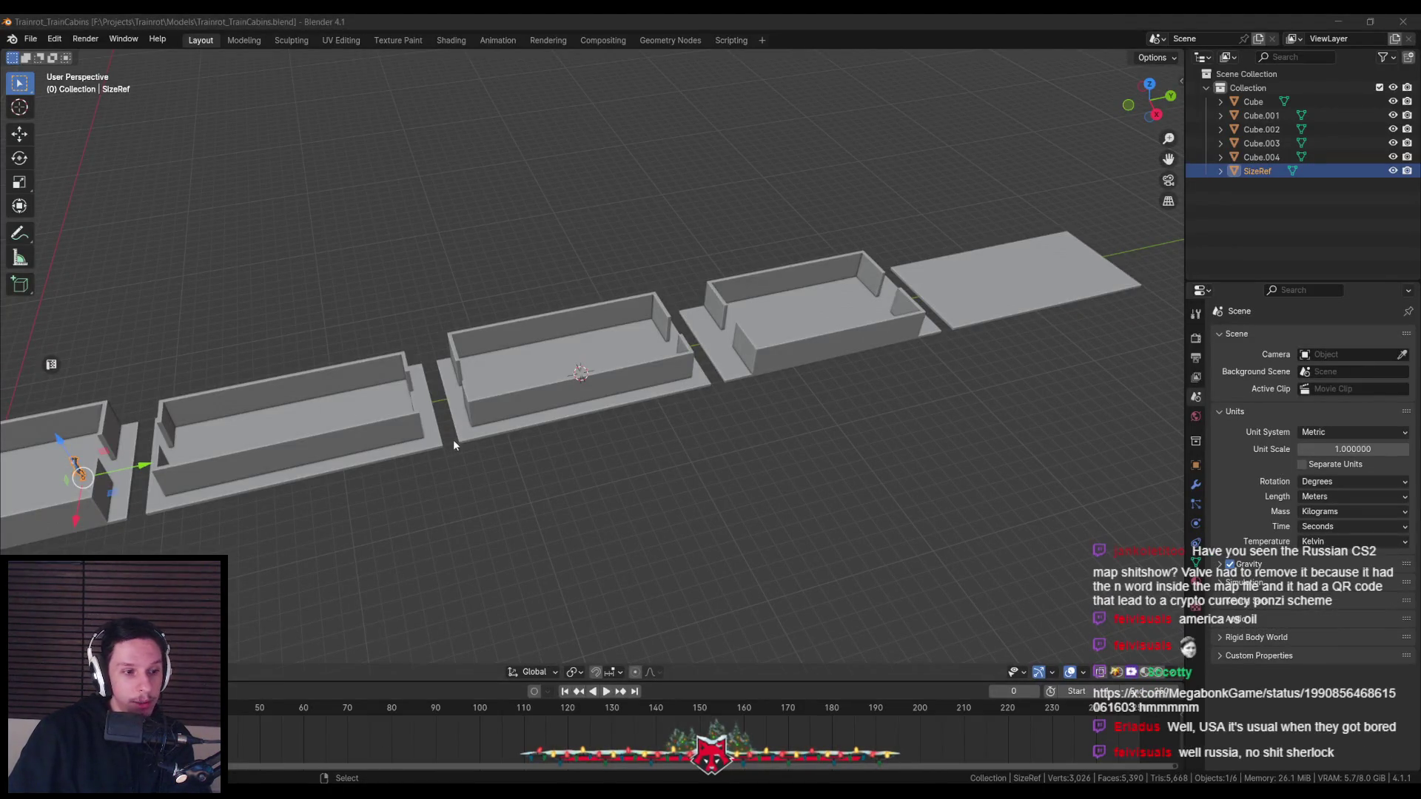
# Zoom the cabin view in and out, then maximize the browser showing Megabonk's tweet
pyautogui.scroll(1, 511, 435)
pyautogui.scroll(2, 618, 403)
pyautogui.scroll(-1, 616, 405)
pyautogui.scroll(-1, 614, 407)
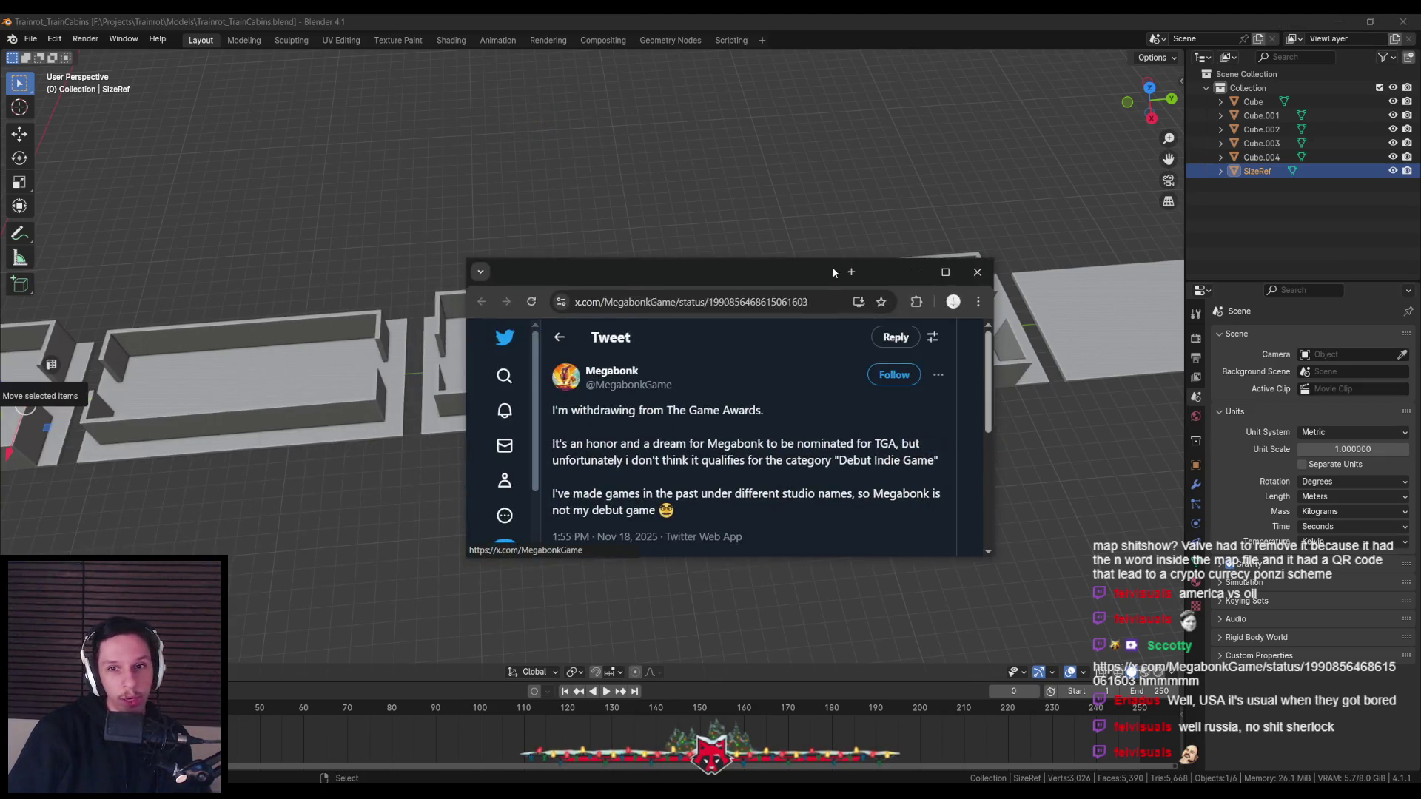
pyautogui.doubleClick(832, 267)
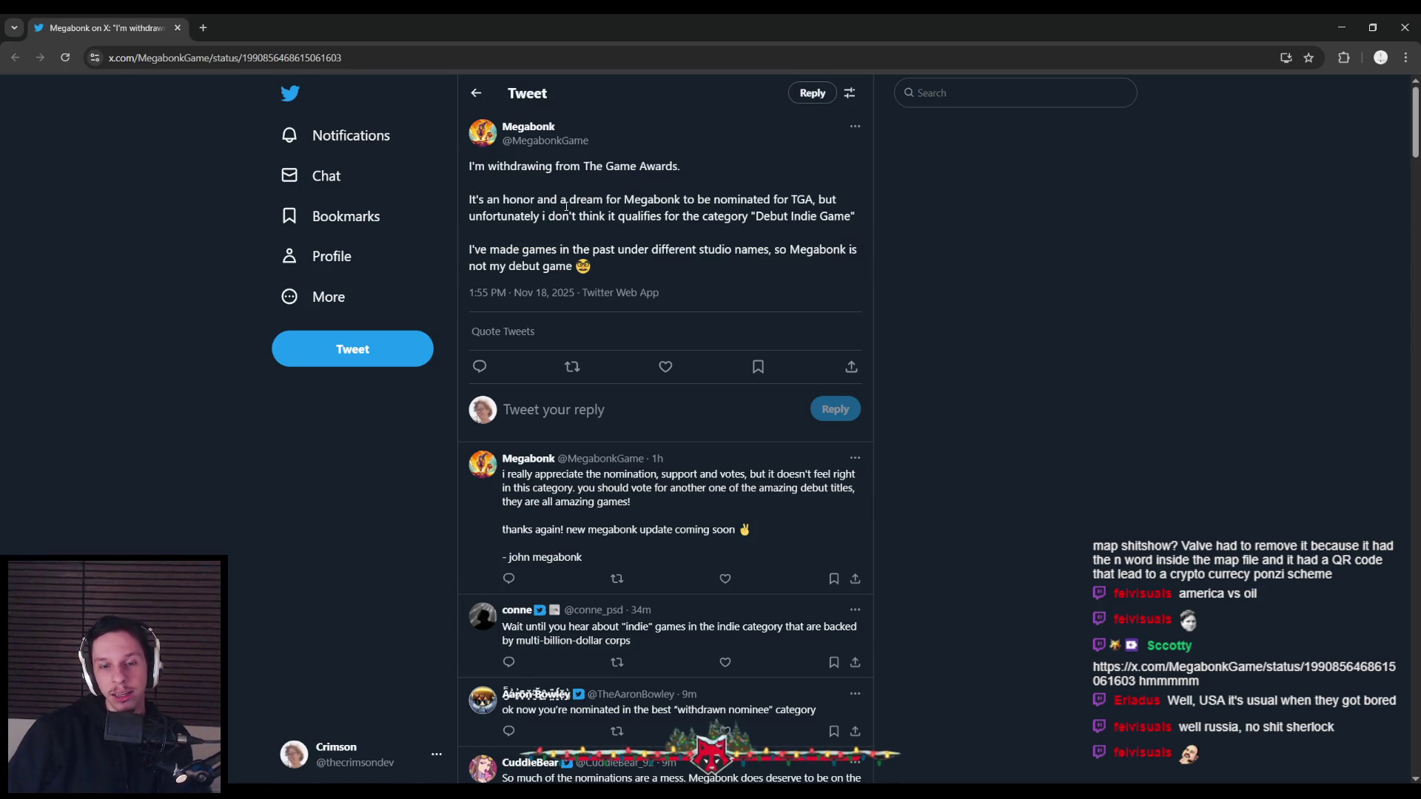
pyautogui.moveTo(596, 166)
pyautogui.mouseDown()
pyautogui.moveTo(686, 202)
pyautogui.moveTo(645, 205)
pyautogui.moveTo(855, 222)
pyautogui.mouseUp()
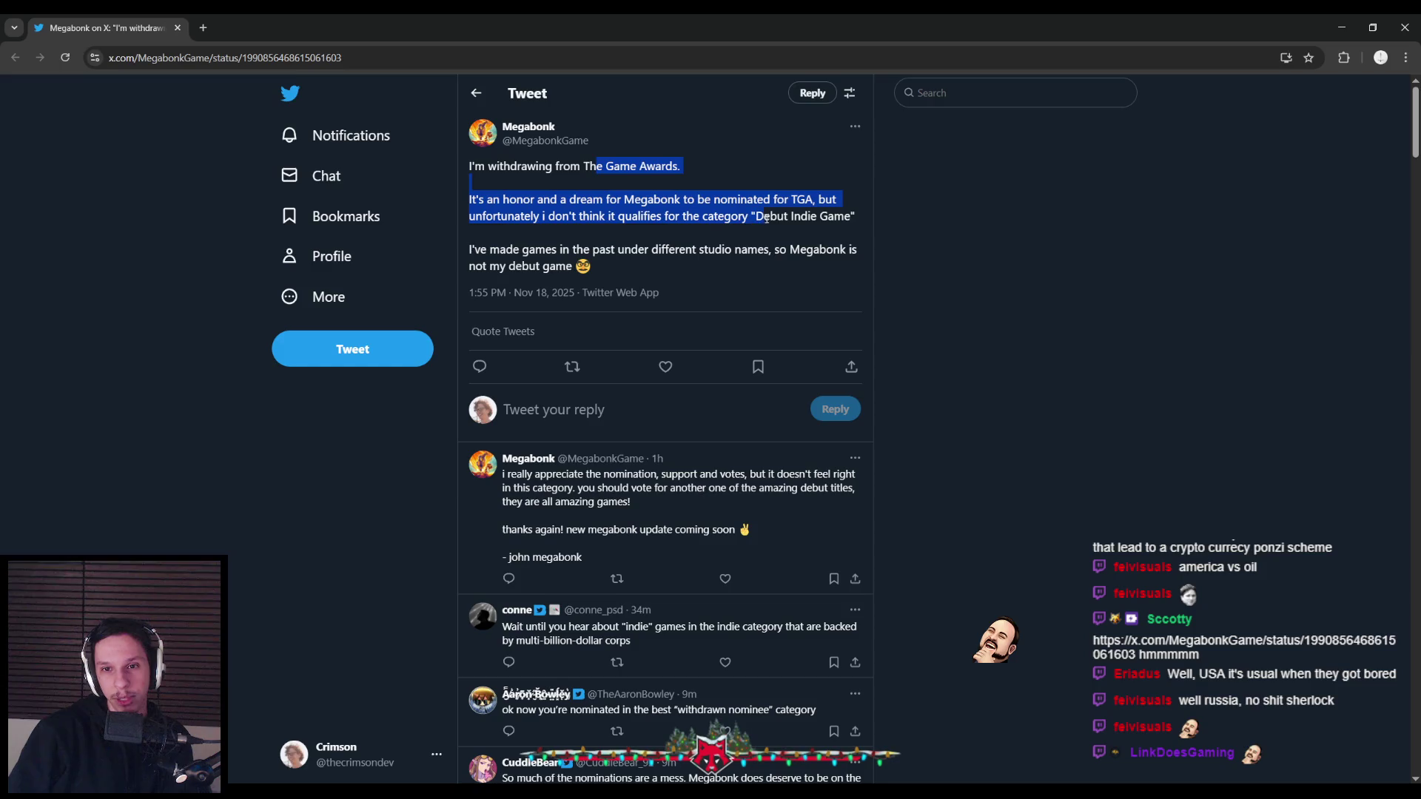
pyautogui.moveTo(854, 222)
pyautogui.mouseDown()
pyautogui.moveTo(548, 241)
pyautogui.moveTo(656, 250)
pyautogui.moveTo(607, 265)
pyautogui.mouseUp()
pyautogui.click(607, 265)
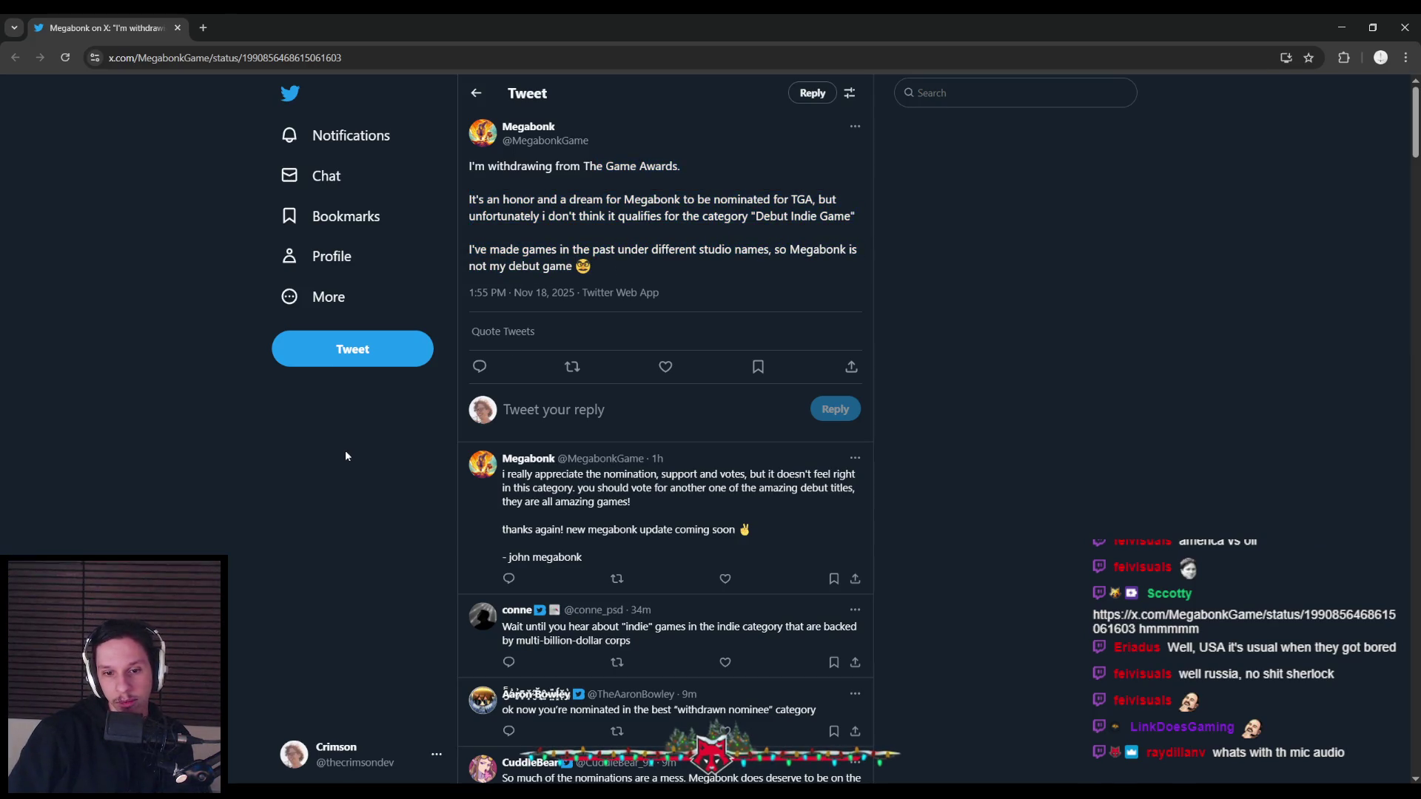
pyautogui.scroll(-1, 346, 453)
pyautogui.scroll(-1, 346, 451)
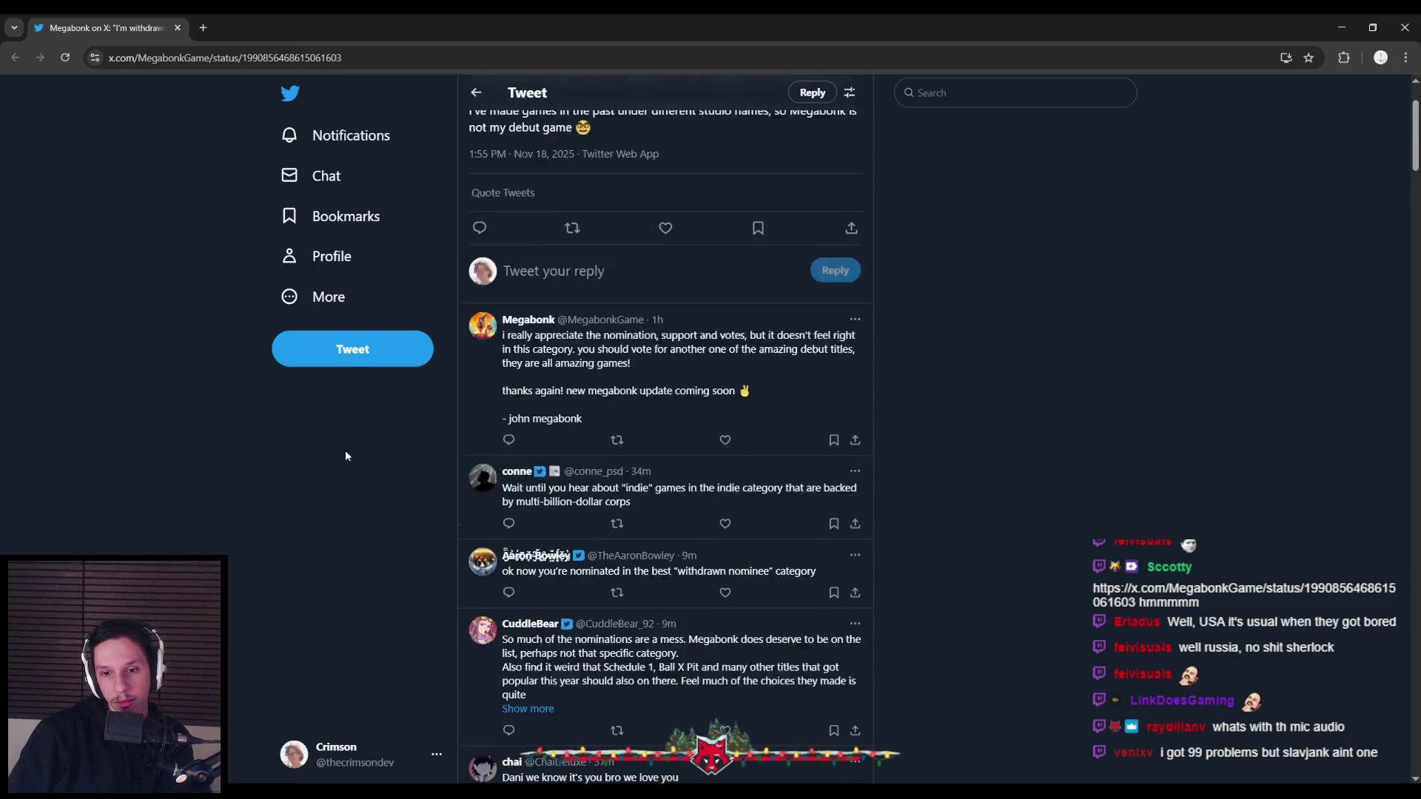
pyautogui.scroll(-1, 346, 452)
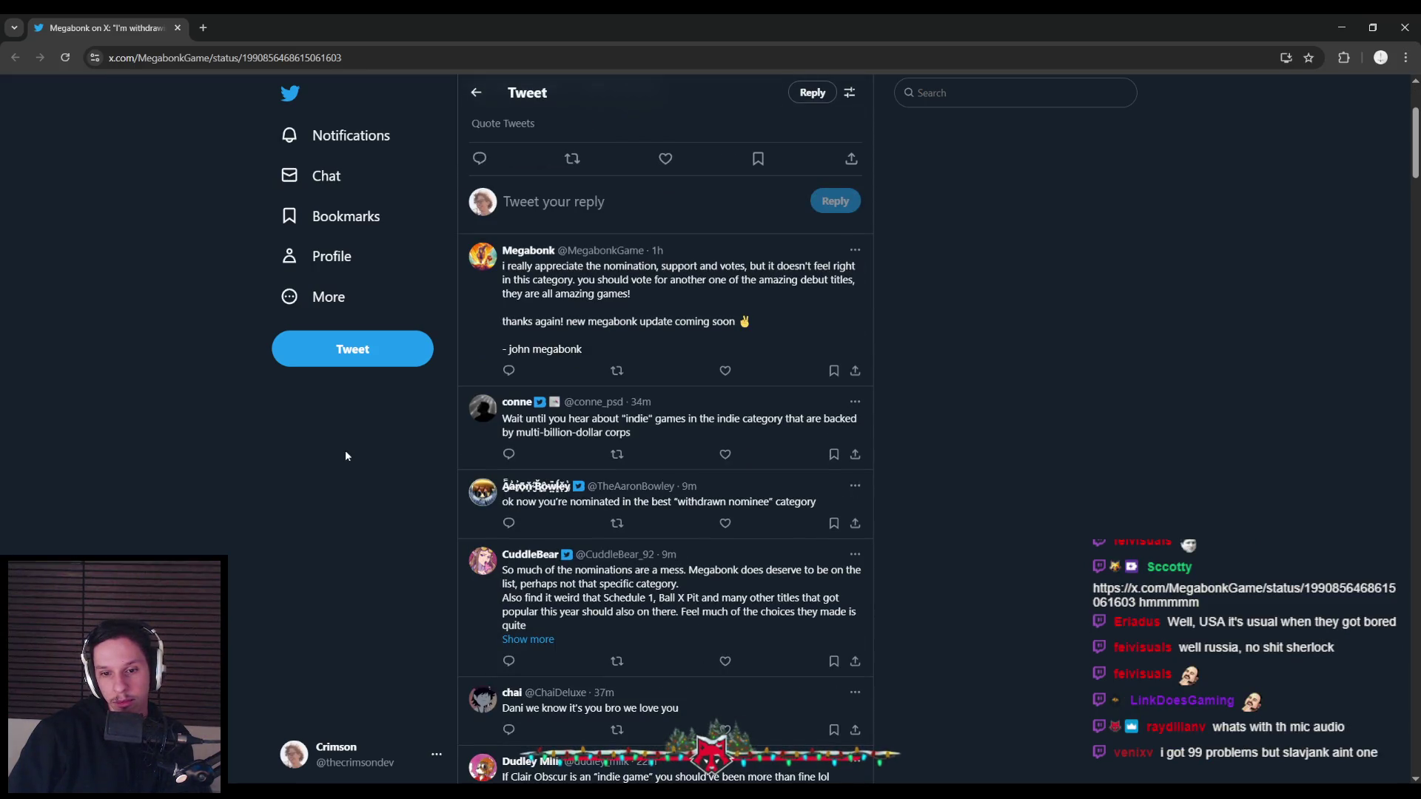
pyautogui.scroll(-3, 345, 456)
pyautogui.scroll(-2, 345, 456)
pyautogui.scroll(-2, 345, 455)
pyautogui.scroll(8, 345, 455)
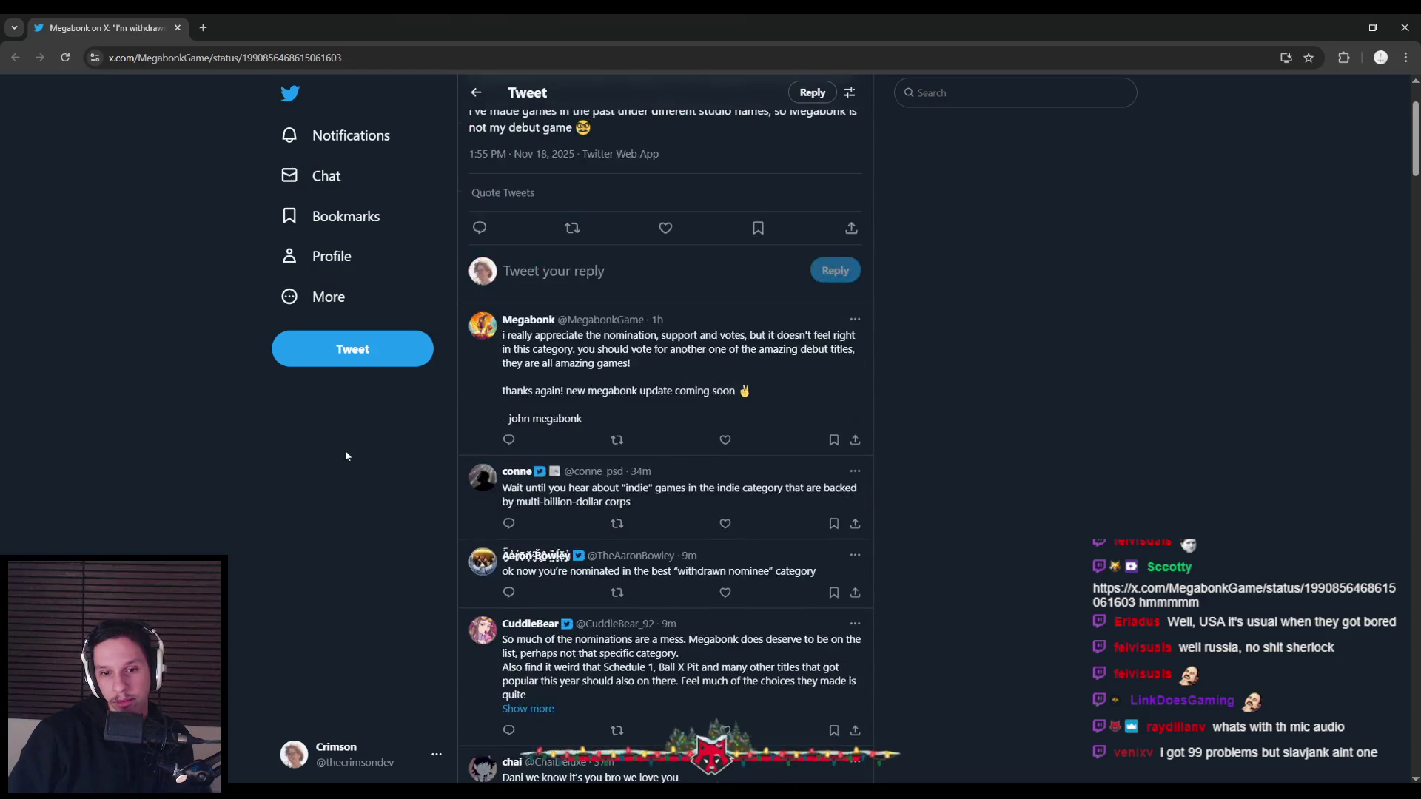
pyautogui.scroll(2, 344, 456)
pyautogui.moveTo(523, 251); pyautogui.dragTo(779, 251)
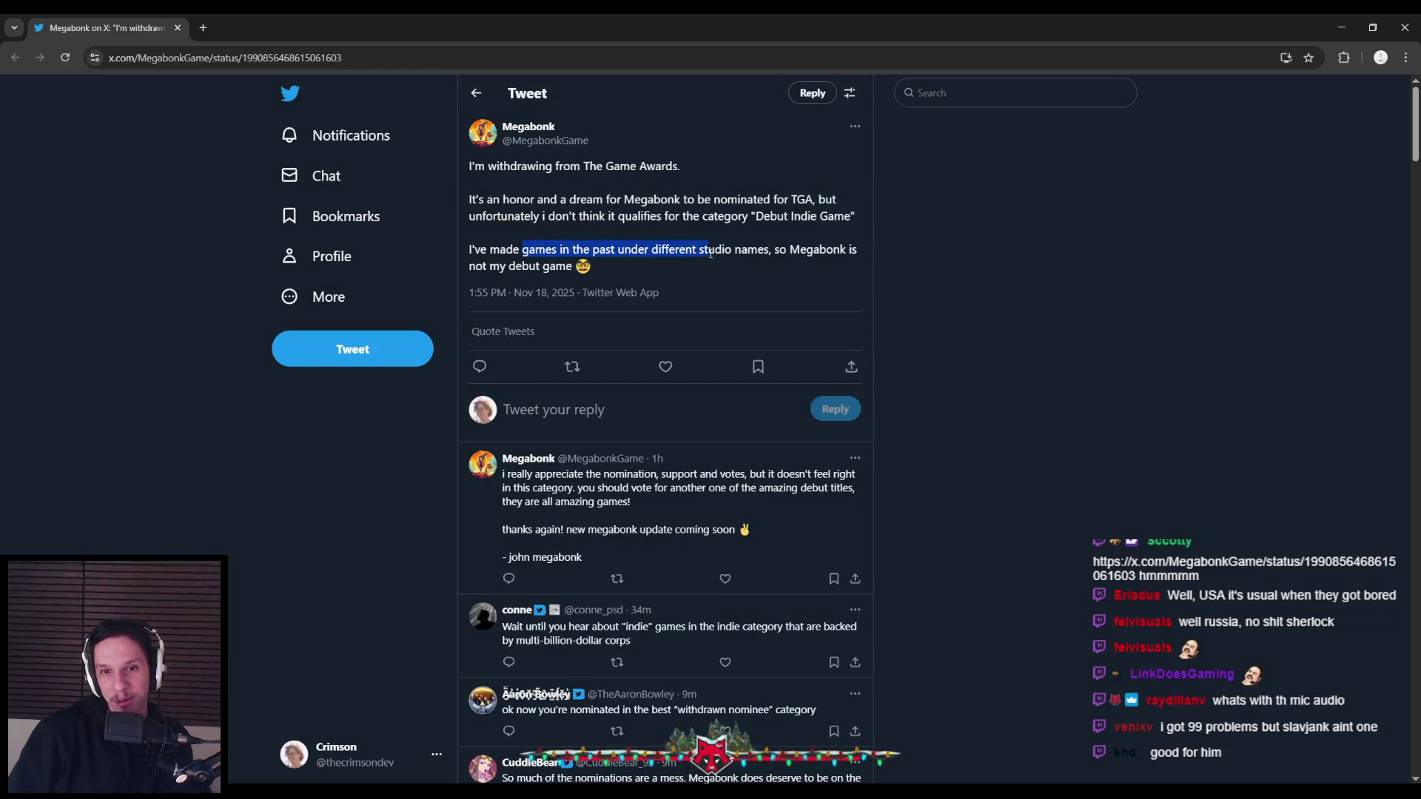
pyautogui.click(770, 252)
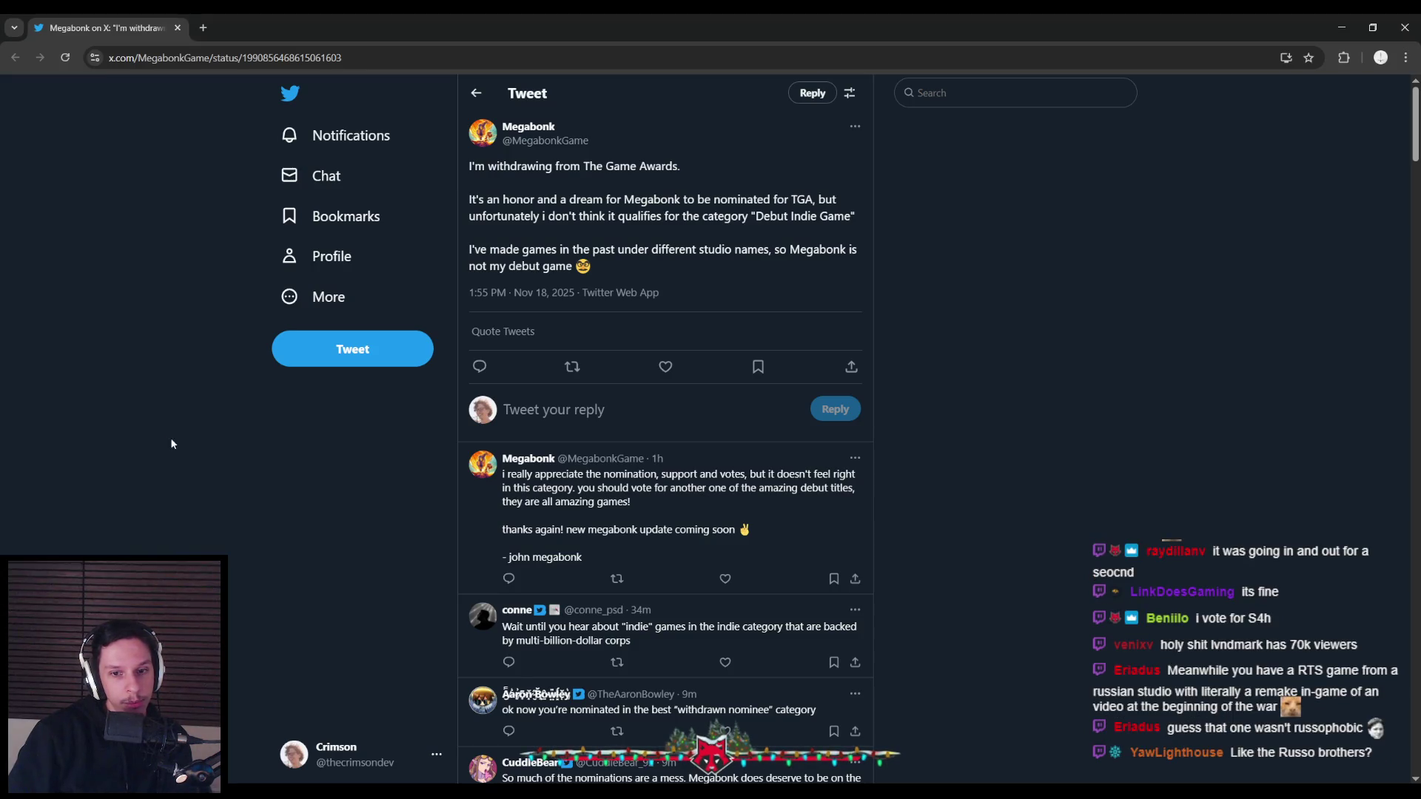
# Scroll through the reply thread under the Megabonk post
pyautogui.scroll(-5, 163, 439)
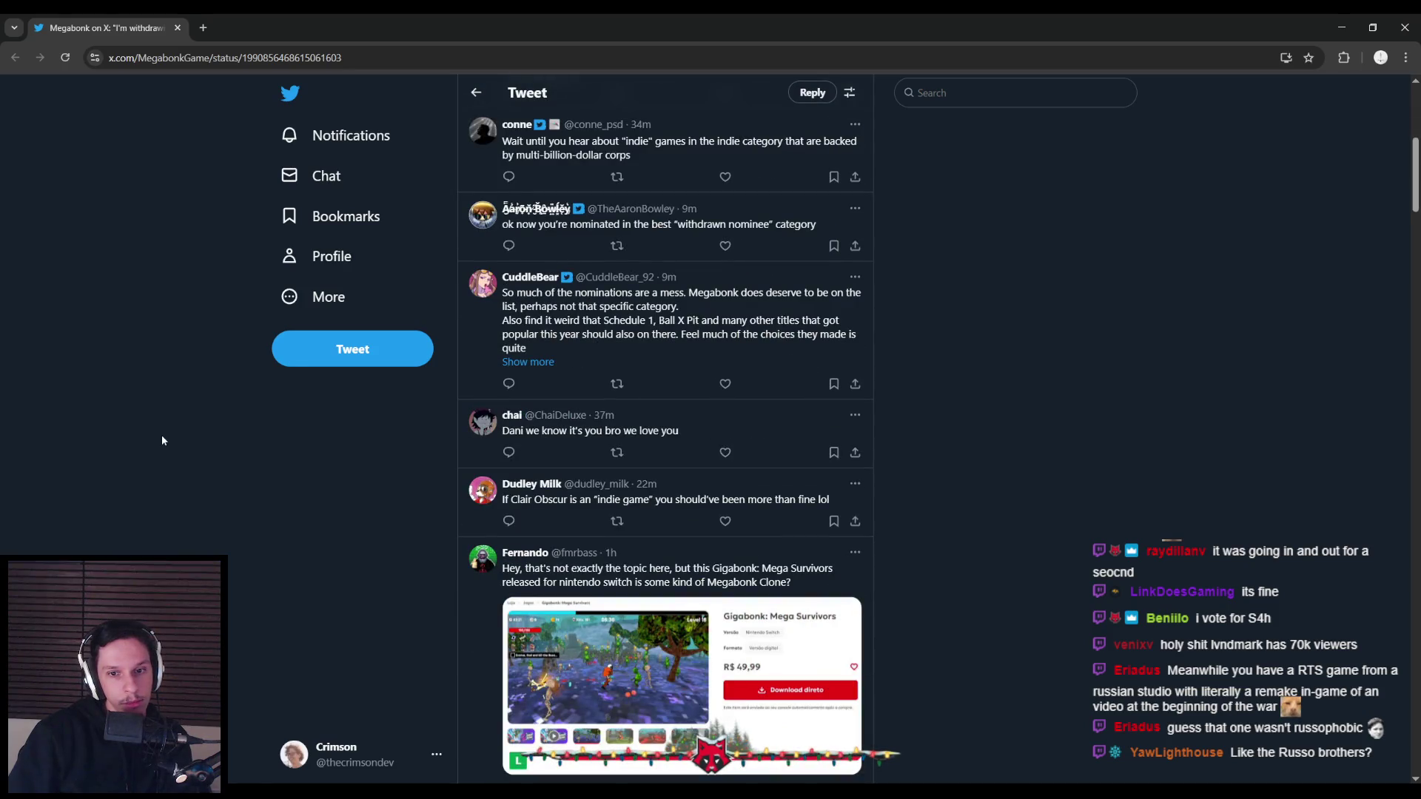
pyautogui.scroll(-5, 161, 439)
pyautogui.scroll(10, 169, 382)
pyautogui.scroll(-6, 193, 526)
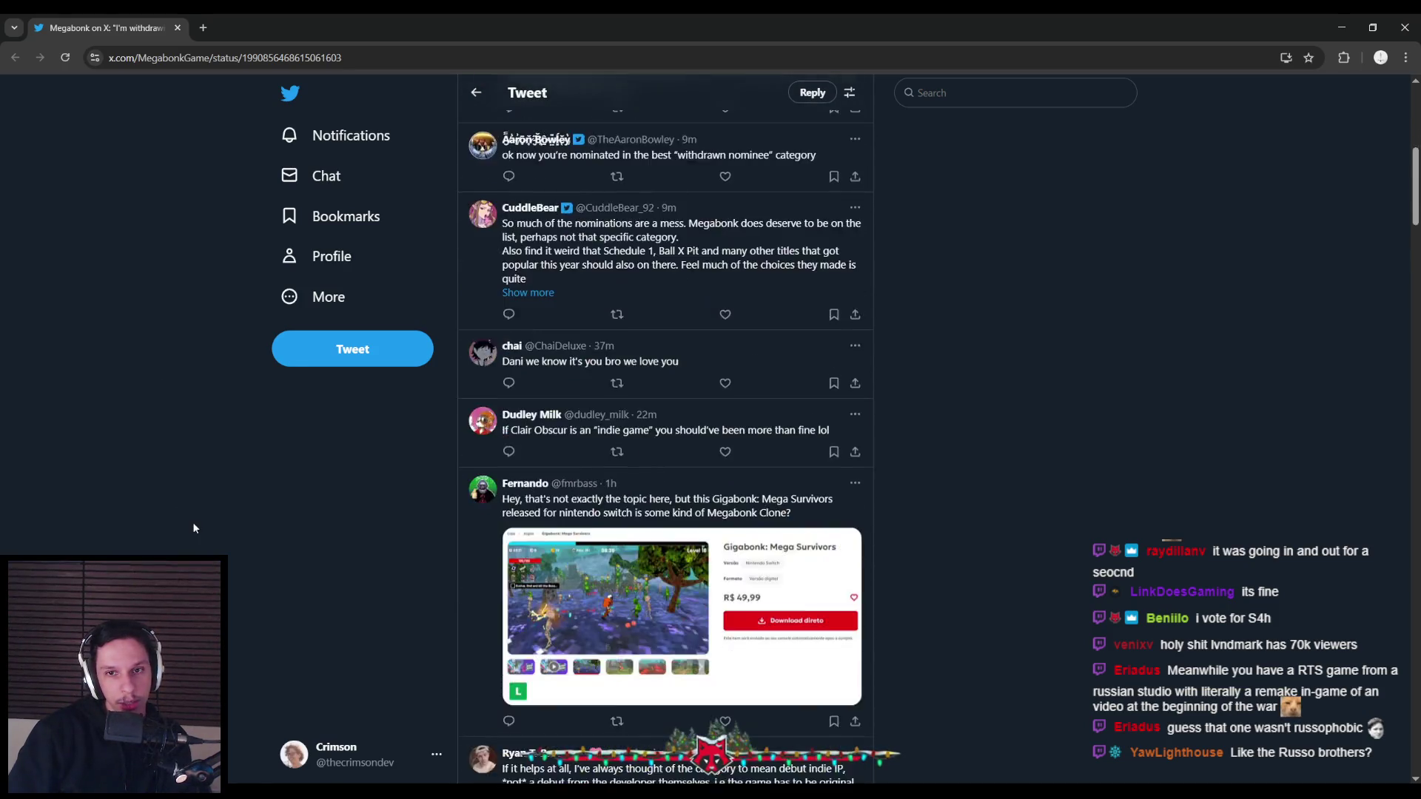
pyautogui.scroll(-6, 192, 526)
pyautogui.scroll(-4, 192, 527)
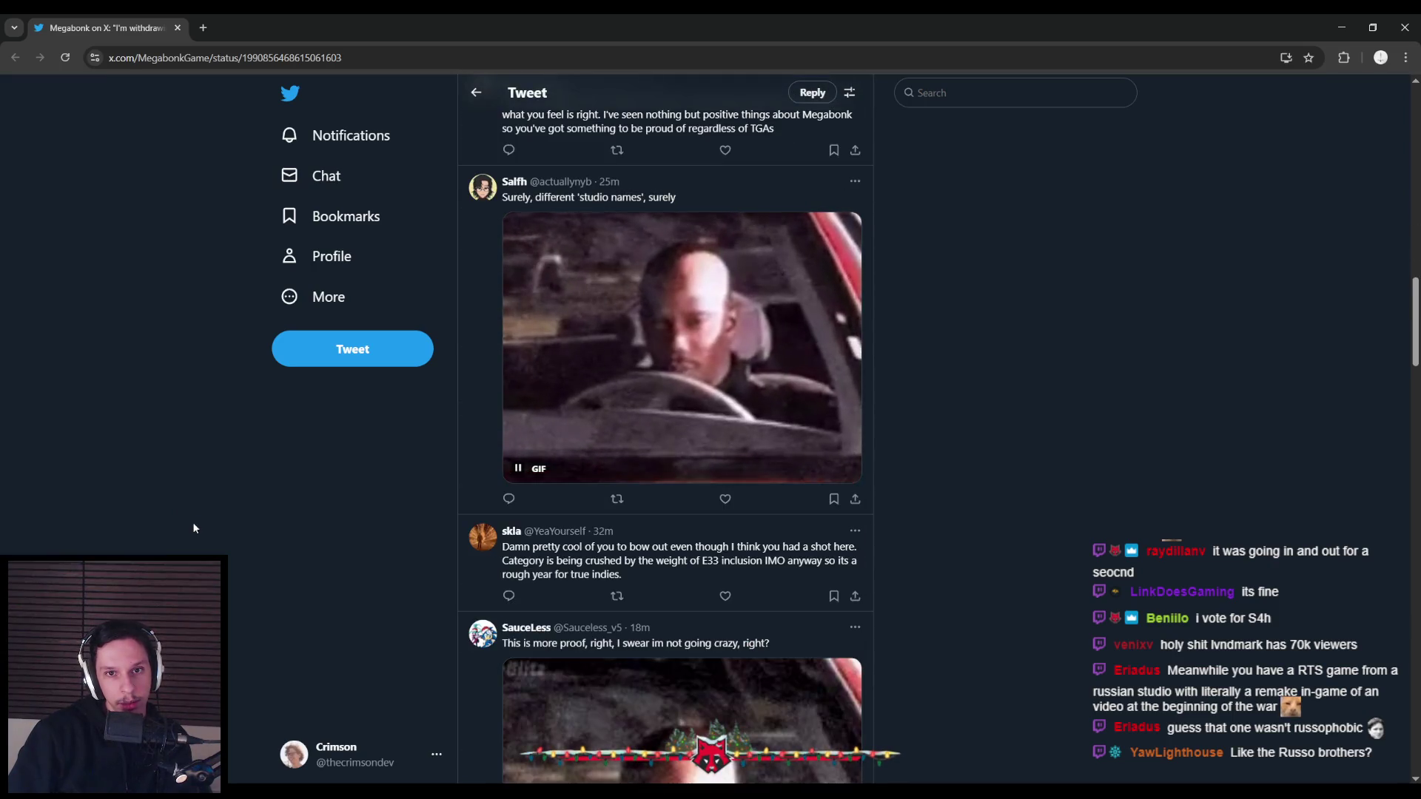
pyautogui.scroll(-4, 194, 528)
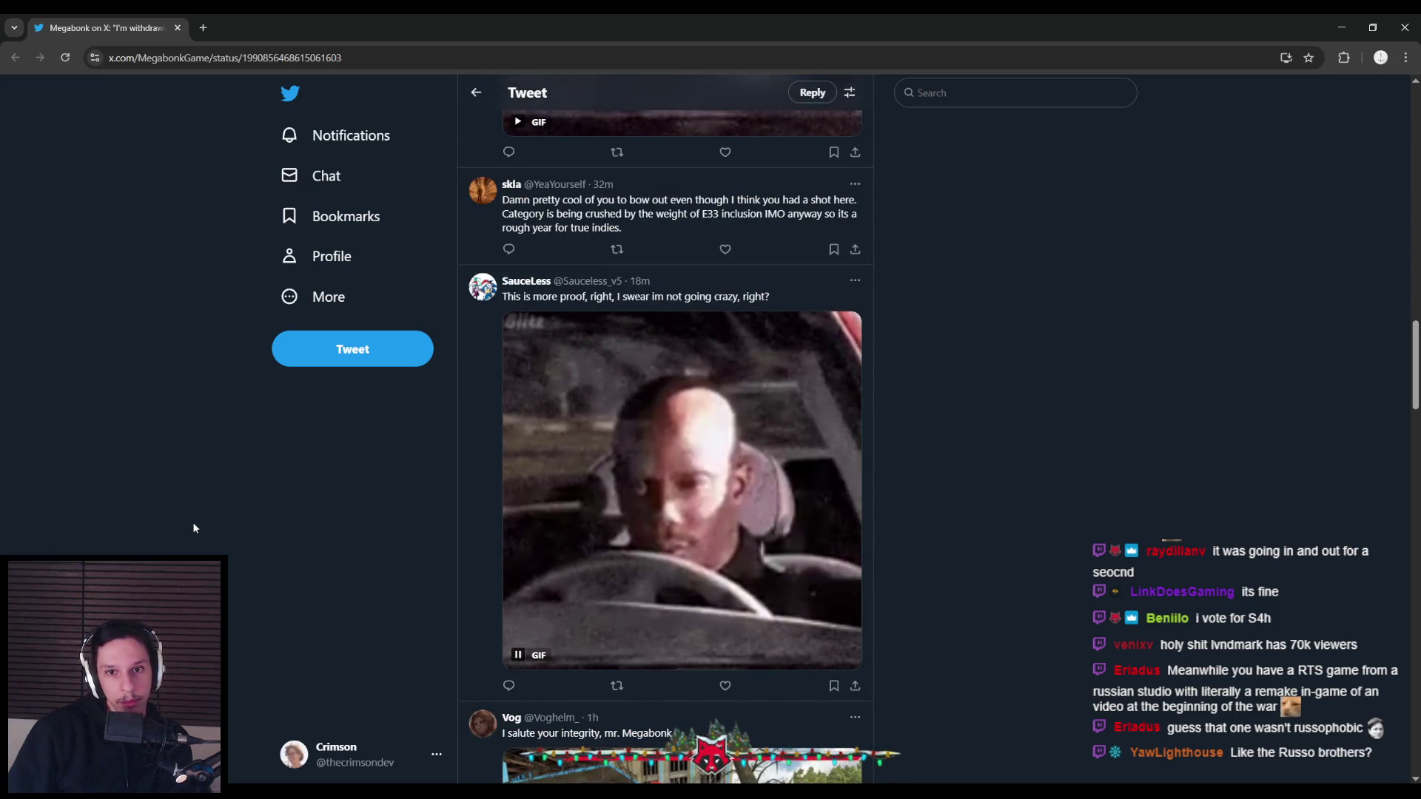
pyautogui.scroll(-5, 190, 519)
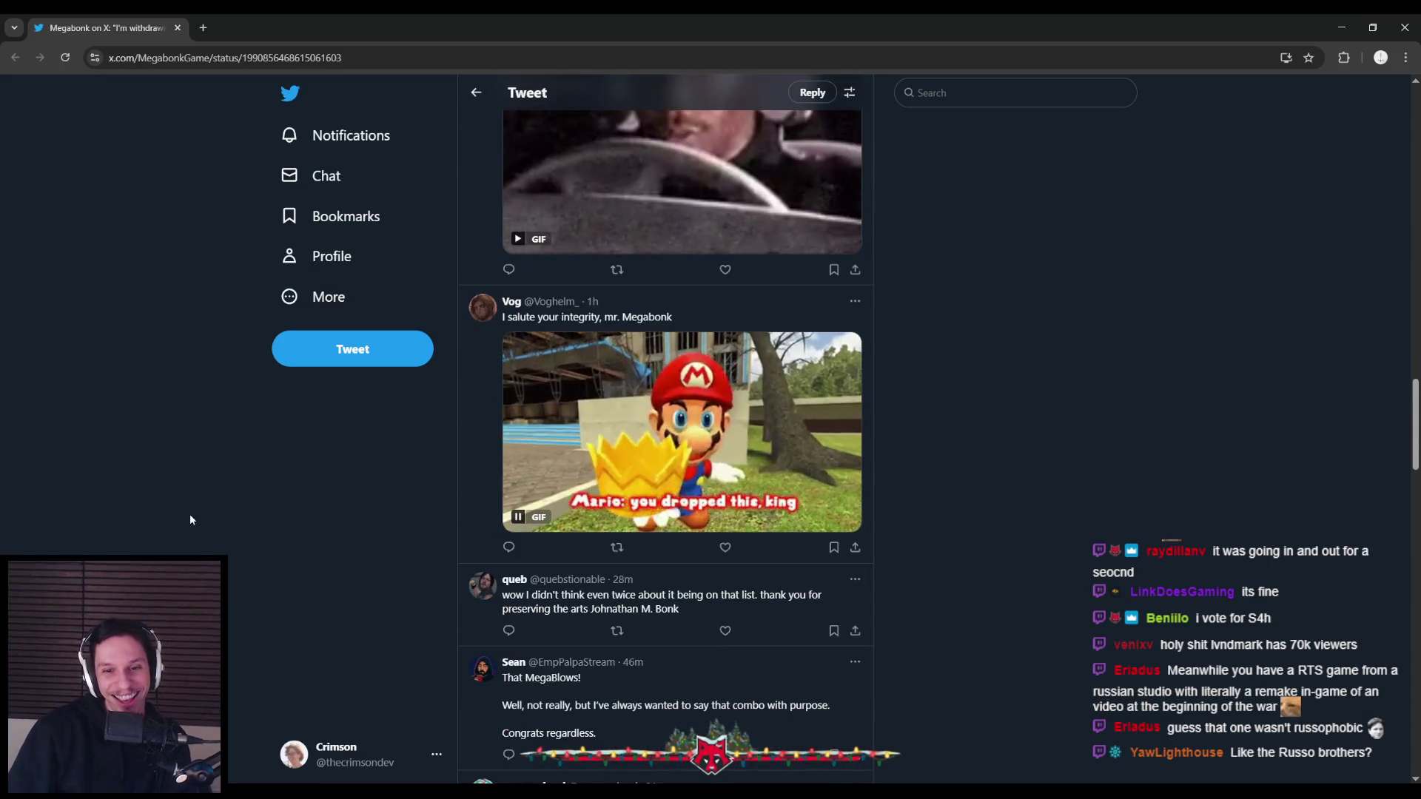
pyautogui.scroll(-5, 190, 513)
pyautogui.scroll(-10, 190, 513)
pyautogui.scroll(-5, 215, 514)
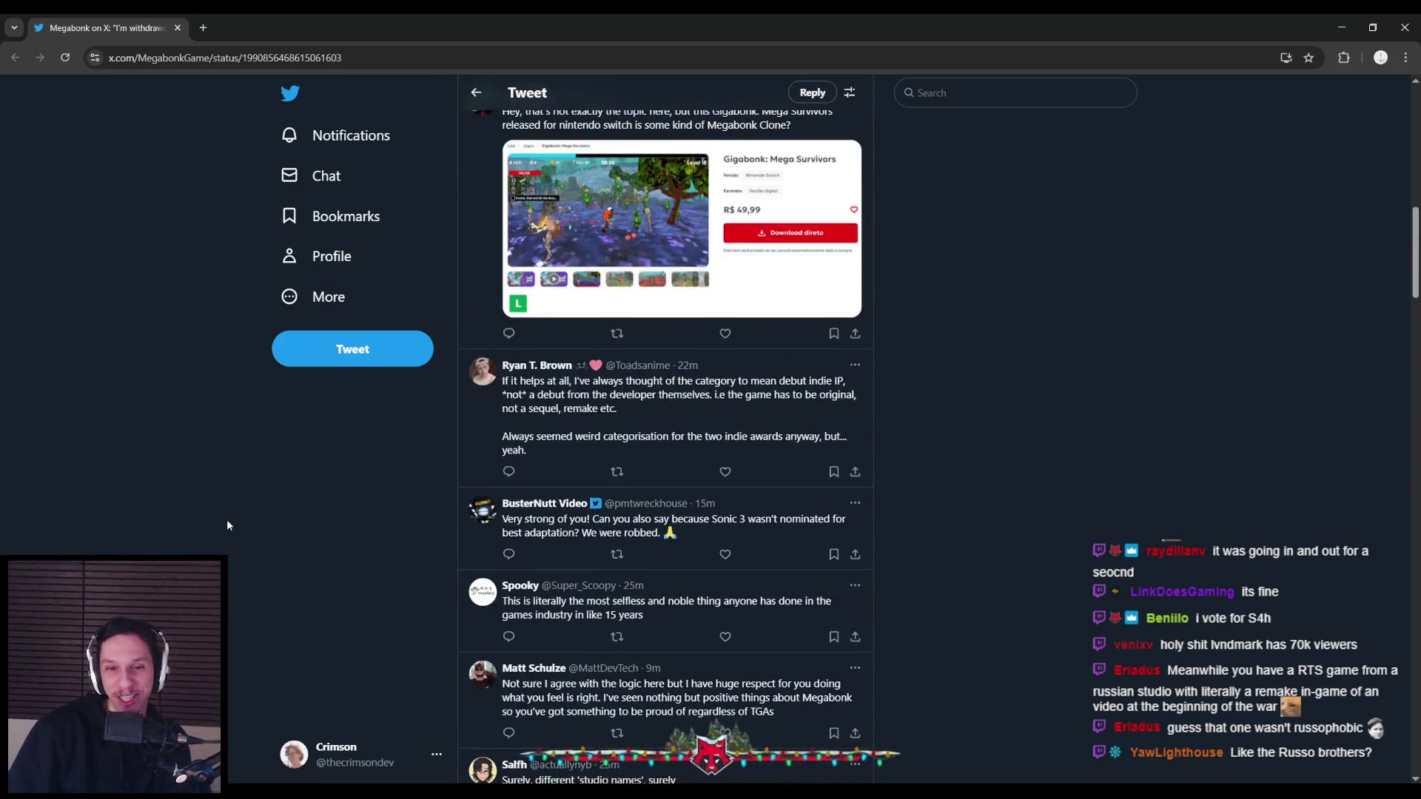
pyautogui.scroll(6, 226, 518)
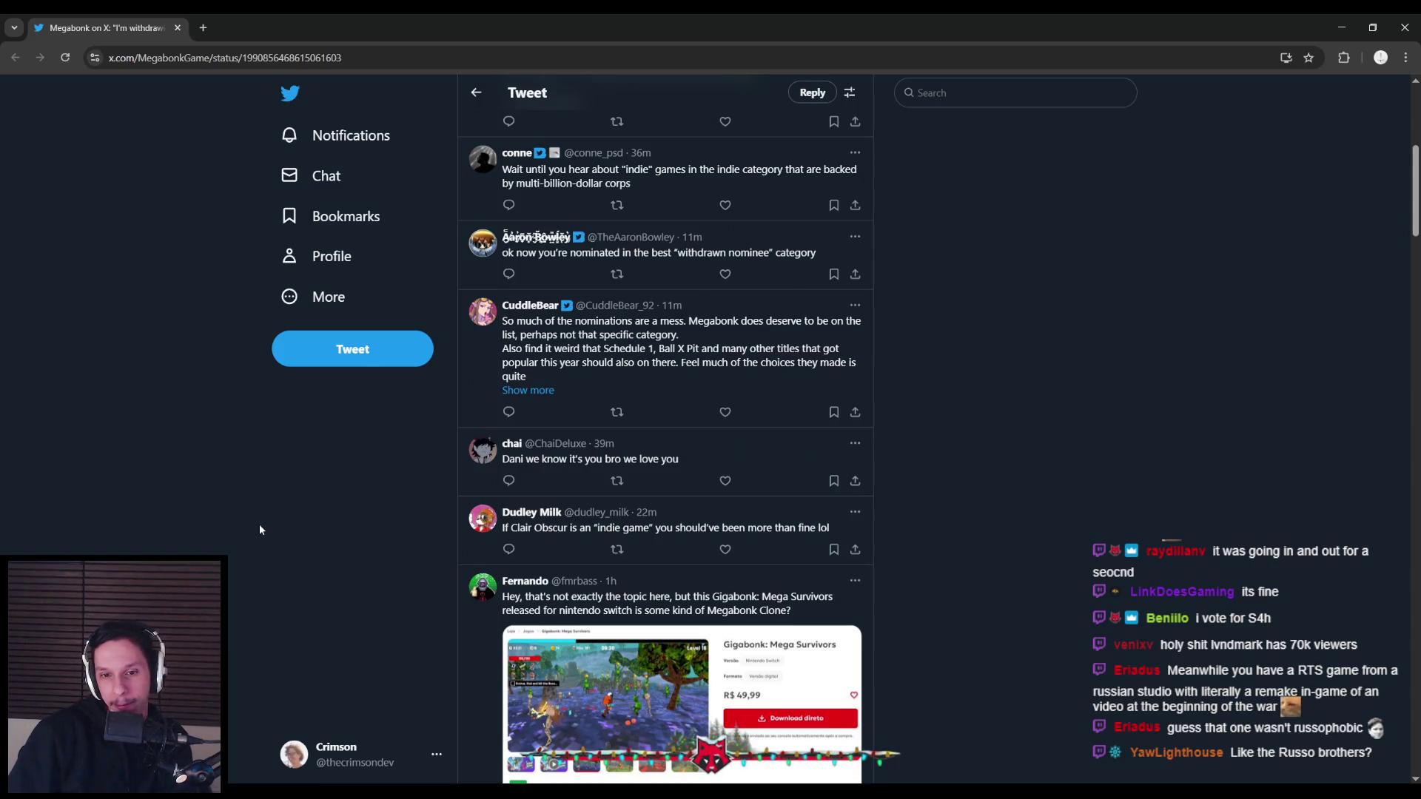
# View a reply's Gigabonk: Mega Survivors screenshot full-size, then switch back to Blender
pyautogui.scroll(-1, 259, 526)
pyautogui.scroll(-1, 259, 527)
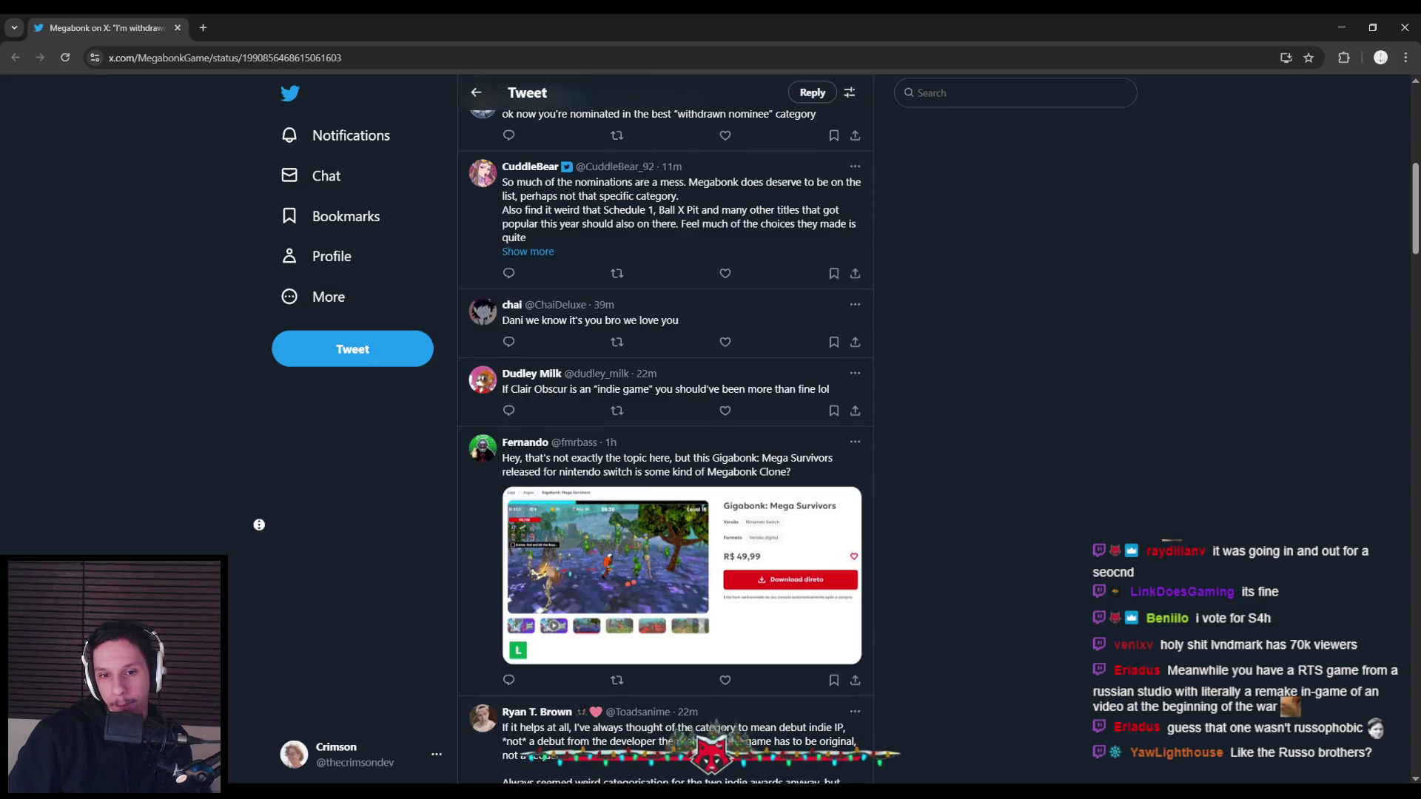
pyautogui.click(571, 546)
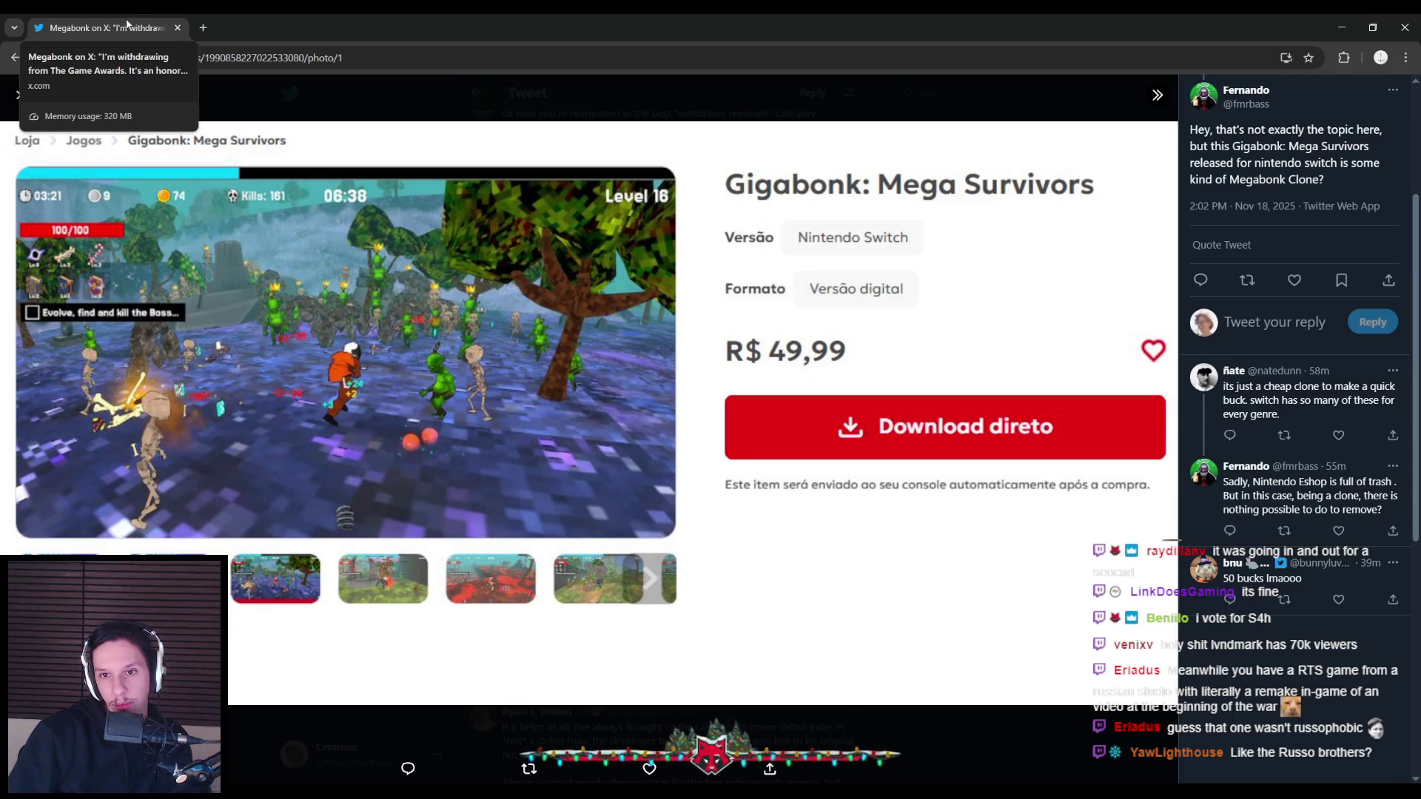
pyautogui.hotkey('alt', 'Tab')
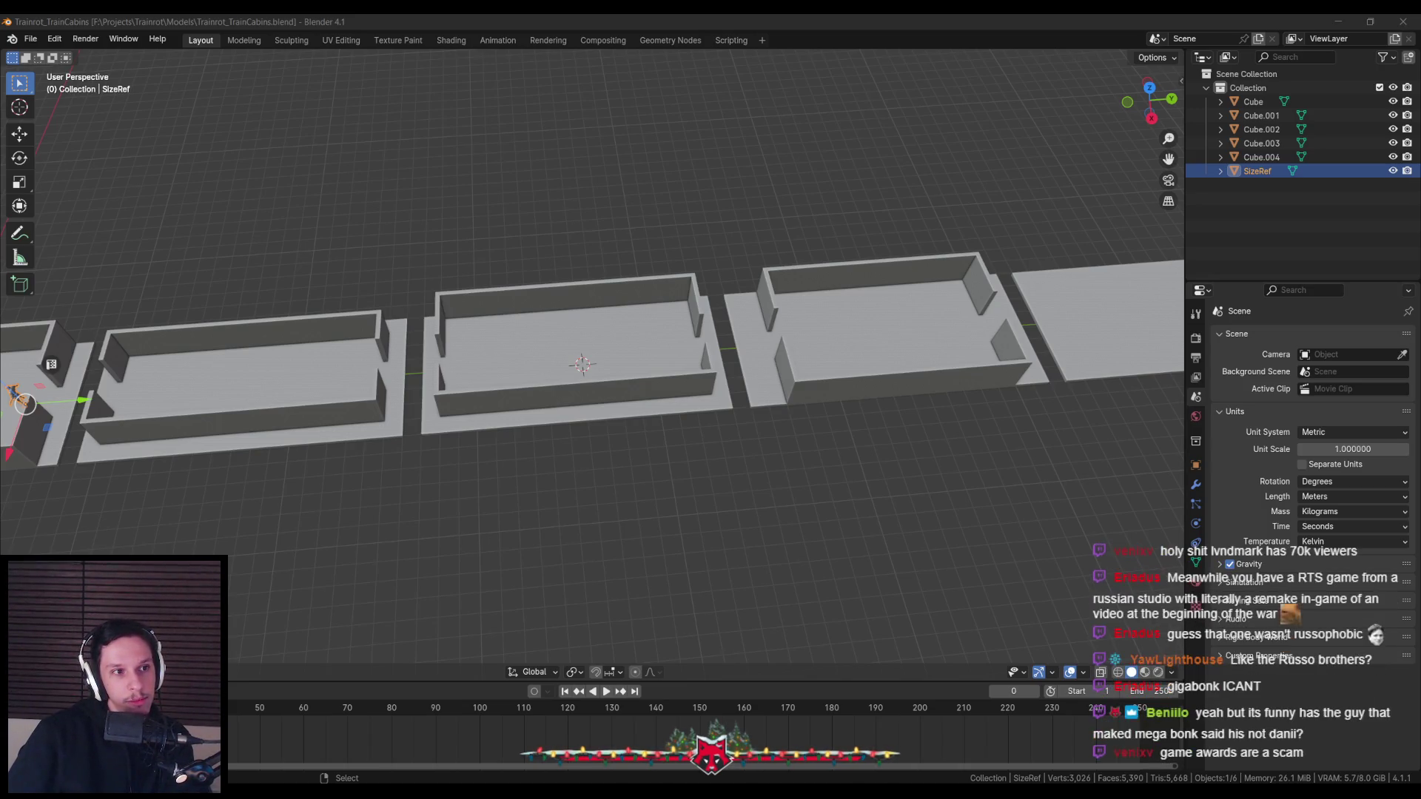
# Zoom in and out on the cabin row, then switch to Top Orthographic view
pyautogui.scroll(1, 314, 402)
pyautogui.scroll(2, 313, 405)
pyautogui.scroll(1, 313, 406)
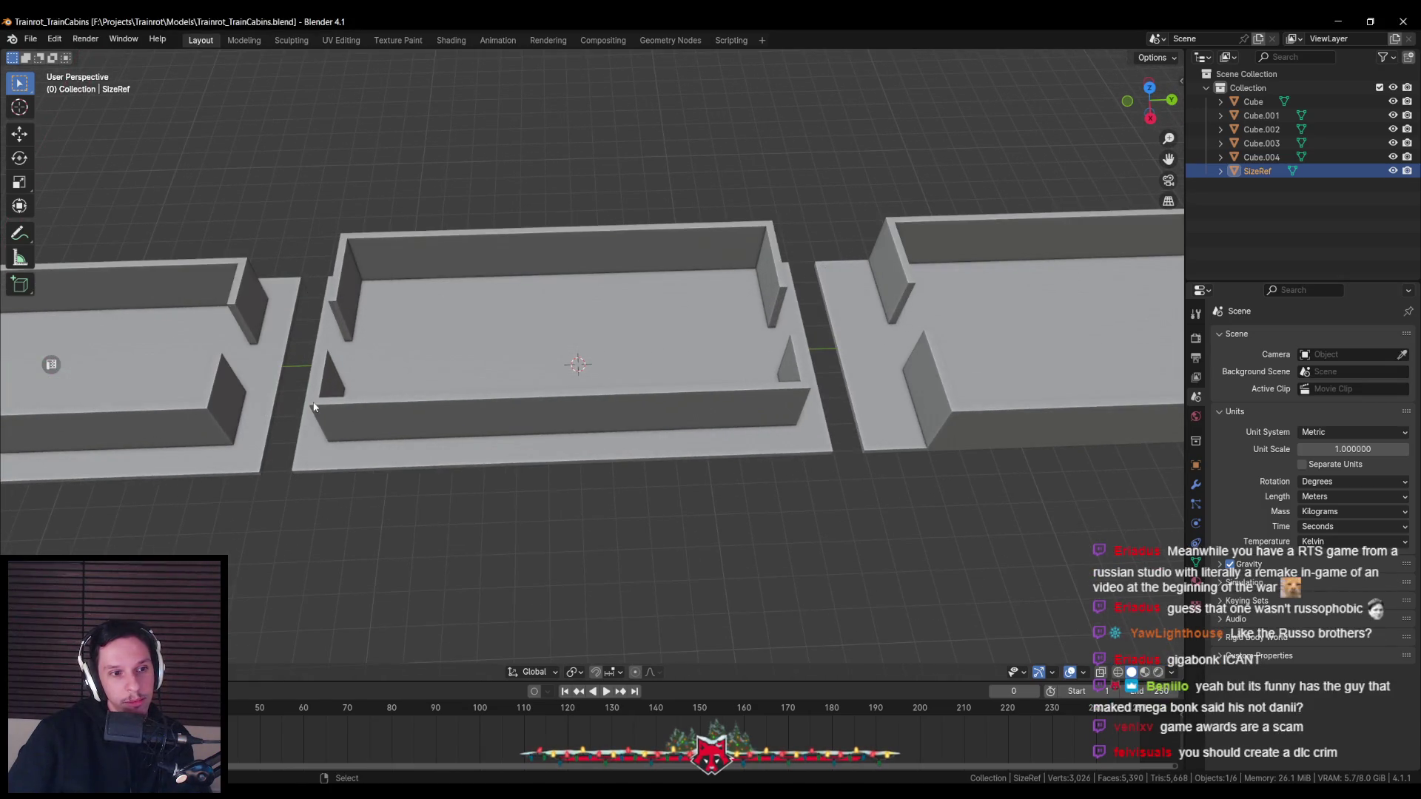
pyautogui.scroll(-2, 303, 400)
pyautogui.scroll(-1, 304, 394)
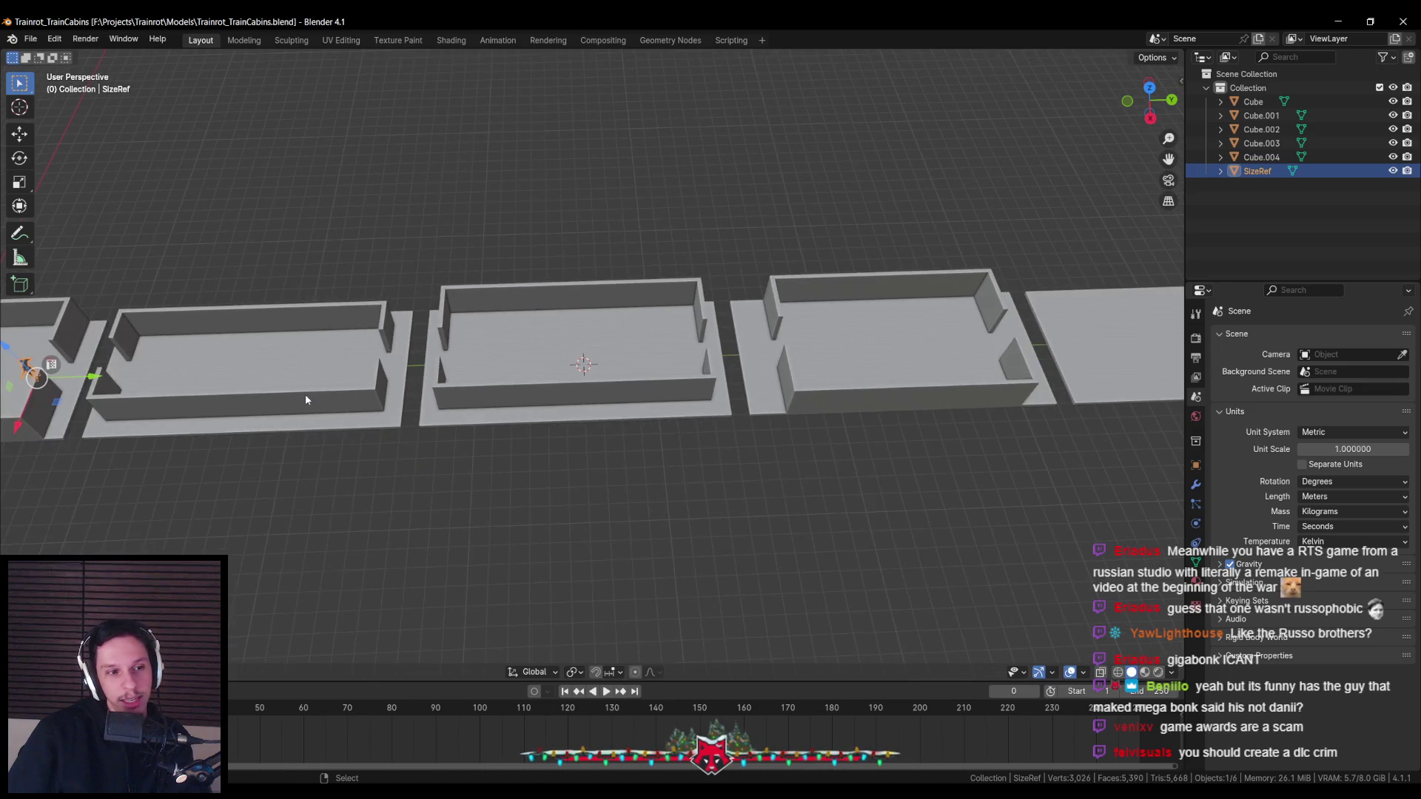
pyautogui.press('KP_7')
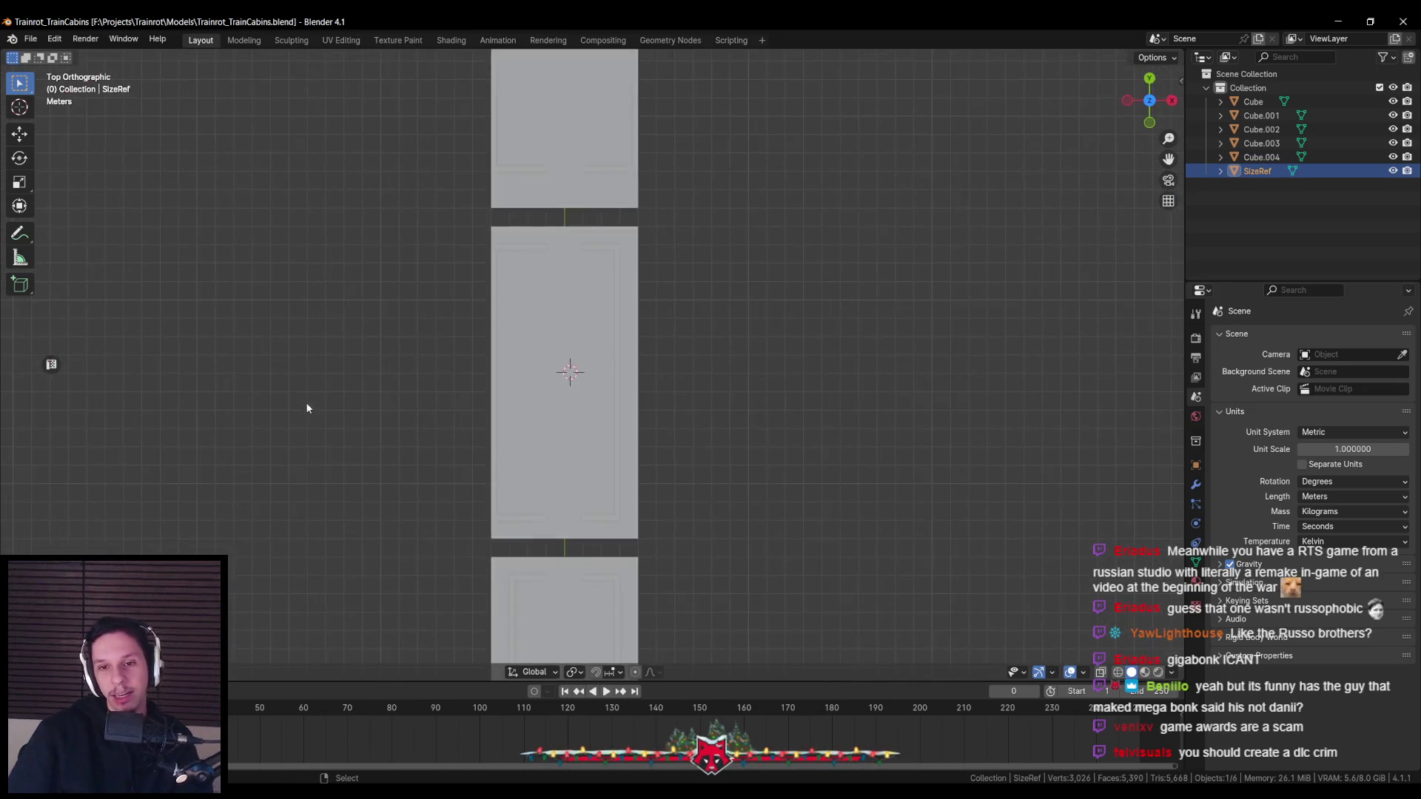
# Orbit out of top view and zoom until the cabin row runs diagonally in perspective
pyautogui.moveTo(646, 365)
pyautogui.mouseDown(button='middle')
pyautogui.moveTo(527, 418)
pyautogui.moveTo(707, 320)
pyautogui.moveTo(663, 300)
pyautogui.mouseUp(button='middle')
pyautogui.scroll(3, 527, 418)
pyautogui.scroll(-3, 528, 423)
pyautogui.scroll(4, 713, 485)
pyautogui.scroll(-3, 713, 485)
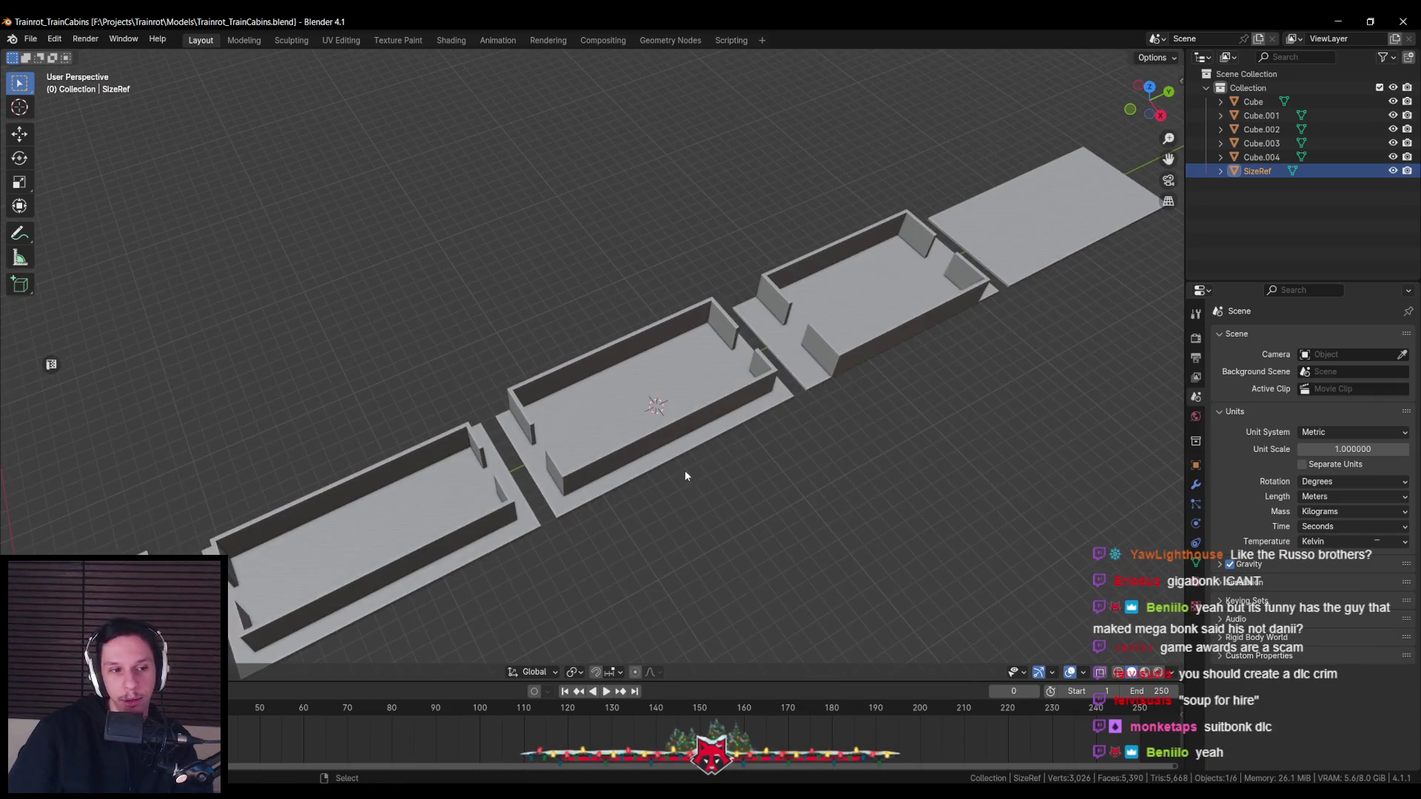
pyautogui.moveTo(685, 470); pyautogui.dragTo(633, 455, button='middle')
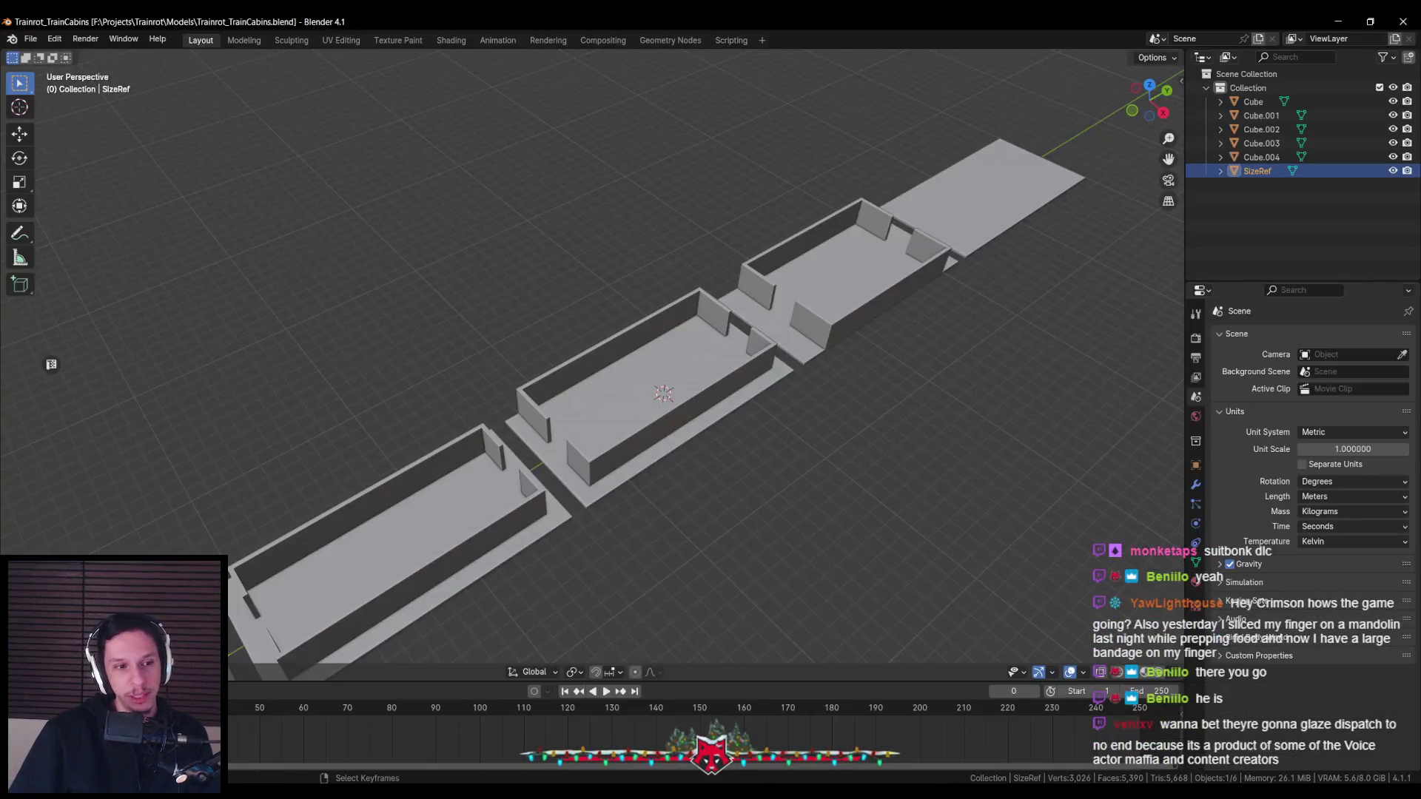
# Orbit to a lower, frontal cabin view and bring the mandolin photo window over Blender
pyautogui.moveTo(525, 562); pyautogui.dragTo(499, 549, button='middle')
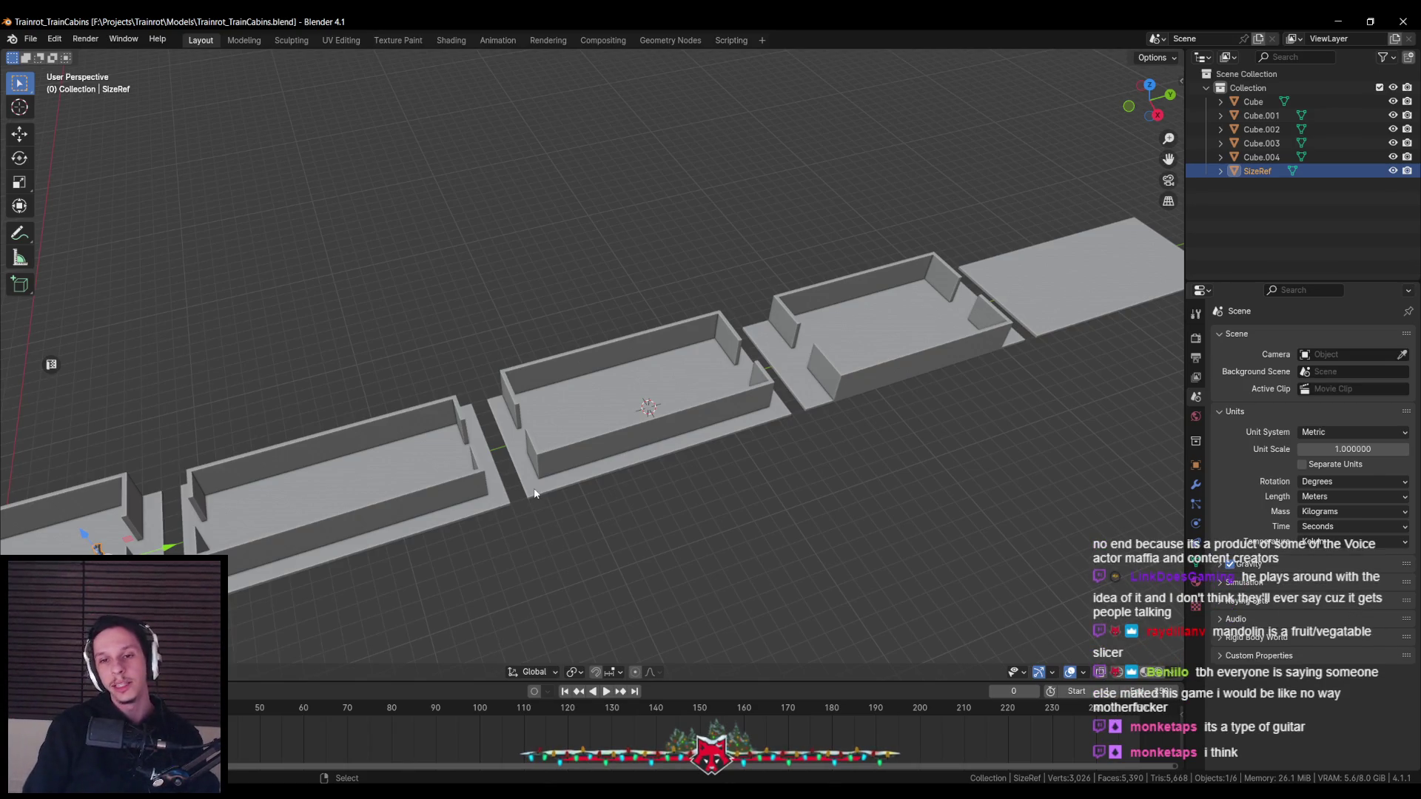
pyautogui.moveTo(630, 455)
pyautogui.mouseDown(button='middle')
pyautogui.moveTo(568, 488)
pyautogui.moveTo(612, 479)
pyautogui.moveTo(606, 555)
pyautogui.moveTo(635, 558)
pyautogui.moveTo(624, 545)
pyautogui.mouseUp(button='middle')
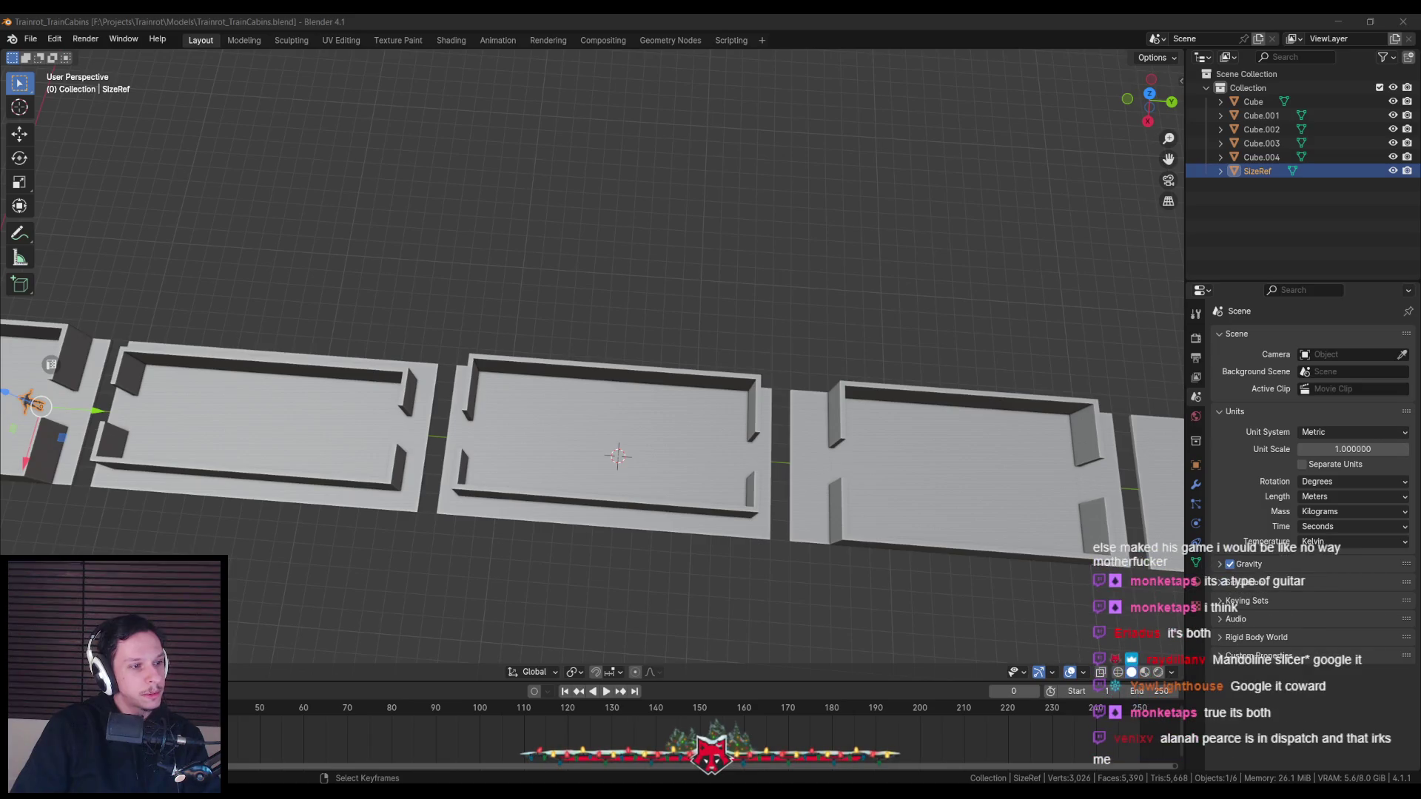
pyautogui.moveTo(1420, 272); pyautogui.dragTo(786, 272)
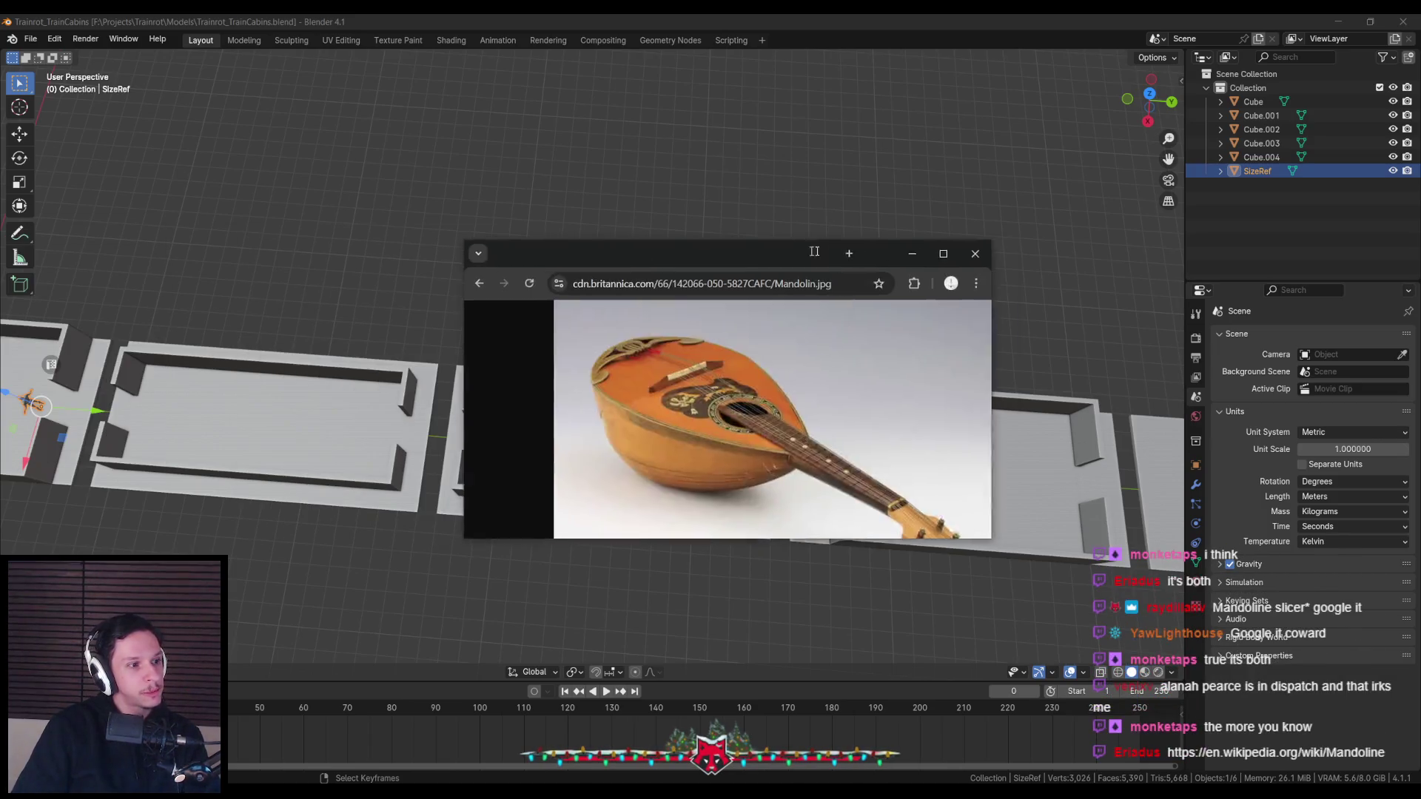
# Maximize the mandolin photo in Chrome, enlarge it to 200%, then return to Blender
pyautogui.doubleClick(786, 272)
pyautogui.keyDown('ctrl'); pyautogui.scroll(2, 735, 381); pyautogui.keyUp('ctrl')
pyautogui.keyDown('ctrl'); pyautogui.scroll(3, 737, 384); pyautogui.keyUp('ctrl')
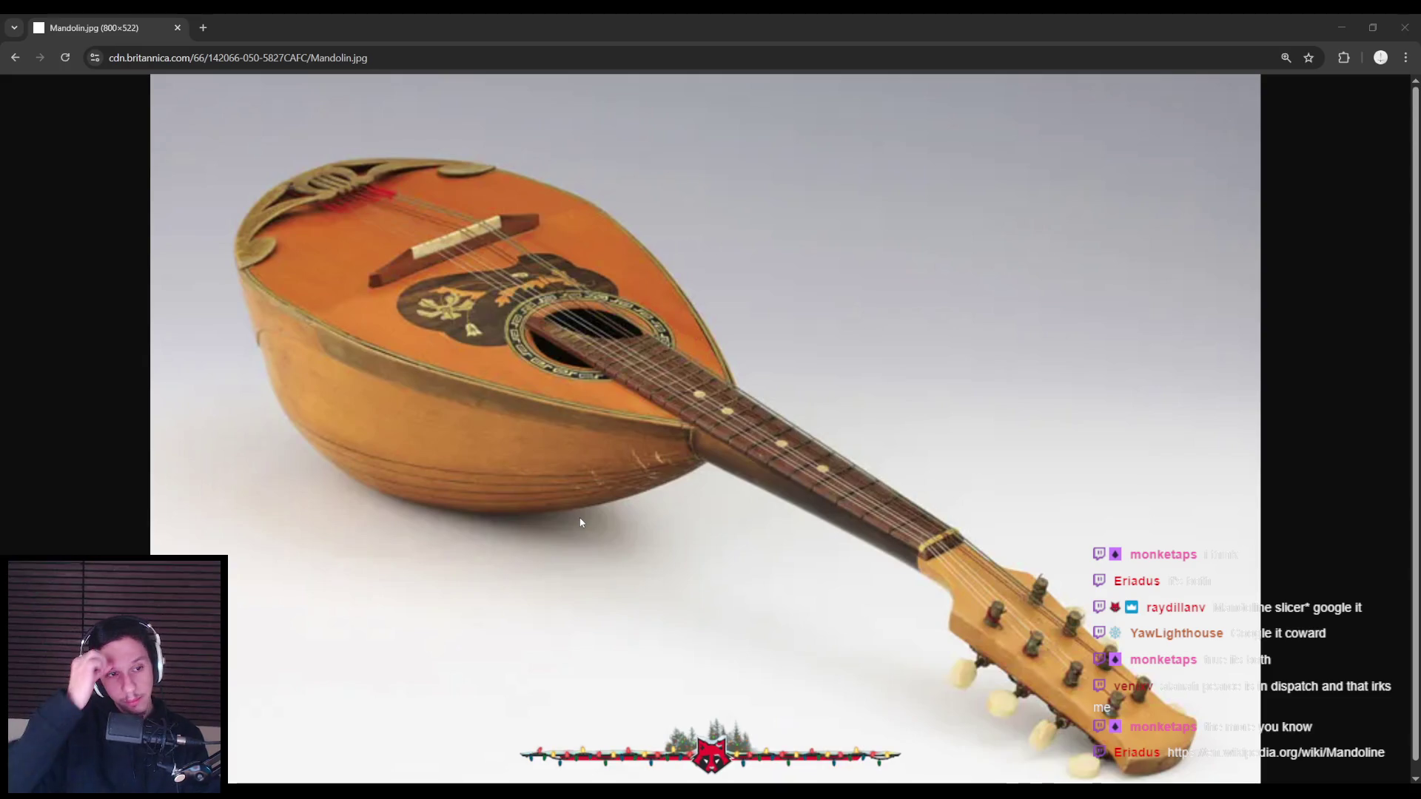
pyautogui.click(457, 429)
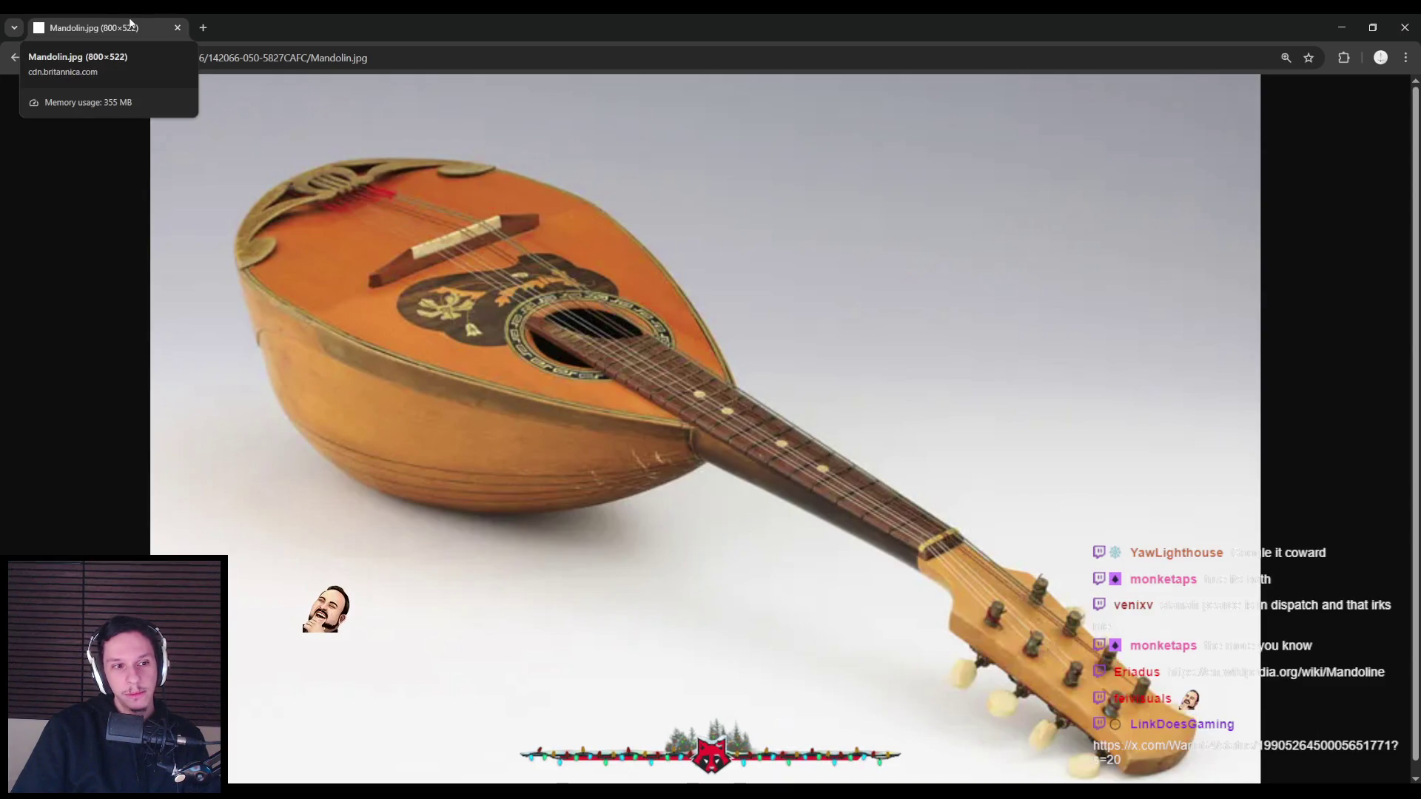
pyautogui.hotkey('alt', 'Tab')
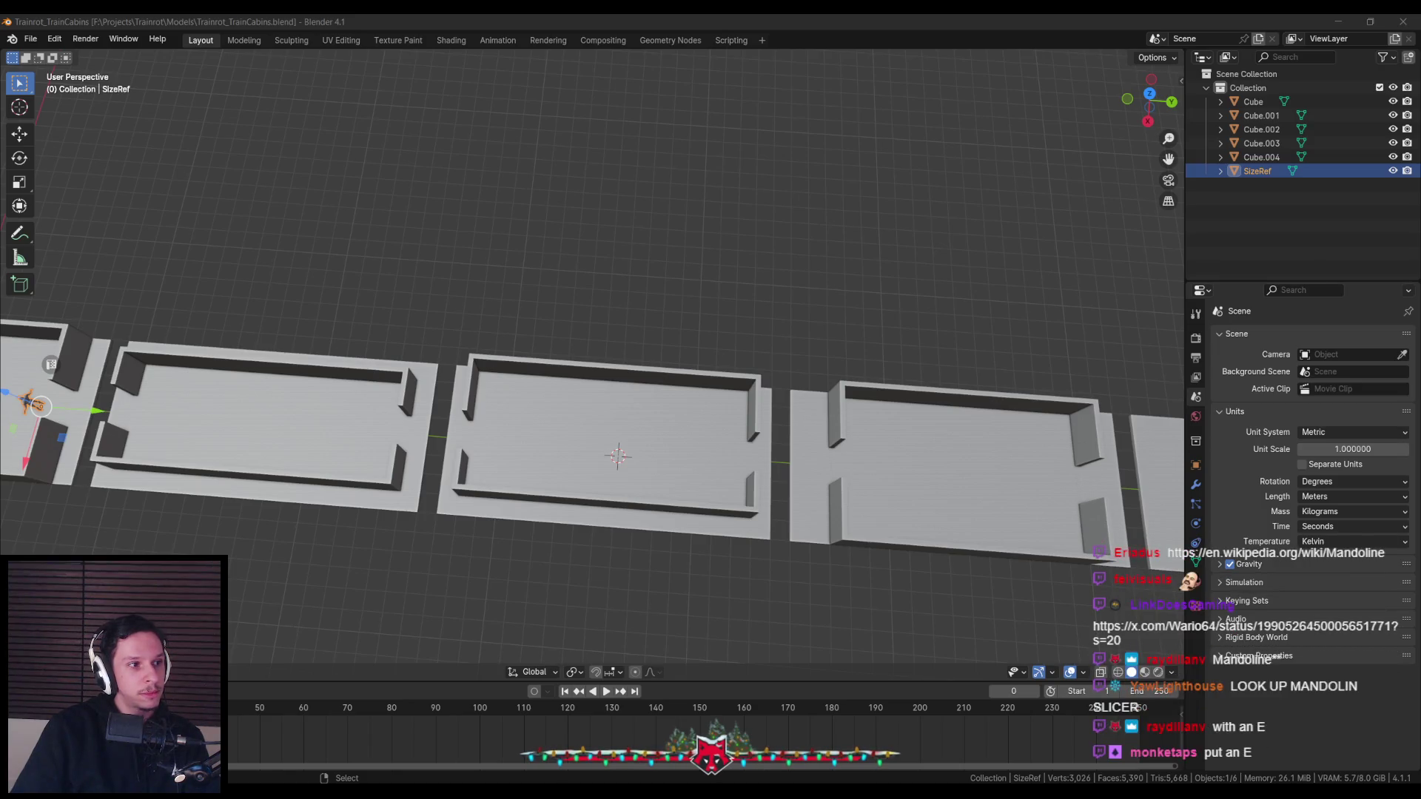
# View the Steam nominees screenshot full-size, scroll up to the wishlist question, then return to Blender
pyautogui.hotkey('alt', 'Tab')
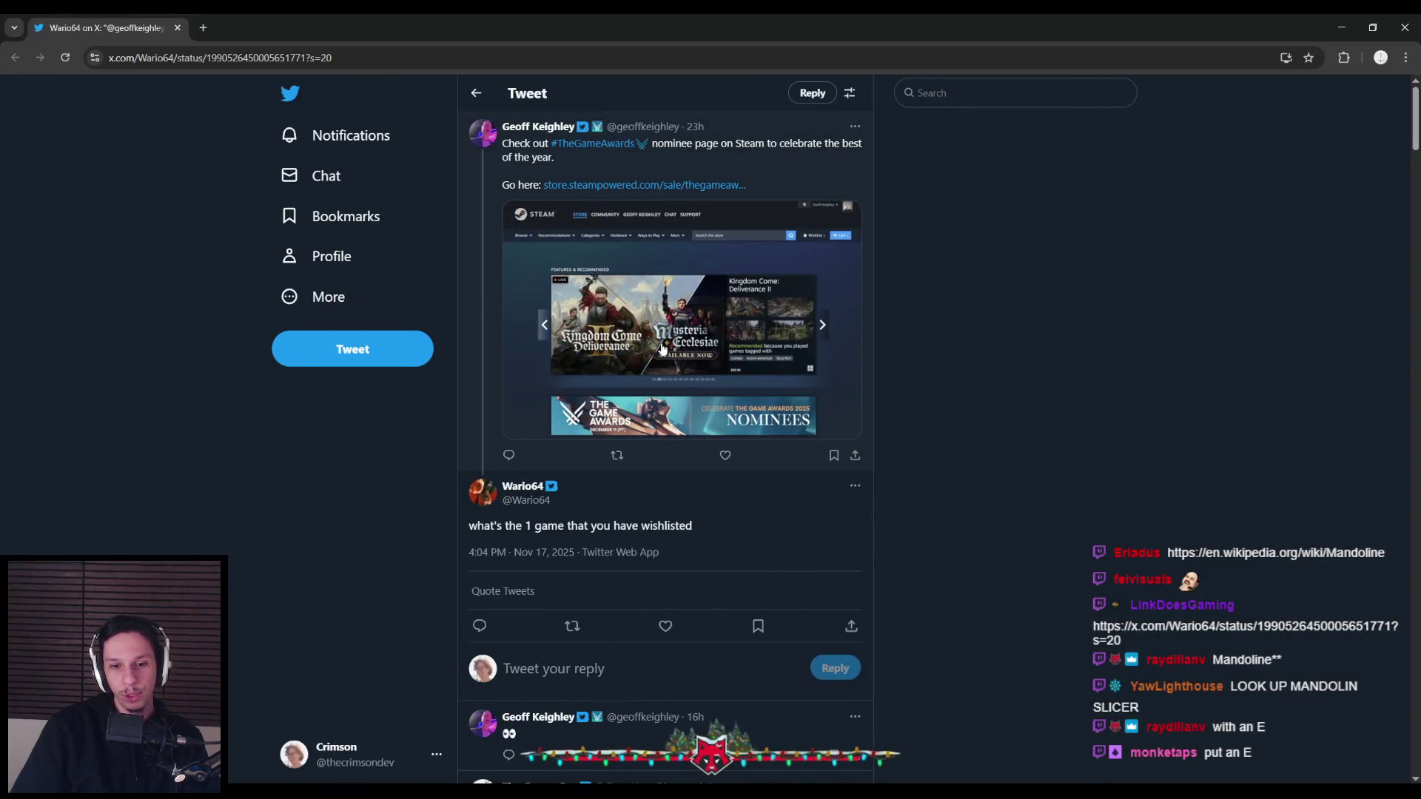
pyautogui.click(662, 349)
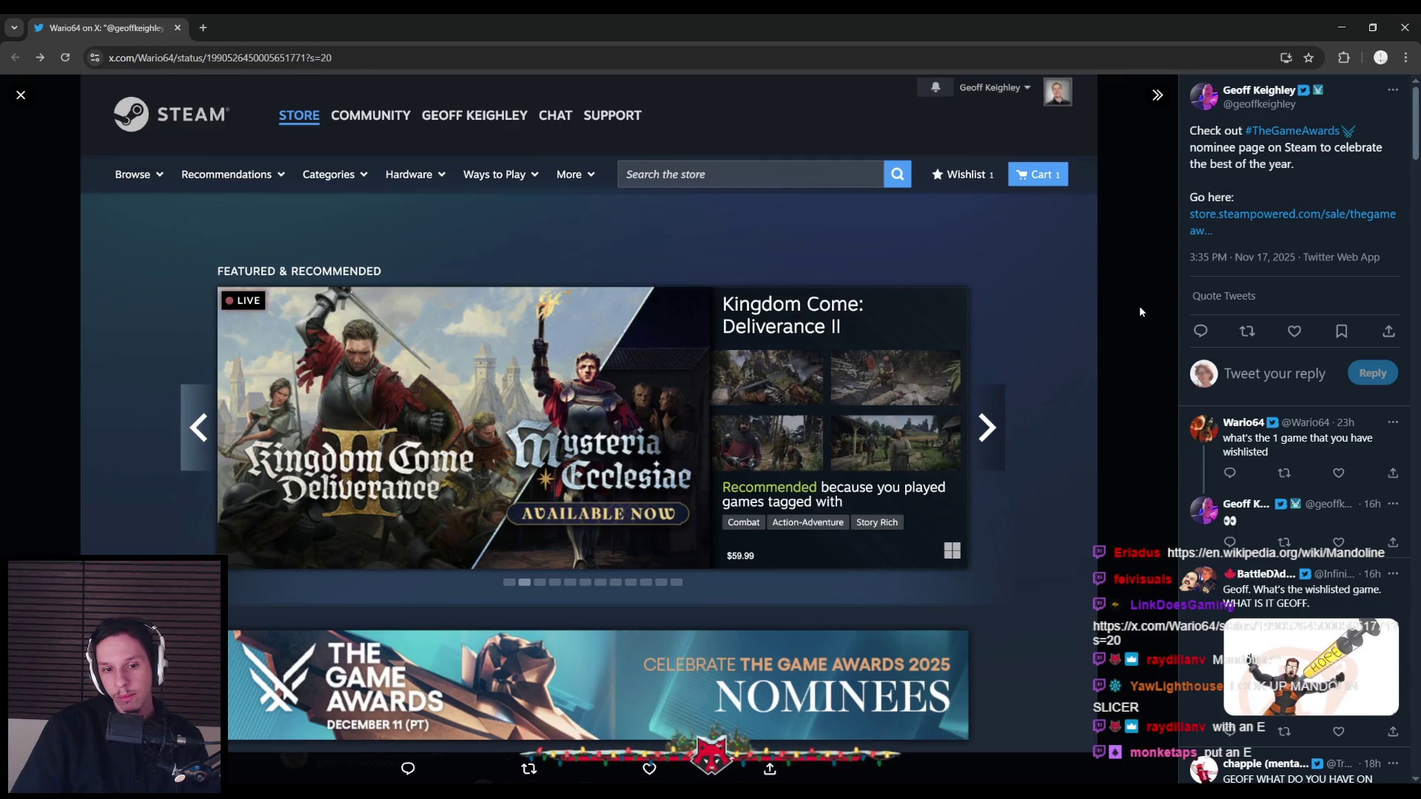
pyautogui.click(1139, 305)
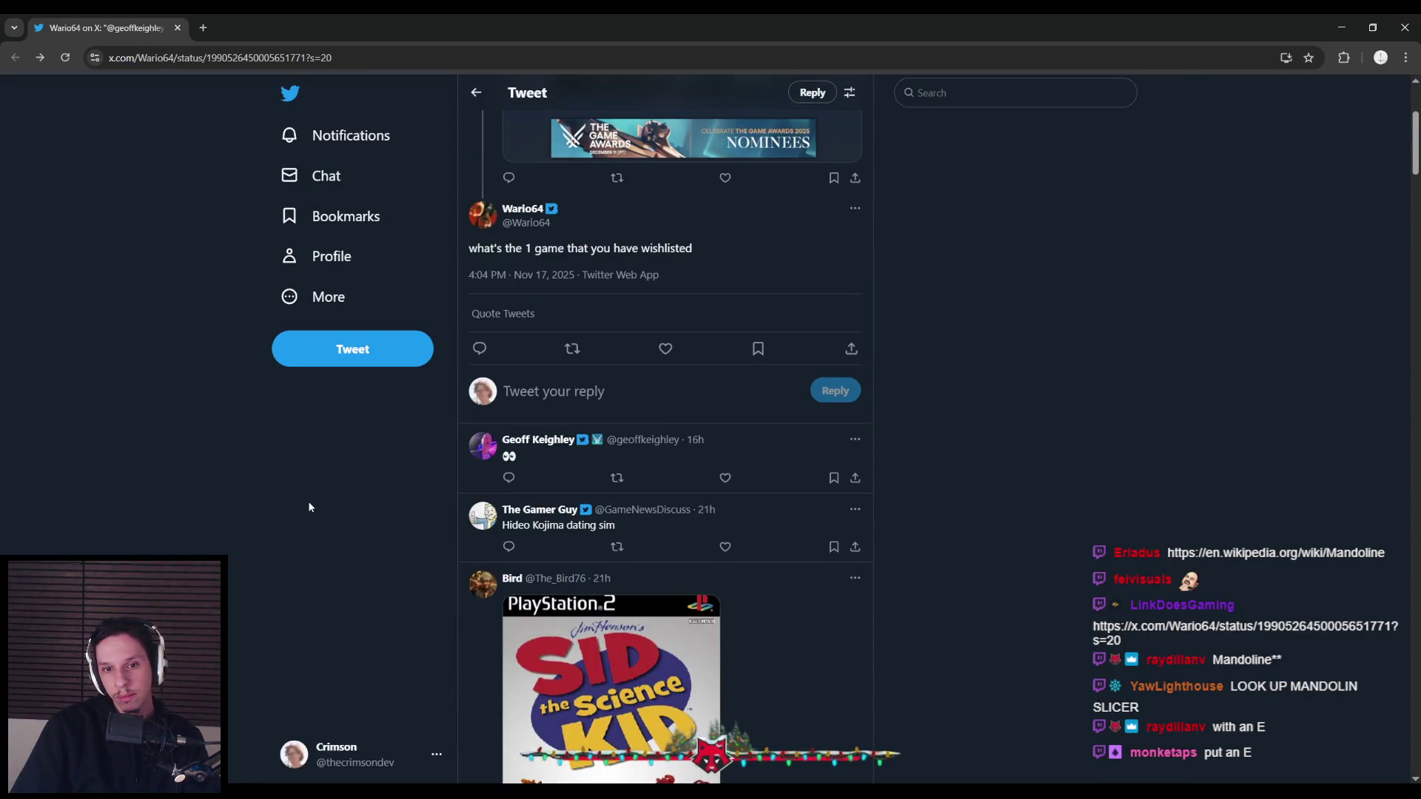
pyautogui.scroll(3, 308, 500)
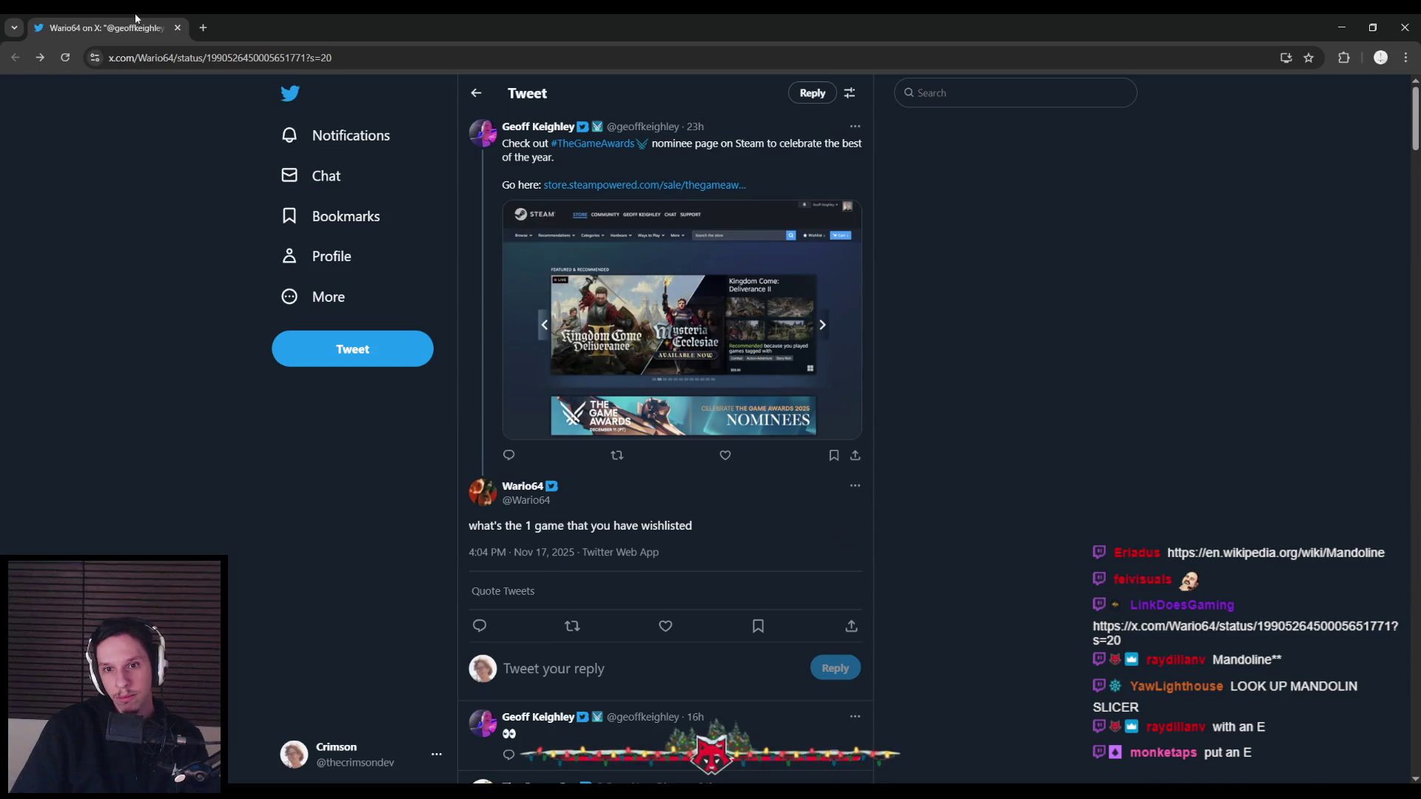
pyautogui.hotkey('alt', 'Tab')
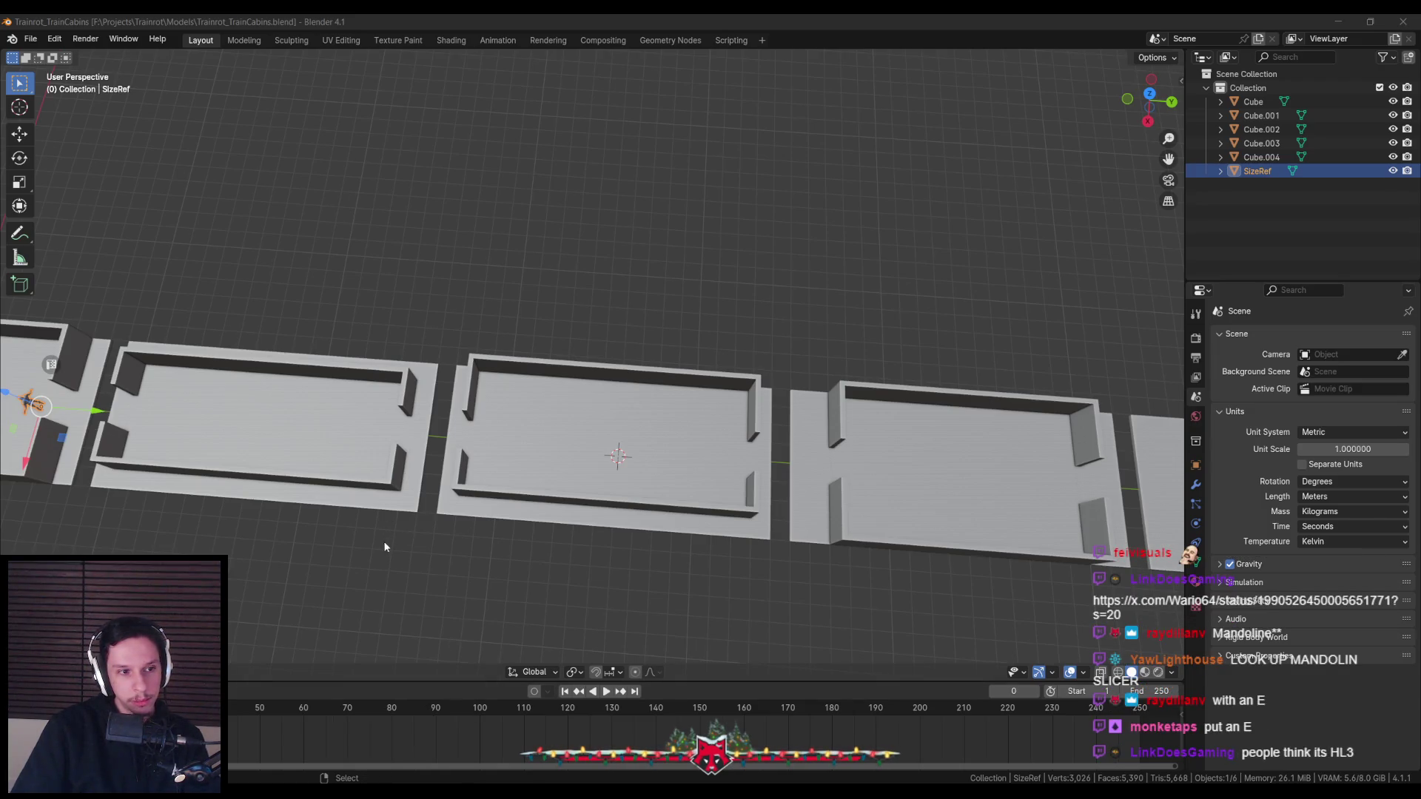
# Orbit from top view into a steep diagonal perspective along the four cabins and flat car
pyautogui.moveTo(384, 546); pyautogui.dragTo(490, 509, button='middle')
pyautogui.press('KP_7')
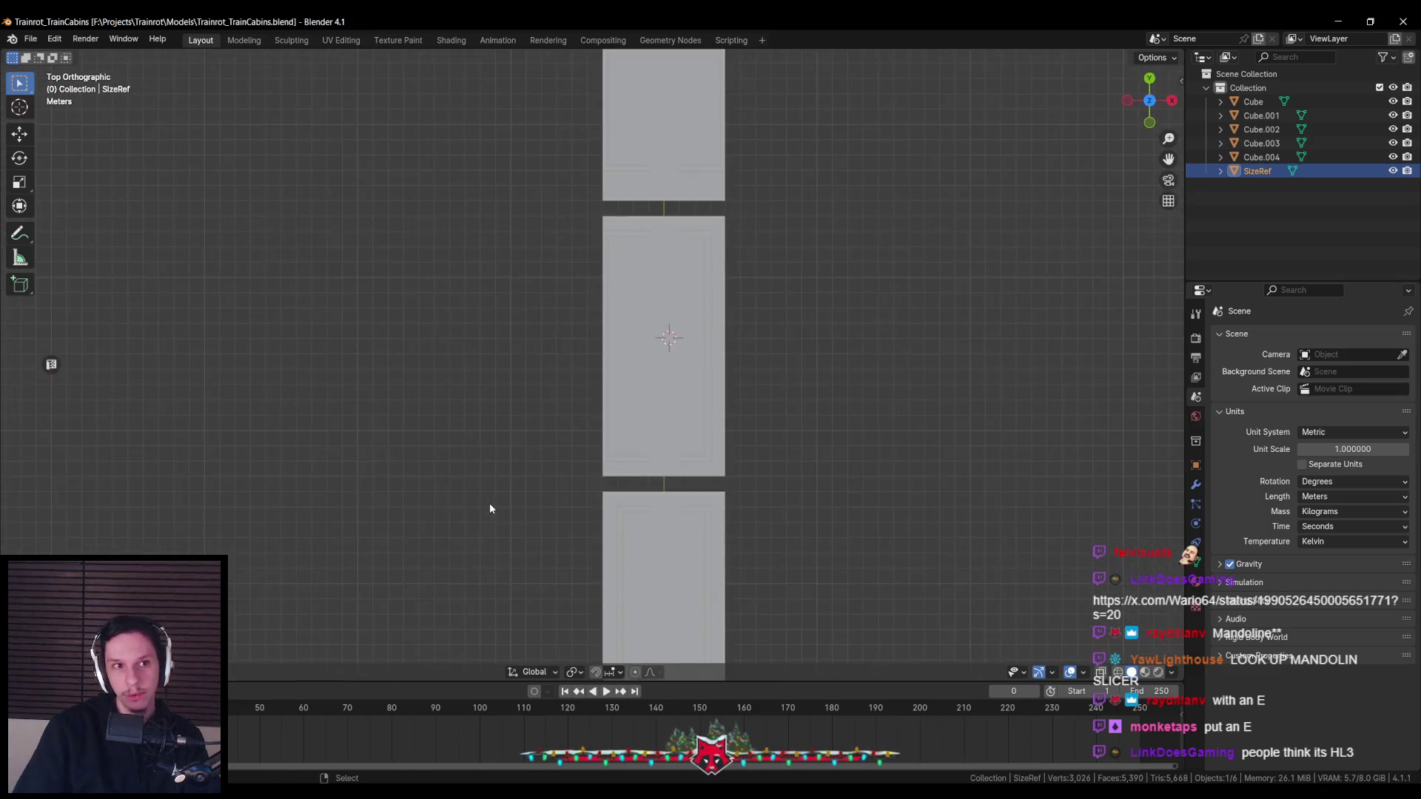
pyautogui.moveTo(603, 454)
pyautogui.mouseDown(button='middle')
pyautogui.moveTo(661, 416)
pyautogui.moveTo(813, 422)
pyautogui.moveTo(749, 416)
pyautogui.moveTo(725, 394)
pyautogui.mouseUp(button='middle')
pyautogui.scroll(-2, 690, 389)
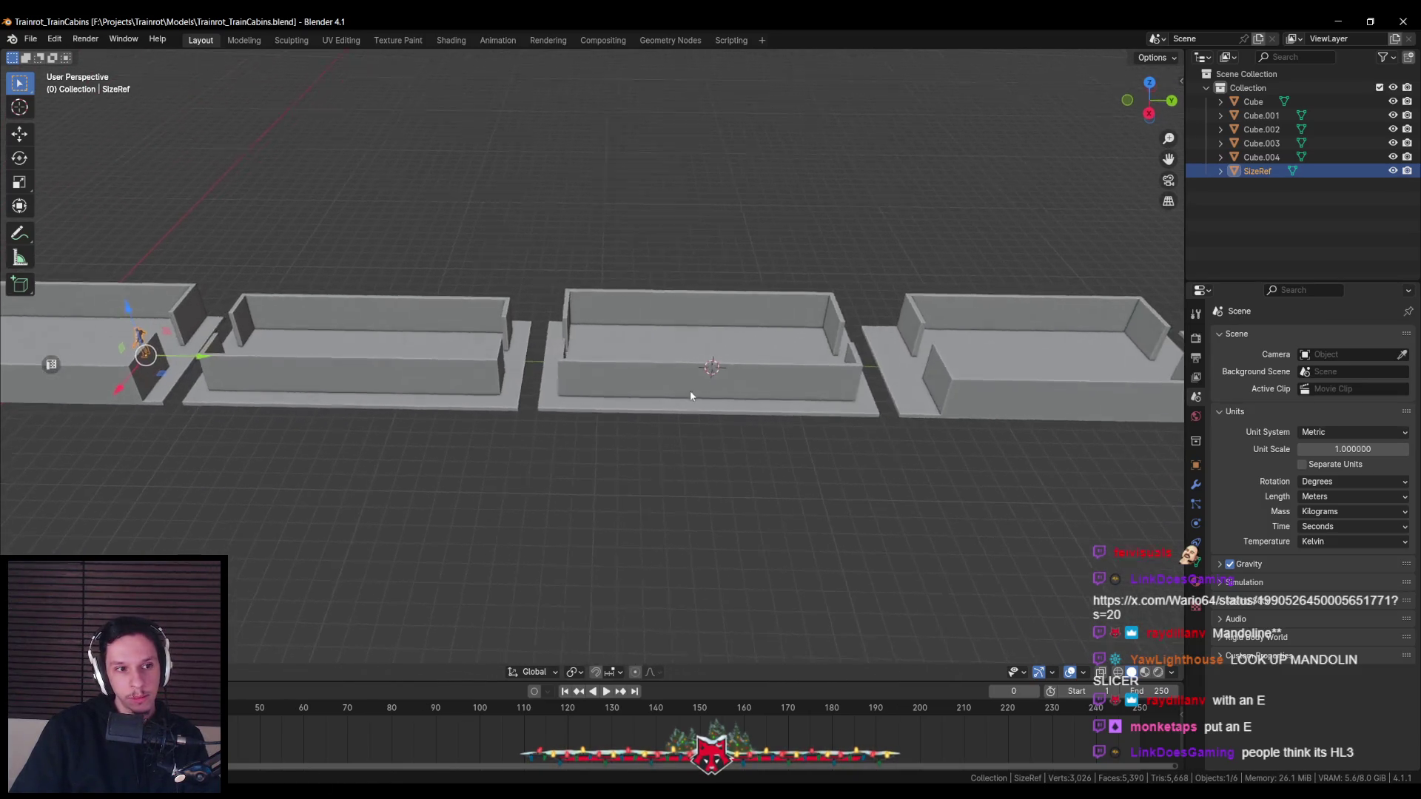
pyautogui.scroll(3, 694, 381)
pyautogui.scroll(-2, 691, 382)
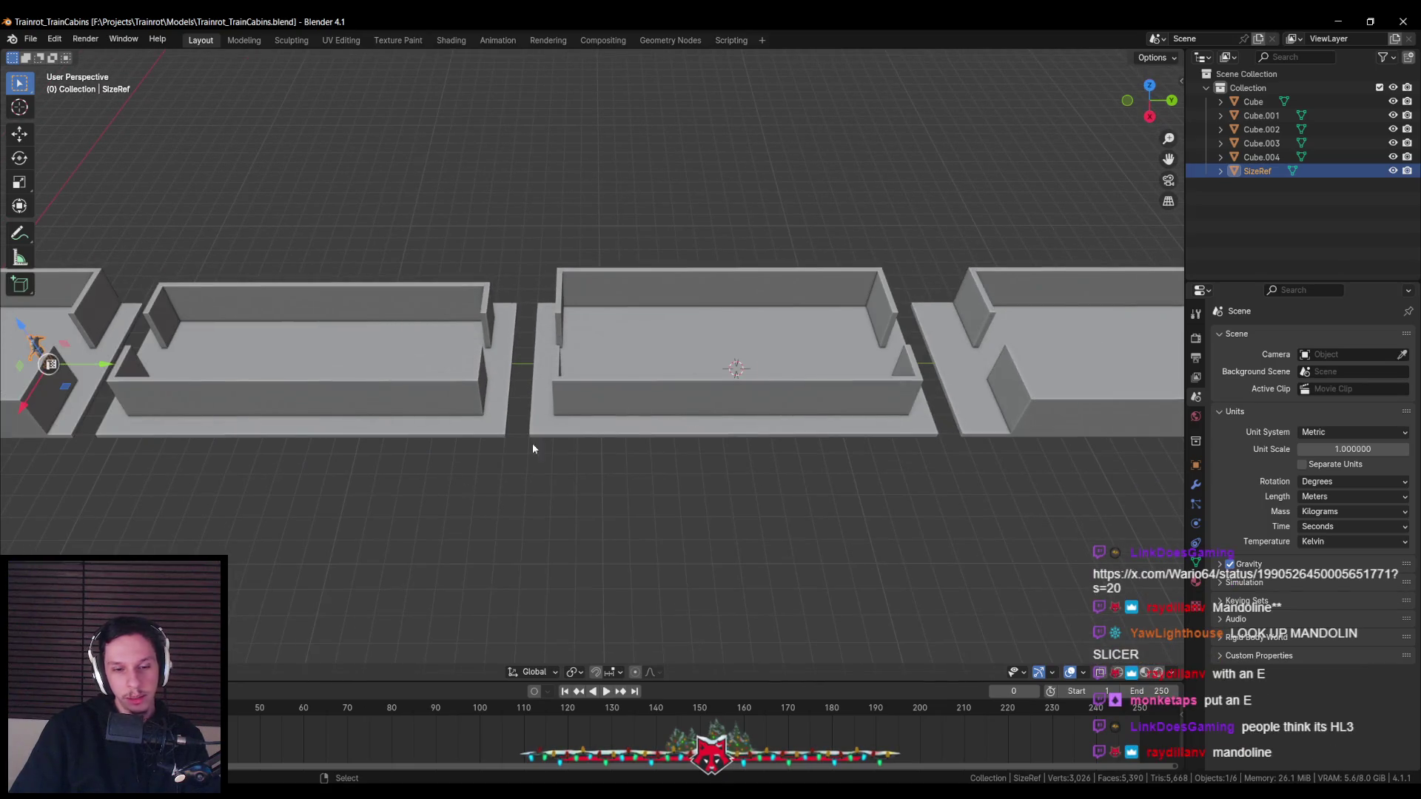
pyautogui.moveTo(524, 527)
pyautogui.keyDown('shift'); pyautogui.mouseDown(button='middle')
pyautogui.moveTo(583, 516)
pyautogui.moveTo(433, 530)
pyautogui.mouseUp(button='middle'); pyautogui.keyUp('shift')
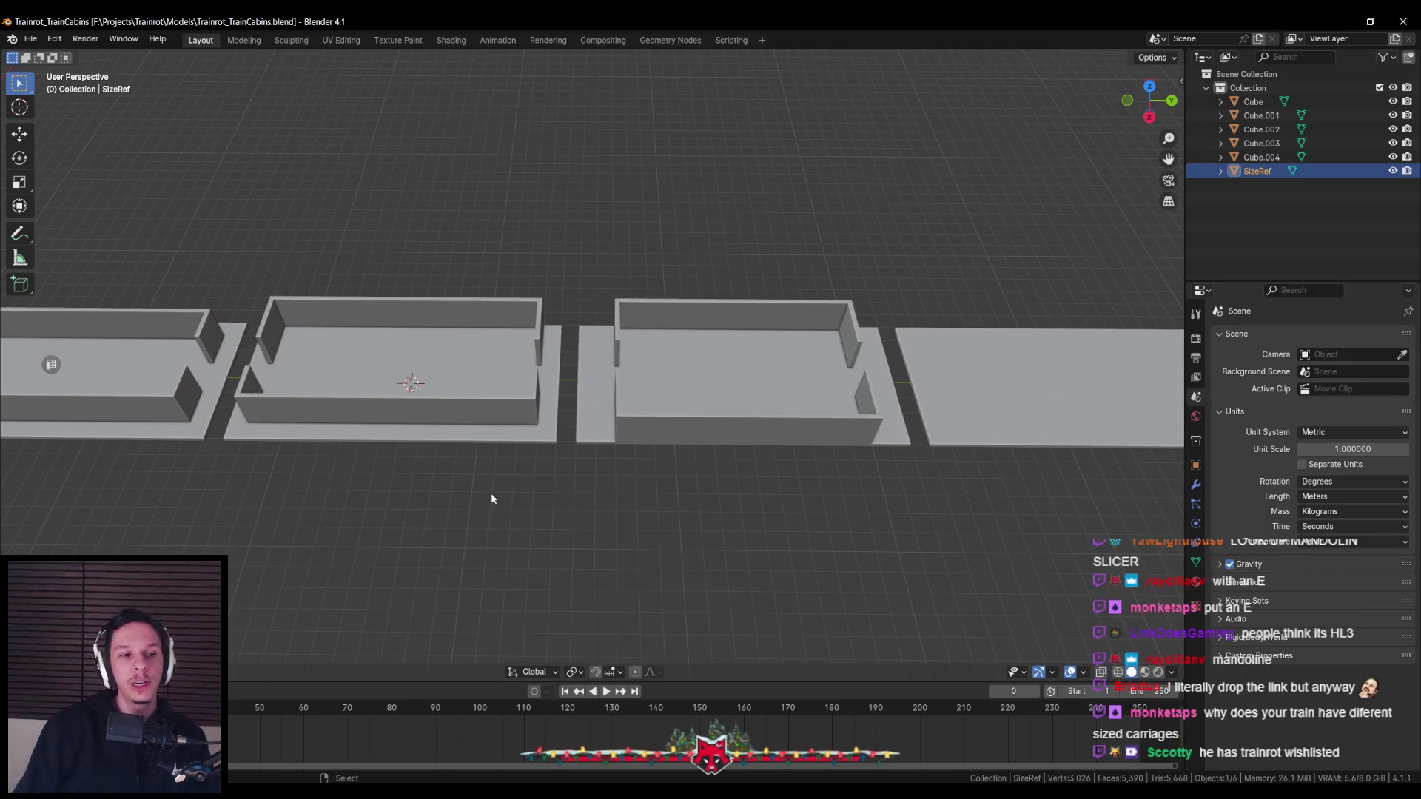
pyautogui.scroll(-1, 511, 448)
pyautogui.moveTo(425, 469); pyautogui.dragTo(721, 417, button='middle')
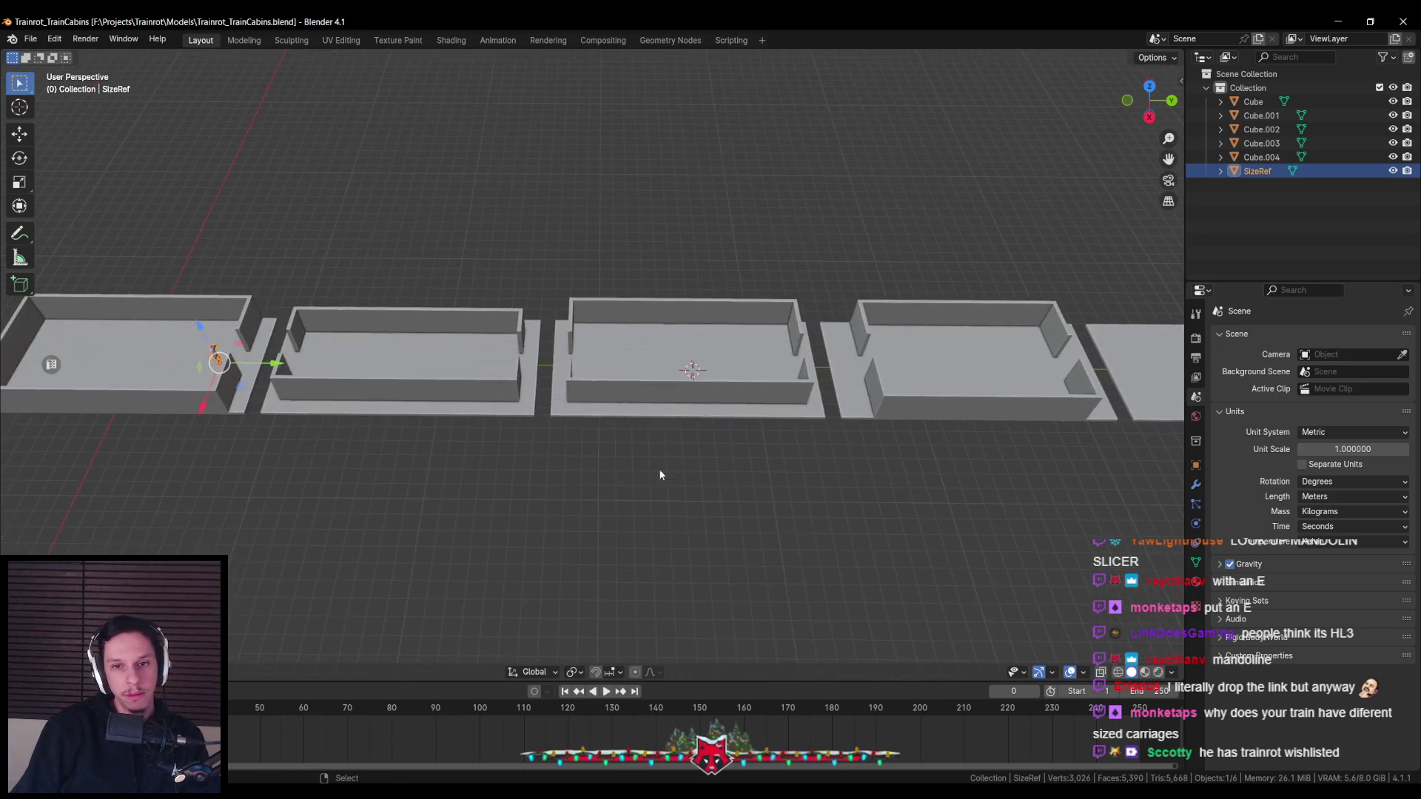
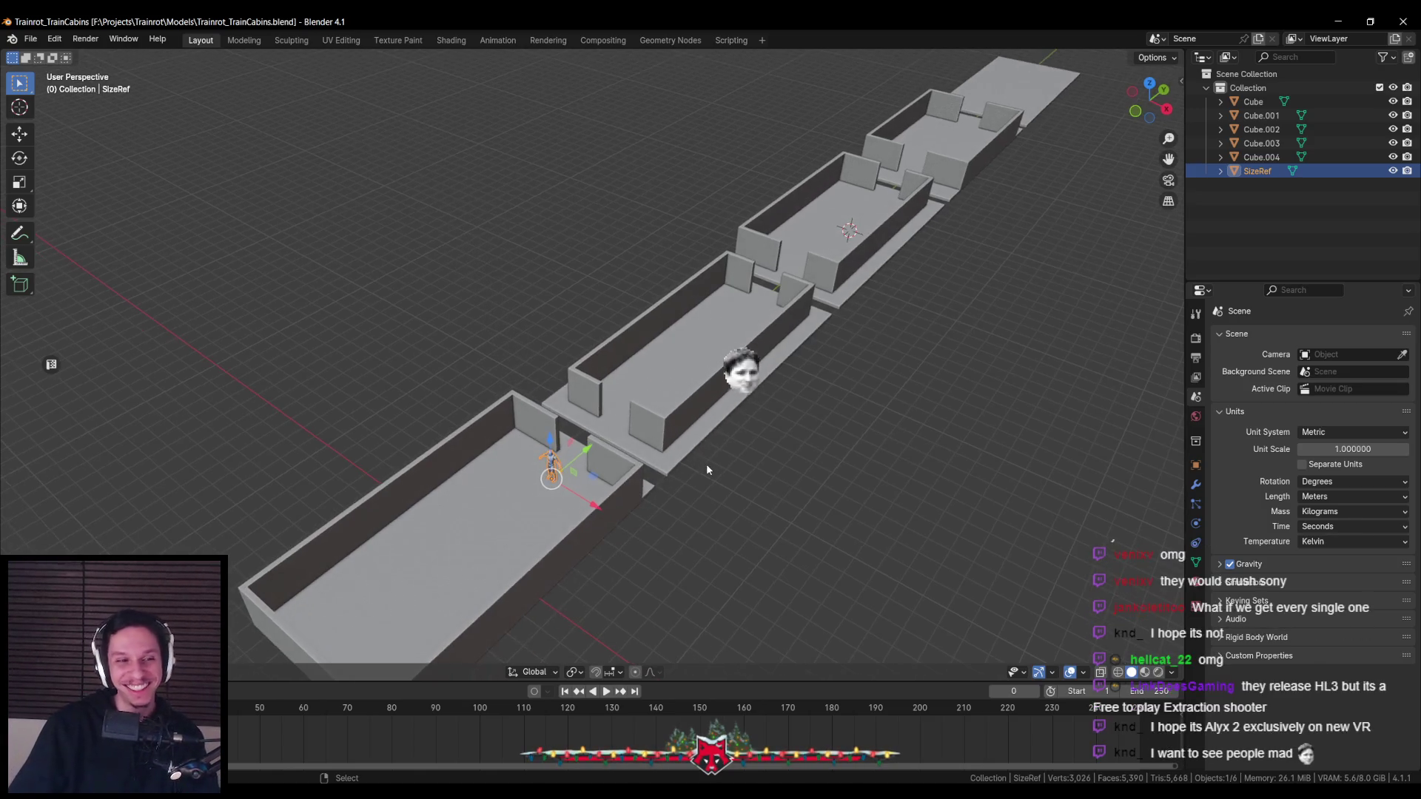
# Look over the cabin row from top-down and angled views
pyautogui.press('KP_7')
pyautogui.moveTo(592, 371)
pyautogui.mouseDown(button='middle')
pyautogui.moveTo(607, 355)
pyautogui.moveTo(522, 335)
pyautogui.moveTo(526, 371)
pyautogui.mouseUp(button='middle')
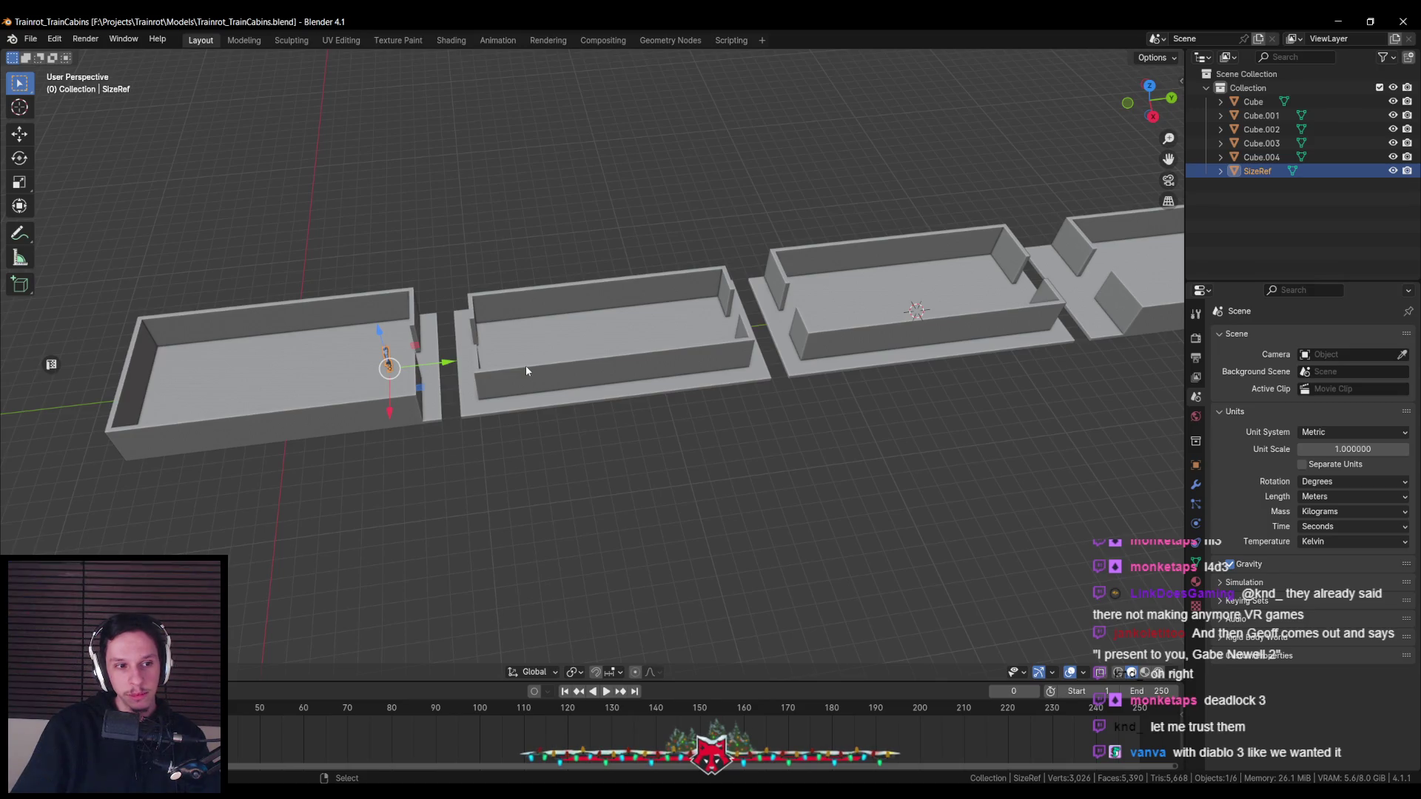
pyautogui.scroll(-3, 526, 366)
pyautogui.moveTo(525, 366); pyautogui.dragTo(540, 412, button='middle')
pyautogui.scroll(4, 539, 412)
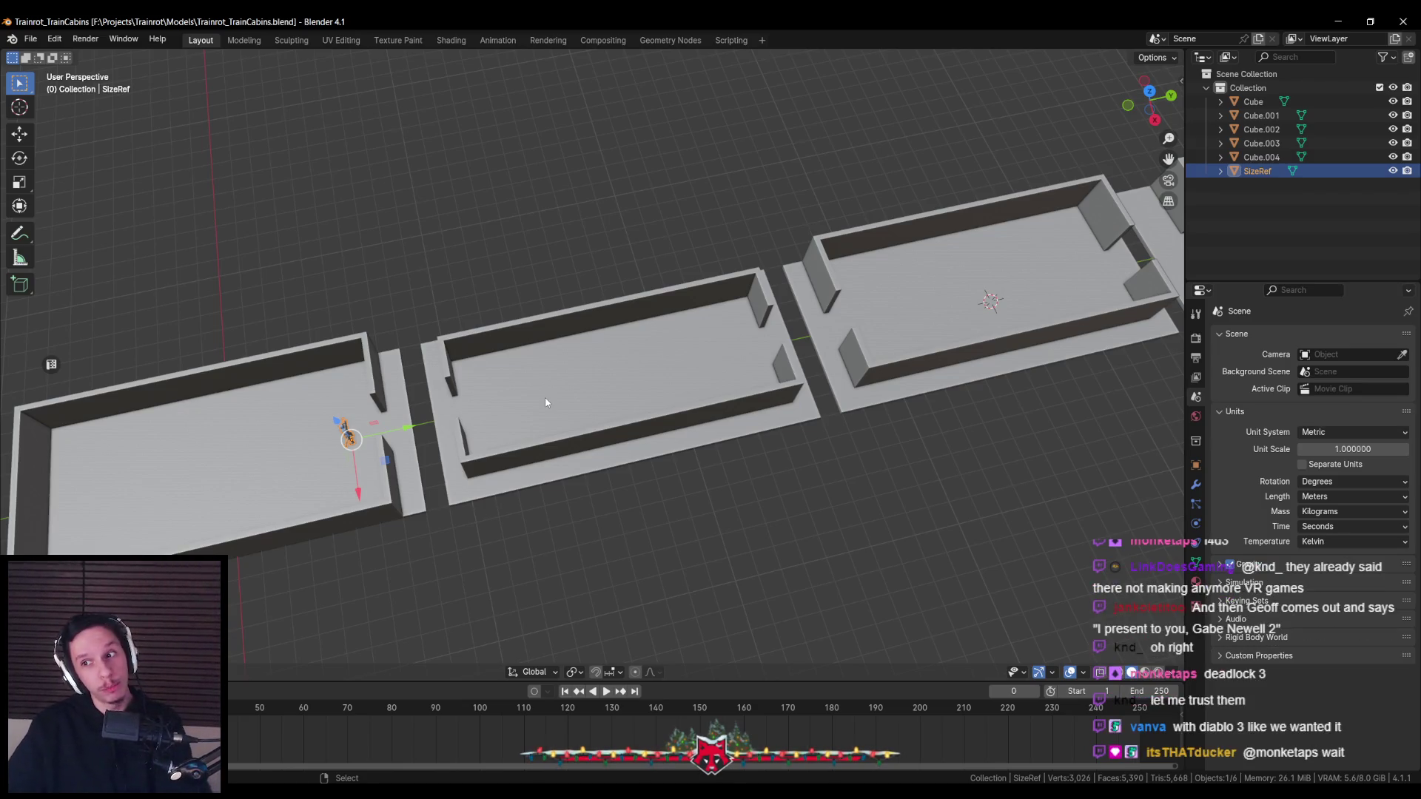
pyautogui.moveTo(546, 402); pyautogui.dragTo(584, 348, button='middle')
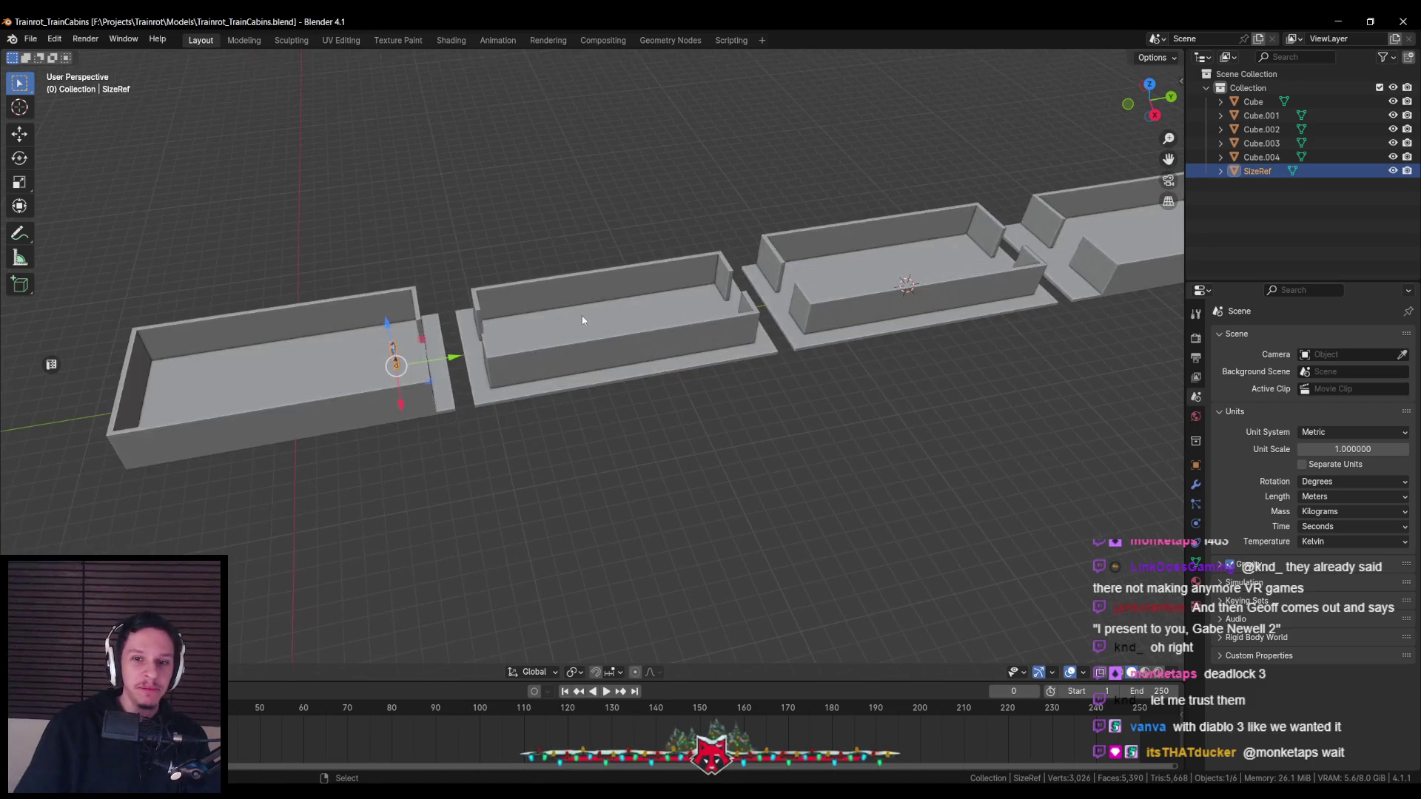
pyautogui.scroll(-2, 592, 336)
pyautogui.scroll(4, 591, 375)
pyautogui.scroll(-2, 591, 375)
pyautogui.moveTo(700, 389); pyautogui.dragTo(670, 374, button='middle')
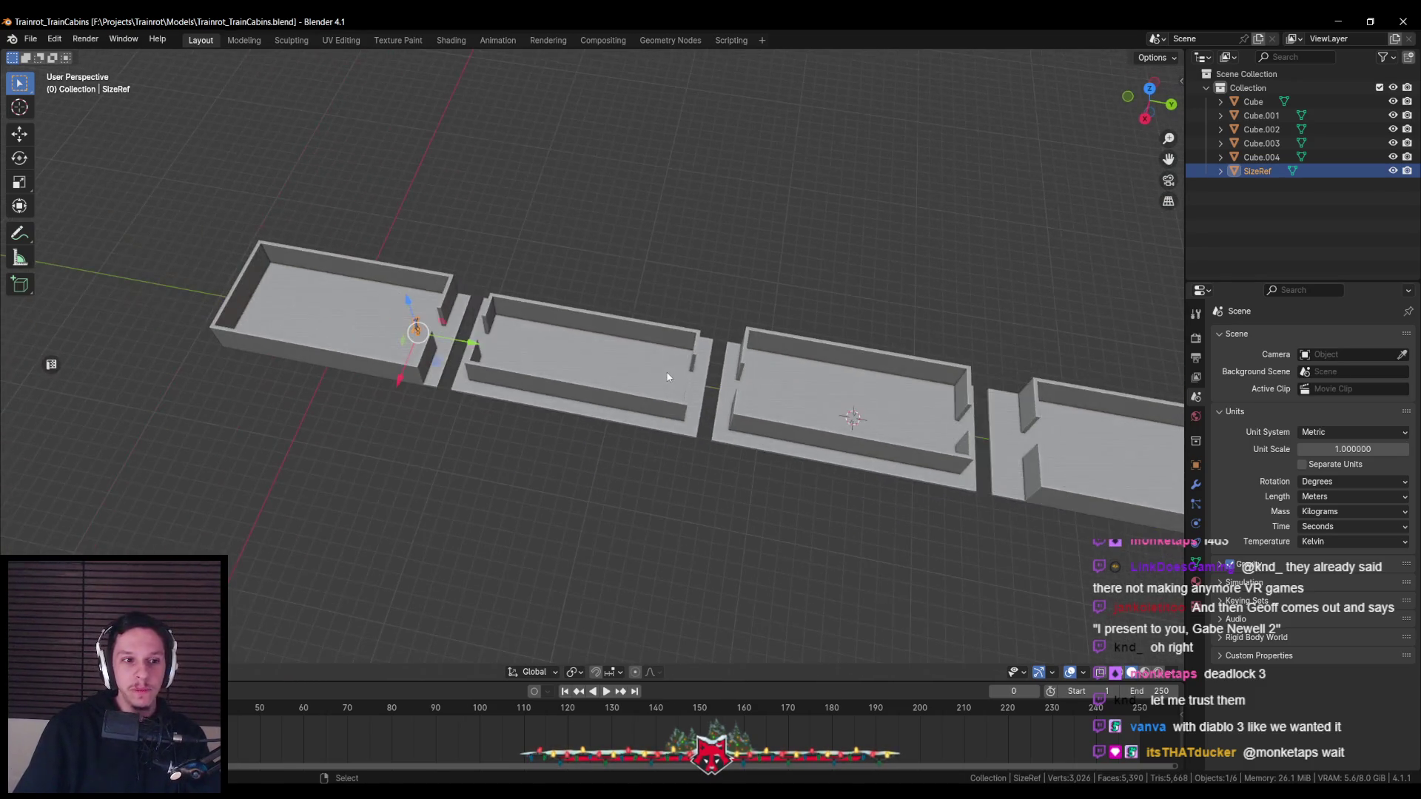
pyautogui.scroll(1, 674, 388)
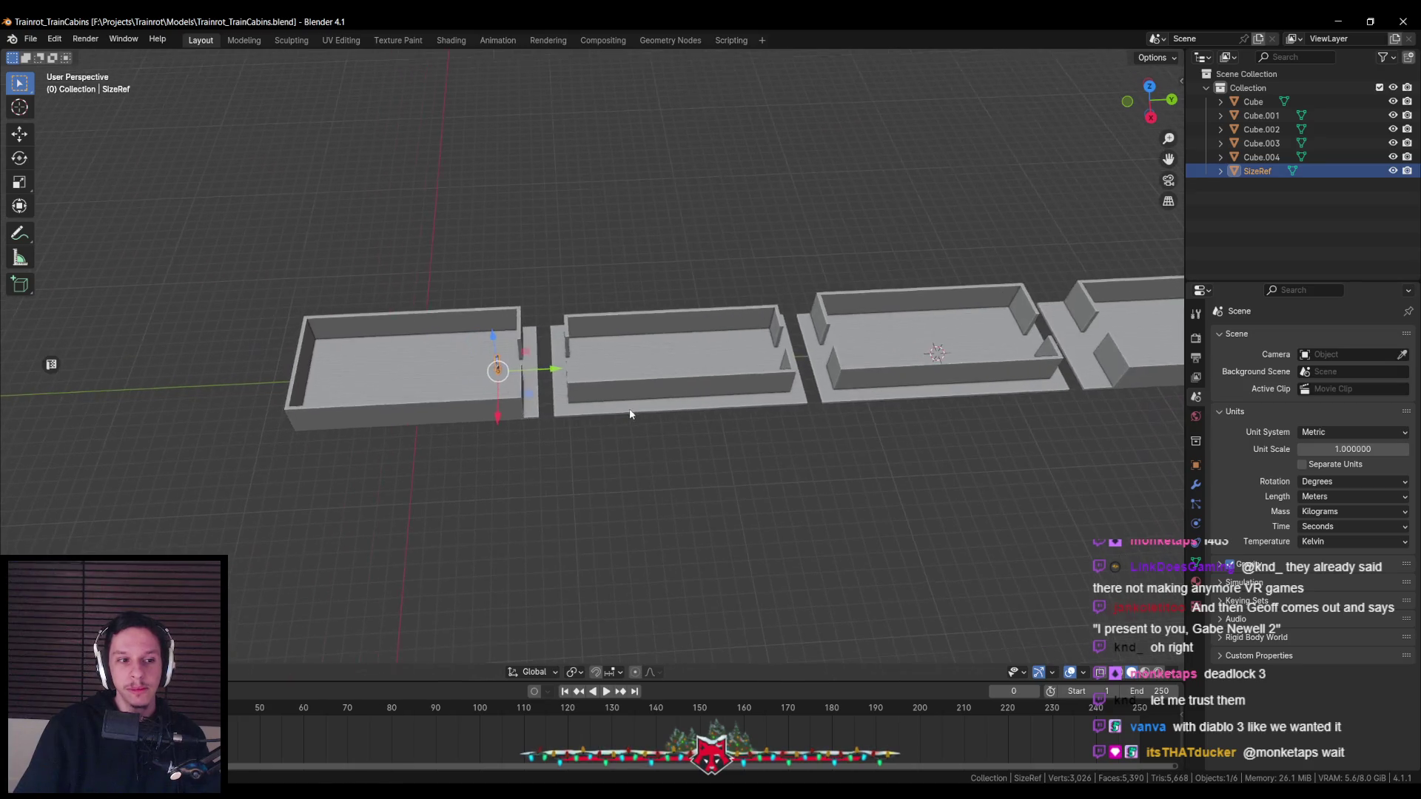
pyautogui.scroll(2, 607, 399)
pyautogui.scroll(2, 621, 407)
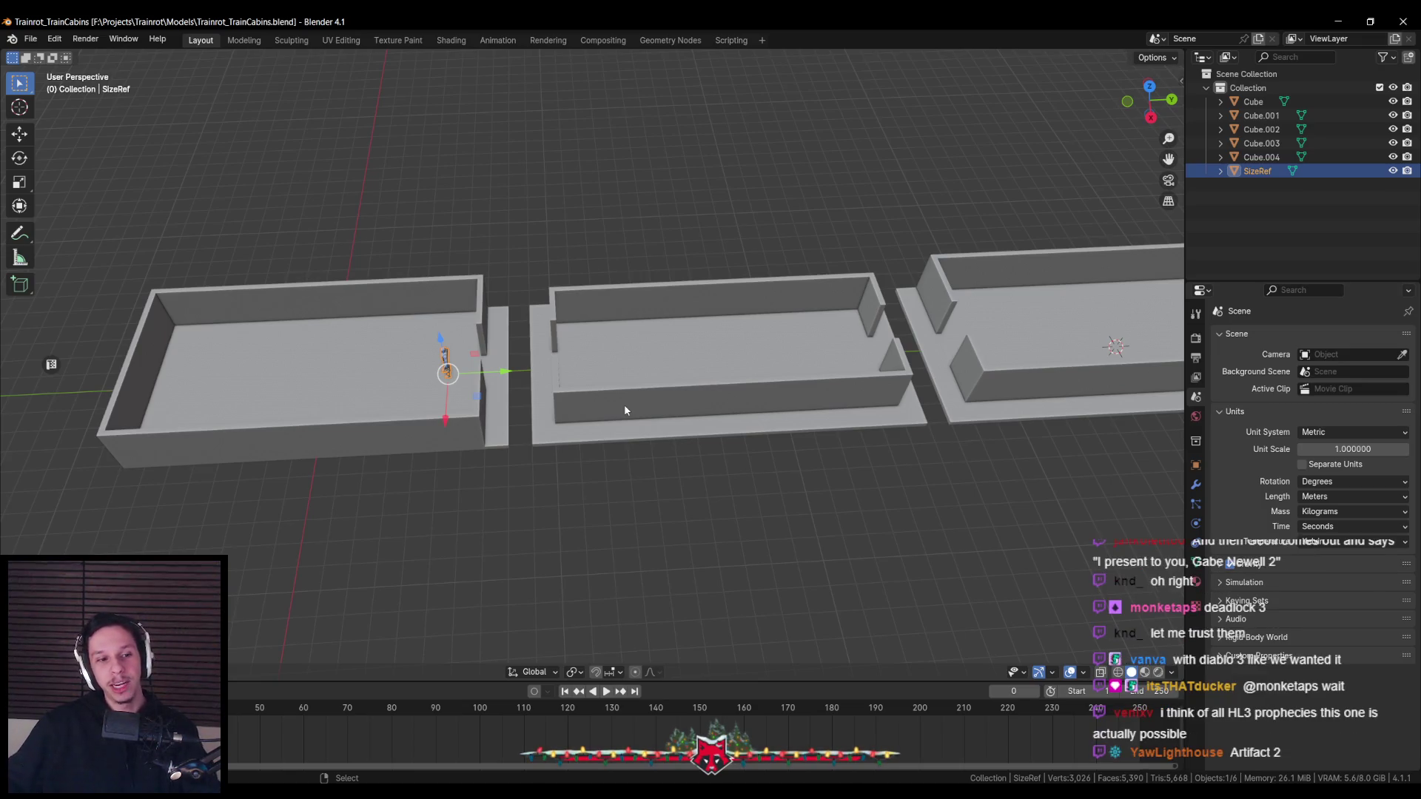
pyautogui.moveTo(650, 476); pyautogui.dragTo(642, 482, button='middle')
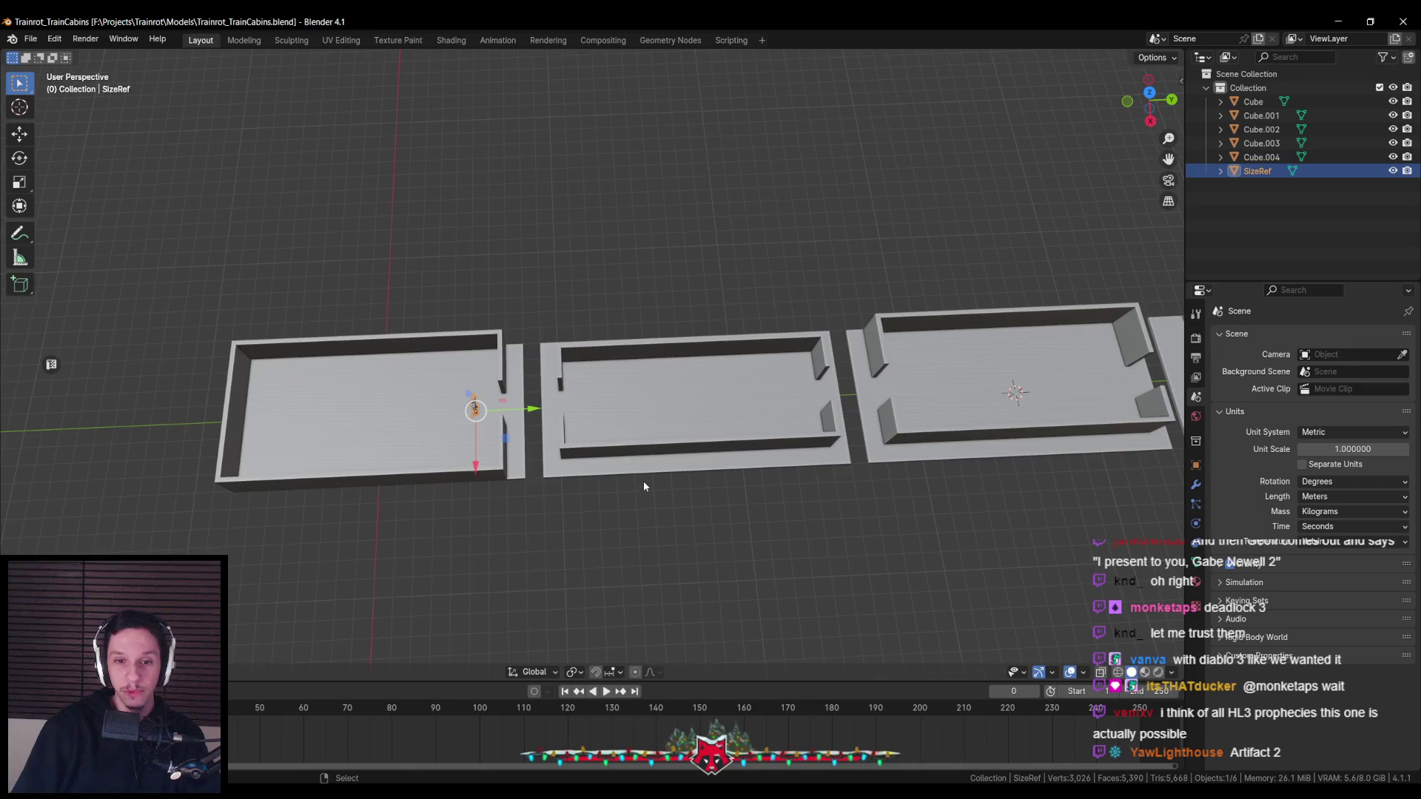
# Pan the top view along the cabins and place the 3D cursor in the middle cabin
pyautogui.press('KP_7')
pyautogui.scroll(4, 672, 324)
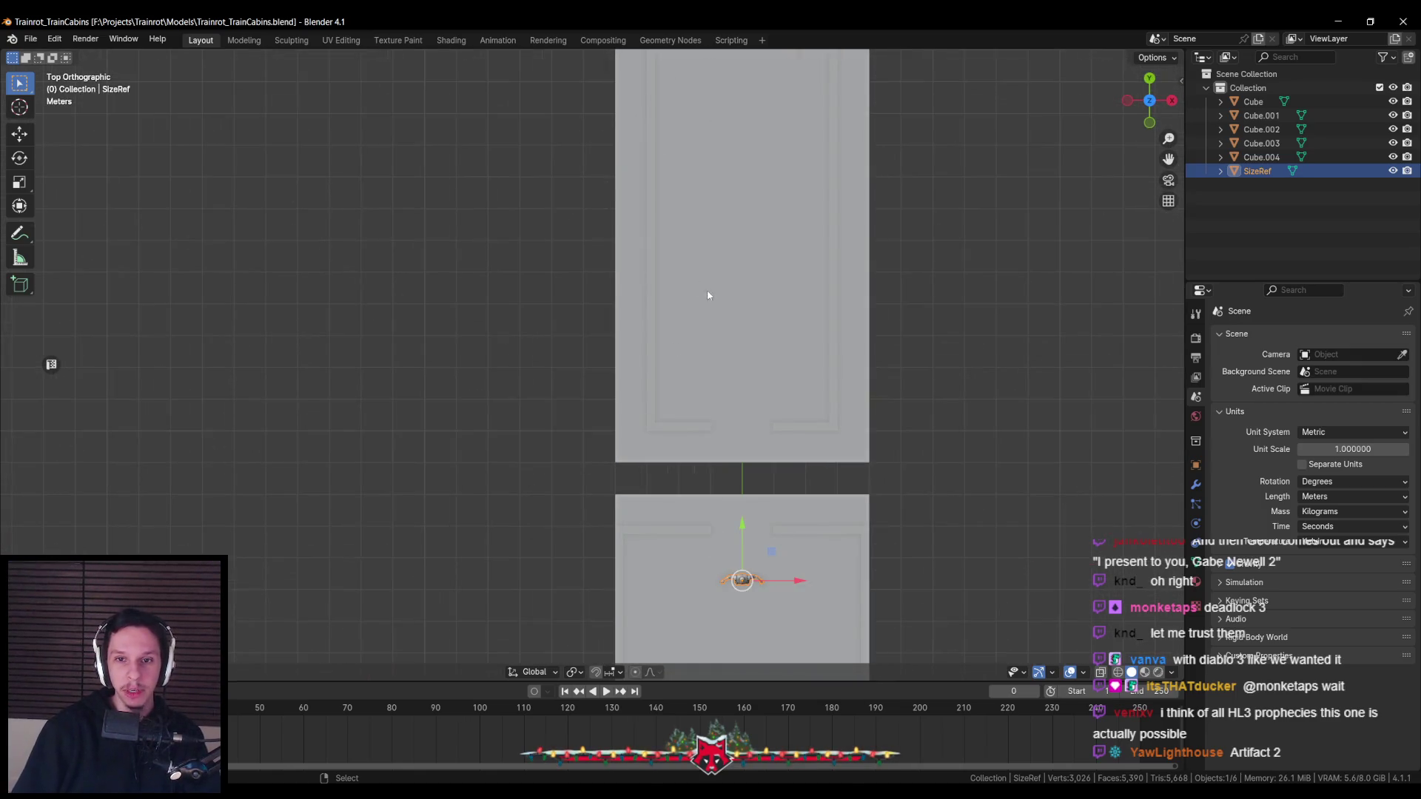
pyautogui.keyDown('shift'); pyautogui.moveTo(728, 268); pyautogui.dragTo(673, 481, button='middle'); pyautogui.keyUp('shift')
pyautogui.scroll(-2, 673, 481)
pyautogui.keyDown('shift'); pyautogui.moveTo(630, 355); pyautogui.dragTo(597, 557, button='middle'); pyautogui.keyUp('shift')
pyautogui.keyDown('shift'); pyautogui.moveTo(584, 333); pyautogui.dragTo(586, 489, button='middle'); pyautogui.keyUp('shift')
pyautogui.keyDown('shift'); pyautogui.rightClick(586, 489); pyautogui.keyUp('shift')
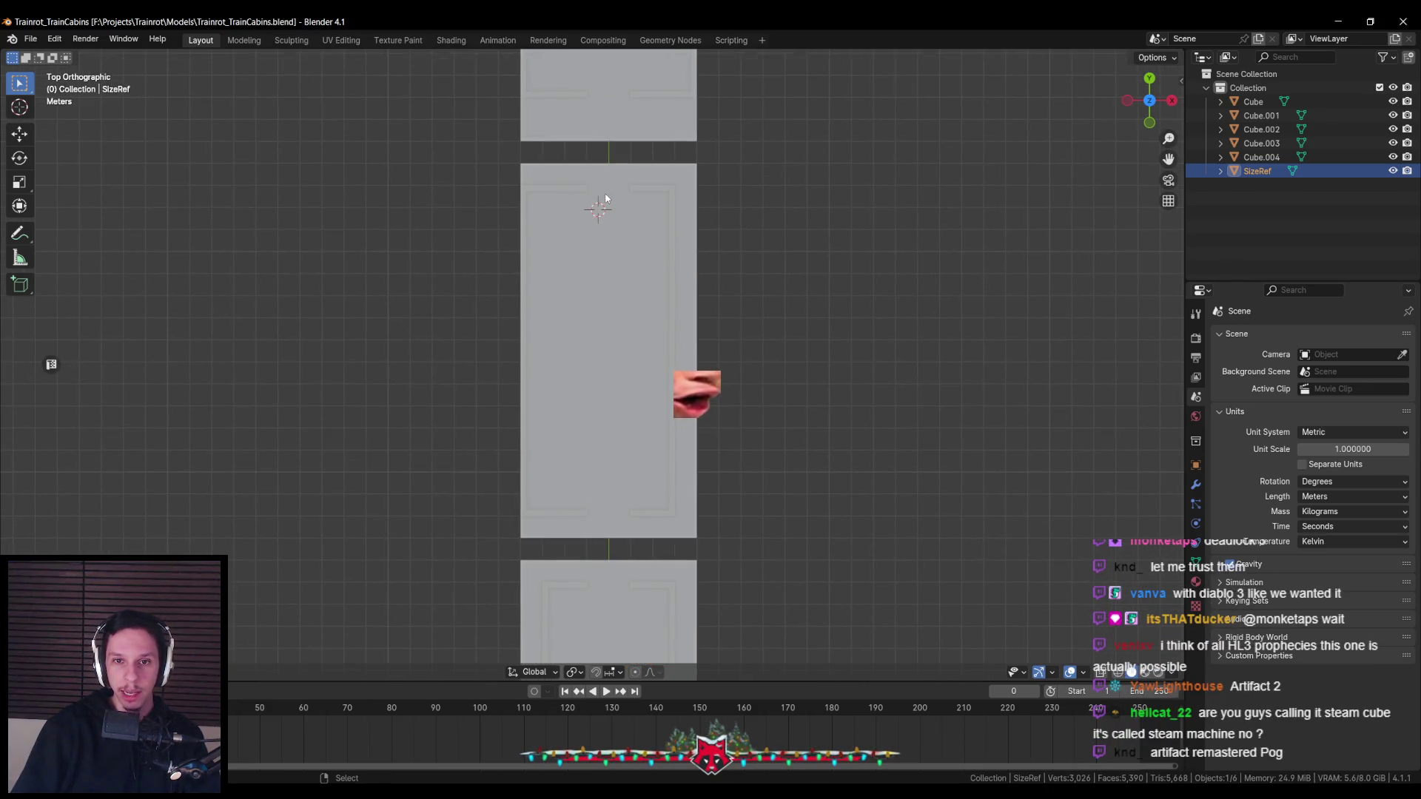
pyautogui.moveTo(666, 352)
pyautogui.mouseDown(button='middle')
pyautogui.moveTo(641, 319)
pyautogui.moveTo(475, 348)
pyautogui.moveTo(510, 446)
pyautogui.moveTo(429, 387)
pyautogui.moveTo(545, 375)
pyautogui.moveTo(454, 402)
pyautogui.moveTo(563, 395)
pyautogui.moveTo(558, 434)
pyautogui.moveTo(542, 415)
pyautogui.moveTo(614, 424)
pyautogui.moveTo(456, 472)
pyautogui.moveTo(697, 366)
pyautogui.moveTo(530, 484)
pyautogui.moveTo(481, 459)
pyautogui.mouseUp(button='middle')
pyautogui.scroll(-1, 558, 434)
# Compare the cabins' size against the SizeRef figure from top and oblique angles
pyautogui.press('KP_7')
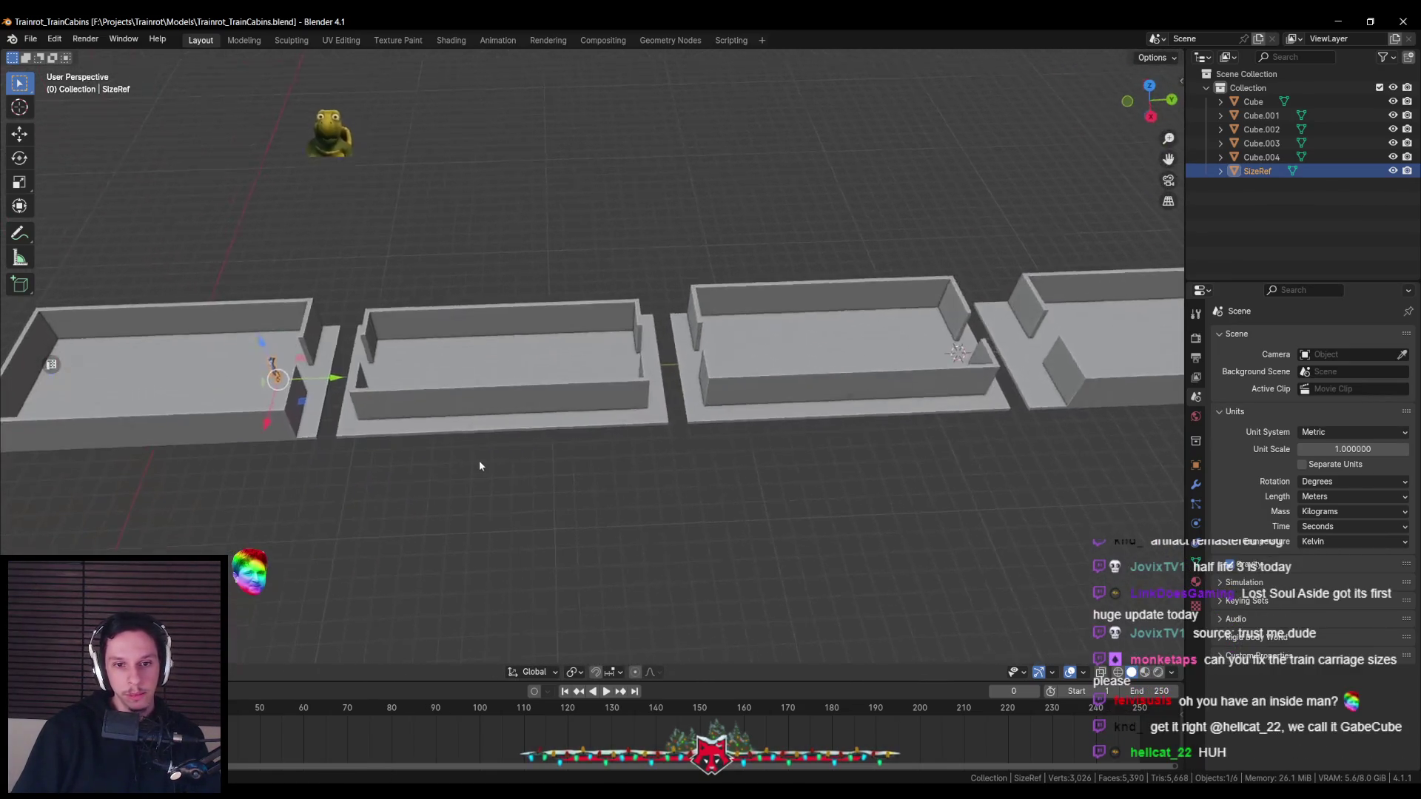
pyautogui.keyDown('ctrl'); pyautogui.scroll(5, 528, 450); pyautogui.keyUp('ctrl')
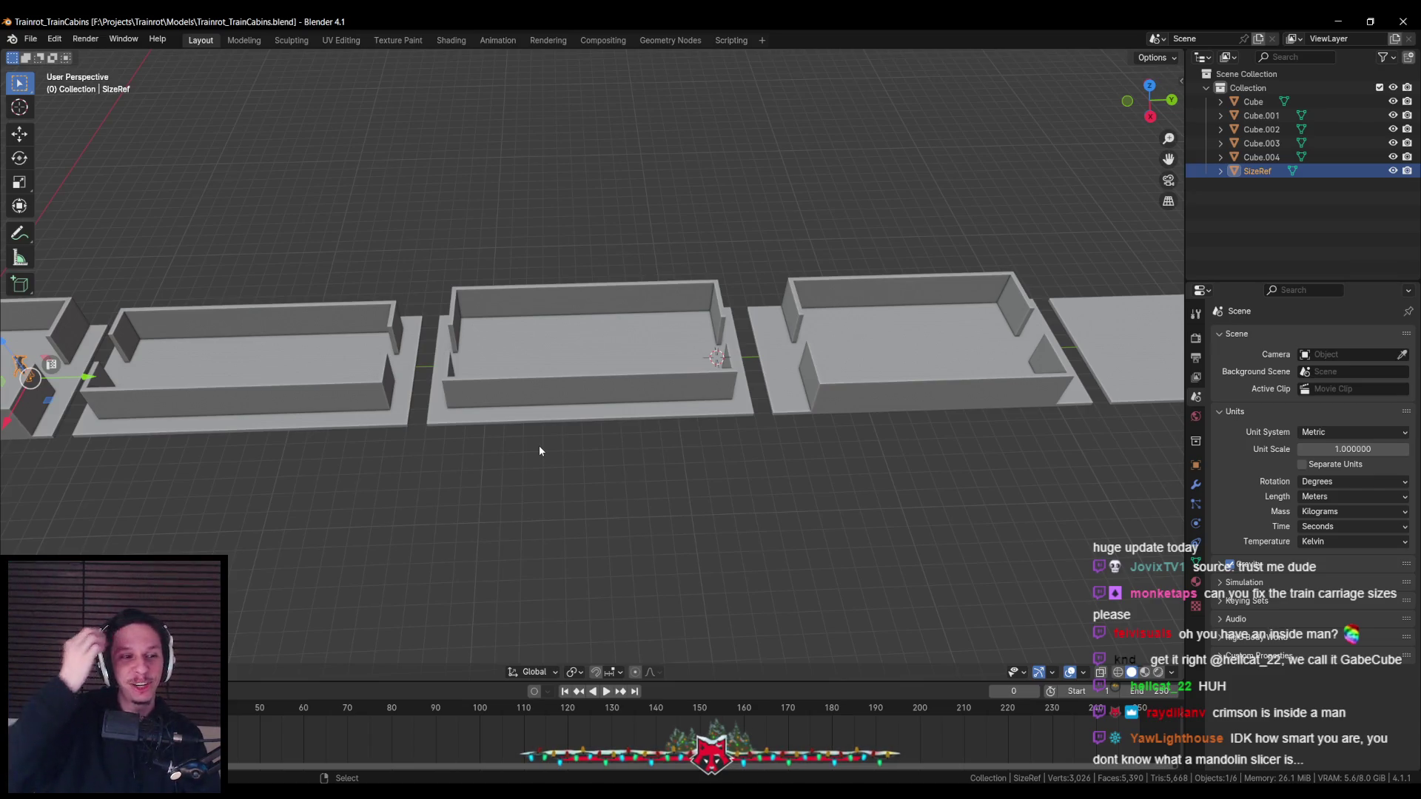
pyautogui.scroll(2, 523, 414)
pyautogui.moveTo(524, 414); pyautogui.dragTo(521, 429, button='middle')
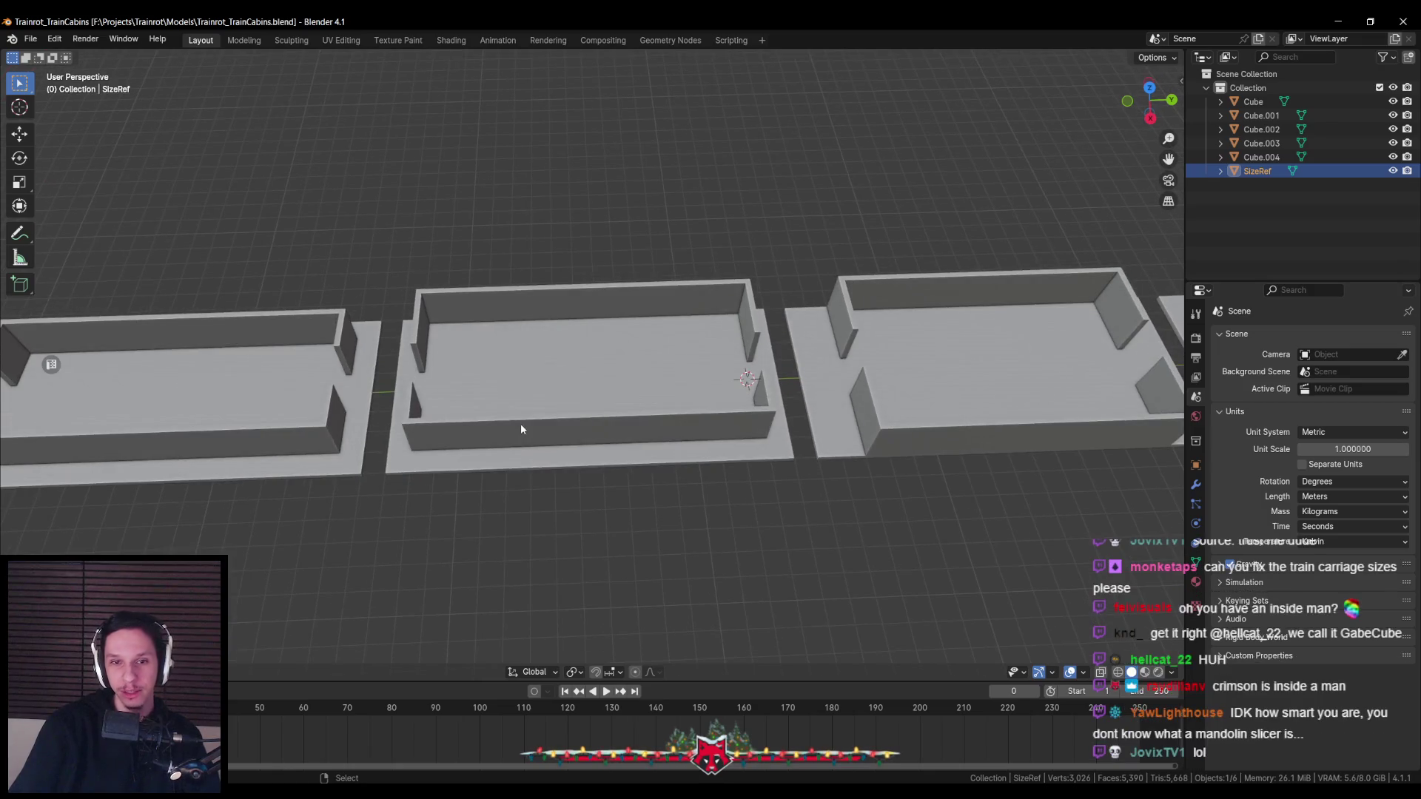
pyautogui.press('KP_7')
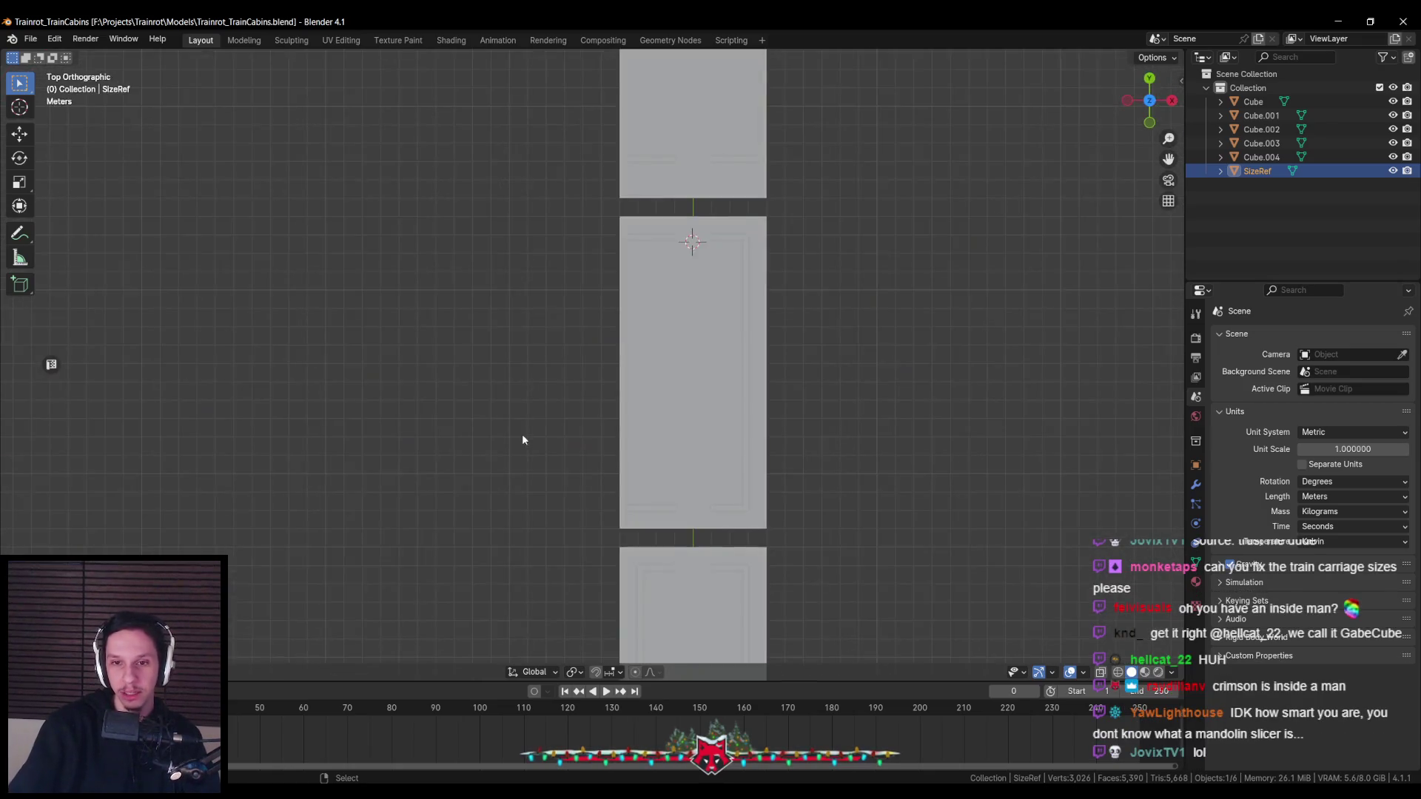
pyautogui.moveTo(697, 294)
pyautogui.mouseDown(button='middle')
pyautogui.moveTo(575, 351)
pyautogui.moveTo(511, 335)
pyautogui.moveTo(406, 406)
pyautogui.mouseUp(button='middle')
pyautogui.moveTo(214, 404); pyautogui.dragTo(592, 379, button='middle')
pyautogui.scroll(3, 536, 376)
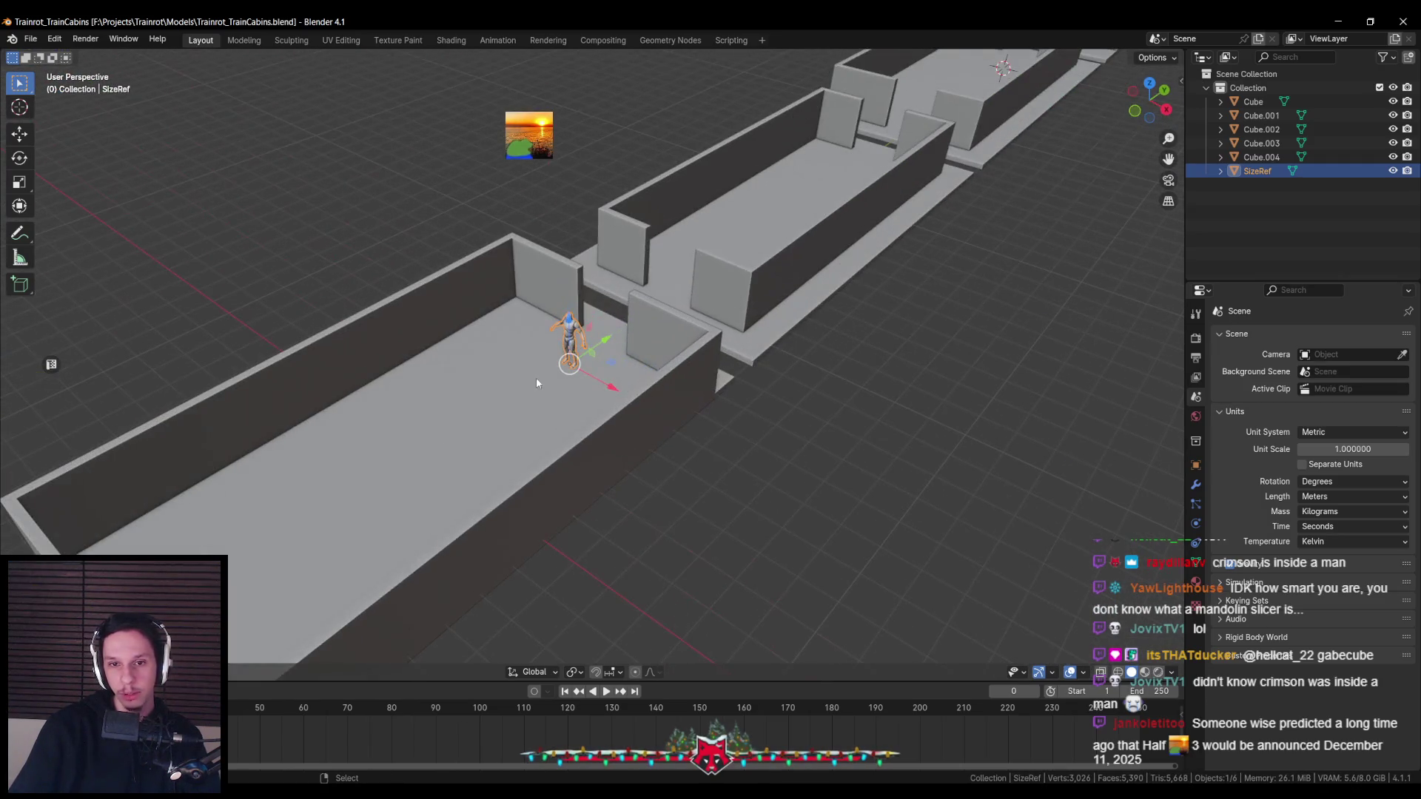
pyautogui.scroll(-3, 561, 382)
pyautogui.moveTo(560, 382)
pyautogui.mouseDown(button='middle')
pyautogui.moveTo(660, 433)
pyautogui.moveTo(875, 387)
pyautogui.moveTo(482, 422)
pyautogui.moveTo(641, 411)
pyautogui.mouseUp(button='middle')
# Save Trainrot_TrainCabins.blend and select the first cabin, Cube
pyautogui.hotkey('ctrl', 's')
pyautogui.scroll(-1, 518, 399)
pyautogui.scroll(1, 433, 388)
pyautogui.click(401, 388)
pyautogui.scroll(-1, 401, 388)
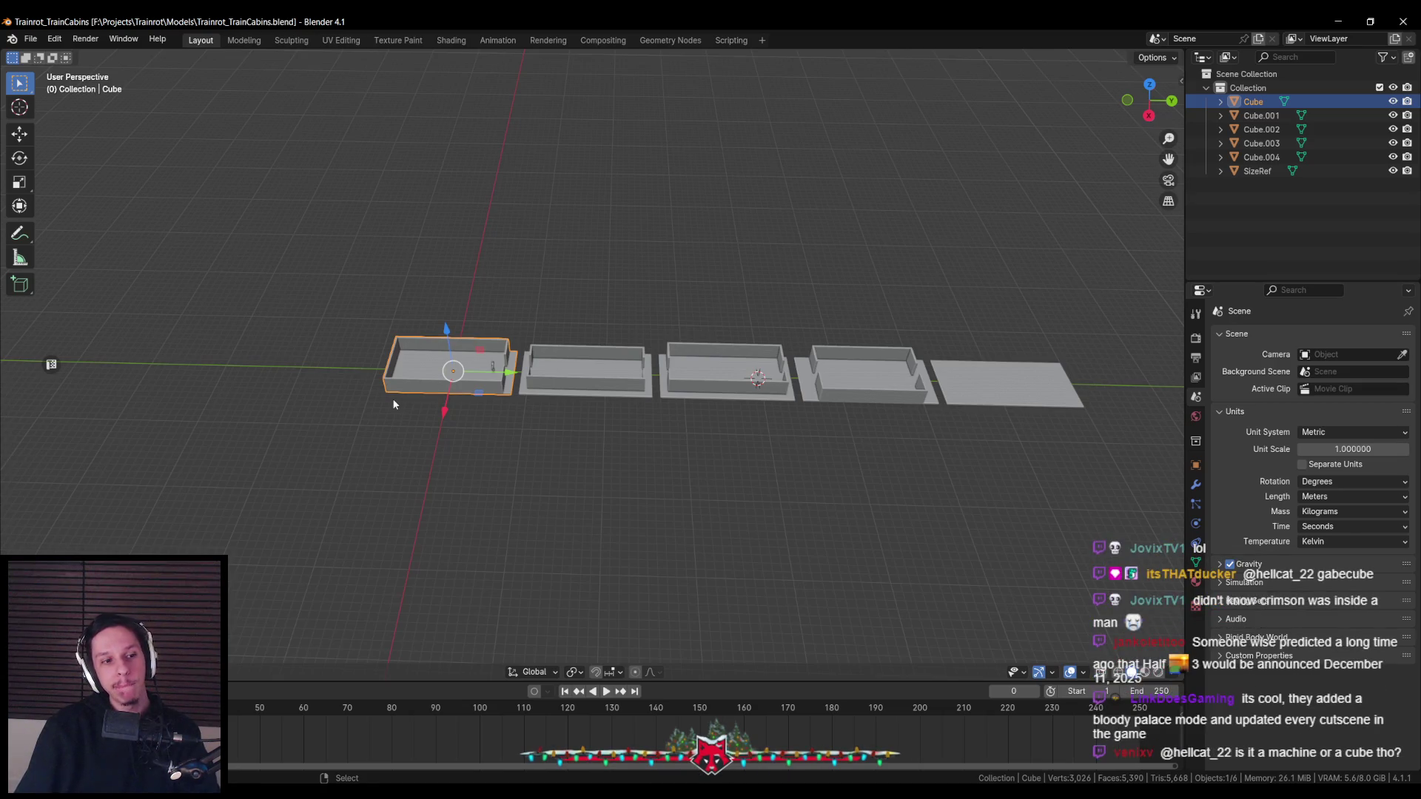
pyautogui.scroll(2, 548, 420)
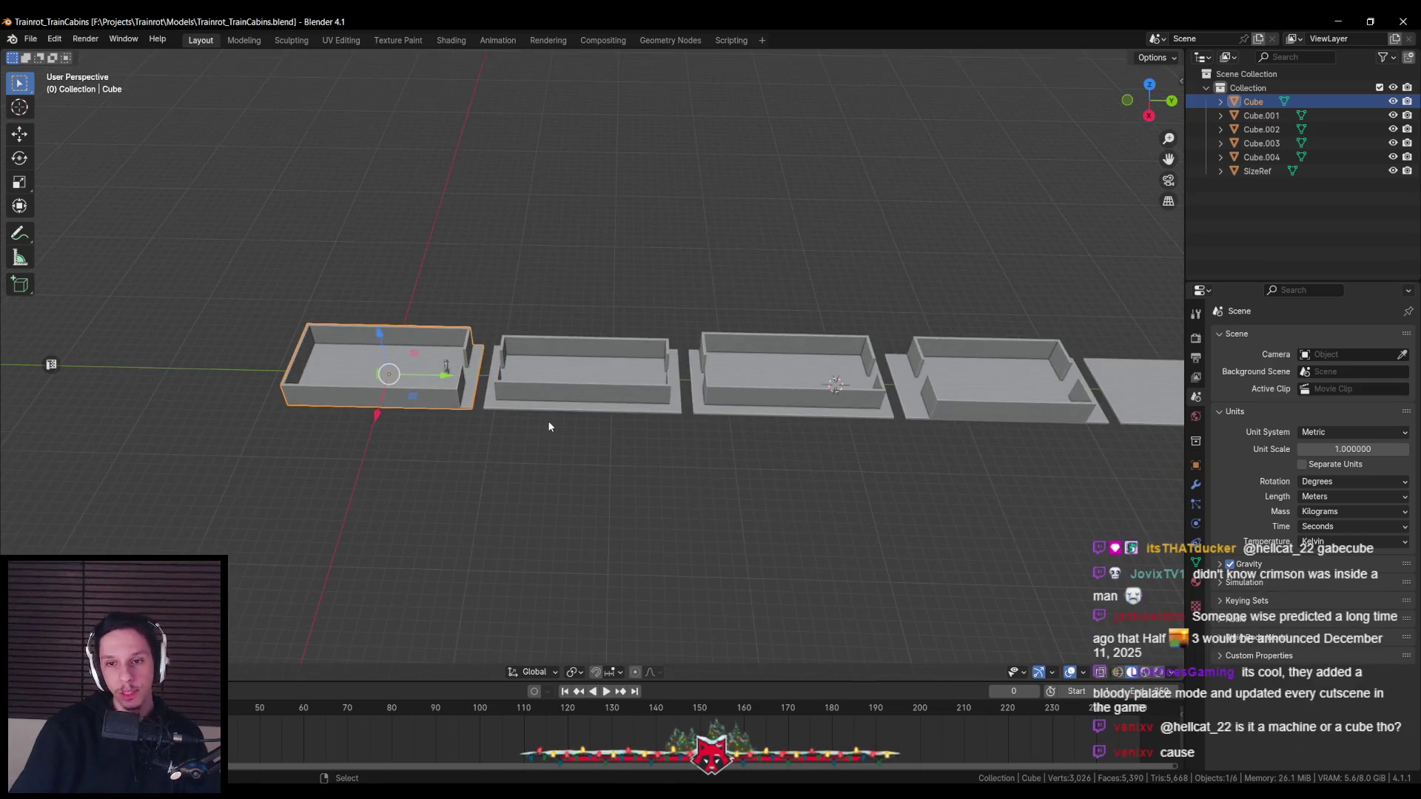
# Step through the cabins back to the first one, Cube, and save the file
pyautogui.click(755, 373)
pyautogui.click(921, 377)
pyautogui.click(1088, 385)
pyautogui.click(921, 377)
pyautogui.click(755, 374)
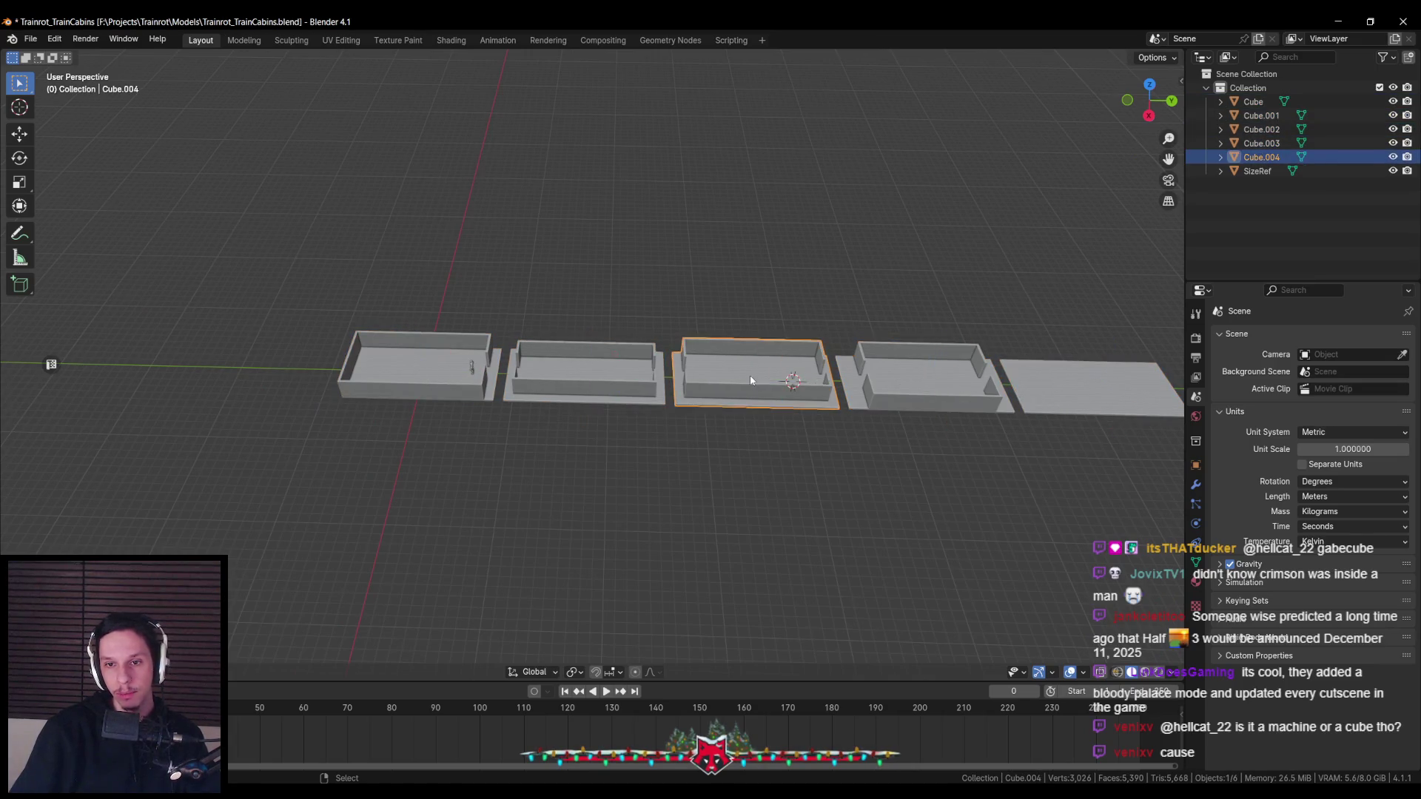
pyautogui.click(584, 374)
pyautogui.click(420, 370)
pyautogui.hotkey('ctrl', 's')
# Put the Cube object's Outliner name into edit mode, leaving it as Cube for now
pyautogui.doubleClick(1250, 104)
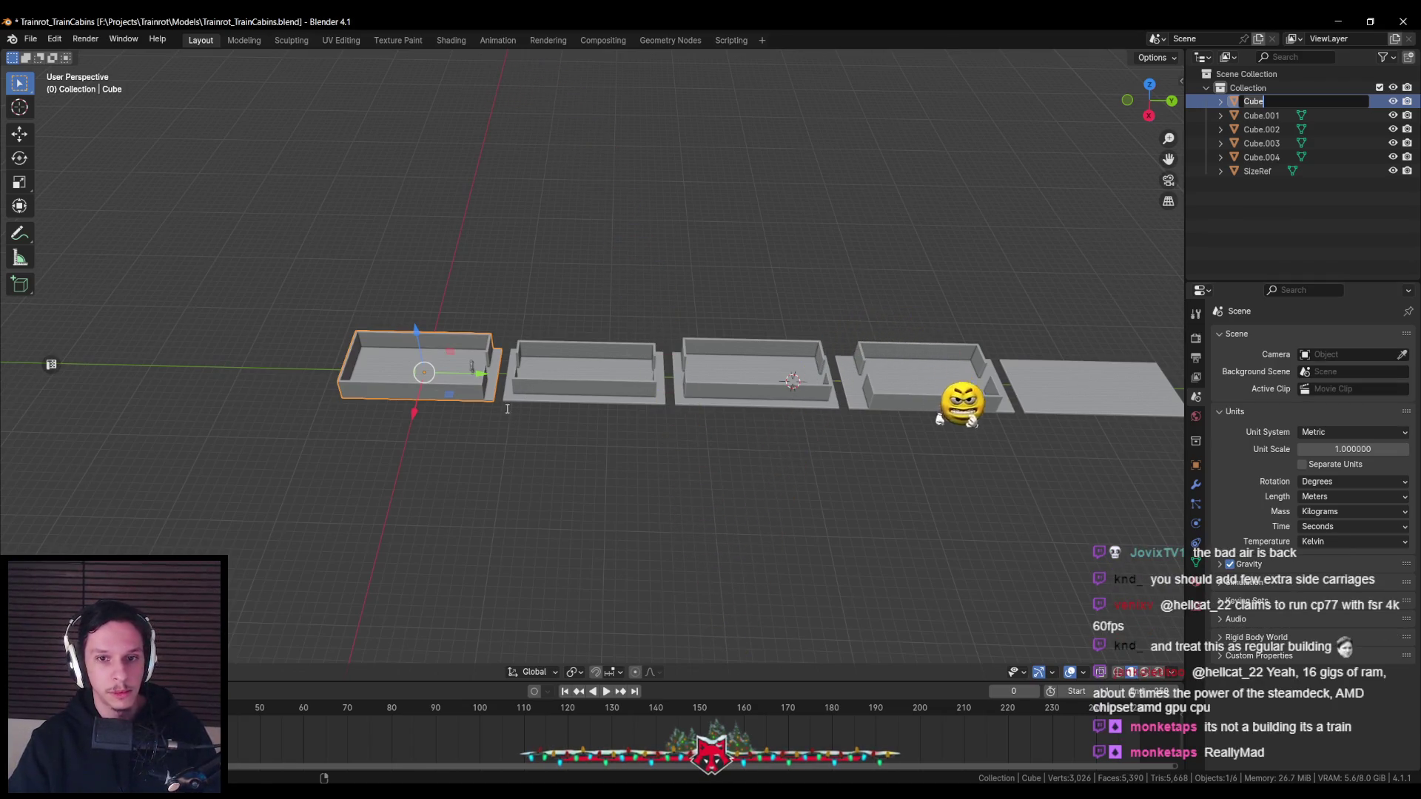
pyautogui.press('Return')
pyautogui.scroll(3, 522, 410)
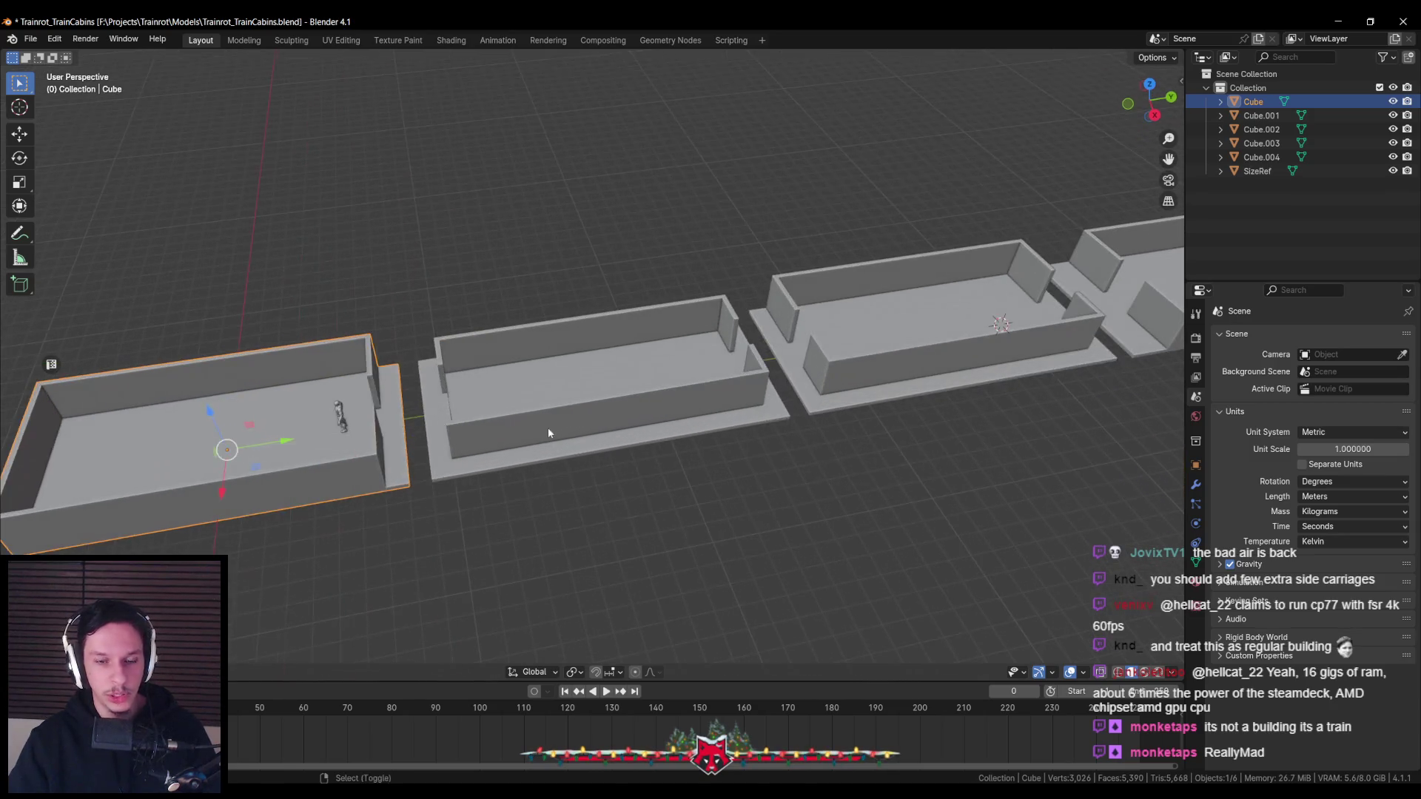
pyautogui.scroll(-3, 647, 426)
pyautogui.scroll(-2, 647, 427)
pyautogui.doubleClick(1259, 102)
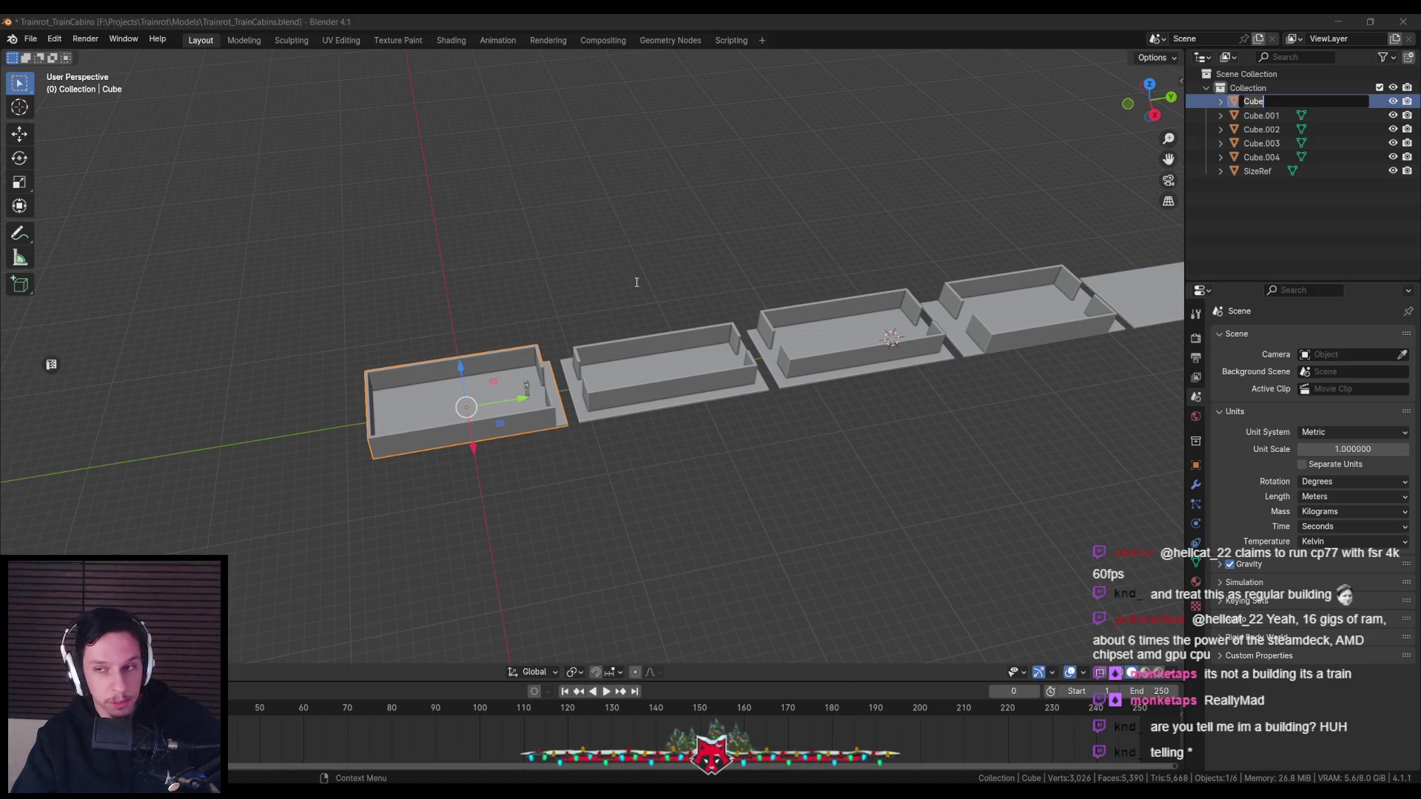
pyautogui.press('Return')
pyautogui.doubleClick(1256, 104)
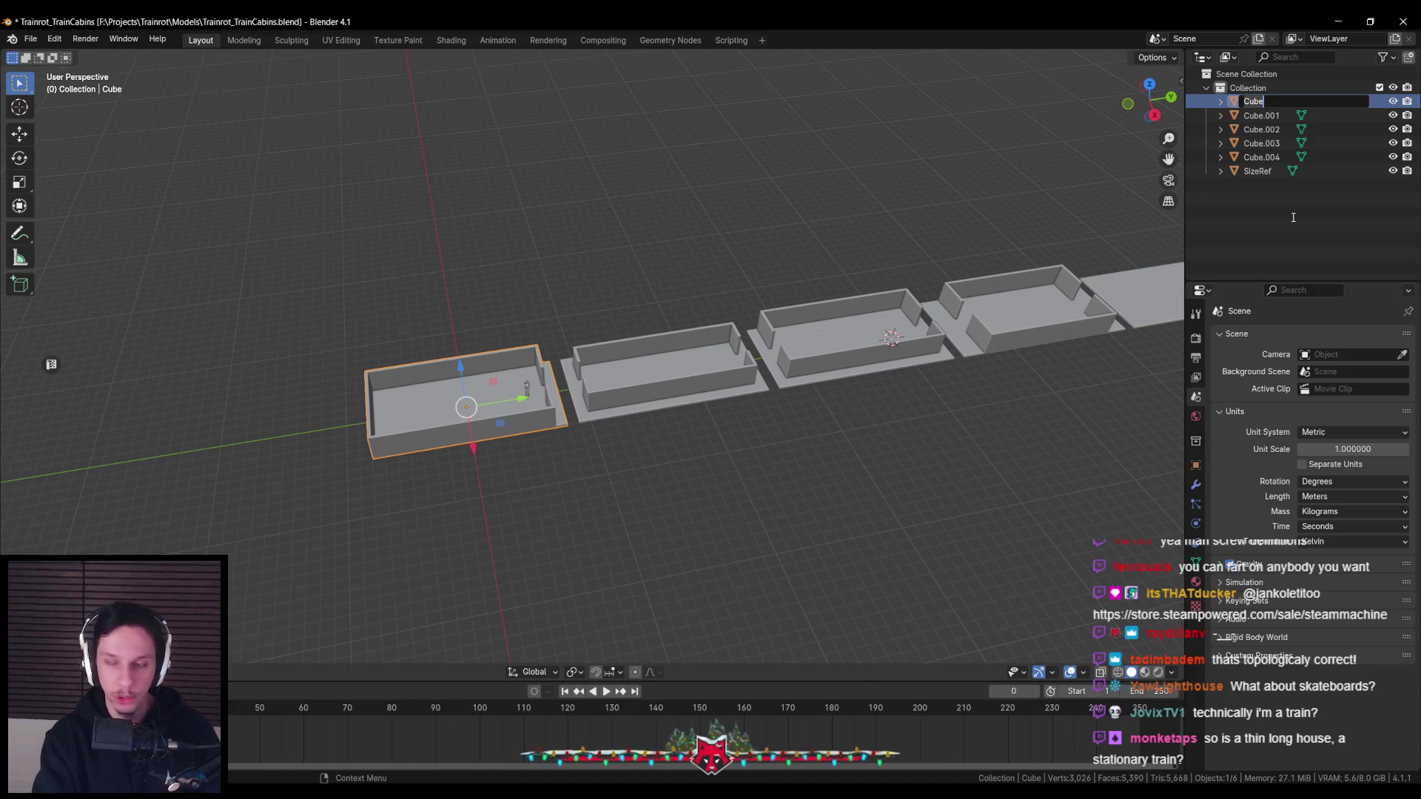
# Rename Cube to Cabin-Engine and Cube.001 to Cabin-1
pyautogui.write('abin-Engine')
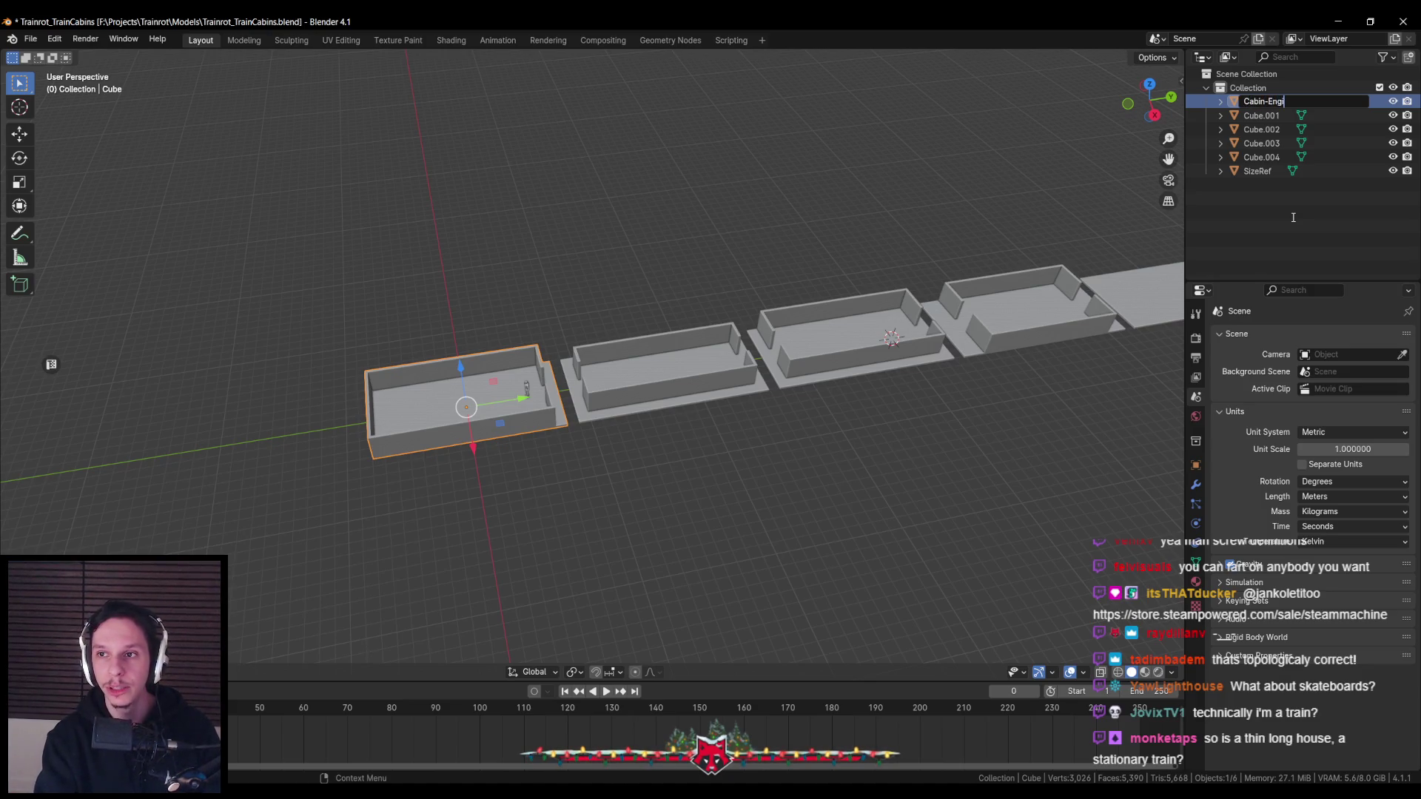
pyautogui.press('Return')
pyautogui.click(701, 367)
pyautogui.doubleClick(1262, 115)
pyautogui.write('Cabin-1')
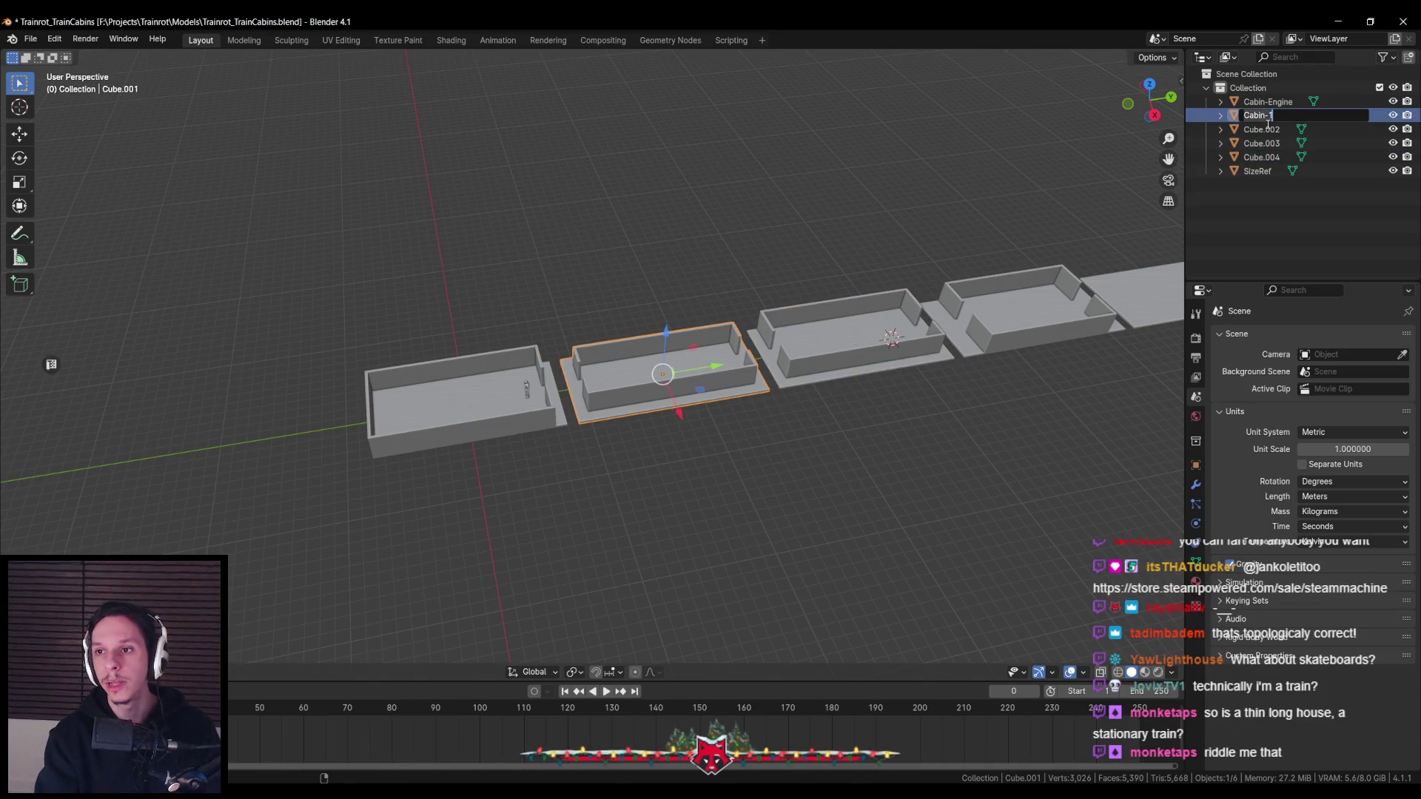
pyautogui.press('Return')
# Rename the third cabin Cube.004 to Cabin-2 and the fourth, Cube.002, to Cabin-3
pyautogui.keyDown('shift'); pyautogui.moveTo(826, 407); pyautogui.dragTo(638, 423, button='middle'); pyautogui.keyUp('shift')
pyautogui.click(651, 388)
pyautogui.doubleClick(1261, 157)
pyautogui.write('Cabin-')
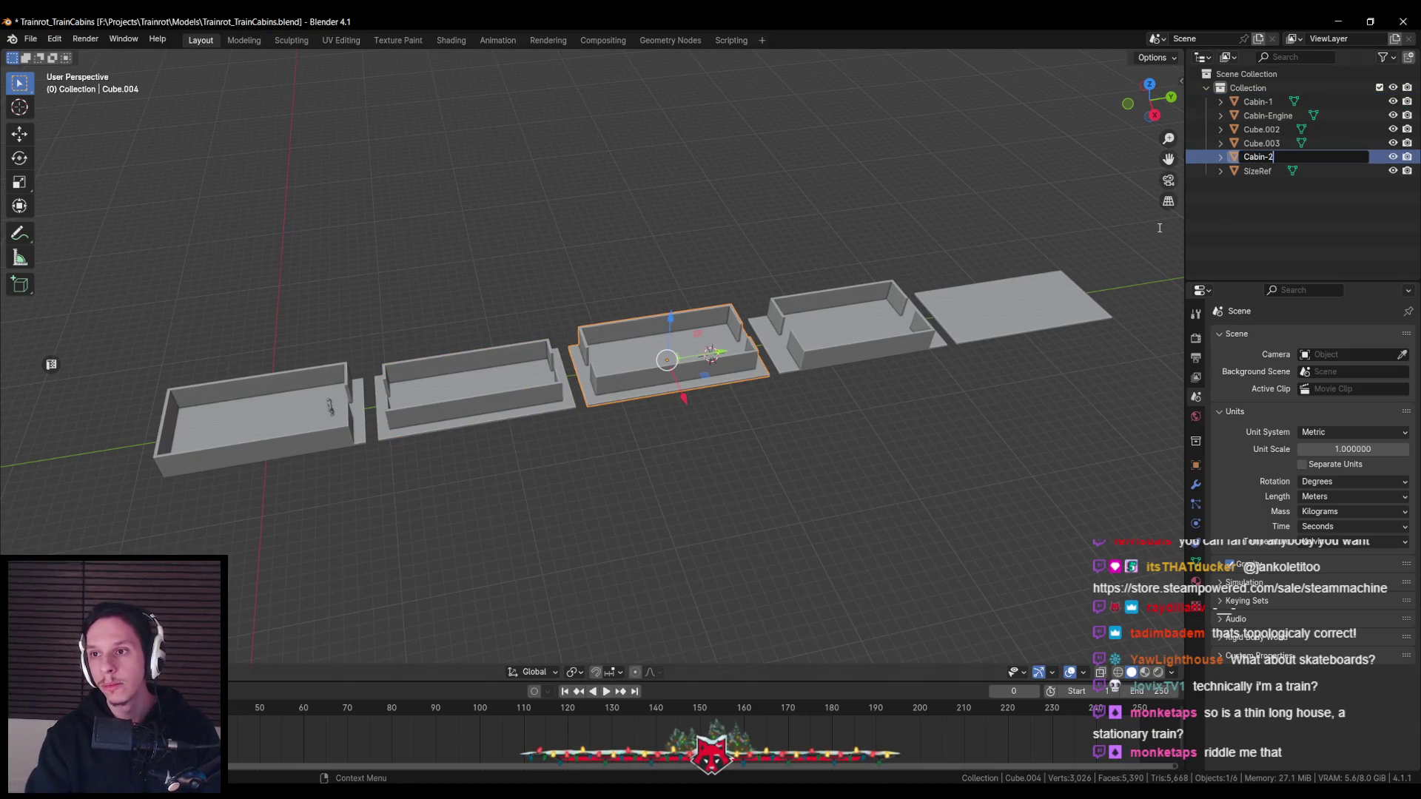
pyautogui.write('2')
pyautogui.press('Return')
pyautogui.click(798, 353)
pyautogui.doubleClick(1262, 143)
pyautogui.write('Cabin-1')
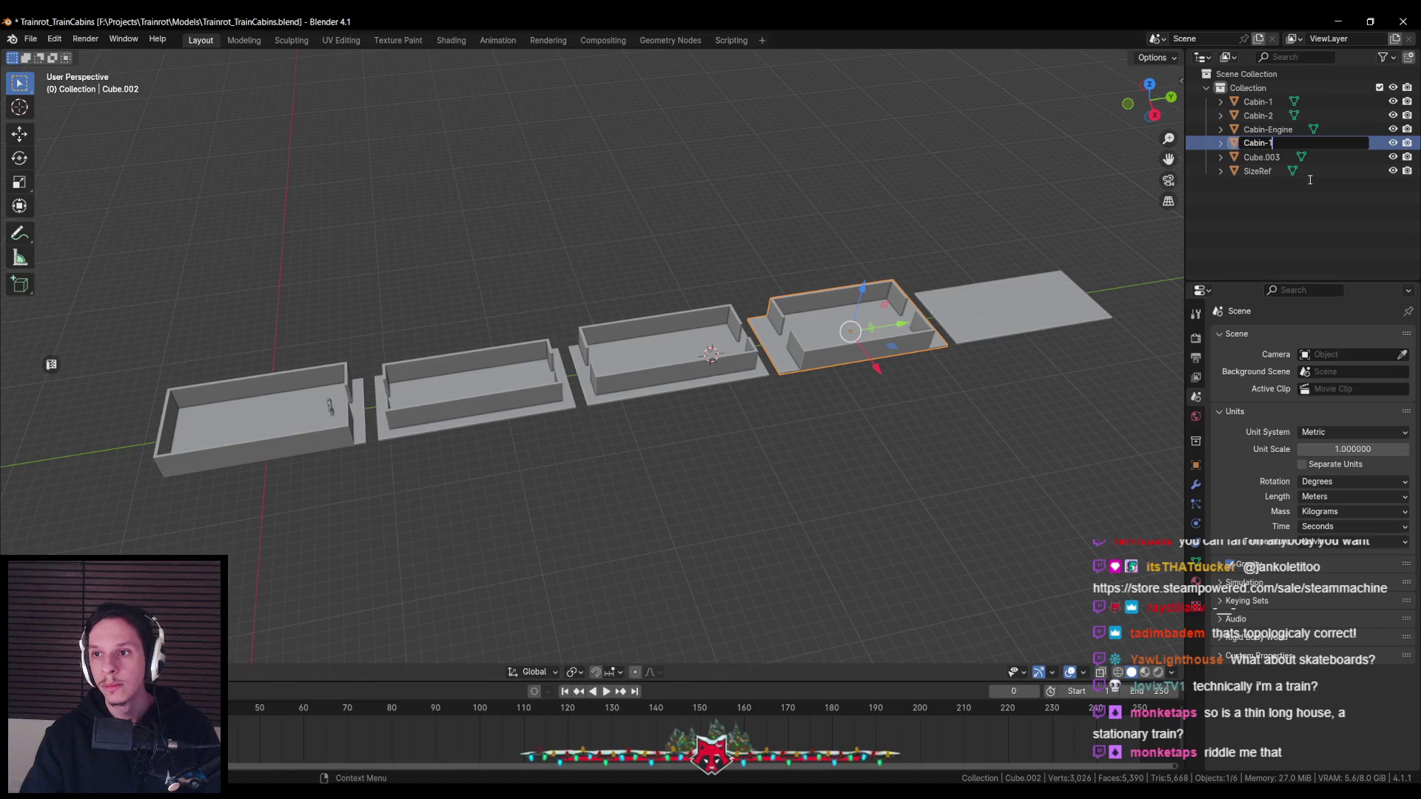
pyautogui.write('3')
pyautogui.press('Return')
# Rename the flat plate Cube.003 to Cabin-4, check the row, and save the file
pyautogui.click(1262, 157)
pyautogui.doubleClick(1262, 157)
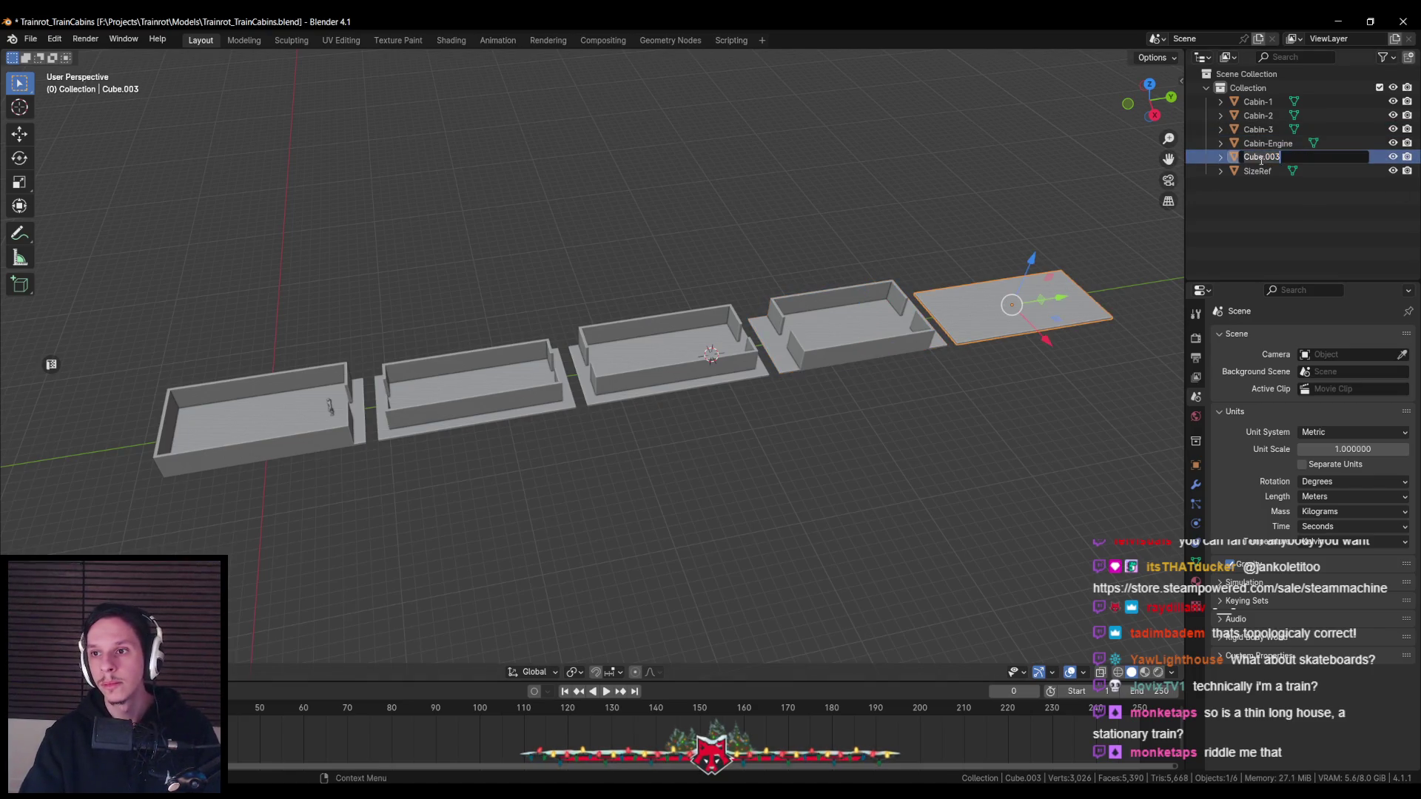
pyautogui.write('Cabin-4')
pyautogui.press('Return')
pyautogui.moveTo(711, 384); pyautogui.dragTo(714, 391, button='middle')
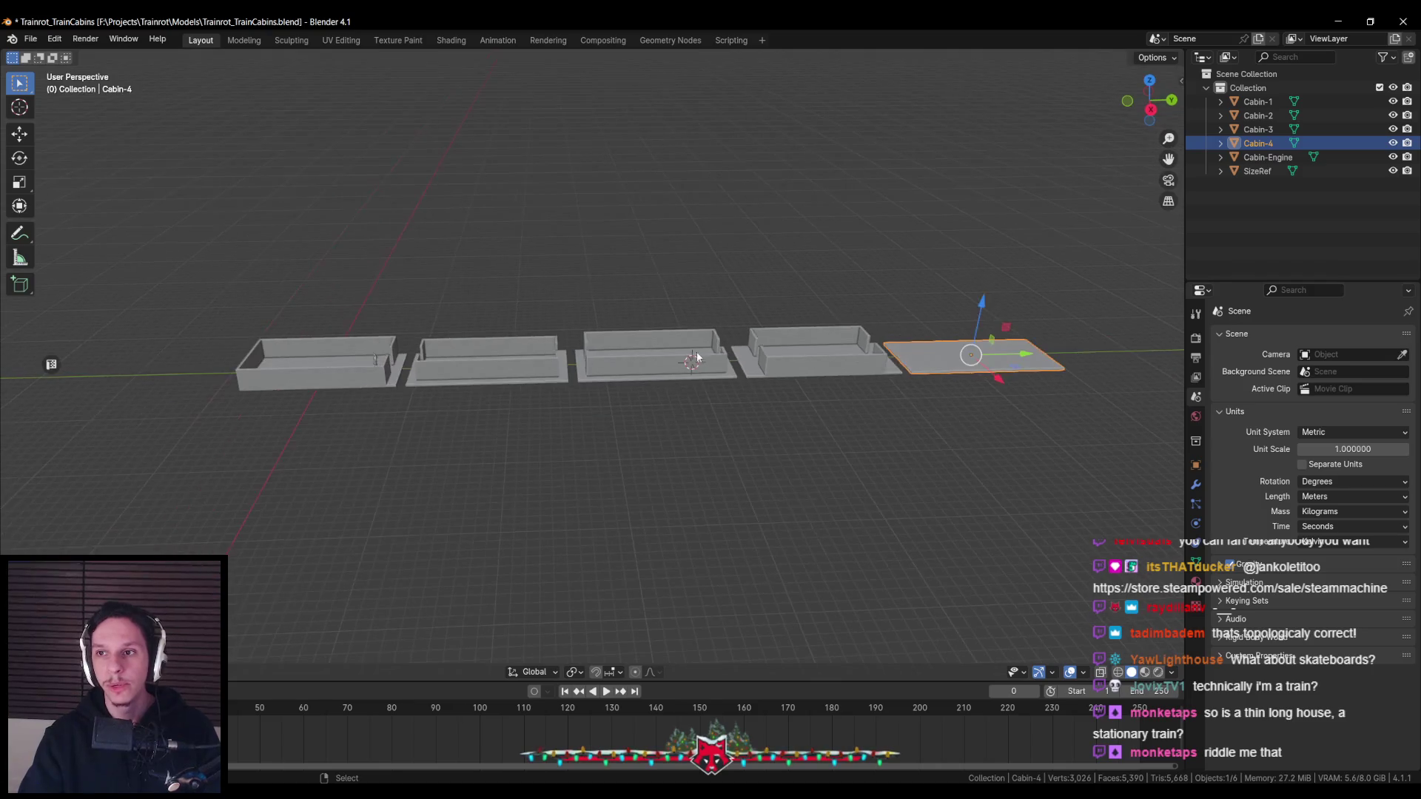
pyautogui.click(490, 373)
pyautogui.click(326, 392)
pyautogui.moveTo(359, 418); pyautogui.dragTo(462, 407, button='middle')
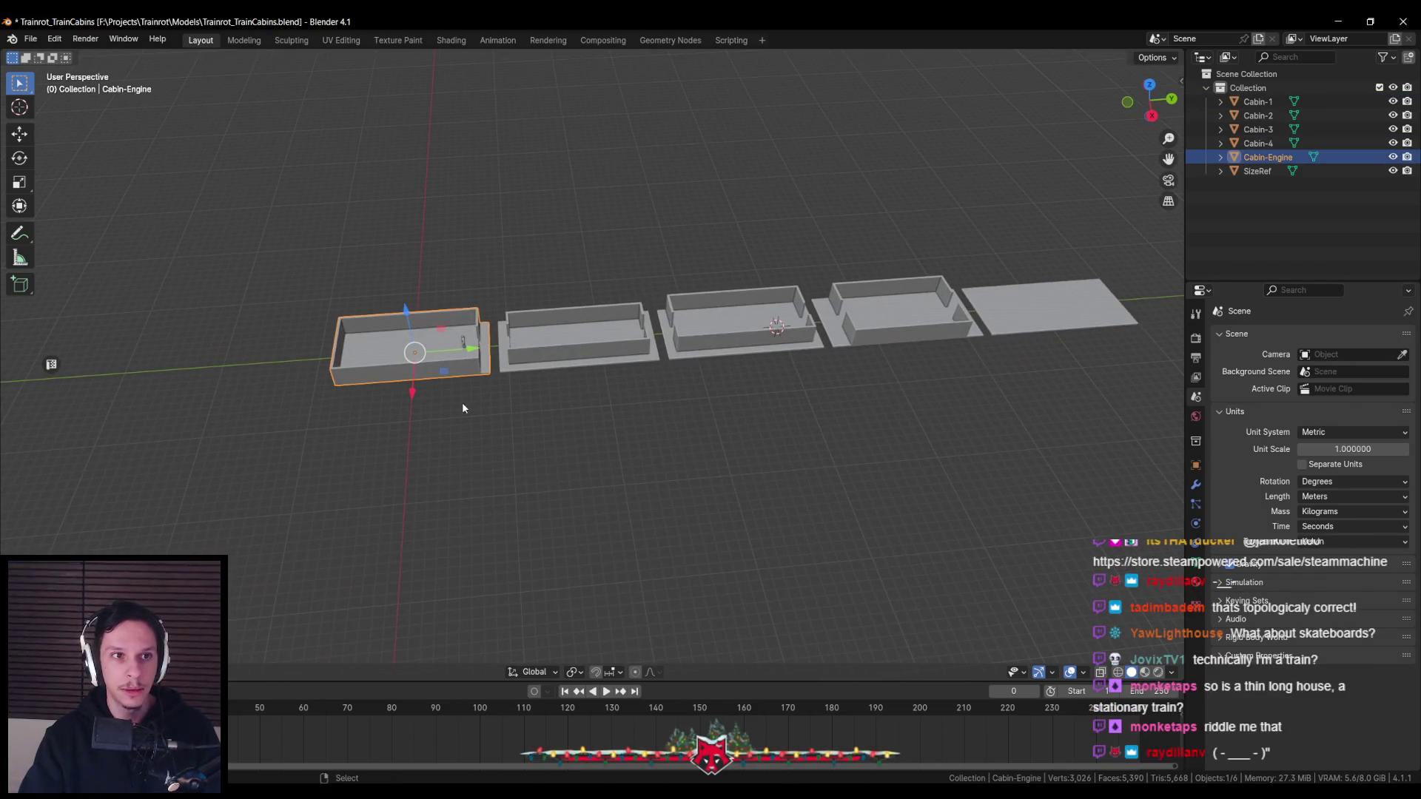
pyautogui.hotkey('ctrl', 's')
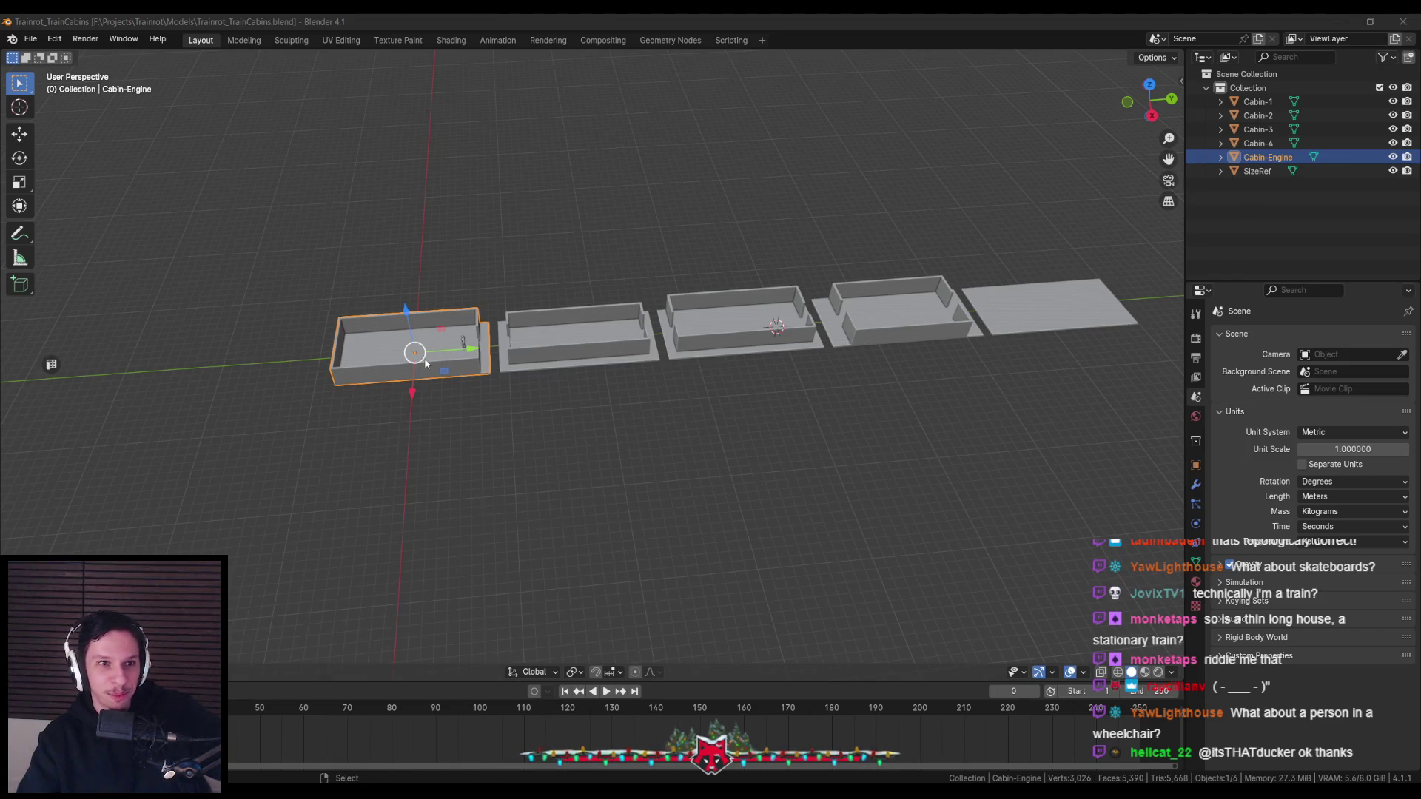
# Inspect each cabin from Cabin-4 back to Cabin-Engine and save the file
pyautogui.moveTo(394, 421)
pyautogui.mouseDown(button='middle')
pyautogui.moveTo(397, 481)
pyautogui.moveTo(407, 441)
pyautogui.mouseUp(button='middle')
pyautogui.scroll(3, 407, 441)
pyautogui.scroll(-1, 407, 440)
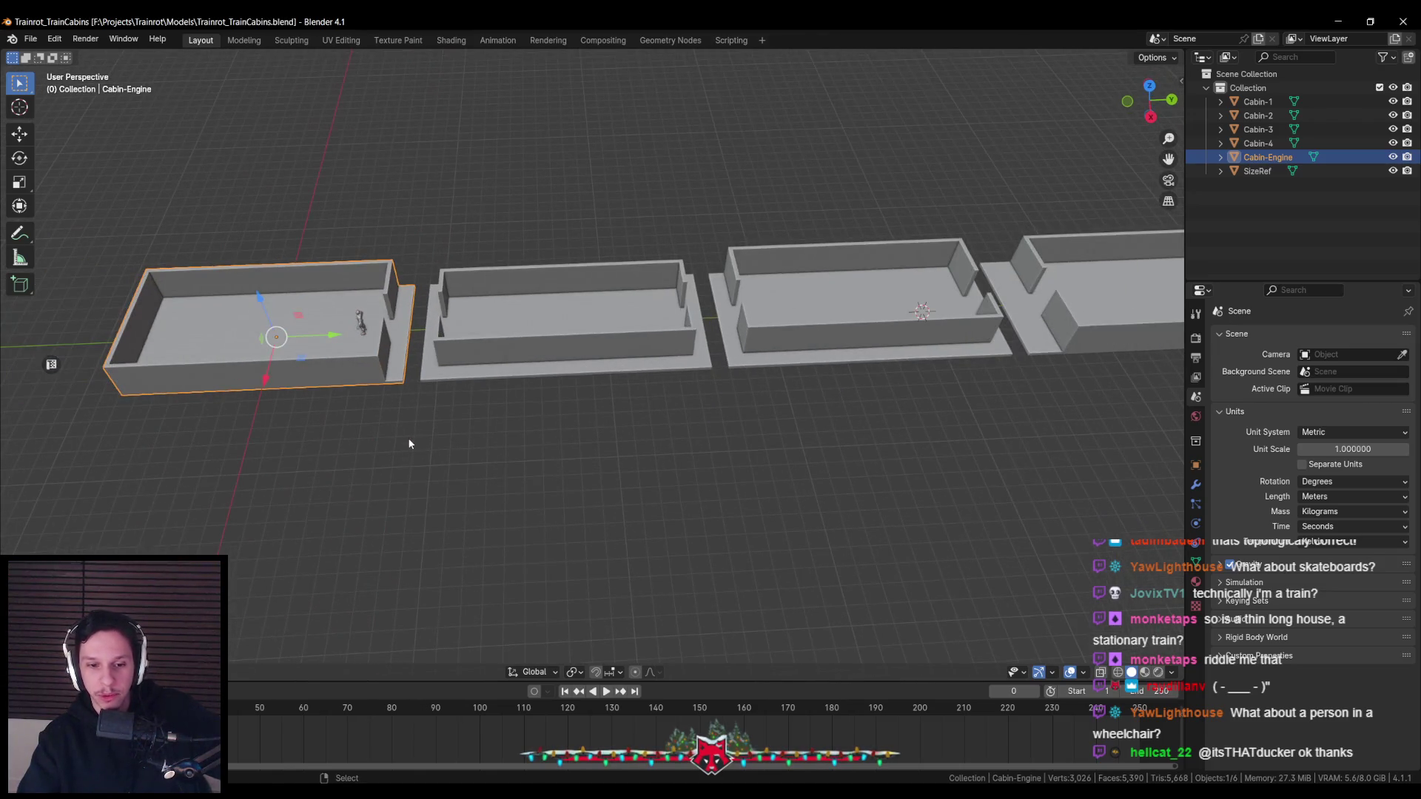
pyautogui.scroll(-3, 410, 437)
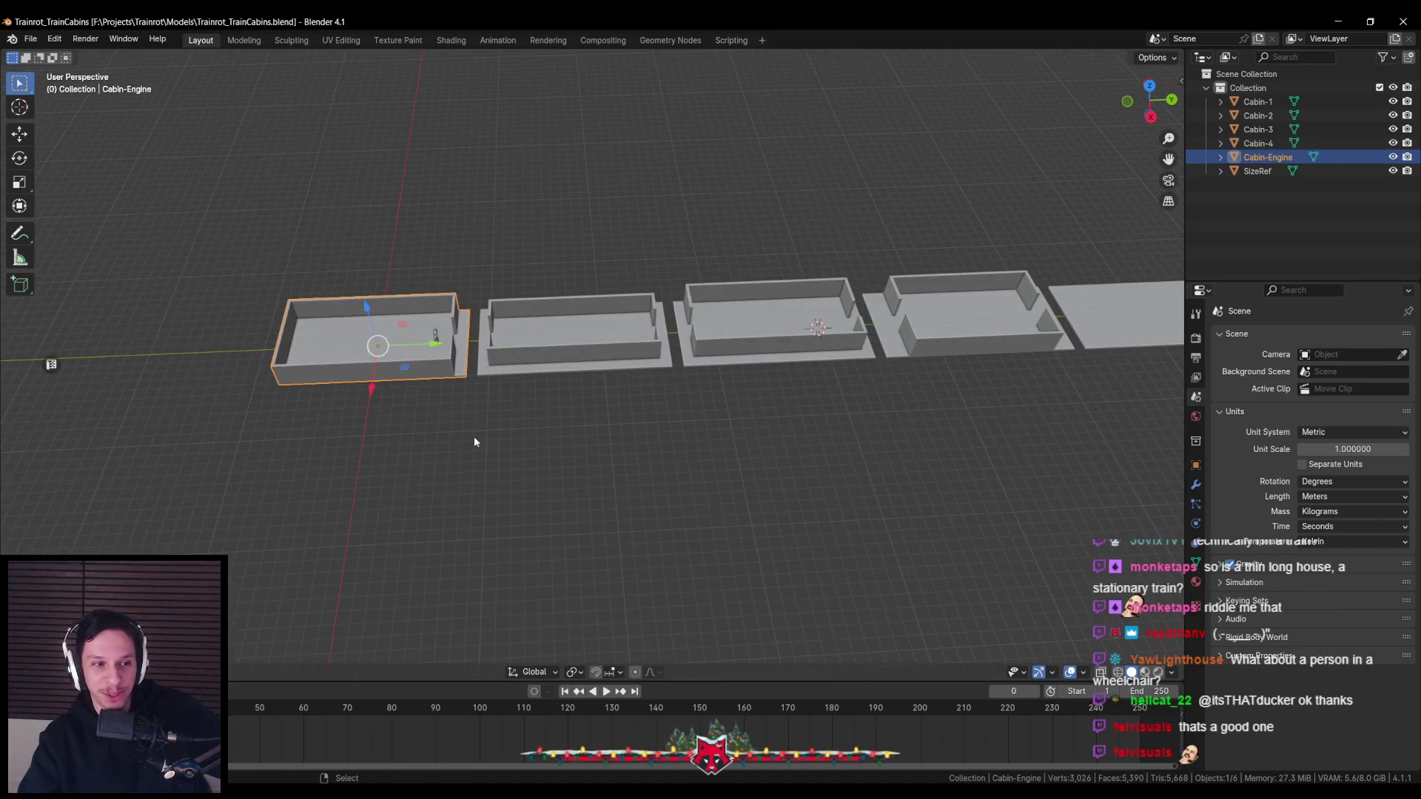
pyautogui.moveTo(476, 438); pyautogui.dragTo(507, 423, button='middle')
pyautogui.scroll(2, 518, 399)
pyautogui.click(543, 336)
pyautogui.click(951, 291)
pyautogui.scroll(-2, 953, 296)
pyautogui.click(954, 308)
pyautogui.click(954, 307)
pyautogui.click(777, 318)
pyautogui.click(625, 332)
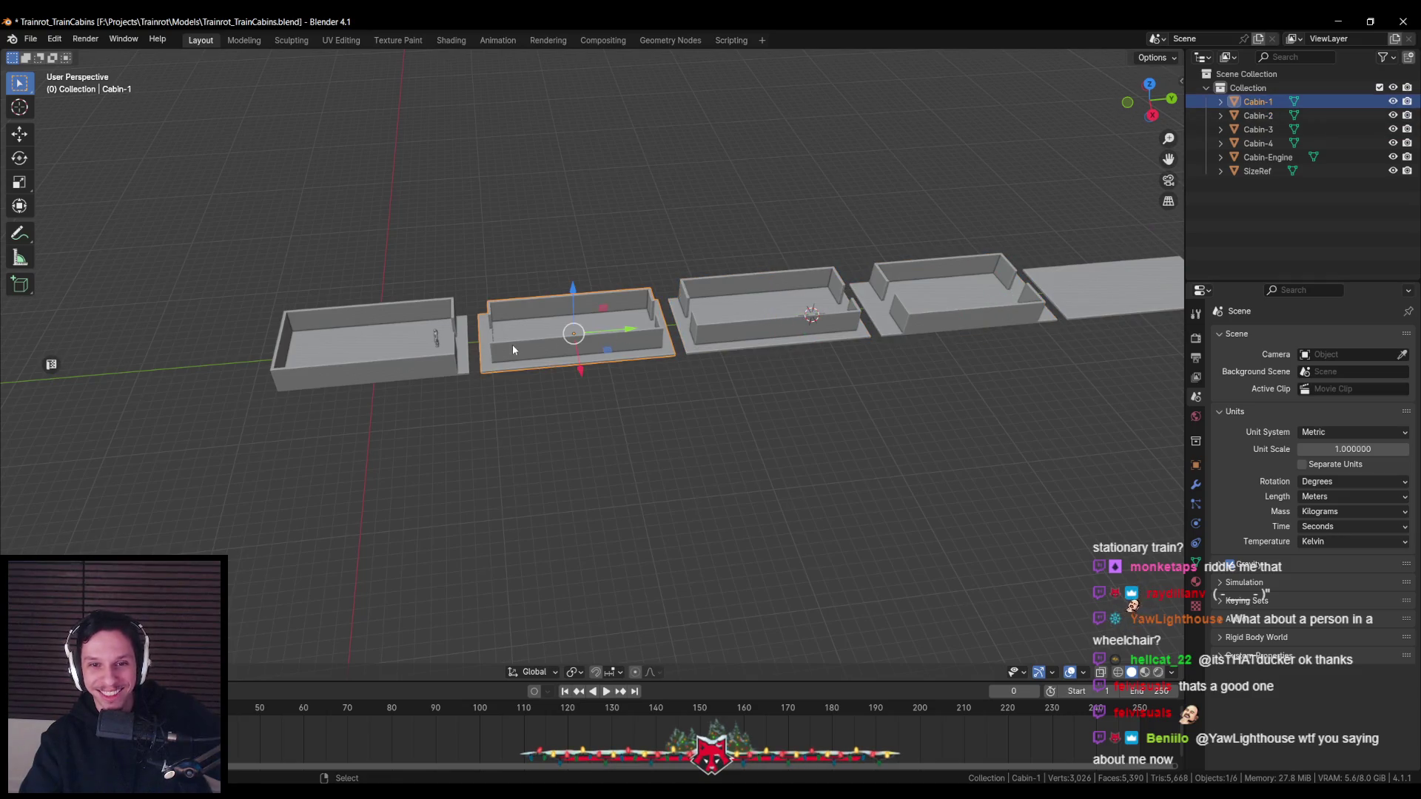
pyautogui.click(382, 374)
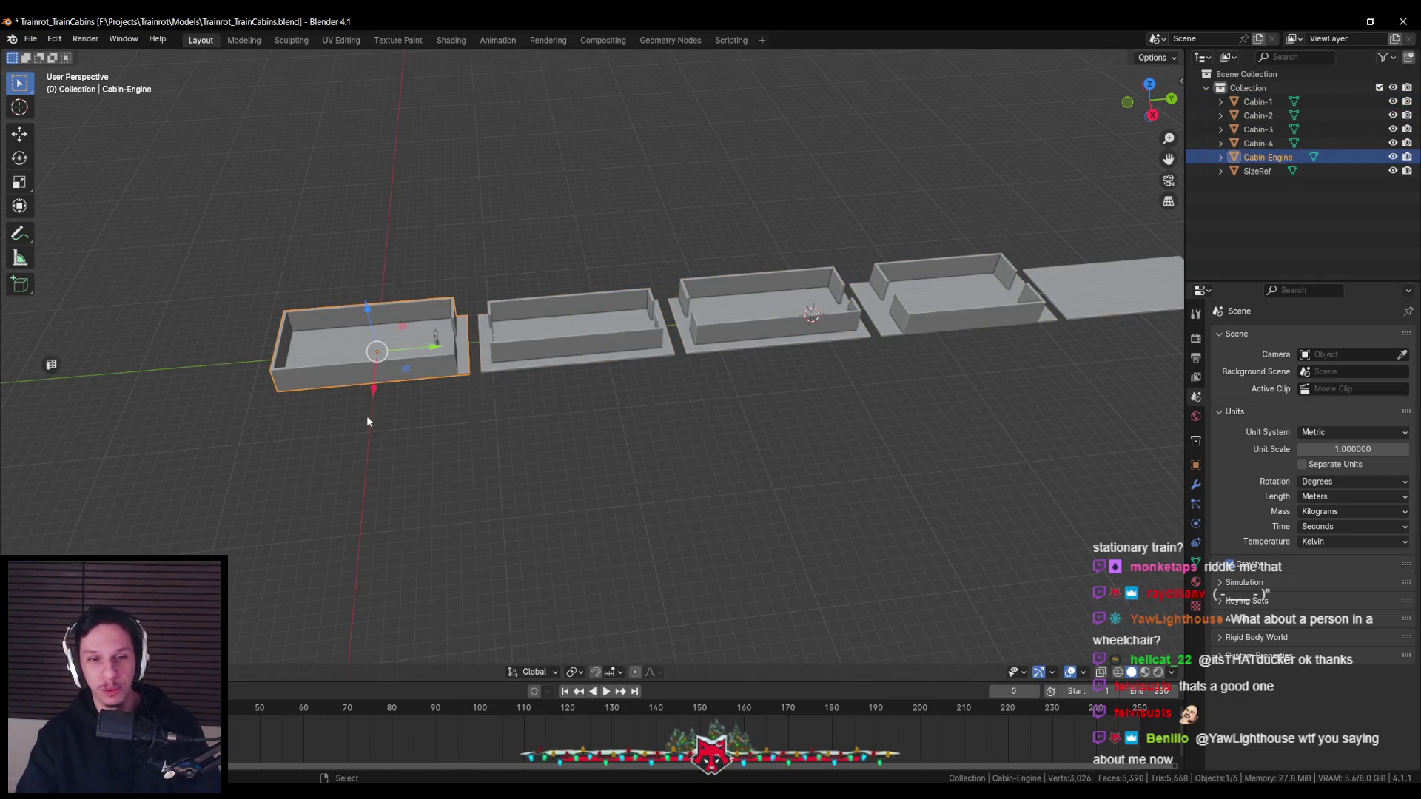
pyautogui.moveTo(367, 414); pyautogui.dragTo(369, 445, button='middle')
pyautogui.hotkey('ctrl', 's')
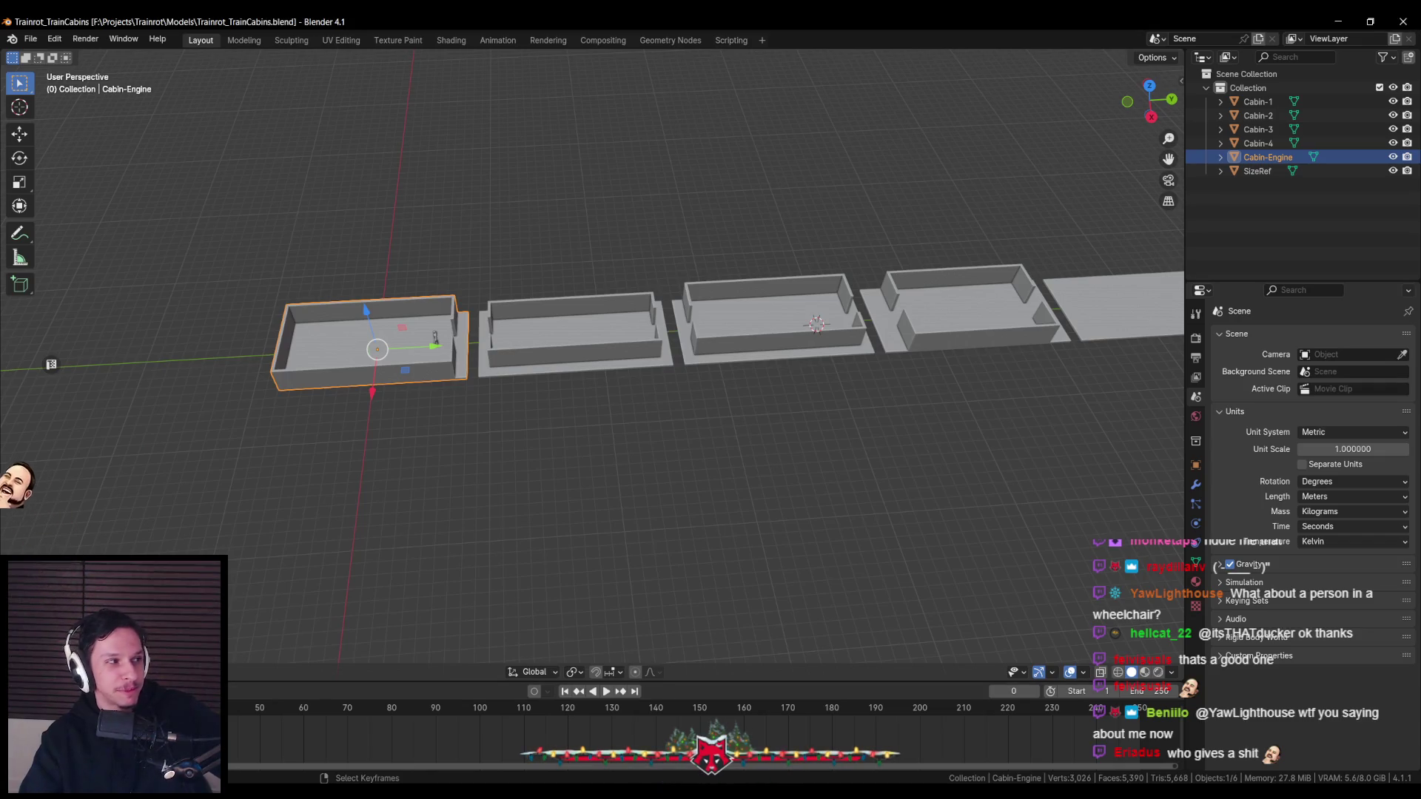
# From a side-on view, recheck Cabin-1 through Cabin-4 and Cabin-Engine, then save again
pyautogui.moveTo(256, 428)
pyautogui.mouseDown(button='middle')
pyautogui.moveTo(291, 462)
pyautogui.moveTo(637, 400)
pyautogui.moveTo(641, 425)
pyautogui.moveTo(592, 433)
pyautogui.moveTo(579, 428)
pyautogui.moveTo(687, 359)
pyautogui.moveTo(811, 441)
pyautogui.moveTo(722, 403)
pyautogui.mouseUp(button='middle')
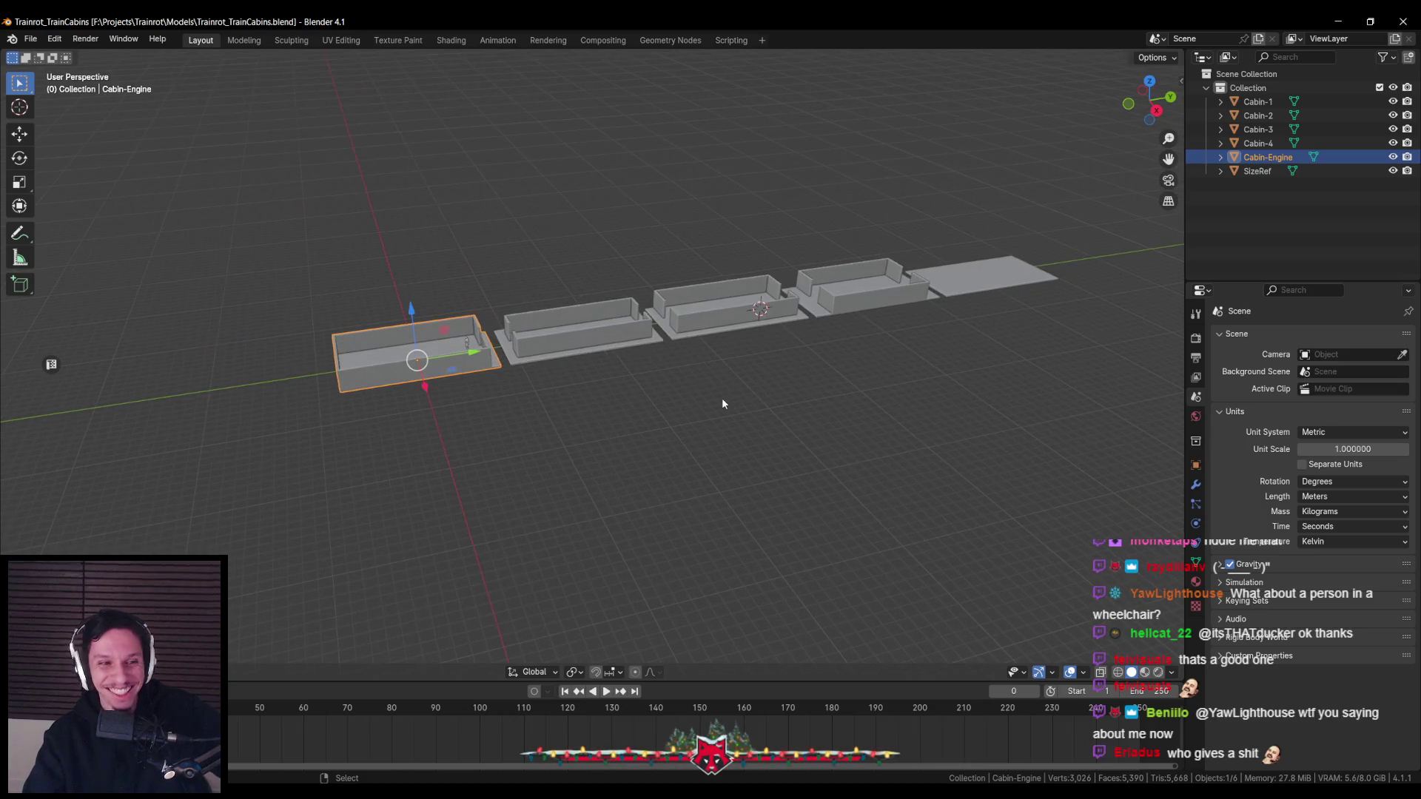
pyautogui.moveTo(616, 412)
pyautogui.mouseDown(button='middle')
pyautogui.moveTo(586, 402)
pyautogui.moveTo(632, 343)
pyautogui.moveTo(695, 369)
pyautogui.mouseUp(button='middle')
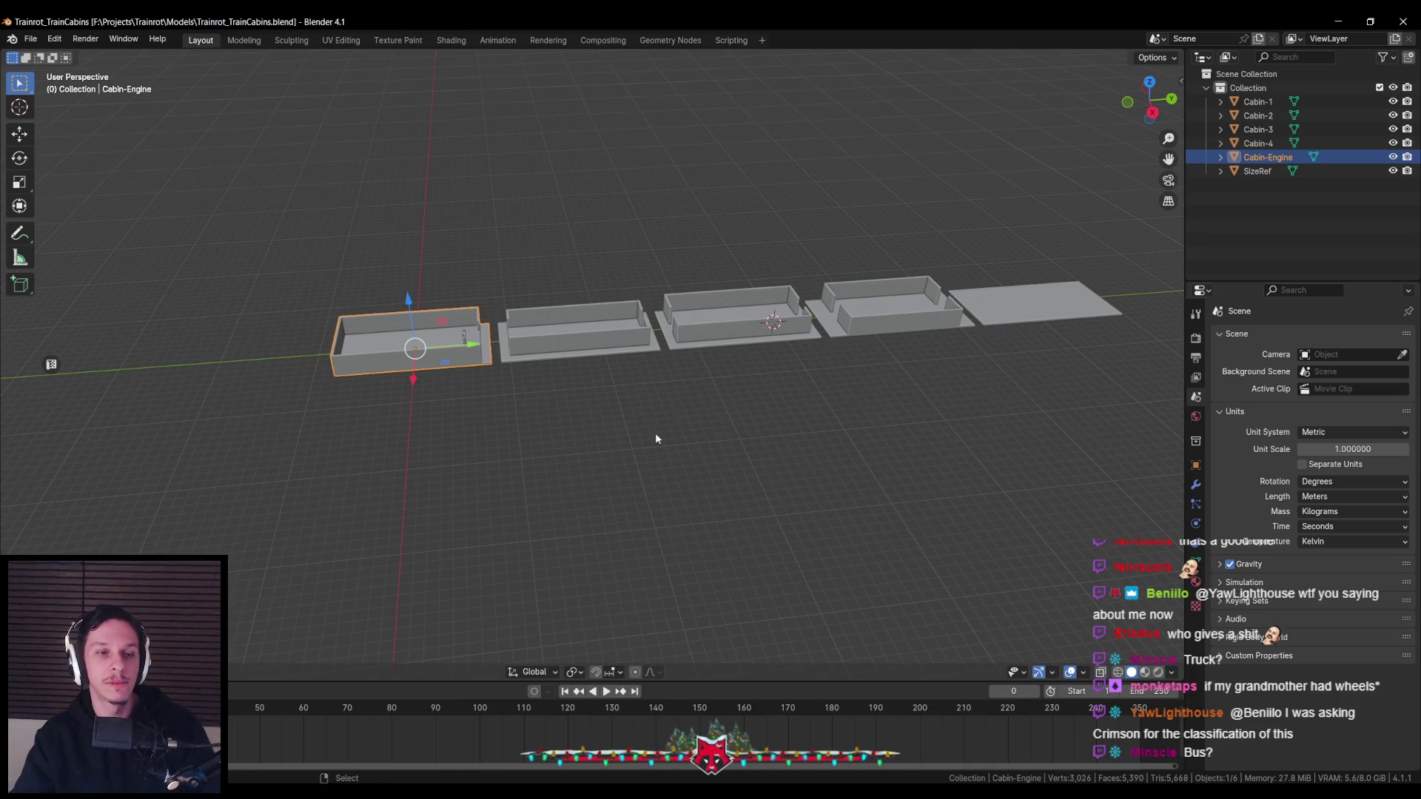
pyautogui.moveTo(654, 432); pyautogui.dragTo(632, 433, button='middle')
pyautogui.click(612, 352)
pyautogui.click(740, 326)
pyautogui.click(888, 314)
pyautogui.click(1044, 307)
pyautogui.click(888, 315)
pyautogui.click(558, 346)
pyautogui.click(475, 360)
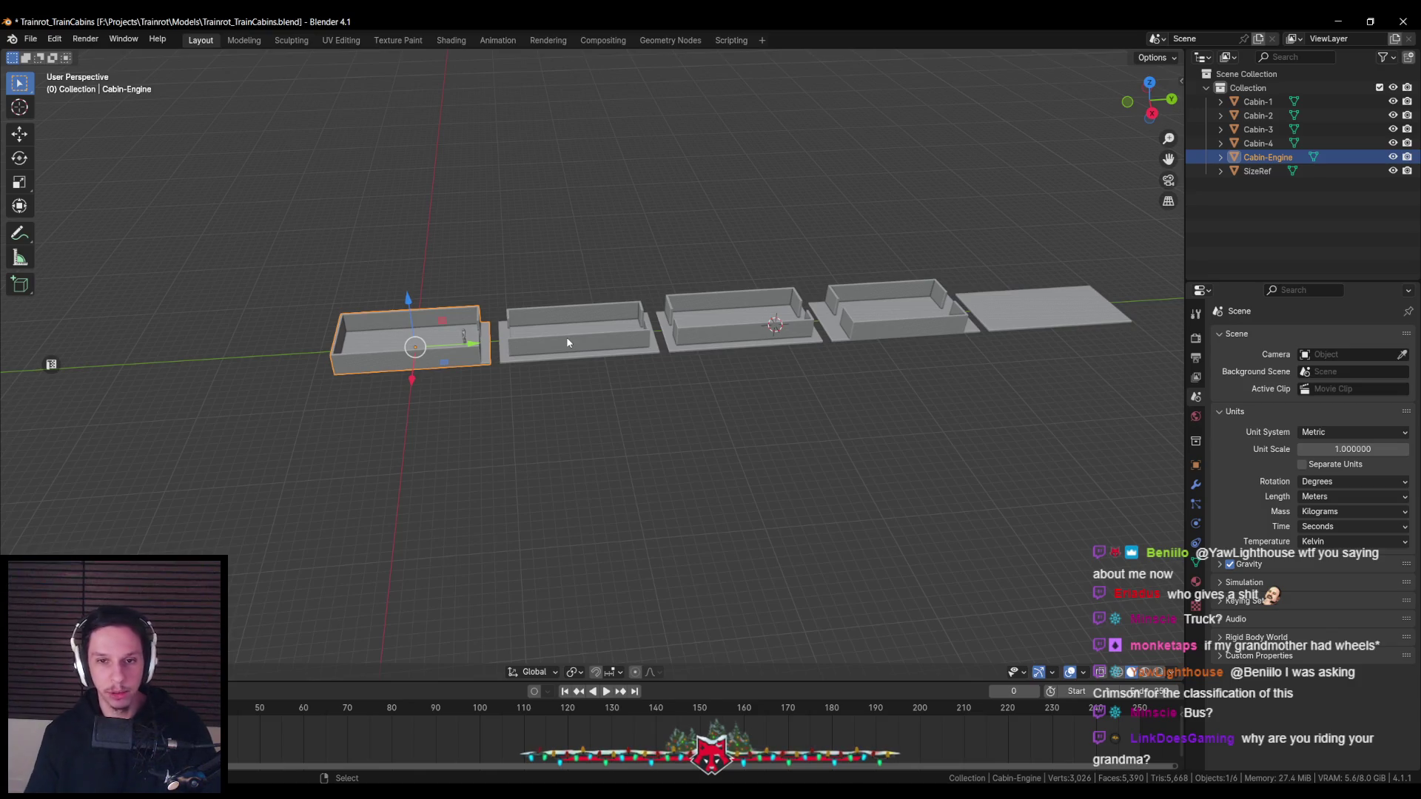
pyautogui.hotkey('ctrl', 's')
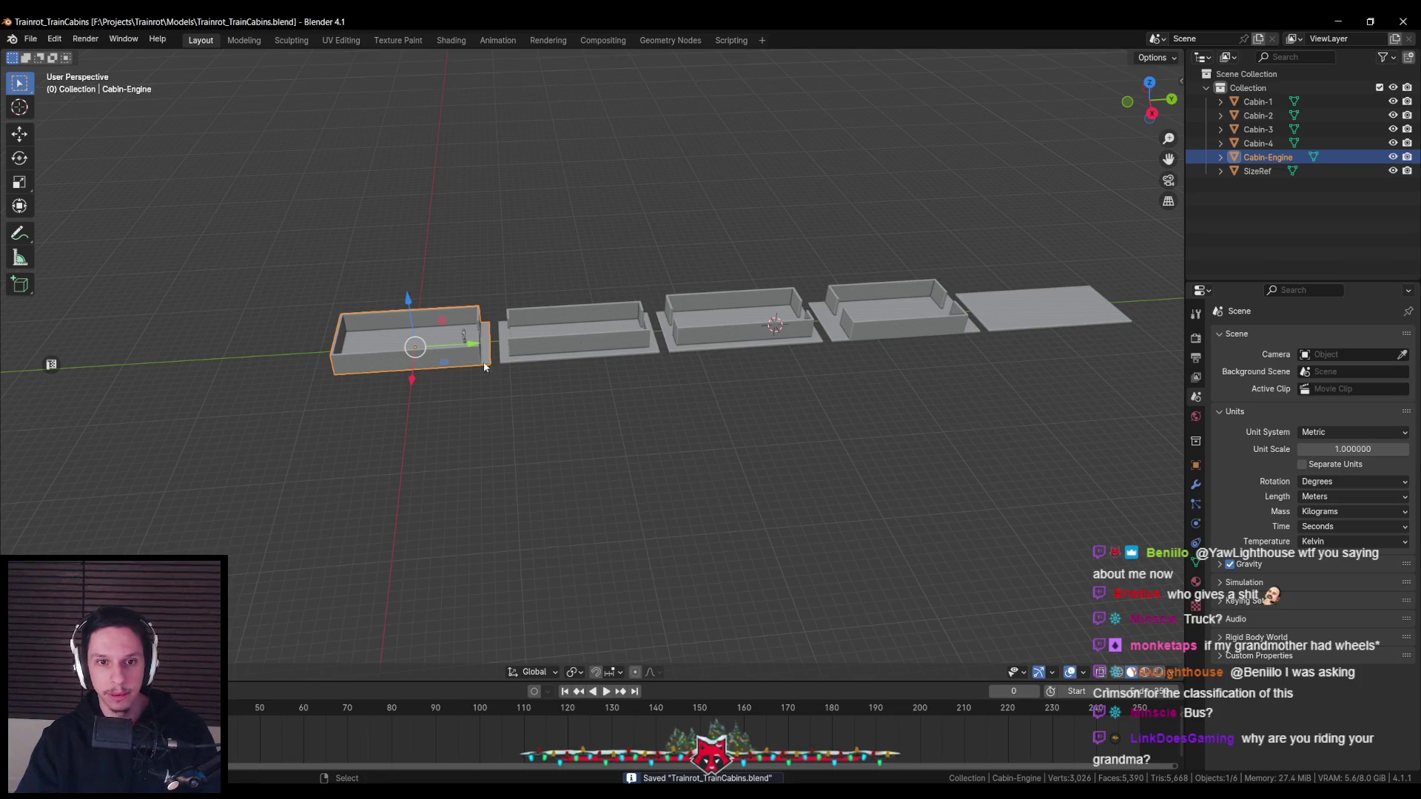
# In Edit Mode on Cabin-Engine, select only its three floor strips from a top view
pyautogui.press('KP_7')
pyautogui.press('Tab')
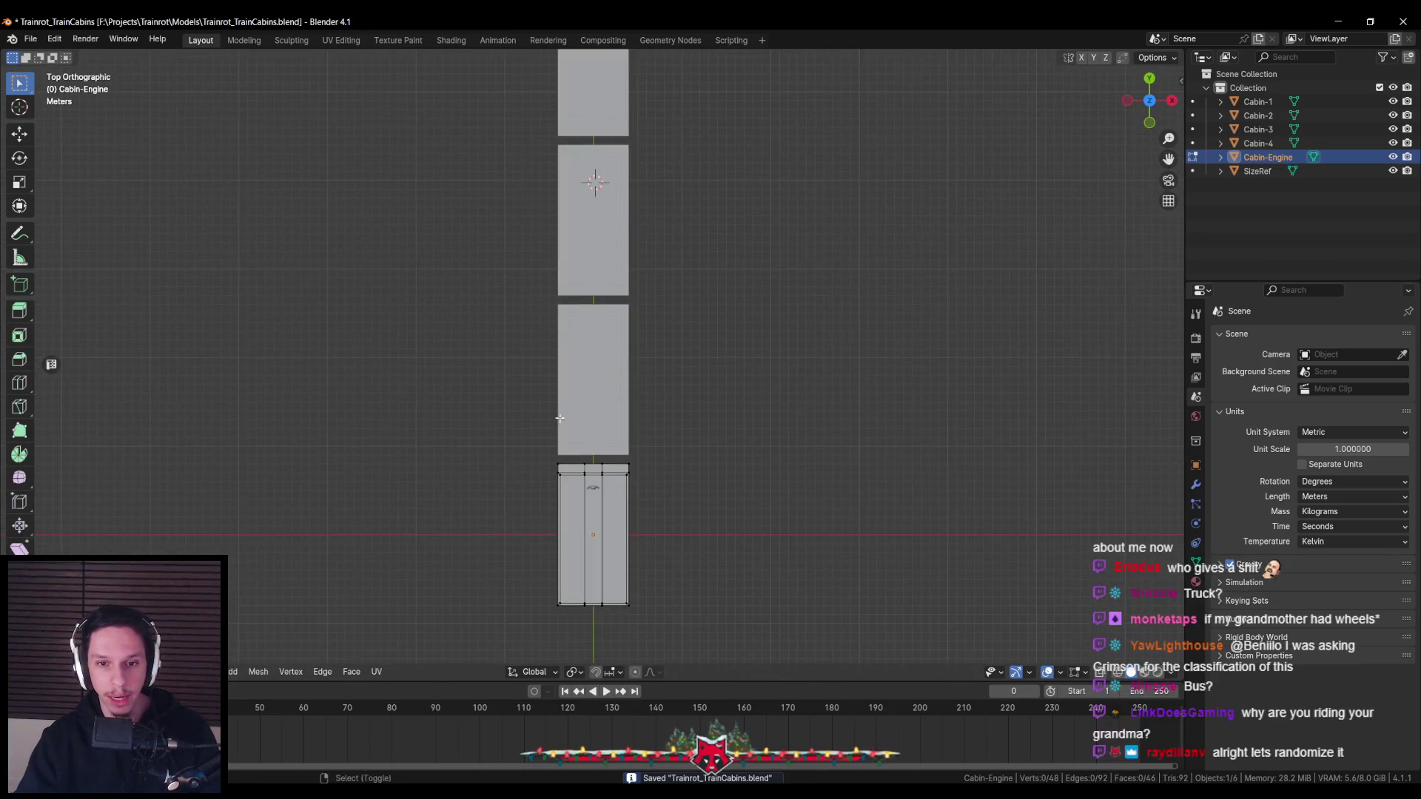
pyautogui.keyDown('shift'); pyautogui.moveTo(521, 393); pyautogui.dragTo(586, 233, button='middle'); pyautogui.keyUp('shift')
pyautogui.scroll(3, 745, 286)
pyautogui.click(699, 351)
pyautogui.keyDown('shift'); pyautogui.click(740, 357); pyautogui.keyUp('shift')
pyautogui.keyDown('shift'); pyautogui.click(772, 363); pyautogui.keyUp('shift')
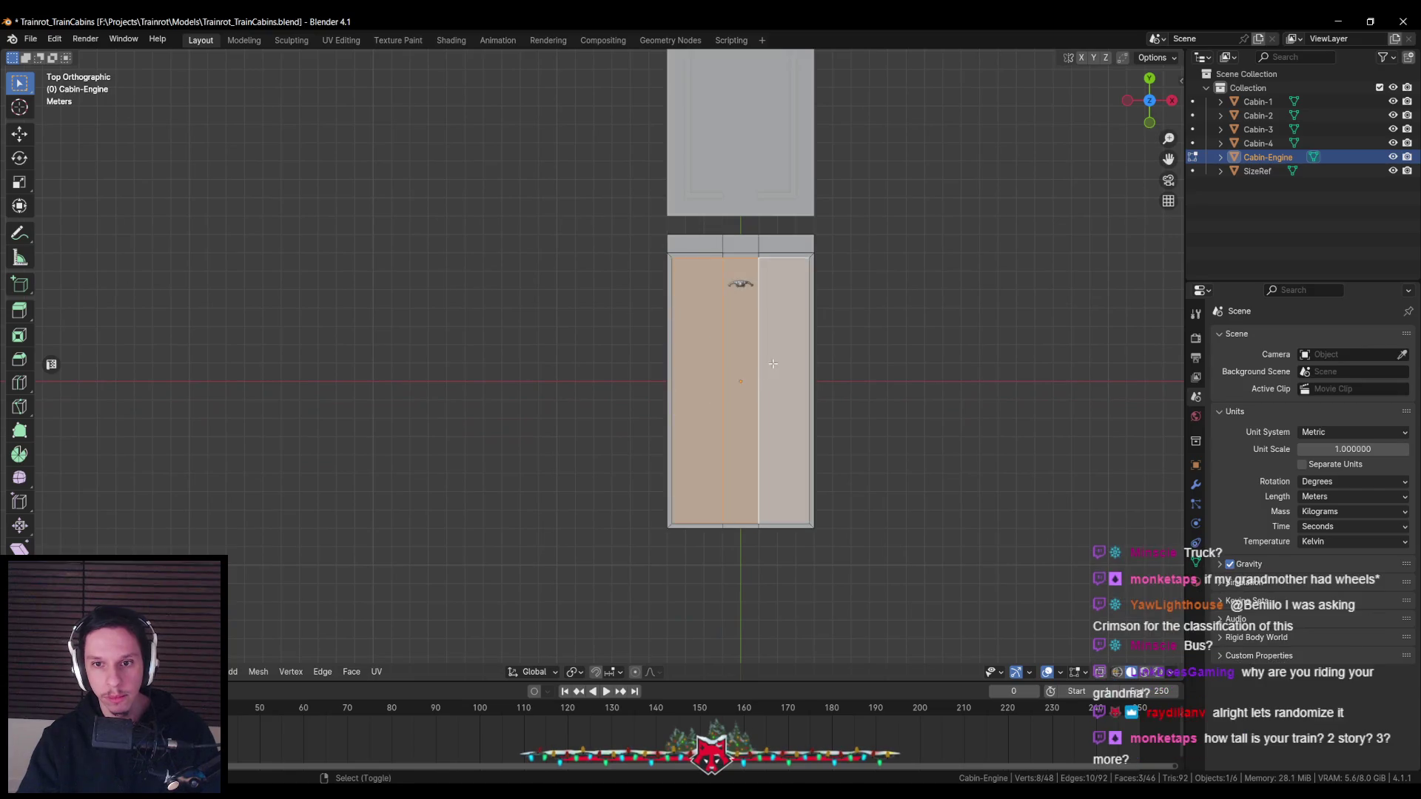
pyautogui.moveTo(772, 363); pyautogui.dragTo(725, 374, button='middle')
pyautogui.keyDown('shift'); pyautogui.click(725, 374); pyautogui.keyUp('shift')
pyautogui.keyDown('shift'); pyautogui.click(727, 403); pyautogui.keyUp('shift')
pyautogui.keyDown('shift'); pyautogui.click(730, 454); pyautogui.keyUp('shift')
pyautogui.hotkey('ctrl', 'z')
pyautogui.hotkey('ctrl', 'z')
pyautogui.hotkey('ctrl', 'z')
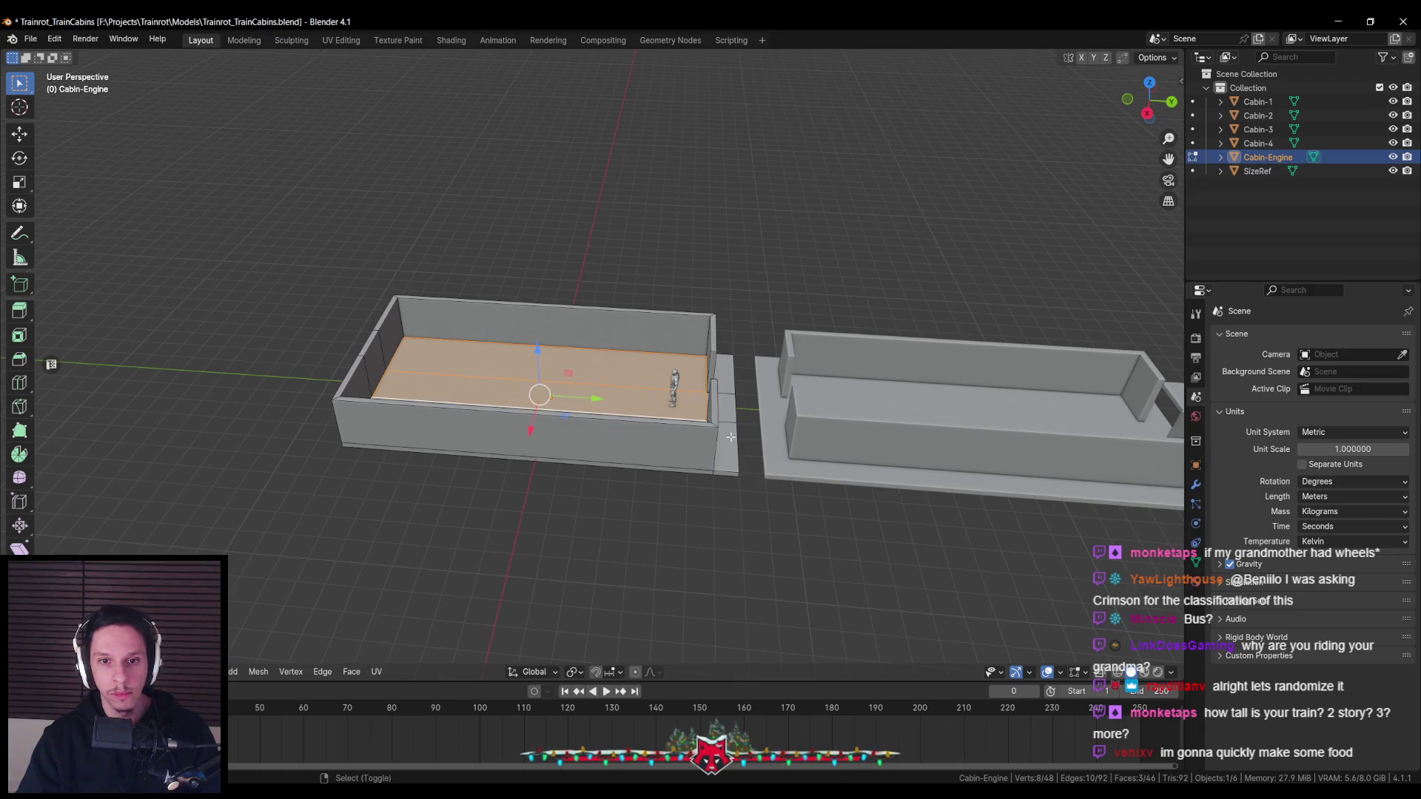
# Snap the 3D cursor to the engine floor and set Cabin-Engine's origin to it
pyautogui.hotkey('shift', 's')
pyautogui.click(730, 516)
pyautogui.press('Tab')
pyautogui.rightClick(725, 494)
pyautogui.moveTo(729, 512)
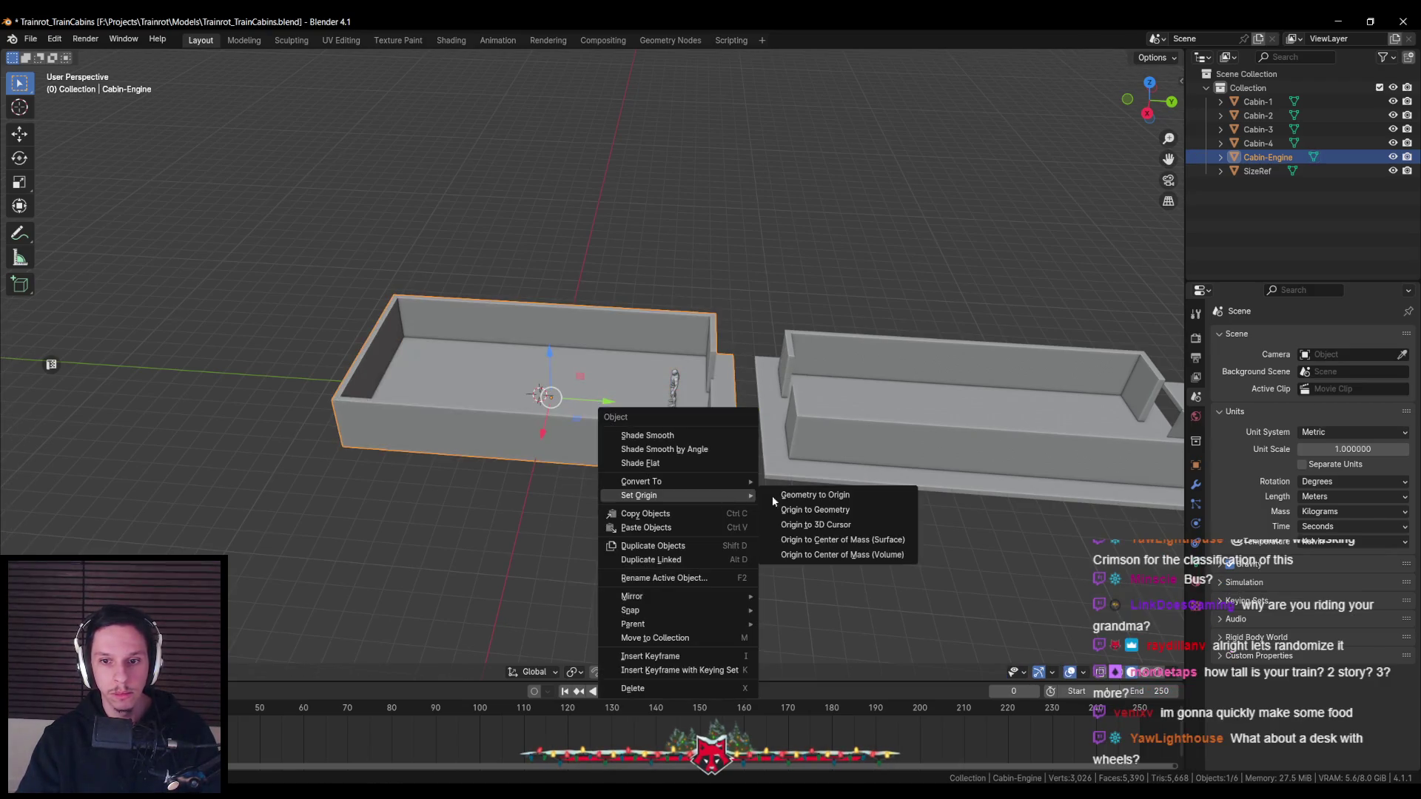
pyautogui.click(822, 518)
# Move Cabin-2's origin onto its floor face via the 3D cursor
pyautogui.scroll(-4, 824, 523)
pyautogui.click(637, 415)
pyautogui.scroll(3, 641, 417)
pyautogui.press('Tab')
pyautogui.click(703, 428)
pyautogui.press('Tab')
pyautogui.rightClick(716, 558)
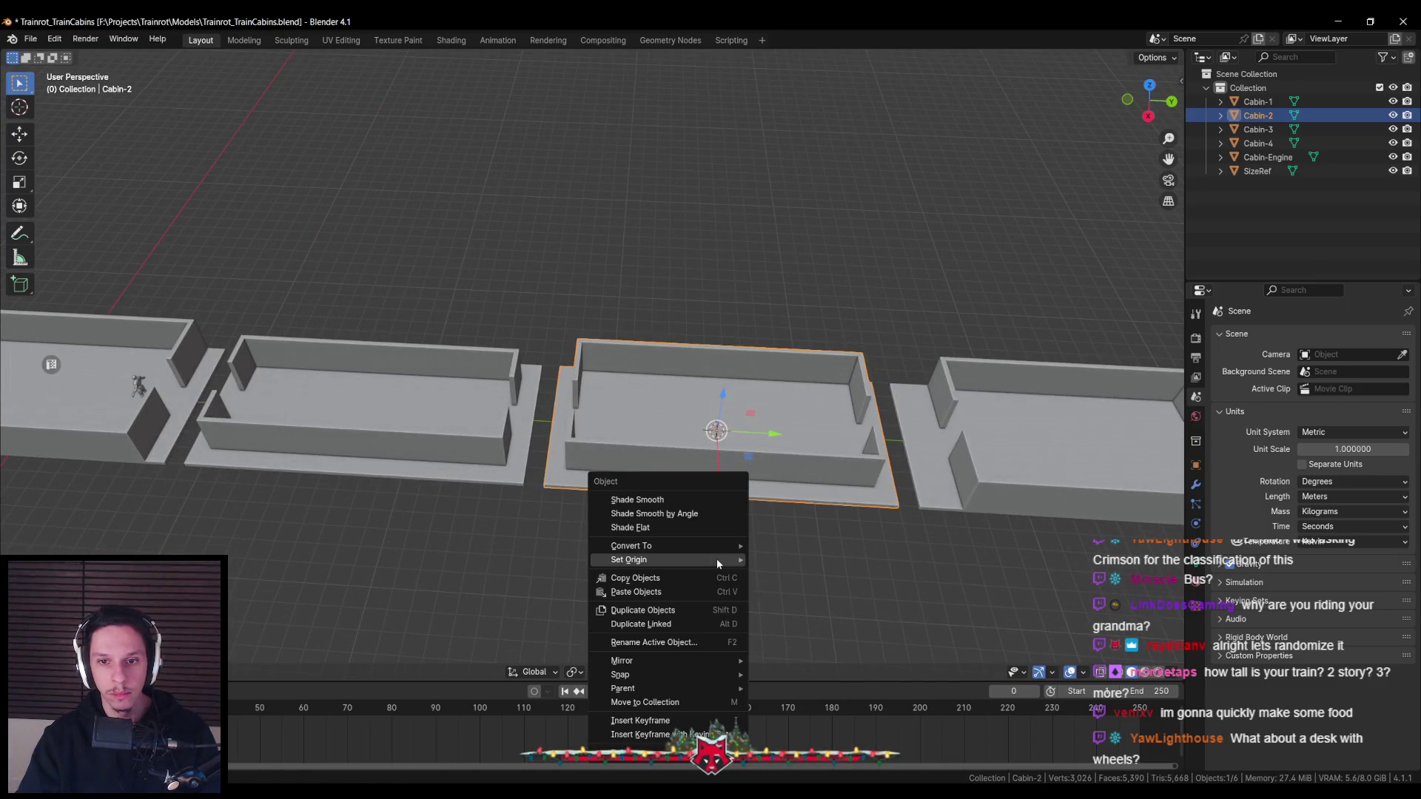
pyautogui.moveTo(716, 558)
pyautogui.click(829, 589)
# Move Cabin-1's origin onto its floor via the 3D cursor
pyautogui.click(423, 415)
pyautogui.press('Tab')
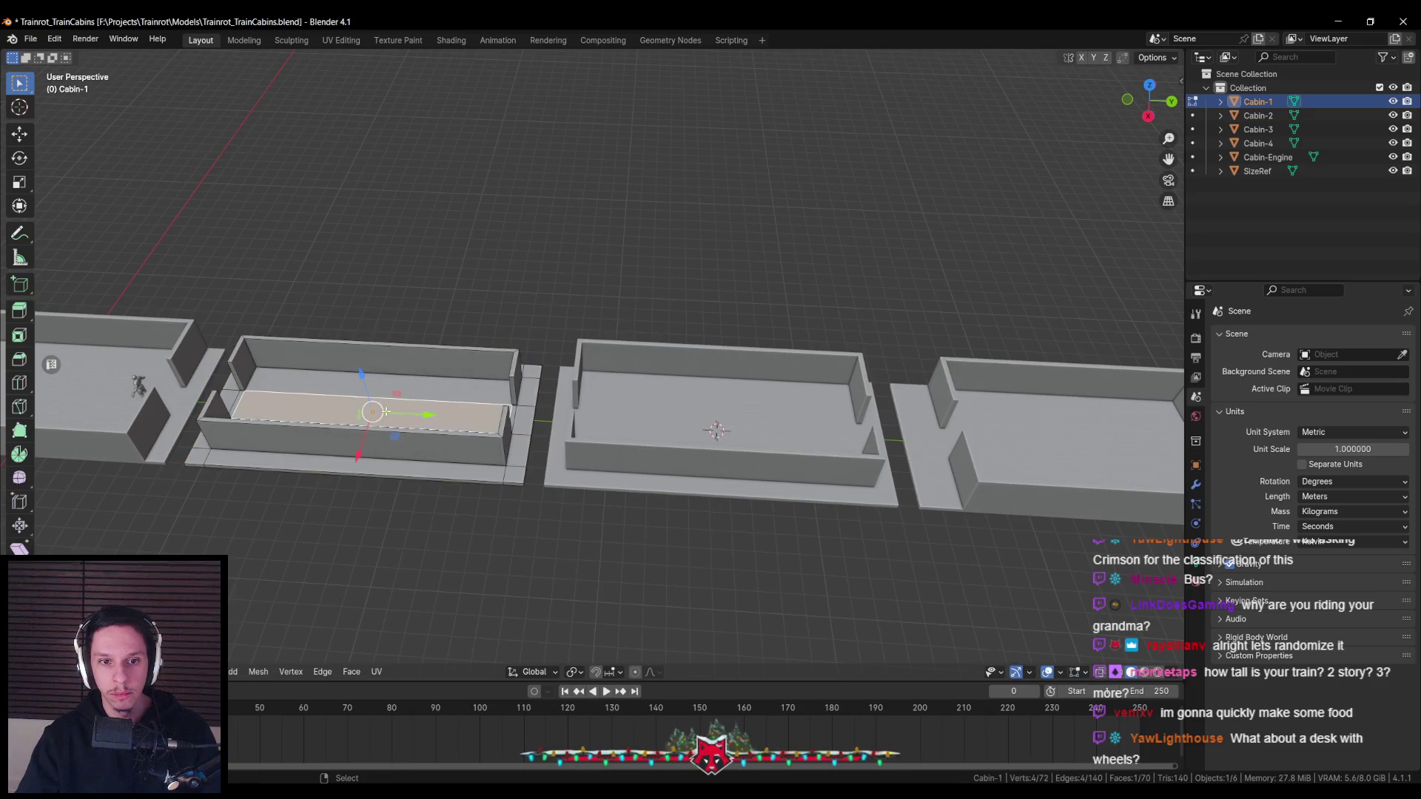
pyautogui.press('Tab')
pyautogui.rightClick(503, 545)
pyautogui.moveTo(504, 545)
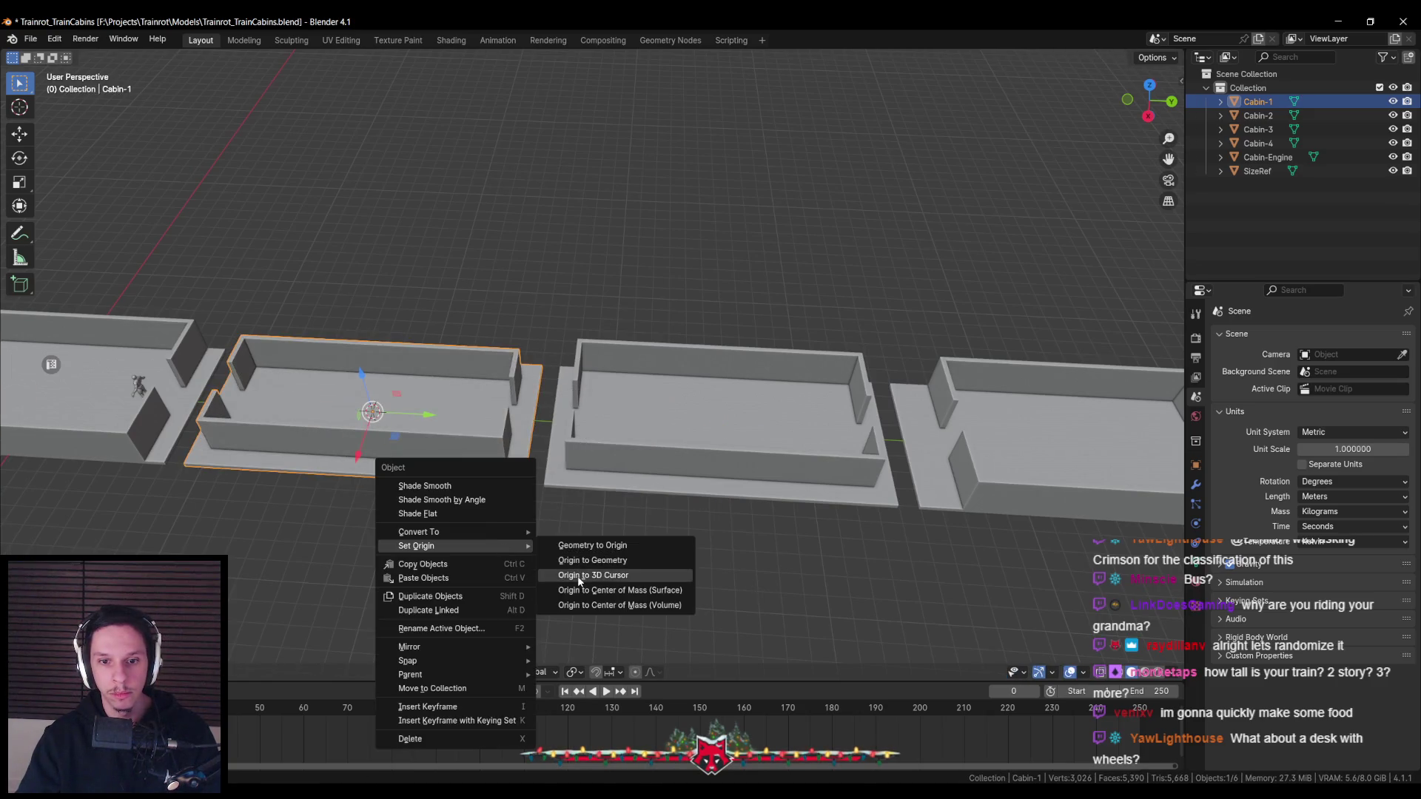
pyautogui.click(577, 576)
# Move Cabin-3's origin onto its floor via the 3D cursor
pyautogui.keyDown('shift'); pyautogui.moveTo(771, 553); pyautogui.dragTo(498, 523, button='middle'); pyautogui.keyUp('shift')
pyautogui.click(488, 408)
pyautogui.press('Tab')
pyautogui.hotkey('shift', 's')
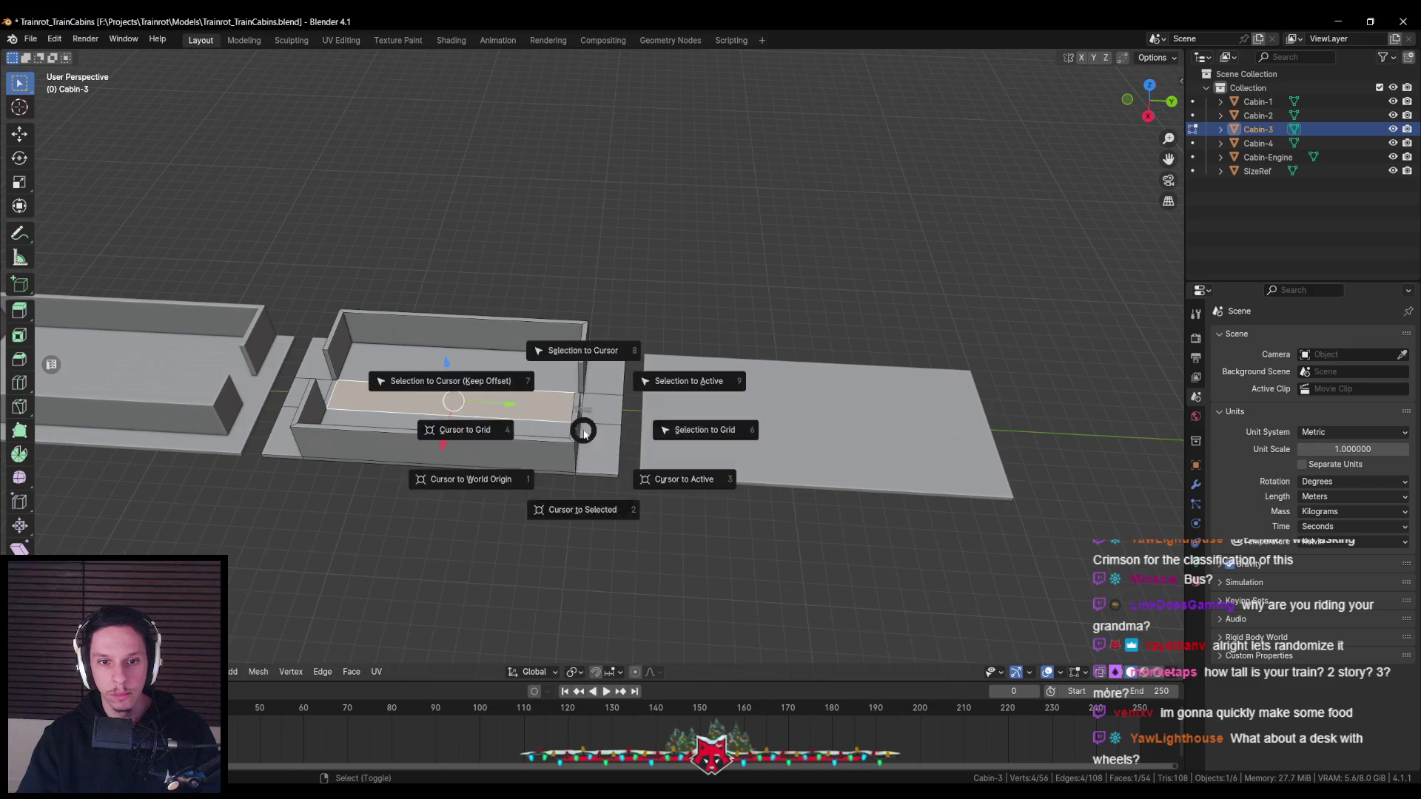
pyautogui.press('Tab')
pyautogui.rightClick(588, 538)
pyautogui.moveTo(589, 545)
pyautogui.click(643, 570)
# Recentre Cabin-4's origin on its plate geometry, then frame the whole cabin row diagonally
pyautogui.click(812, 447)
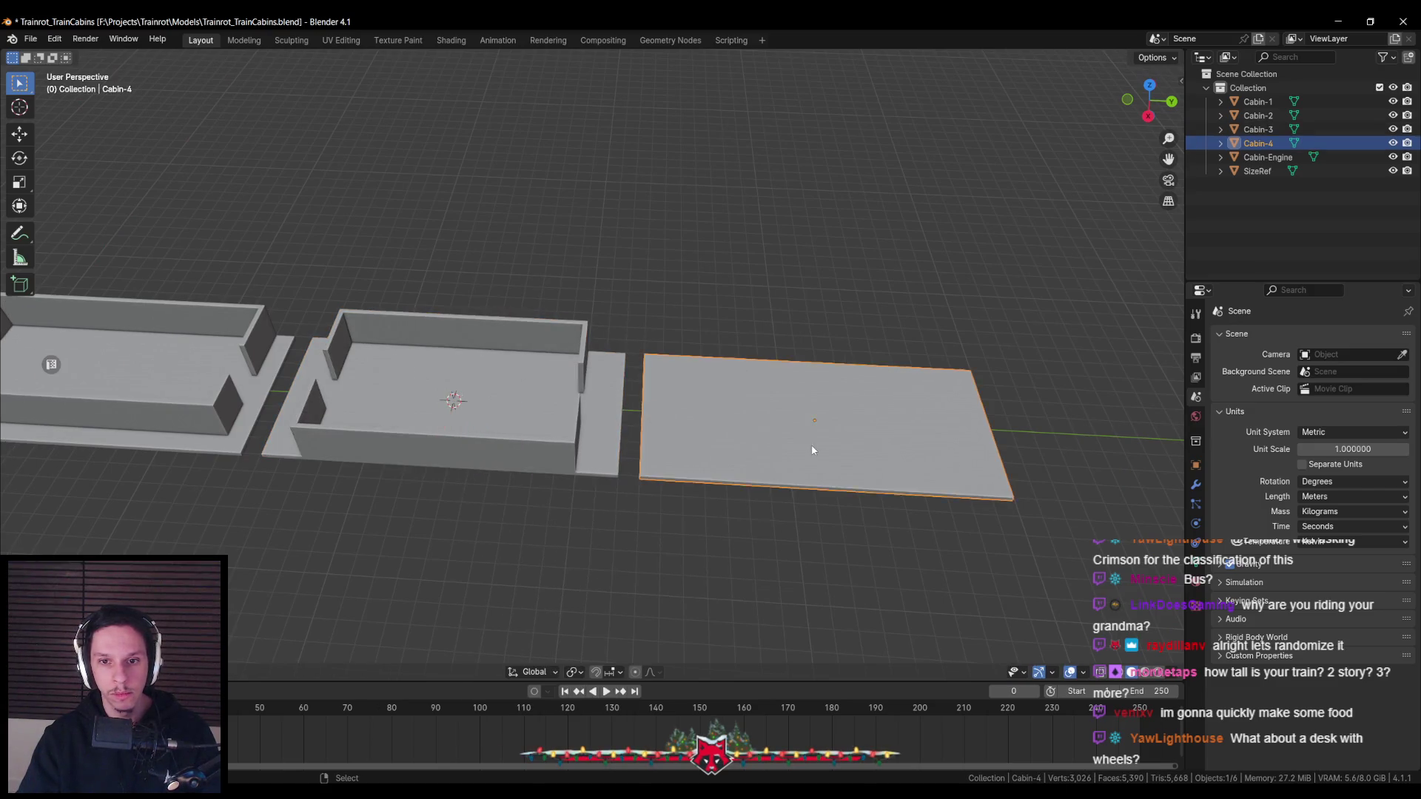
pyautogui.press('Tab')
pyautogui.click(819, 417)
pyautogui.press('Tab')
pyautogui.rightClick(852, 523)
pyautogui.moveTo(851, 522)
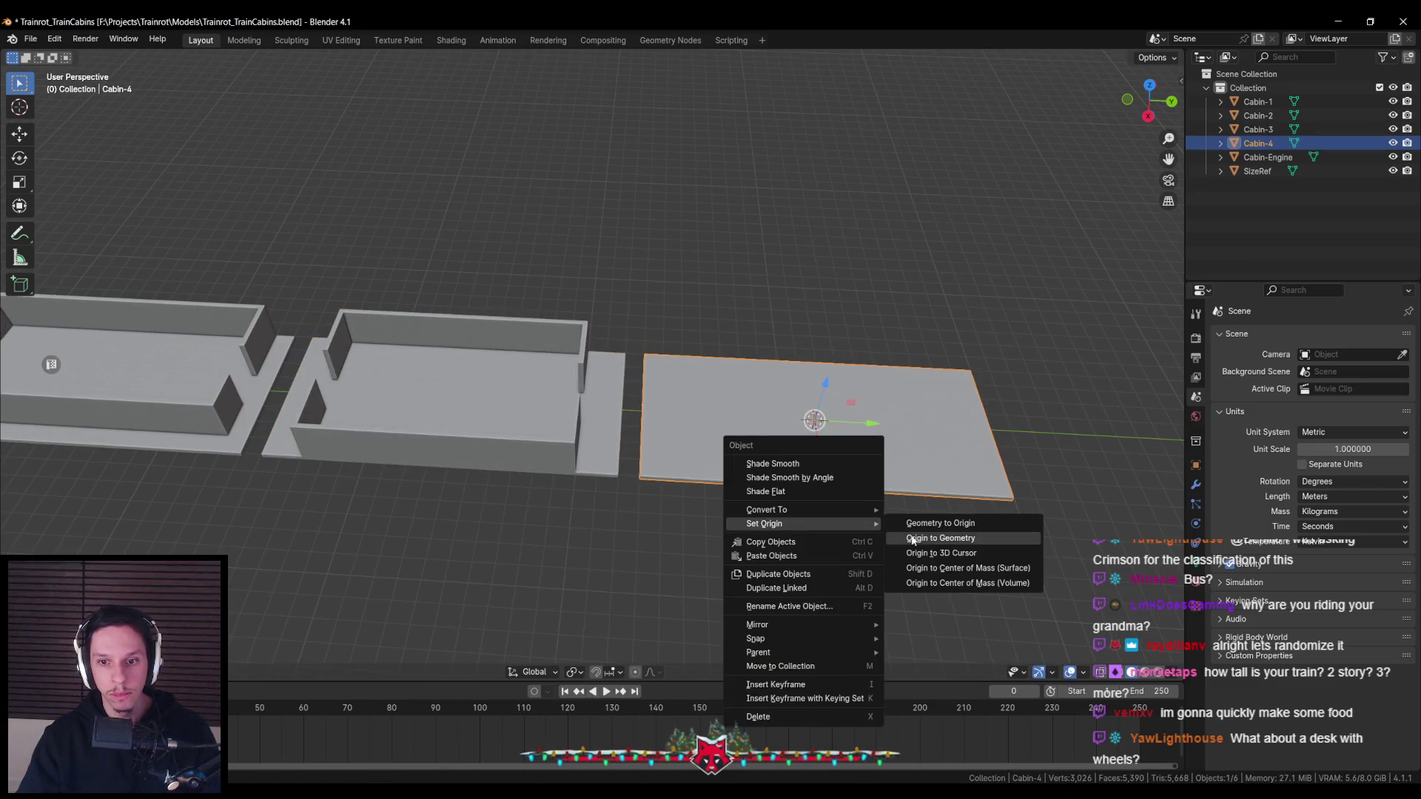
pyautogui.click(920, 549)
pyautogui.press('Home')
pyautogui.moveTo(855, 437)
pyautogui.mouseDown(button='middle')
pyautogui.moveTo(894, 452)
pyautogui.moveTo(619, 481)
pyautogui.moveTo(885, 479)
pyautogui.moveTo(776, 487)
pyautogui.mouseUp(button='middle')
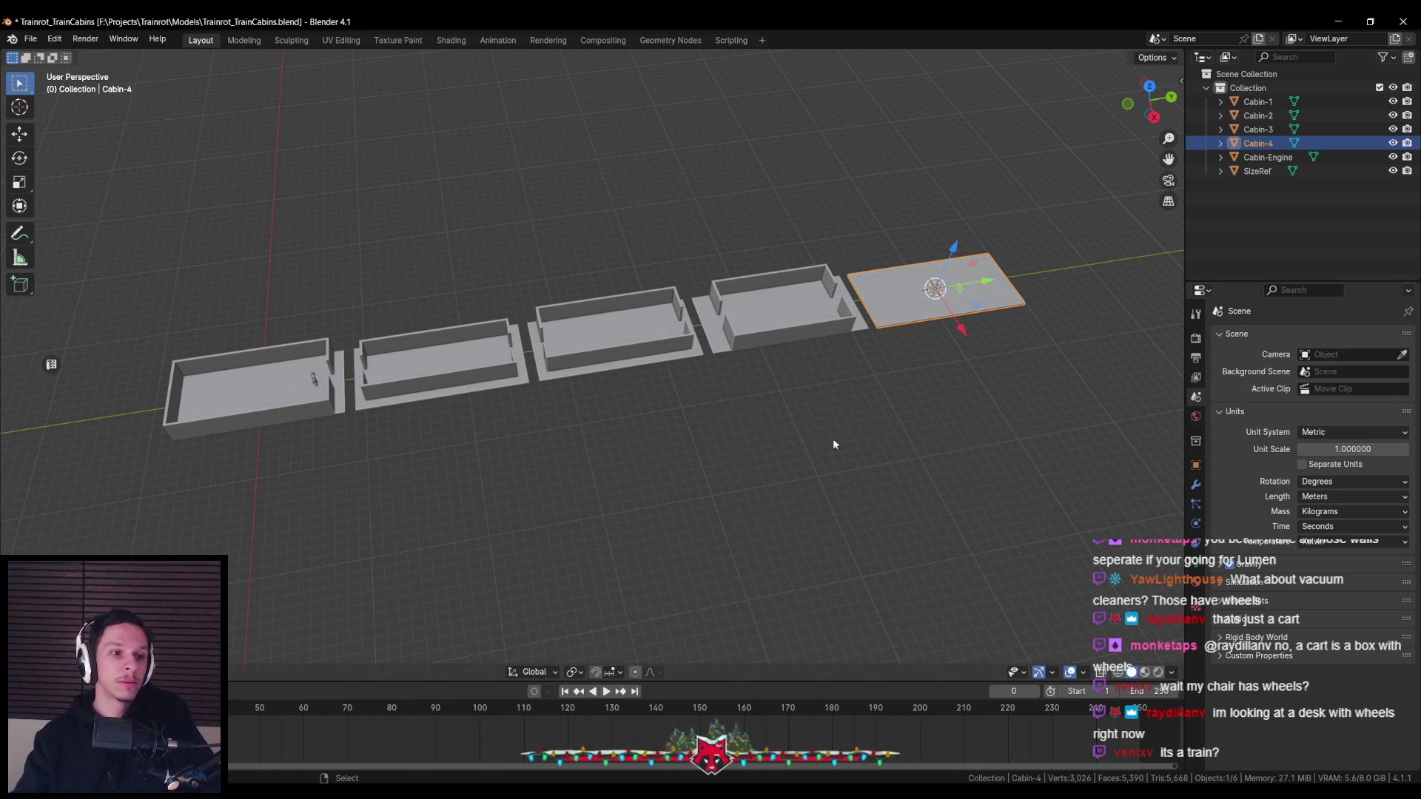
# Zoom and tilt to check the cabin row from above, then save Trainrot_TrainCabins.blend
pyautogui.scroll(2, 758, 389)
pyautogui.scroll(-3, 752, 372)
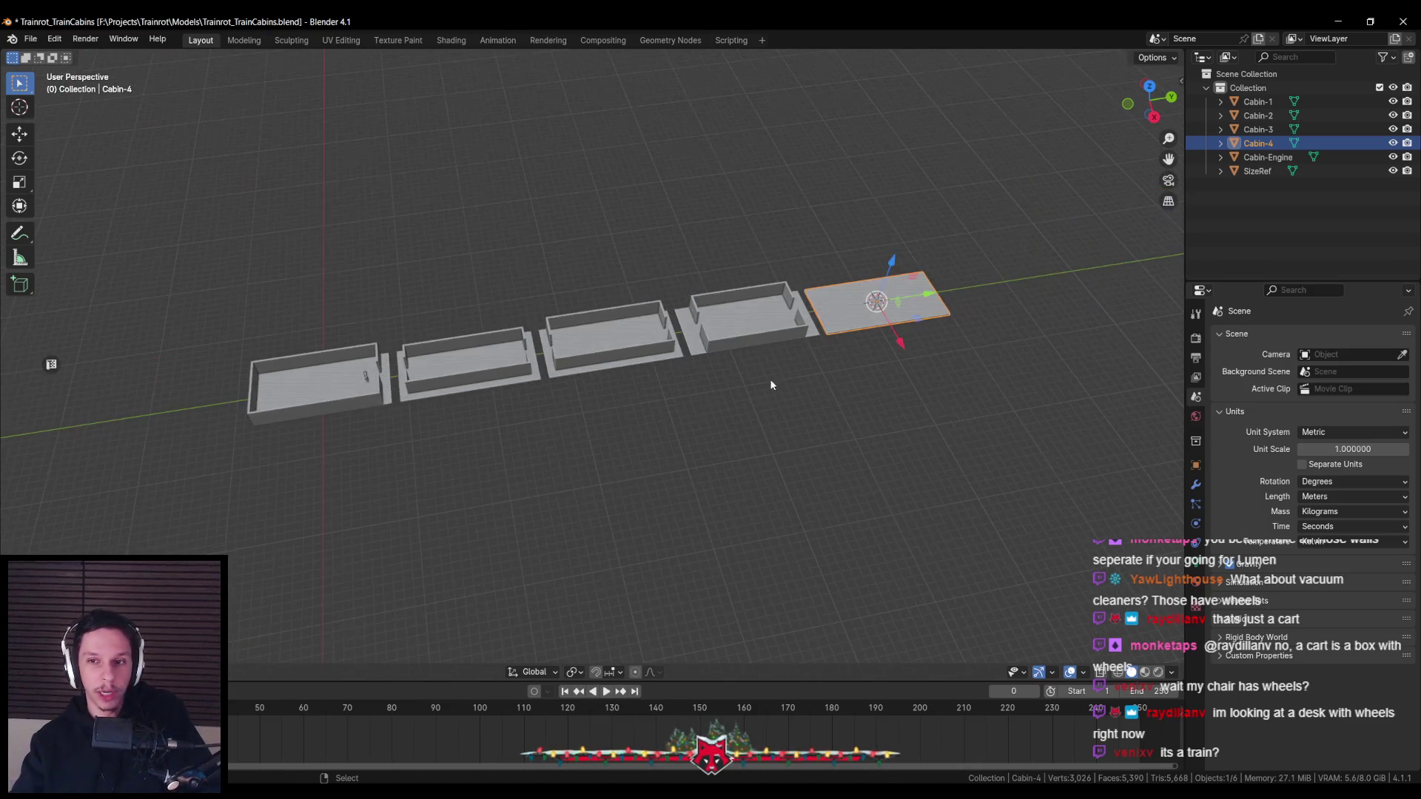
pyautogui.scroll(2, 723, 368)
pyautogui.scroll(2, 704, 387)
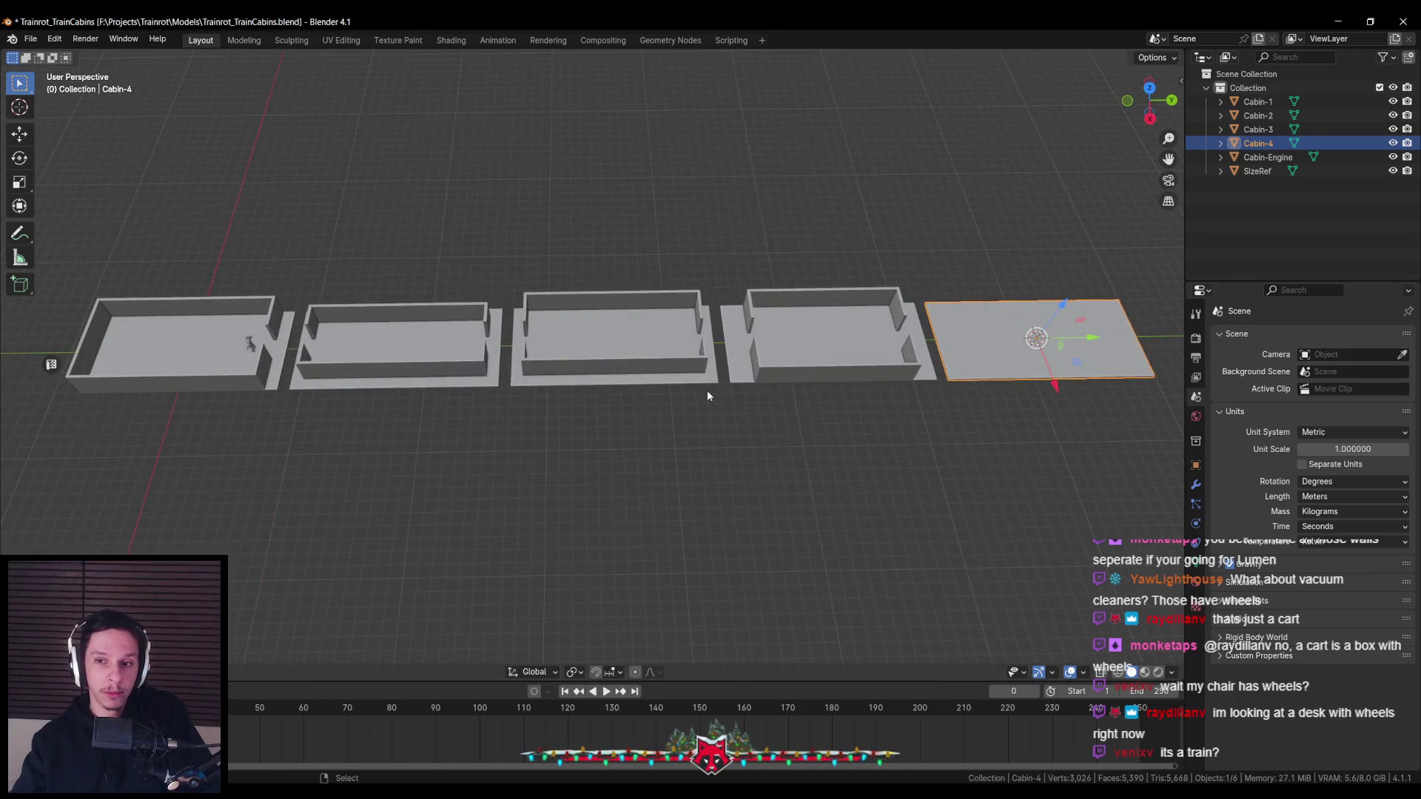
pyautogui.scroll(-1, 708, 389)
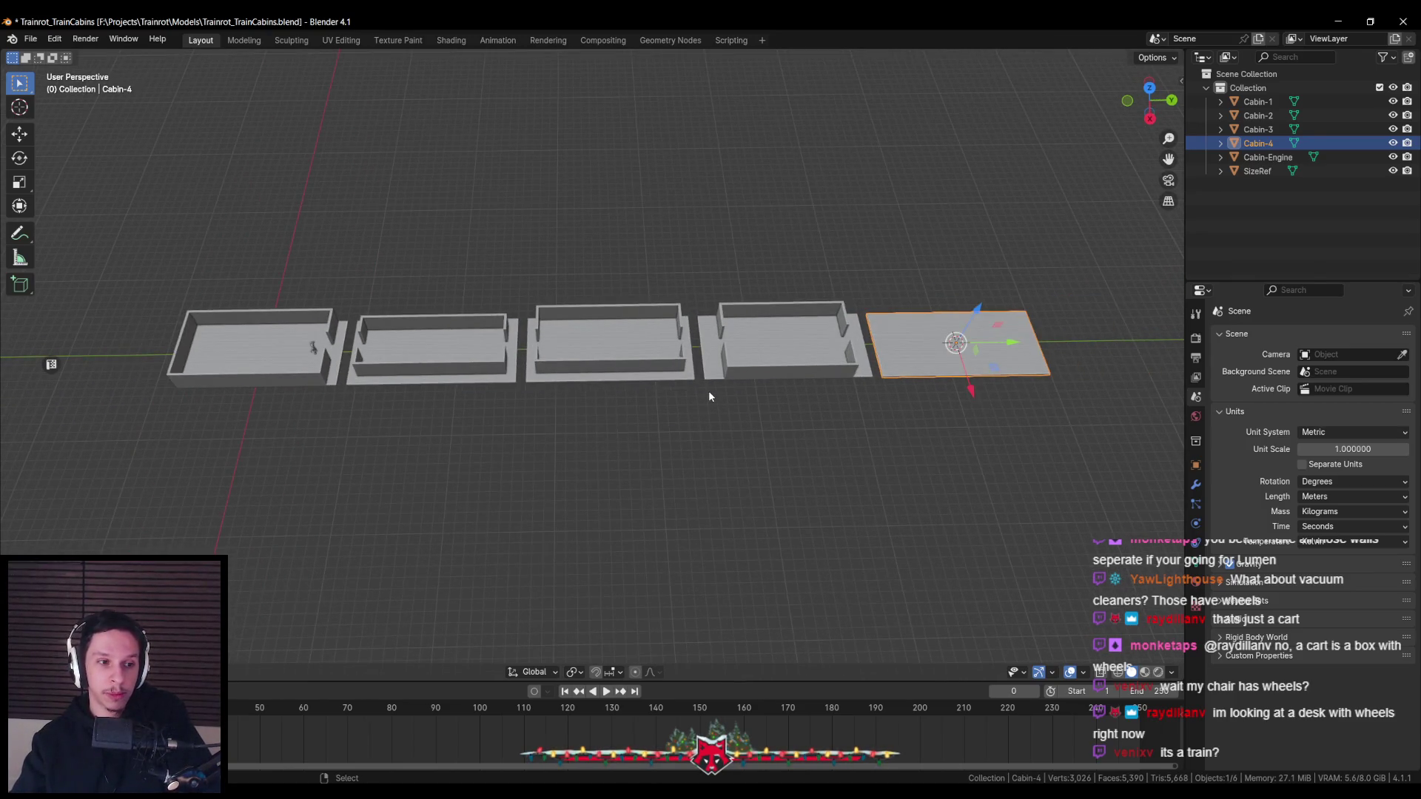
pyautogui.moveTo(708, 389); pyautogui.dragTo(694, 400, button='middle')
pyautogui.scroll(3, 694, 399)
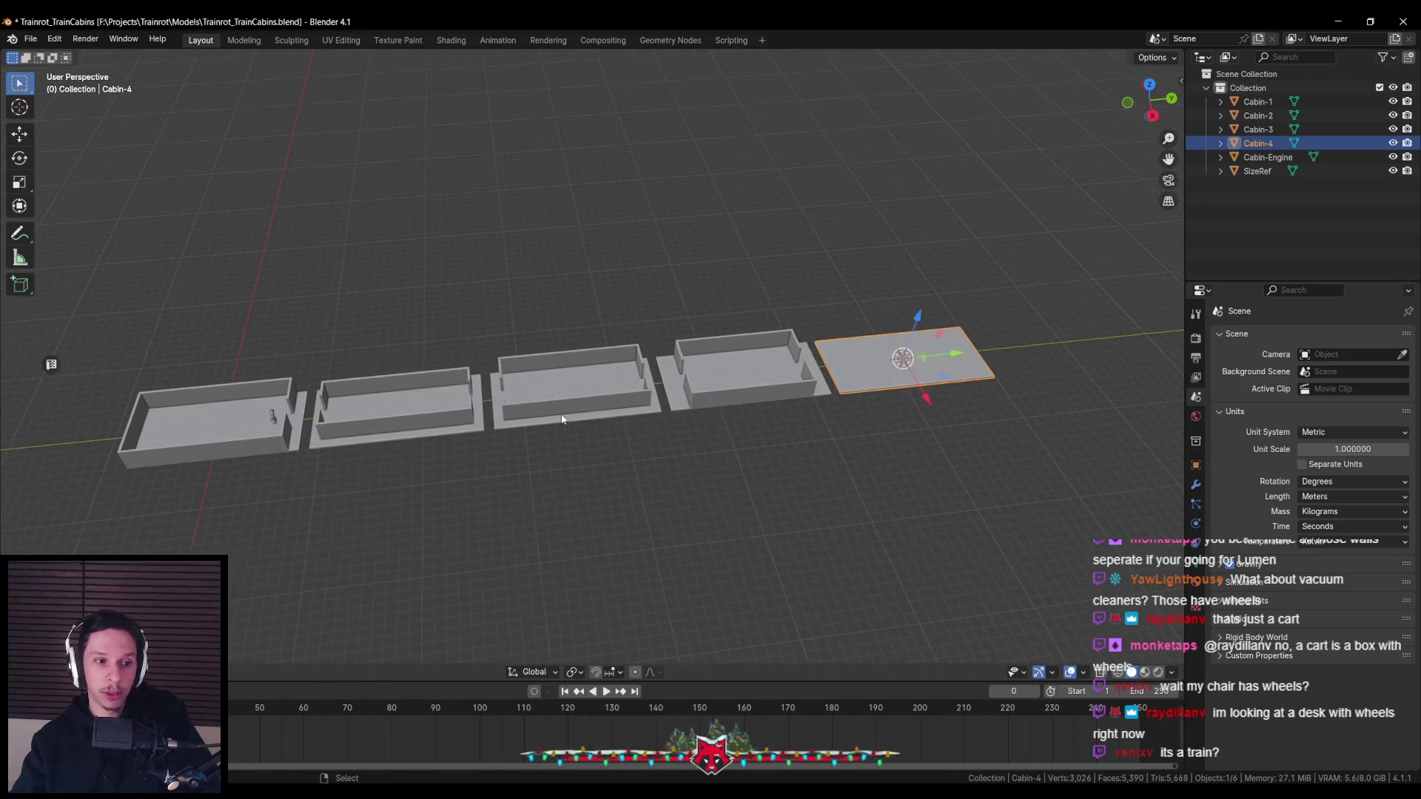
pyautogui.moveTo(560, 414); pyautogui.dragTo(553, 434, button='middle')
pyautogui.scroll(-2, 553, 434)
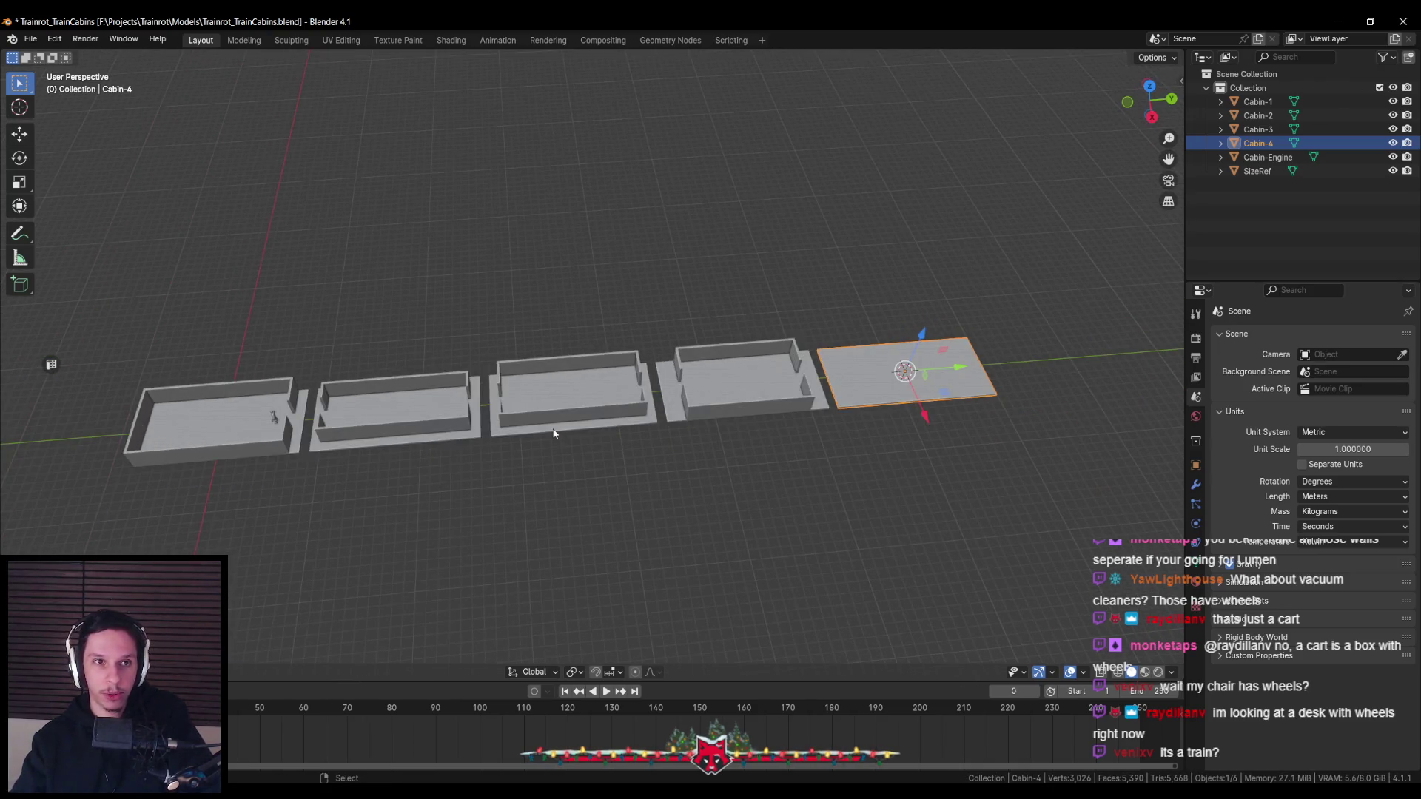
pyautogui.hotkey('ctrl', 's')
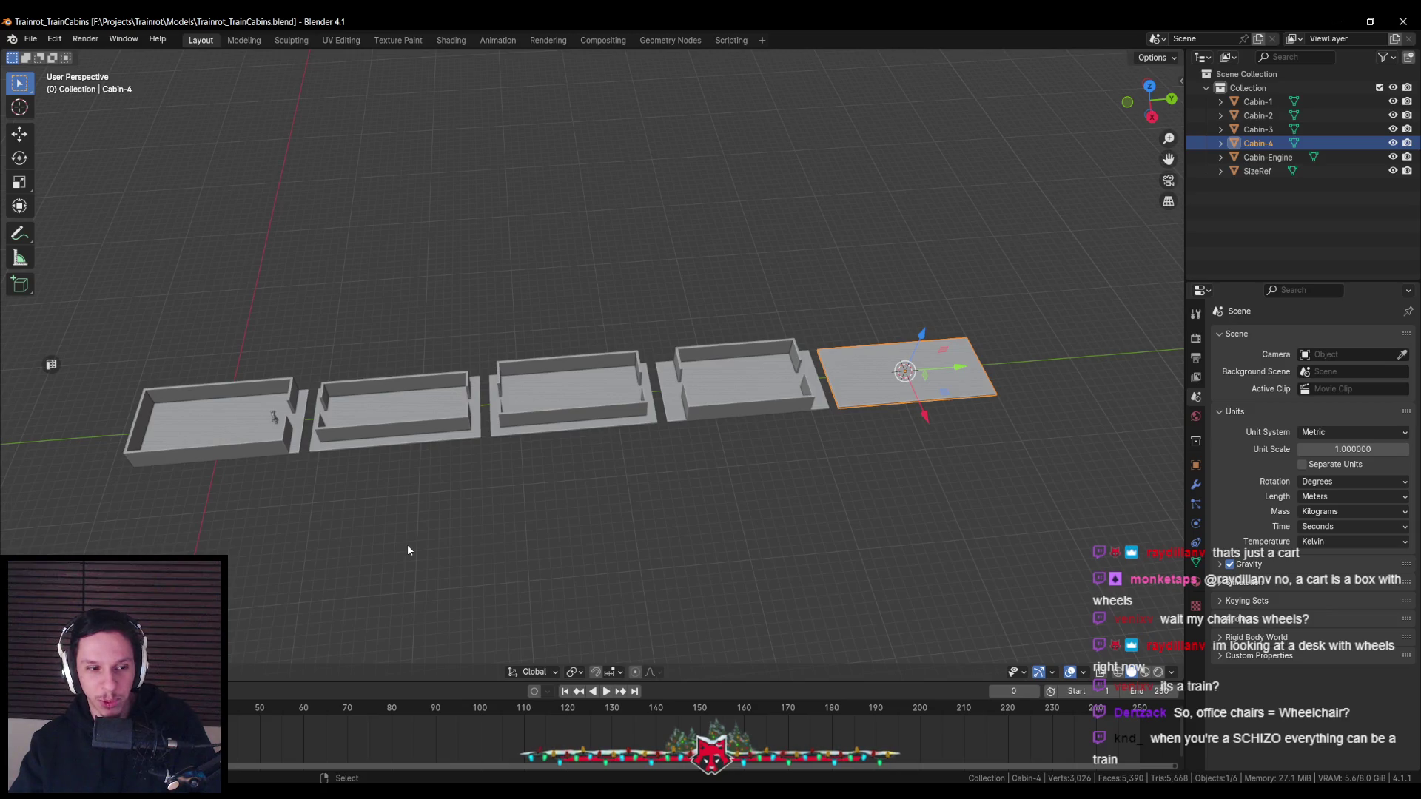
pyautogui.scroll(1, 407, 549)
pyautogui.scroll(1, 403, 460)
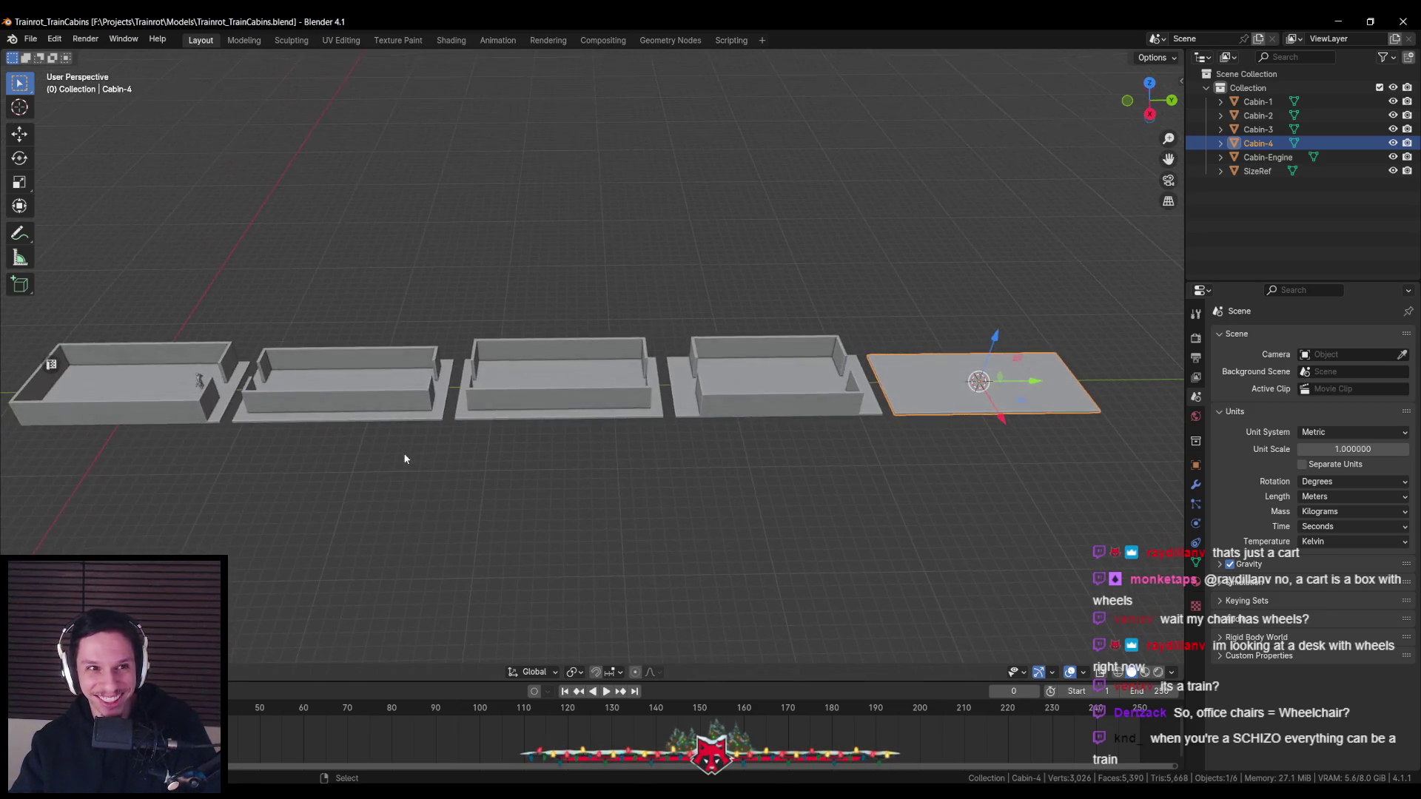
# Save, select the cabins, and set Export to Export recursive in the Unreal Engine sidebar
pyautogui.hotkey('ctrl', 's')
pyautogui.scroll(1, 410, 458)
pyautogui.scroll(-1, 413, 460)
pyautogui.keyDown('shift'); pyautogui.click(531, 395); pyautogui.keyUp('shift')
pyautogui.keyDown('shift'); pyautogui.click(127, 406); pyautogui.keyUp('shift')
pyautogui.press('n')
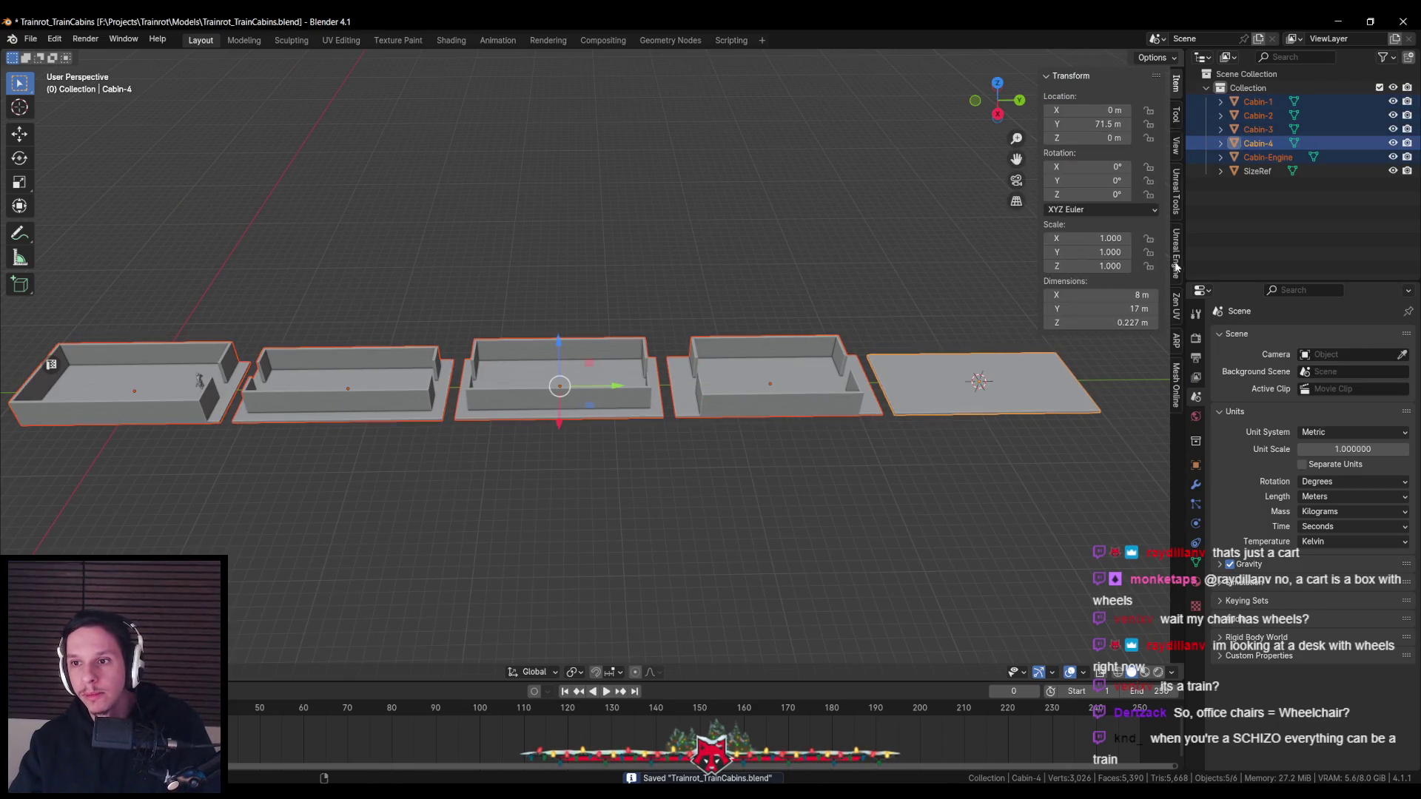
pyautogui.click(1178, 345)
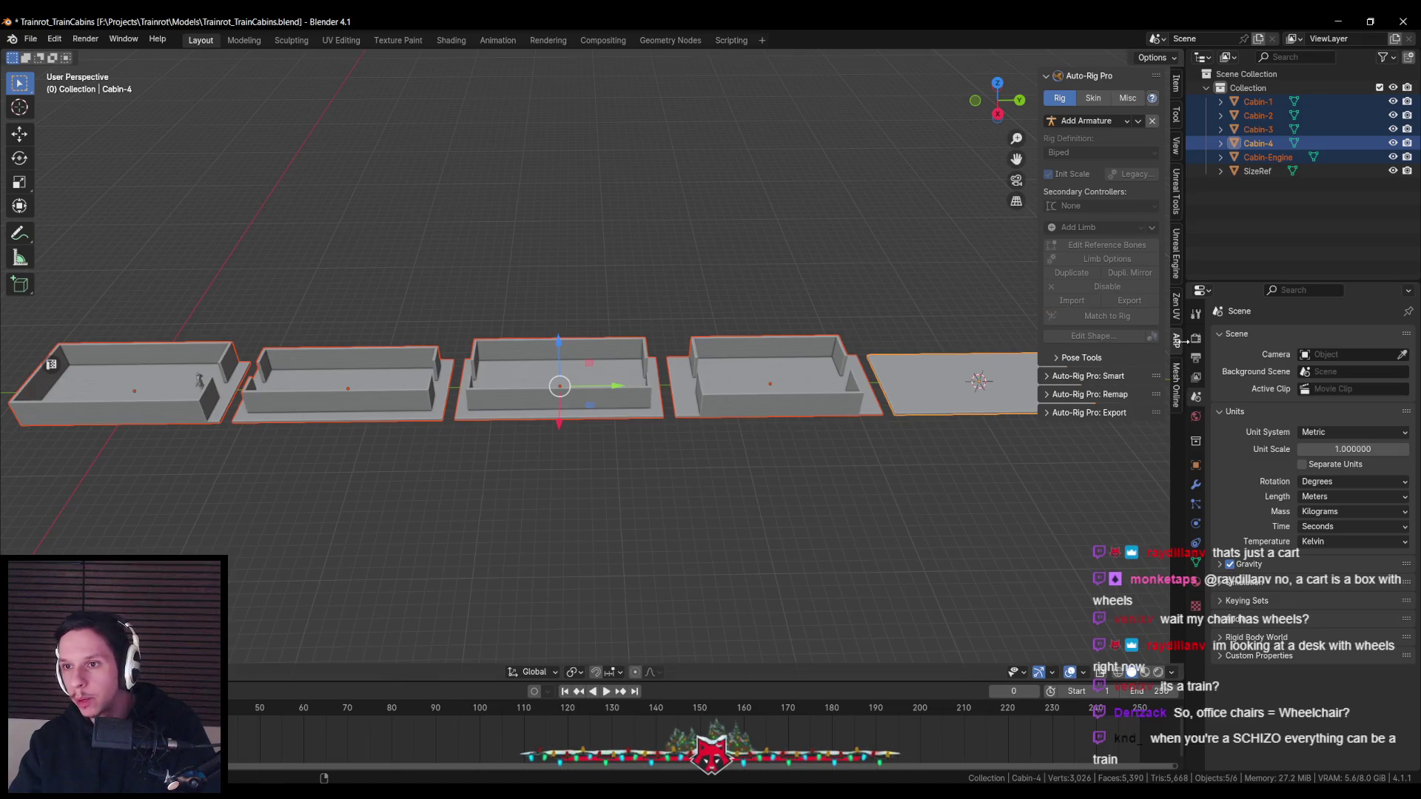
pyautogui.click(1181, 275)
pyautogui.click(1114, 191)
pyautogui.rightClick(1110, 226)
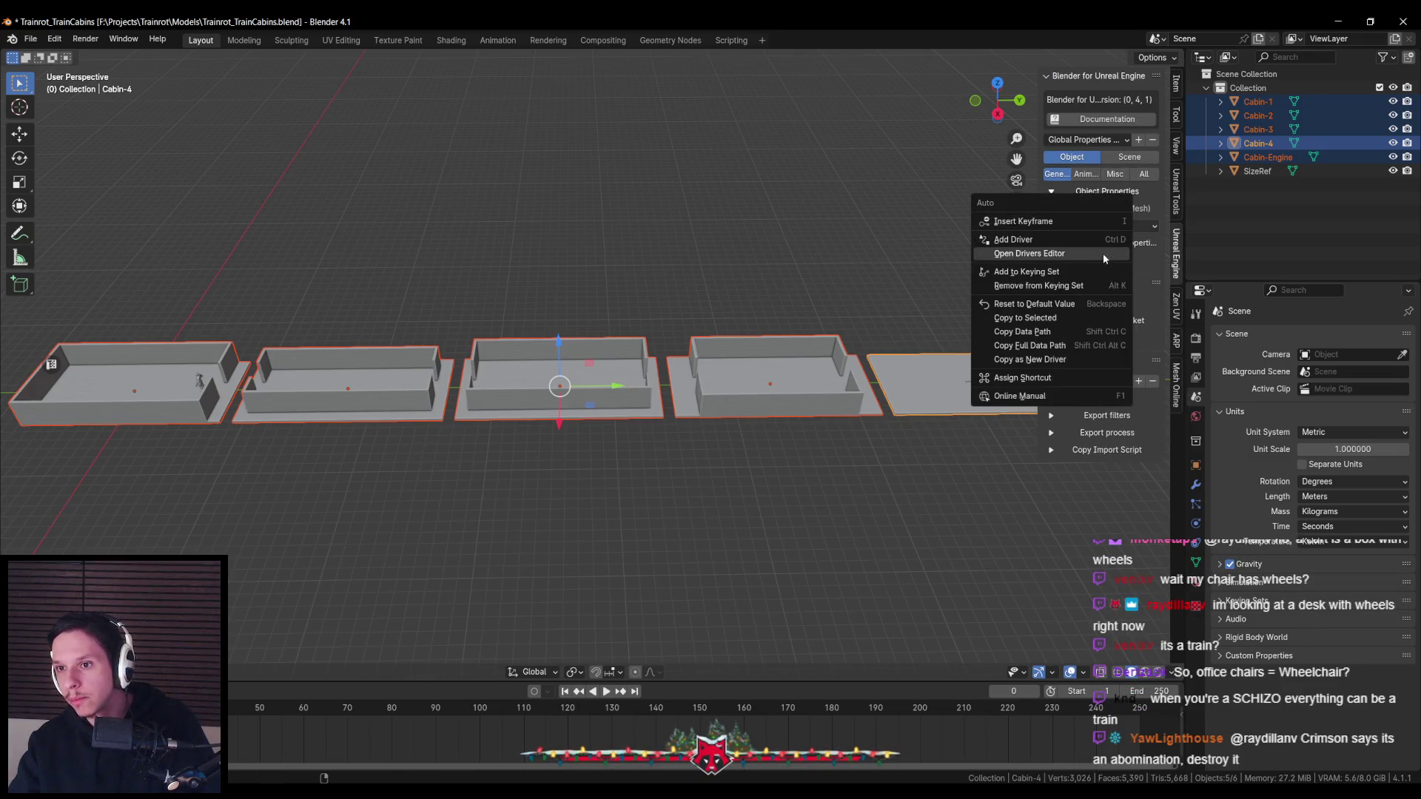
pyautogui.click(1117, 226)
pyautogui.click(1124, 257)
# Select all five cabins with Cabin-Engine active and set its export mode to Export recursive
pyautogui.click(862, 396)
pyautogui.click(888, 394)
pyautogui.keyDown('shift'); pyautogui.click(770, 392); pyautogui.keyUp('shift')
pyautogui.keyDown('shift'); pyautogui.click(559, 388); pyautogui.keyUp('shift')
pyautogui.keyDown('shift'); pyautogui.click(358, 403); pyautogui.keyUp('shift')
pyautogui.keyDown('shift'); pyautogui.click(132, 420); pyautogui.keyUp('shift')
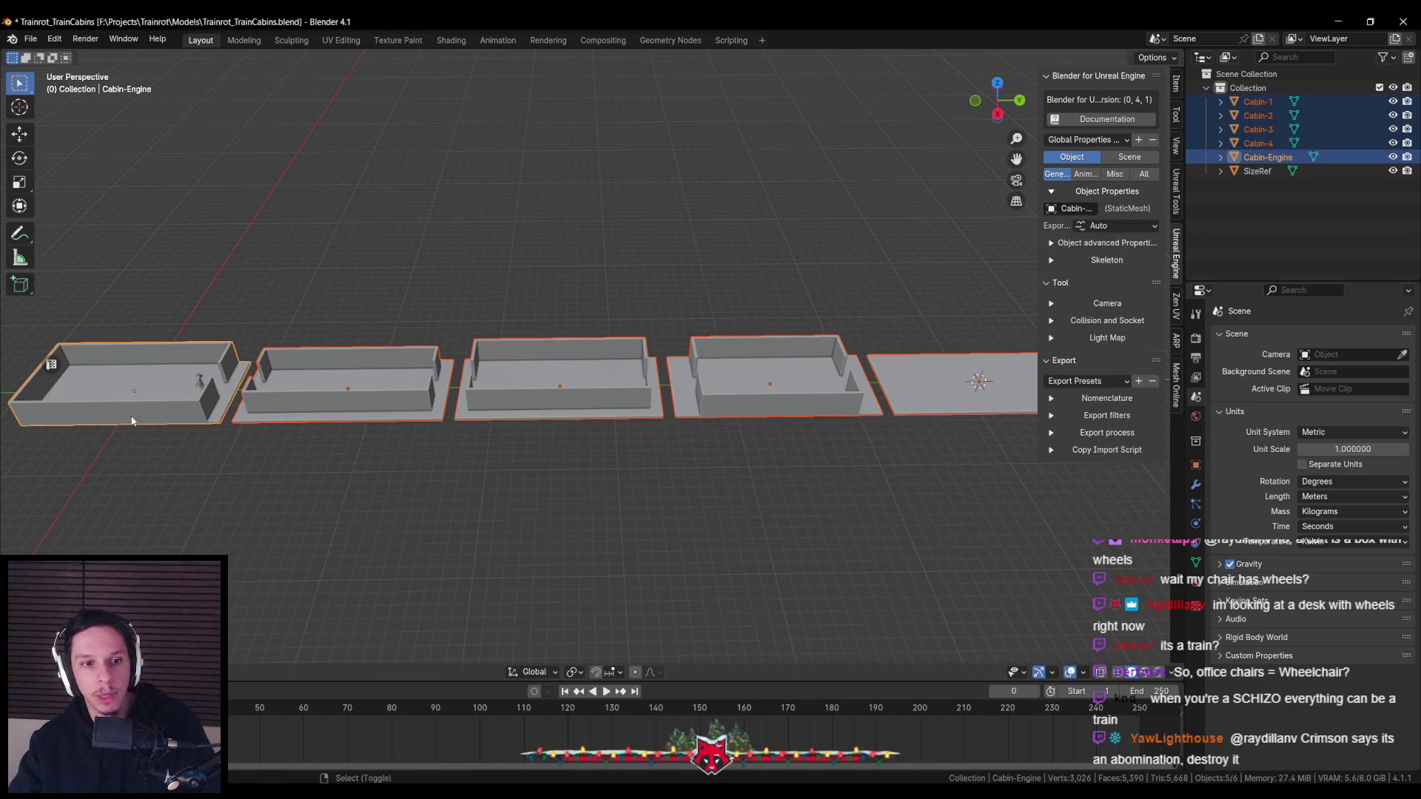
pyautogui.click(1081, 229)
pyautogui.click(1110, 258)
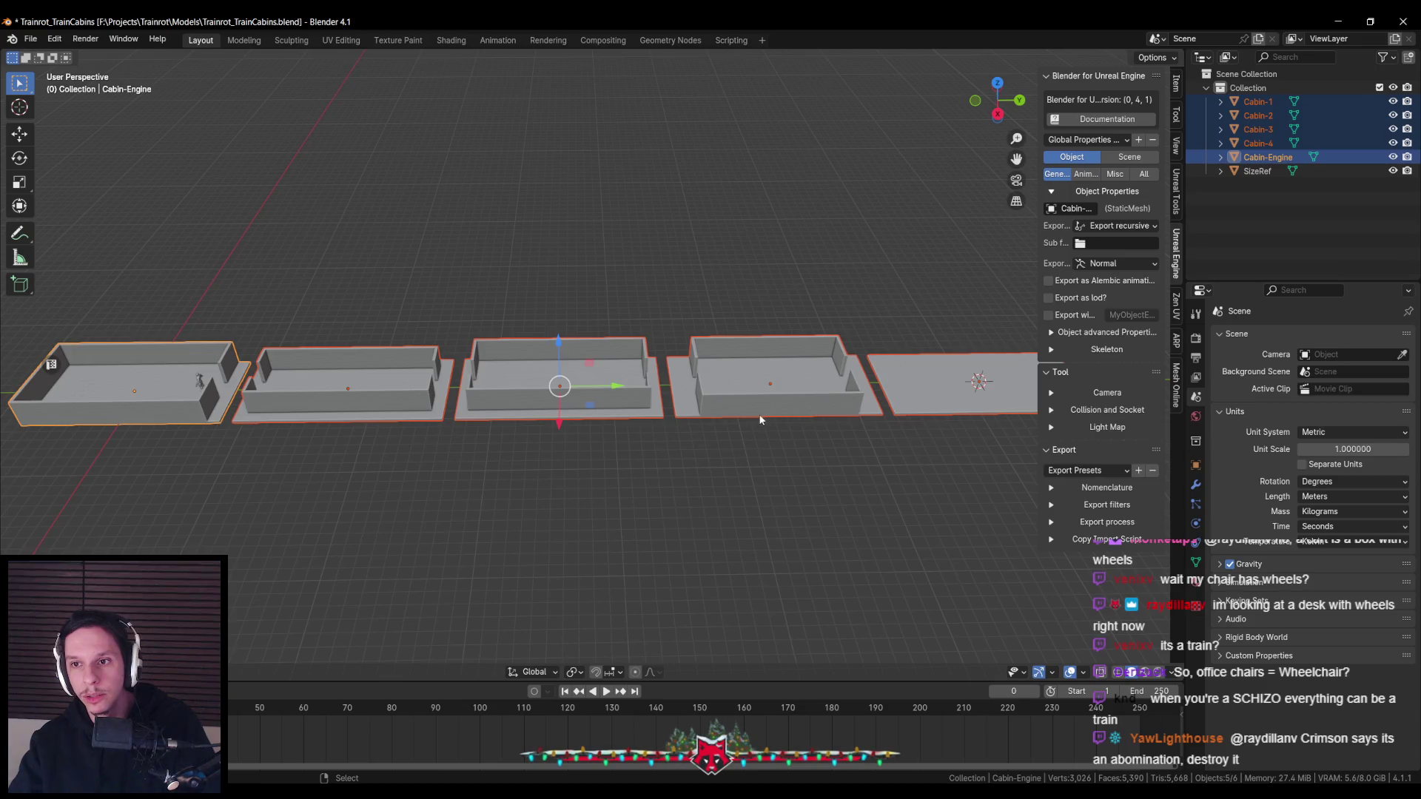
# Check Cabin-2's setting, then reselect all cabins and reapply Export recursive
pyautogui.click(607, 411)
pyautogui.click(951, 401)
pyautogui.keyDown('shift'); pyautogui.click(770, 392); pyautogui.keyUp('shift')
pyautogui.keyDown('shift'); pyautogui.click(559, 388); pyautogui.keyUp('shift')
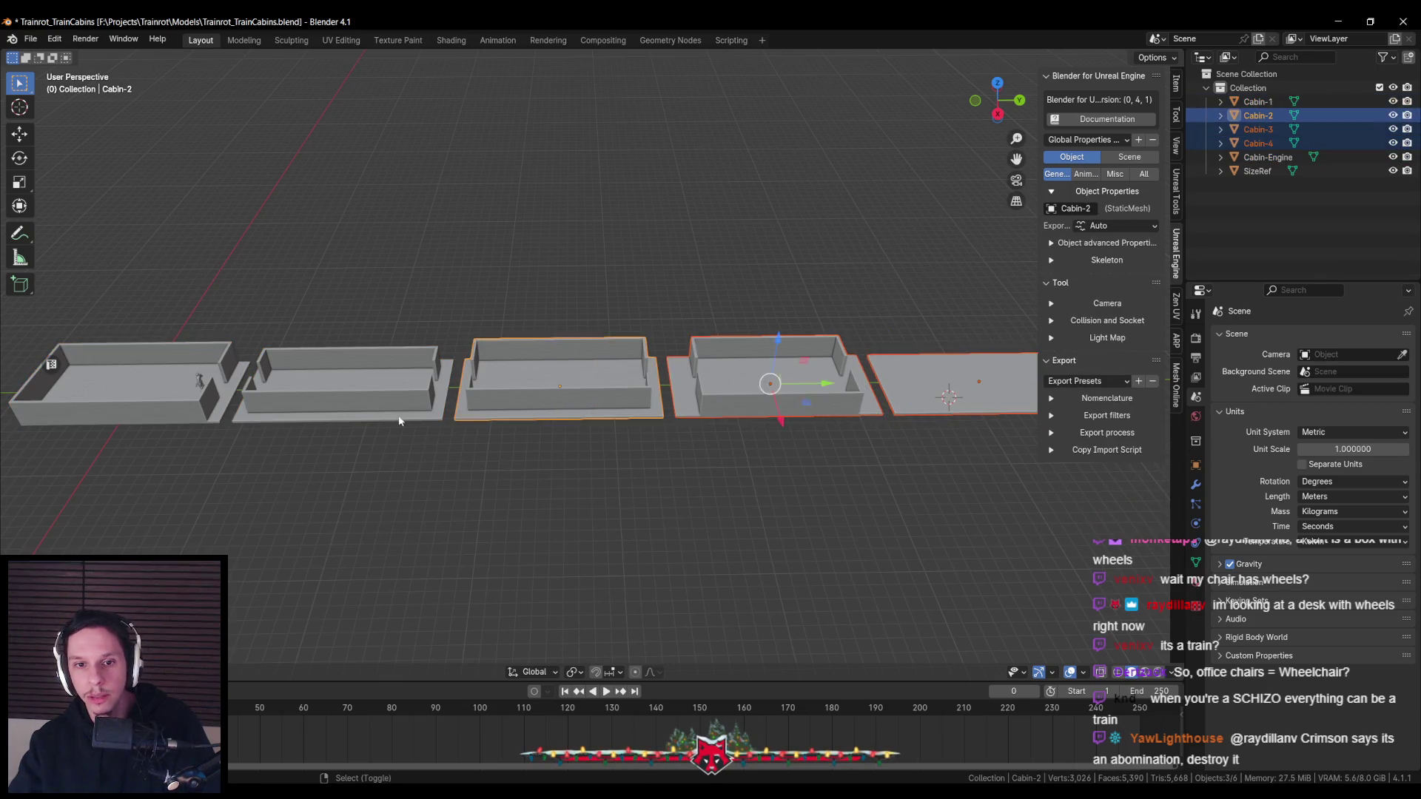
pyautogui.keyDown('shift'); pyautogui.click(358, 403); pyautogui.keyUp('shift')
pyautogui.keyDown('shift'); pyautogui.click(132, 421); pyautogui.keyUp('shift')
pyautogui.click(1102, 228)
pyautogui.click(1103, 255)
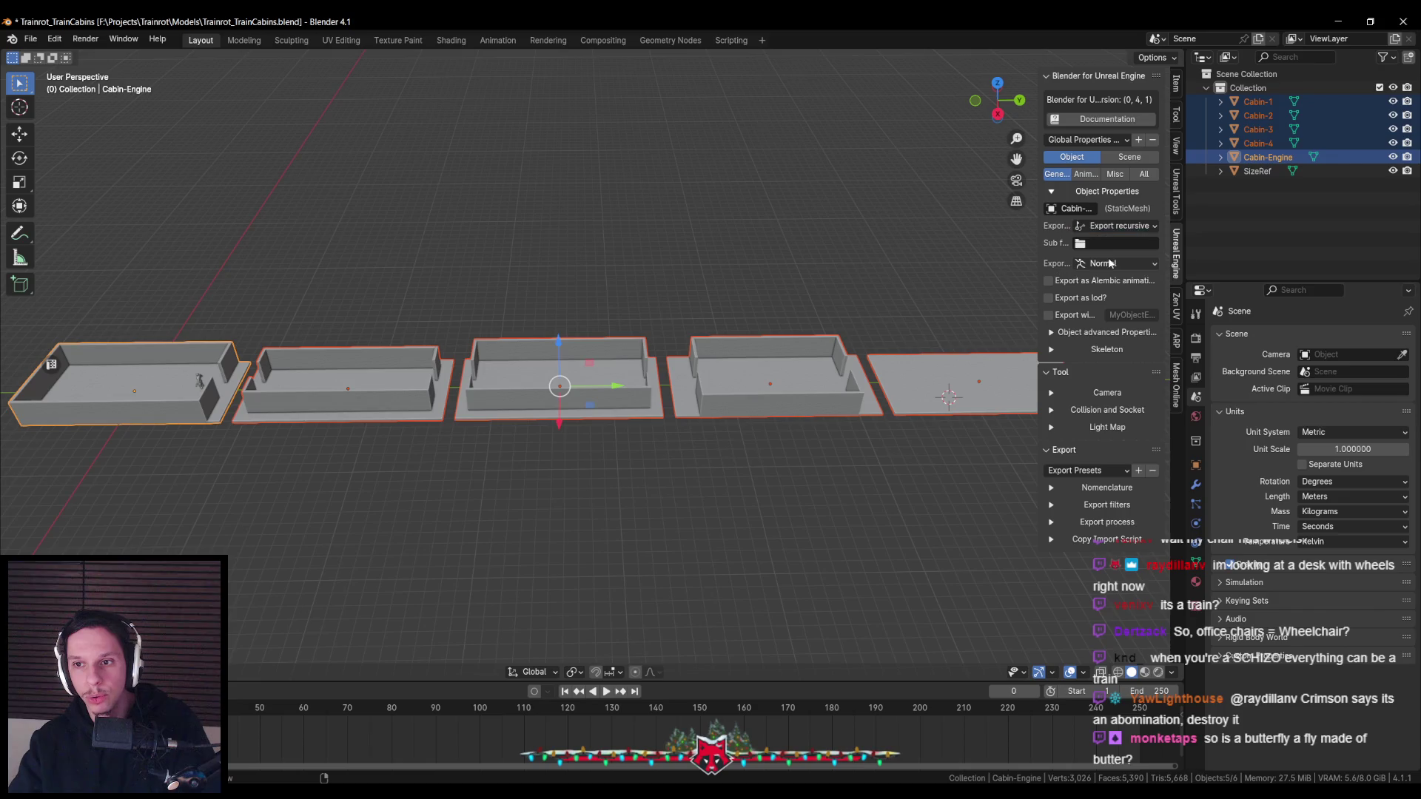
# Inspect single cabins again, then reselect the row with Cabin-Engine active and confirm Export recursive
pyautogui.click(770, 381)
pyautogui.click(590, 402)
pyautogui.click(951, 399)
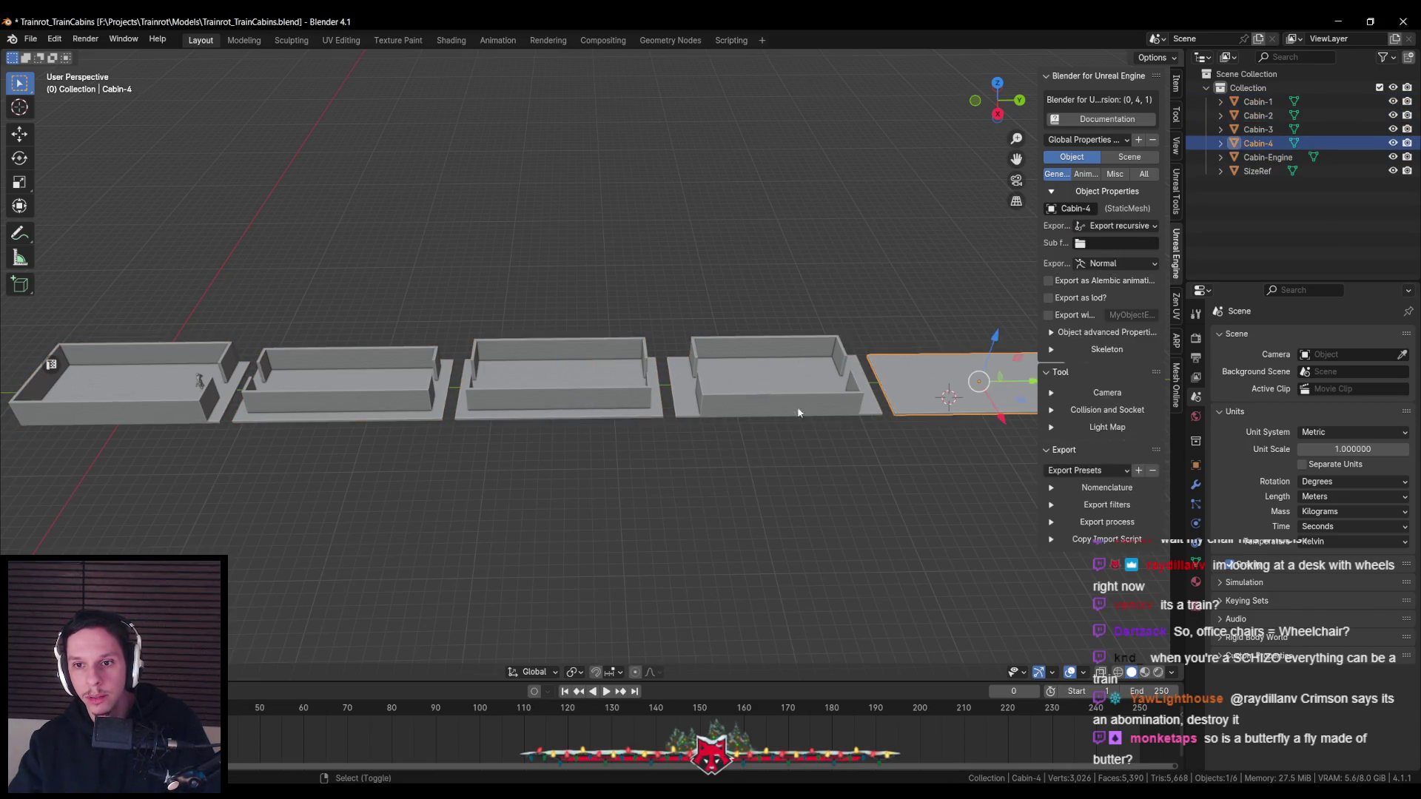
pyautogui.keyDown('shift'); pyautogui.click(770, 392); pyautogui.keyUp('shift')
pyautogui.keyDown('shift'); pyautogui.click(559, 388); pyautogui.keyUp('shift')
pyautogui.keyDown('shift'); pyautogui.click(351, 400); pyautogui.keyUp('shift')
pyautogui.keyDown('shift'); pyautogui.click(133, 403); pyautogui.keyUp('shift')
pyautogui.click(1103, 226)
pyautogui.click(1113, 257)
# Inspect Cabin-2, reselect all cabins with Cabin-Engine active, and bring up the export setting's options
pyautogui.click(624, 409)
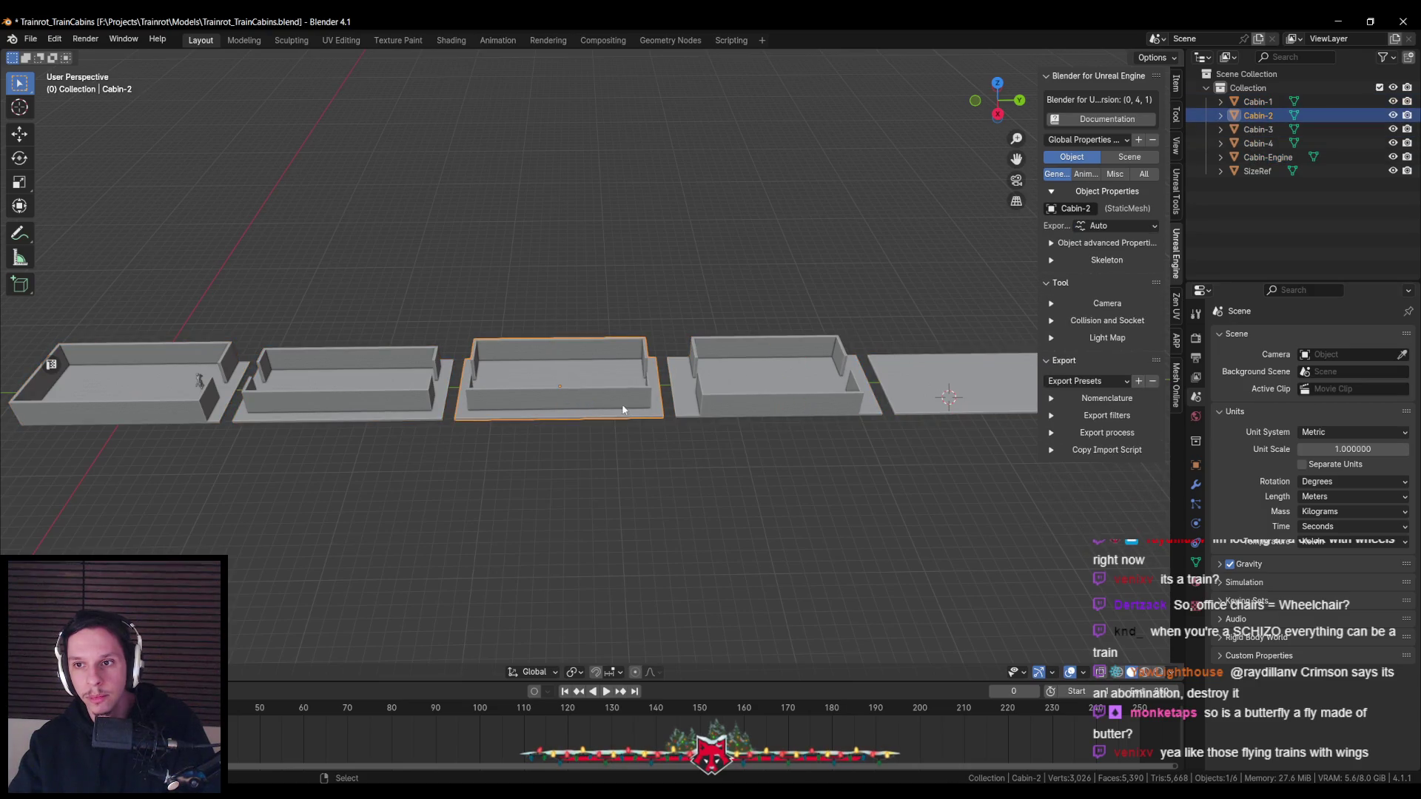
pyautogui.click(920, 407)
pyautogui.keyDown('shift'); pyautogui.click(770, 392); pyautogui.keyUp('shift')
pyautogui.keyDown('shift'); pyautogui.click(559, 388); pyautogui.keyUp('shift')
pyautogui.keyDown('shift'); pyautogui.click(351, 400); pyautogui.keyUp('shift')
pyautogui.keyDown('shift'); pyautogui.click(134, 404); pyautogui.keyUp('shift')
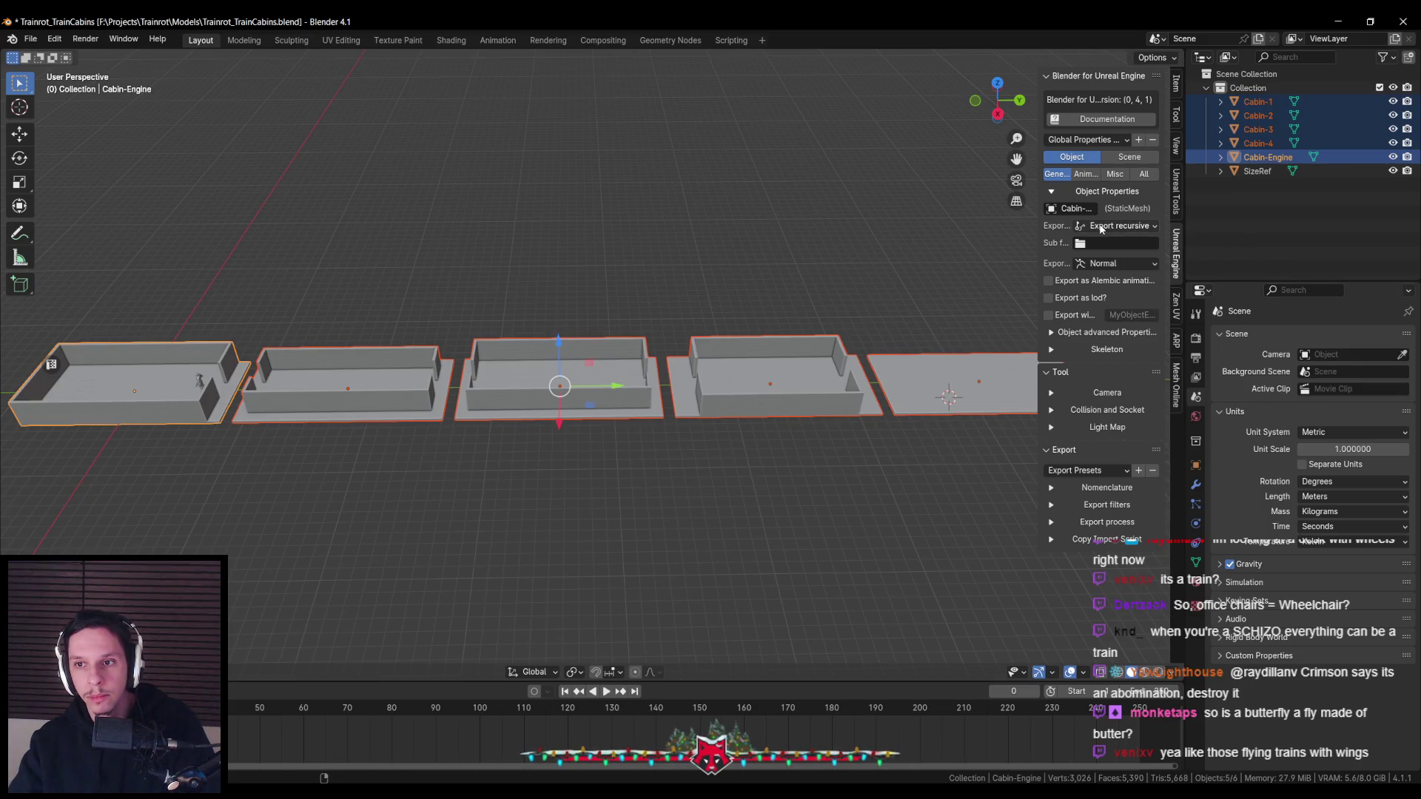
pyautogui.rightClick(1101, 229)
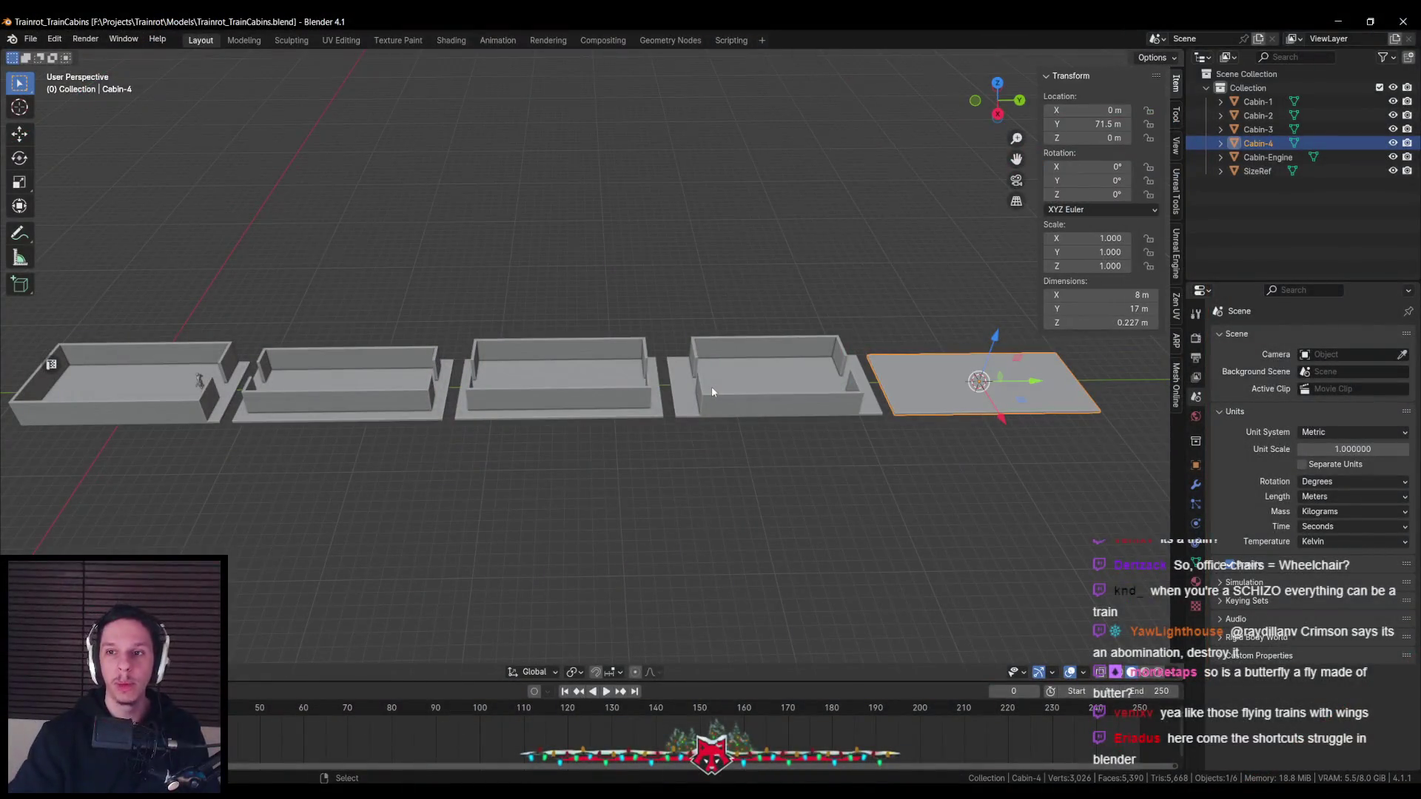
# Select the cabin row and expand the Blender for Unreal Engine object export properties
pyautogui.click(711, 387)
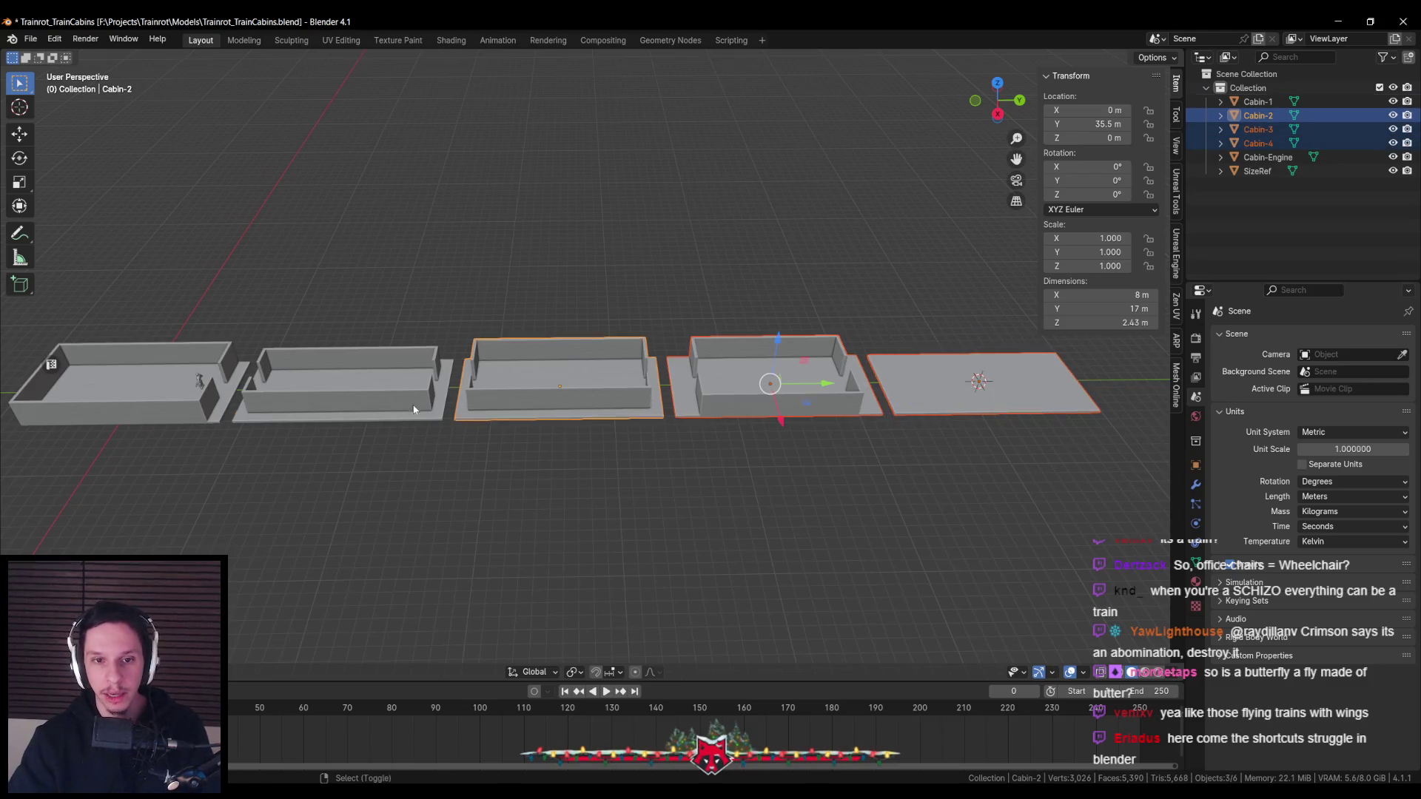
pyautogui.click(1175, 198)
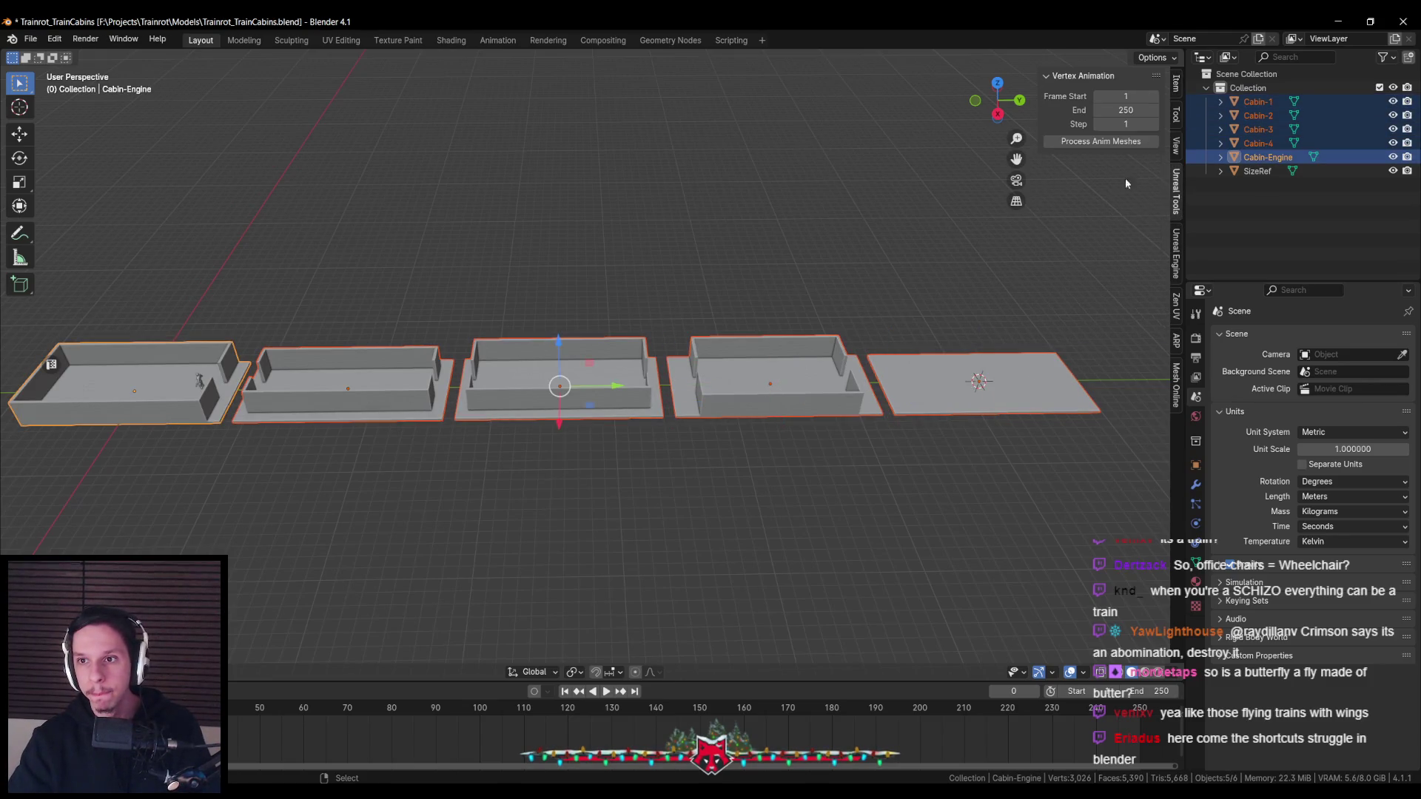
pyautogui.click(1177, 236)
pyautogui.click(1110, 191)
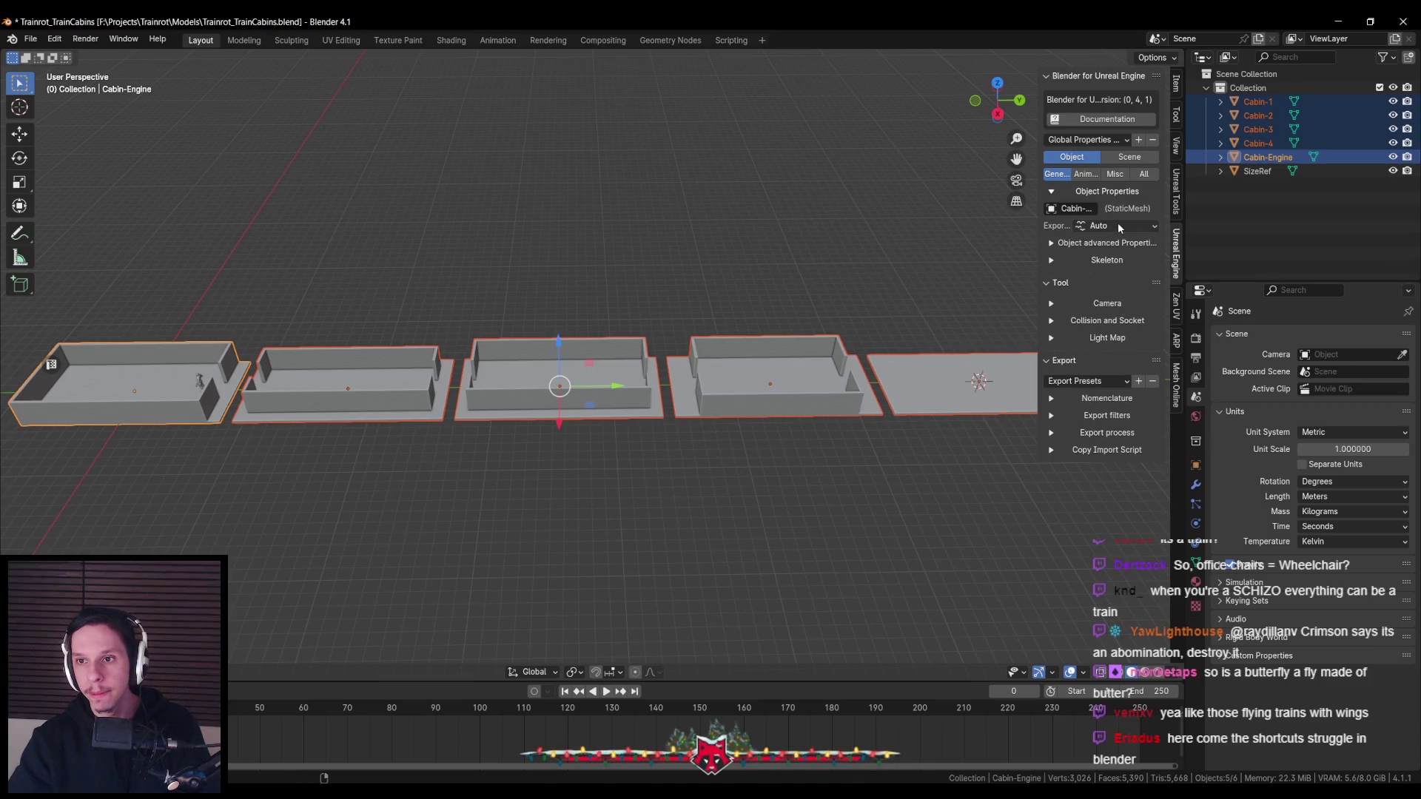
pyautogui.click(1119, 226)
pyautogui.click(891, 384)
# Add the cabins to the selection with Cabin-Engine active and set Export to Export recursive
pyautogui.keyDown('shift'); pyautogui.click(706, 393); pyautogui.keyUp('shift')
pyautogui.keyDown('shift'); pyautogui.click(347, 385); pyautogui.keyUp('shift')
pyautogui.keyDown('shift'); pyautogui.click(133, 389); pyautogui.keyUp('shift')
pyautogui.keyDown('shift'); pyautogui.click(558, 385); pyautogui.keyUp('shift')
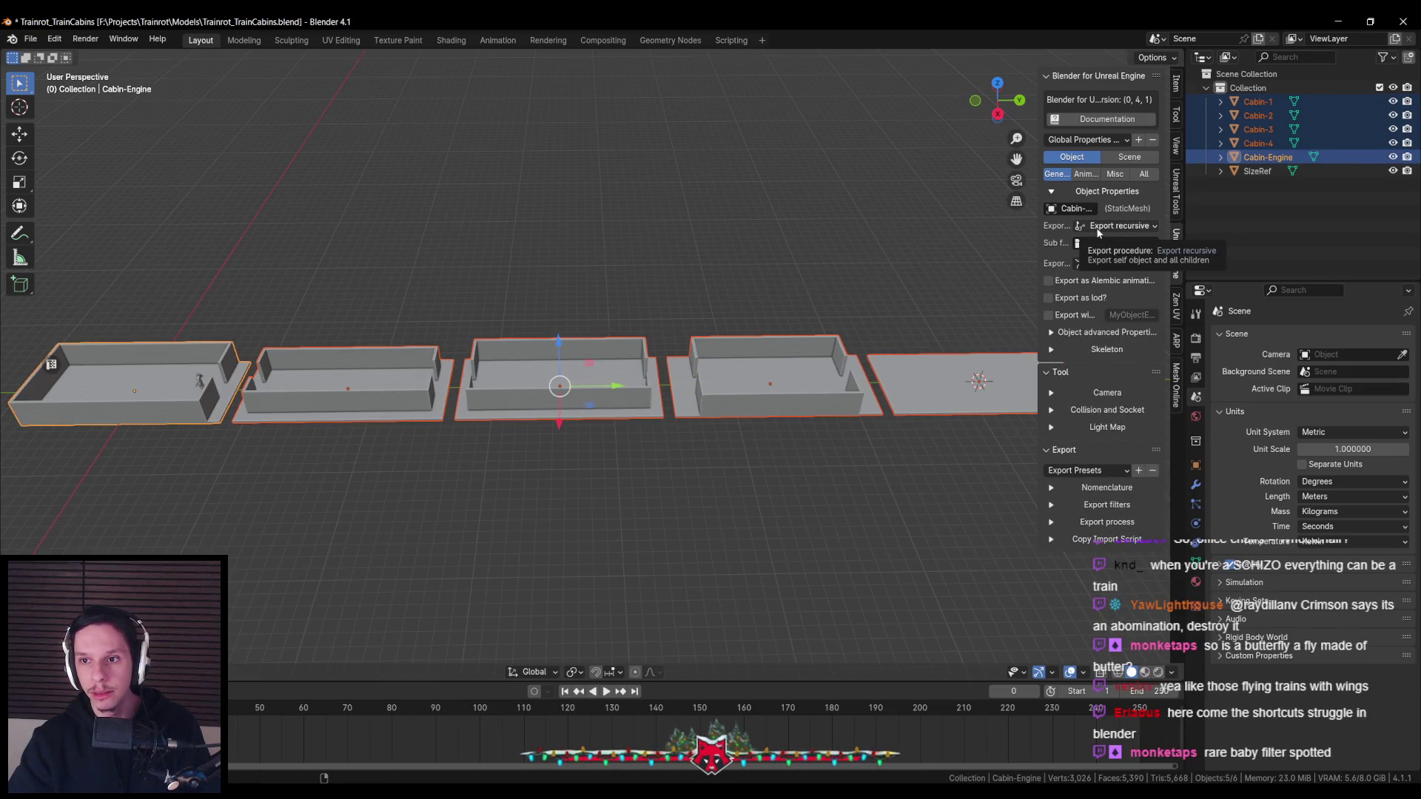
pyautogui.click(1099, 227)
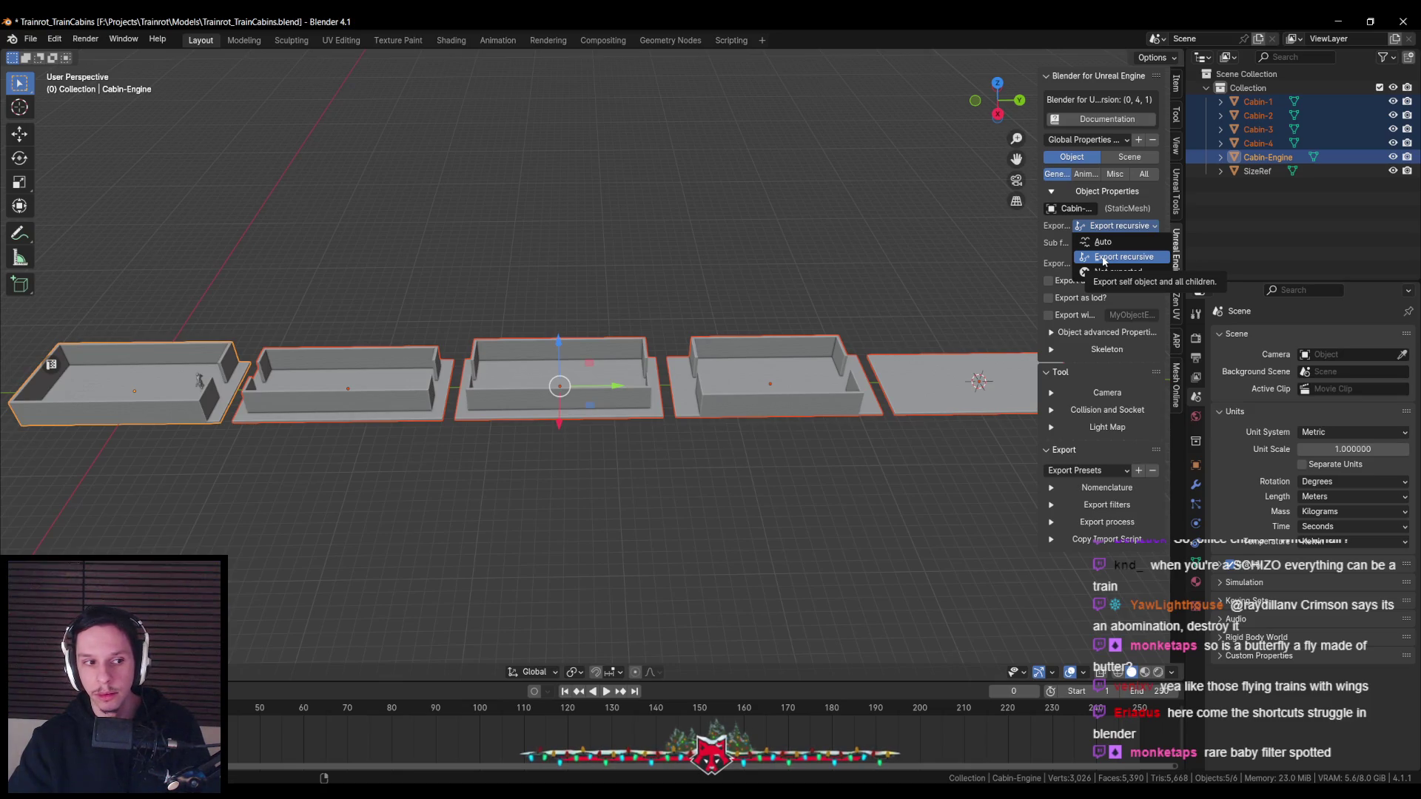
pyautogui.click(1104, 258)
# Step through the cabins one at a time to verify, ending with Cabin-Engine selected alone
pyautogui.keyDown('shift'); pyautogui.click(816, 390); pyautogui.keyUp('shift')
pyautogui.keyDown('shift'); pyautogui.click(563, 385); pyautogui.keyUp('shift')
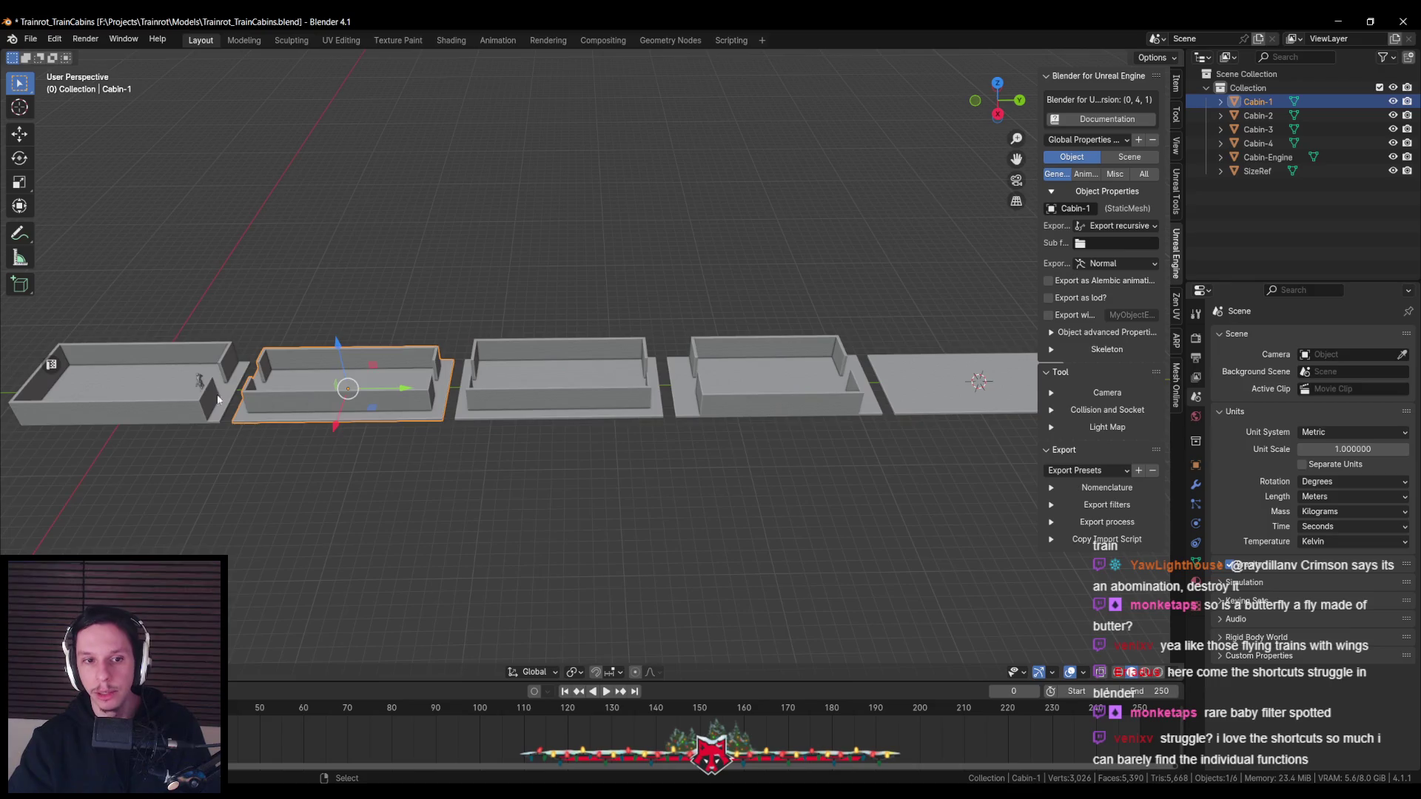
pyautogui.keyDown('shift'); pyautogui.click(348, 385); pyautogui.keyUp('shift')
pyautogui.rightClick(1046, 372)
pyautogui.click(954, 389)
pyautogui.click(773, 385)
pyautogui.click(563, 385)
pyautogui.click(348, 384)
pyautogui.click(127, 428)
# Save Trainrot_TrainCabins.blend and orbit to look down onto the cabins
pyautogui.scroll(-3, 408, 412)
pyautogui.scroll(3, 415, 411)
pyautogui.scroll(-1, 419, 411)
pyautogui.hotkey('ctrl', 's')
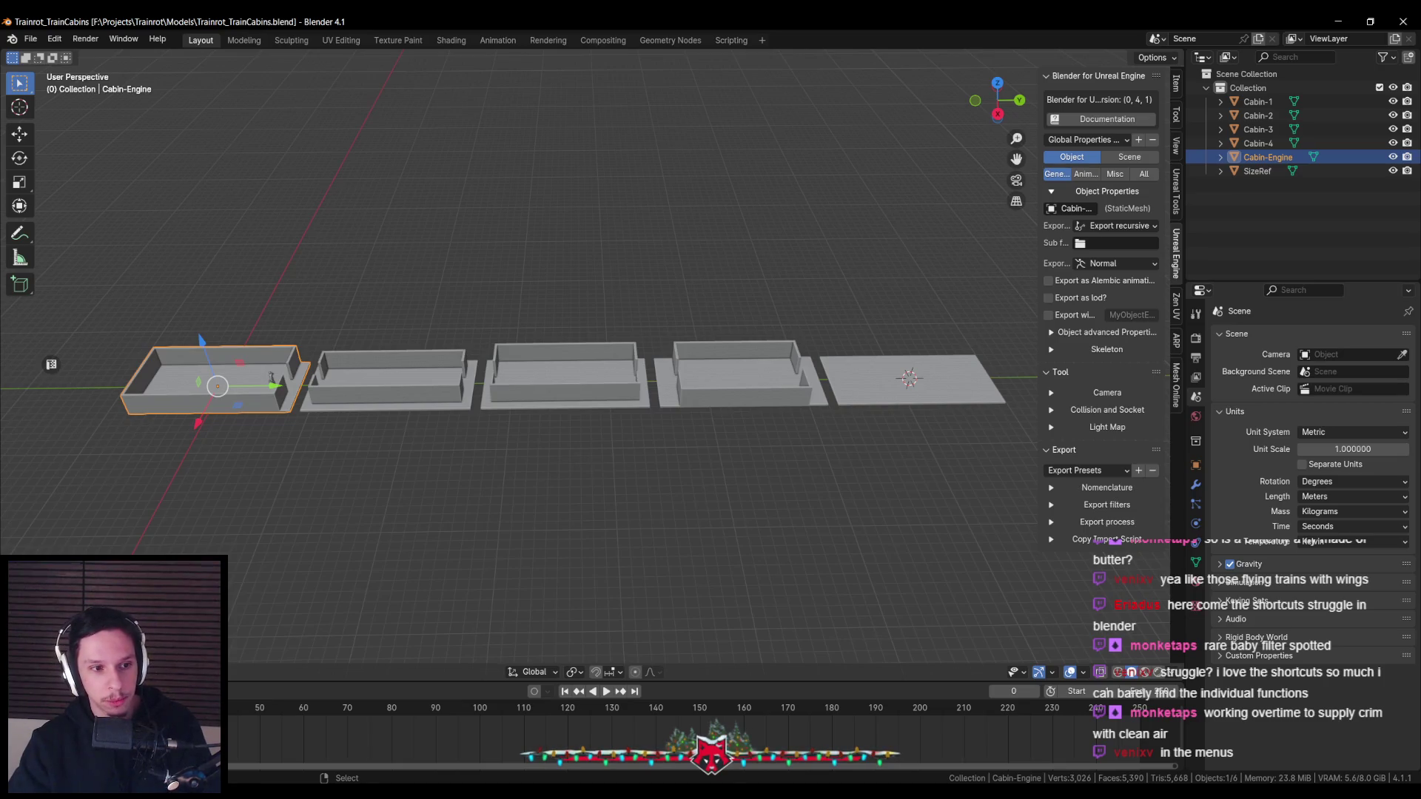
pyautogui.moveTo(222, 368)
pyautogui.mouseDown(button='middle')
pyautogui.moveTo(434, 442)
pyautogui.moveTo(414, 440)
pyautogui.mouseUp(button='middle')
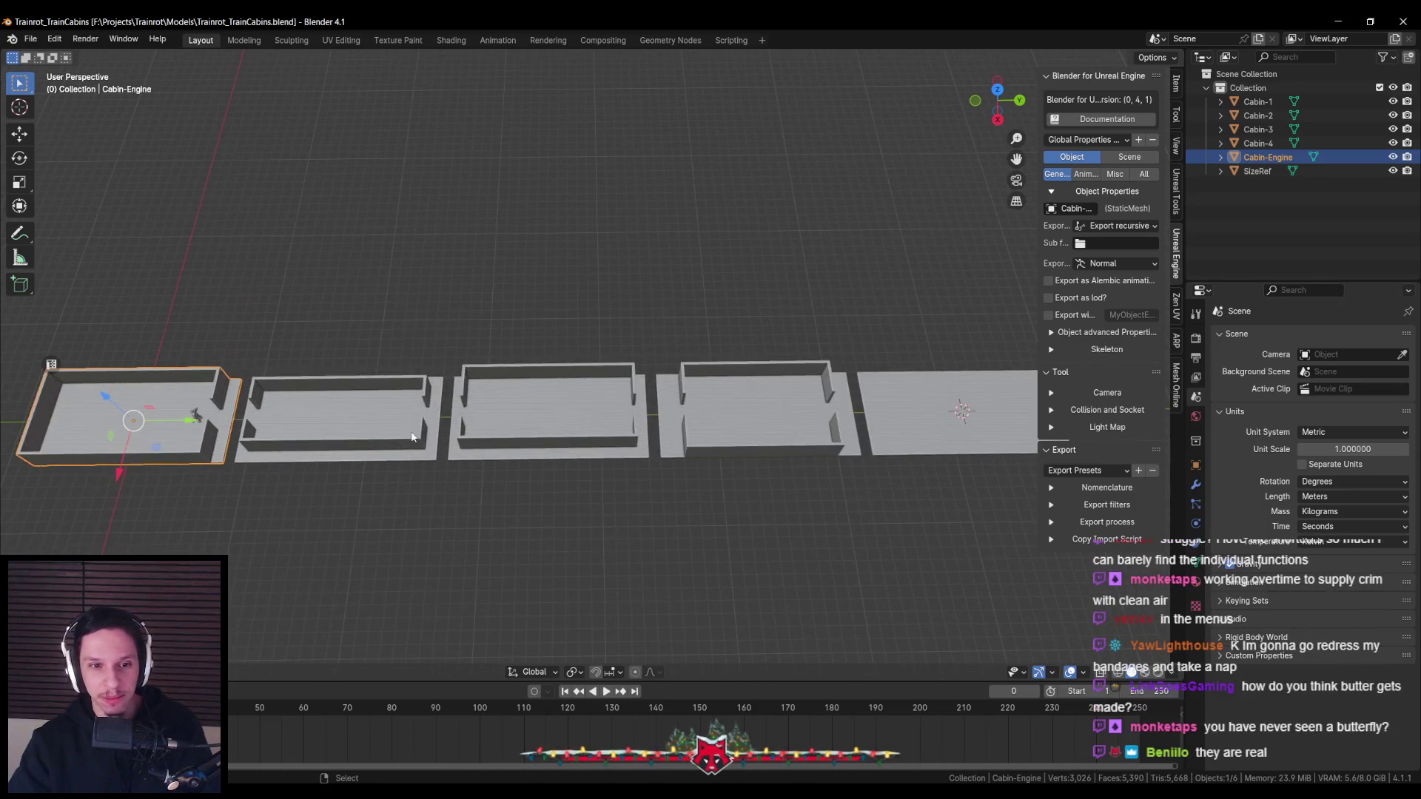
pyautogui.press('KP_Decimal')
pyautogui.scroll(-2, 572, 405)
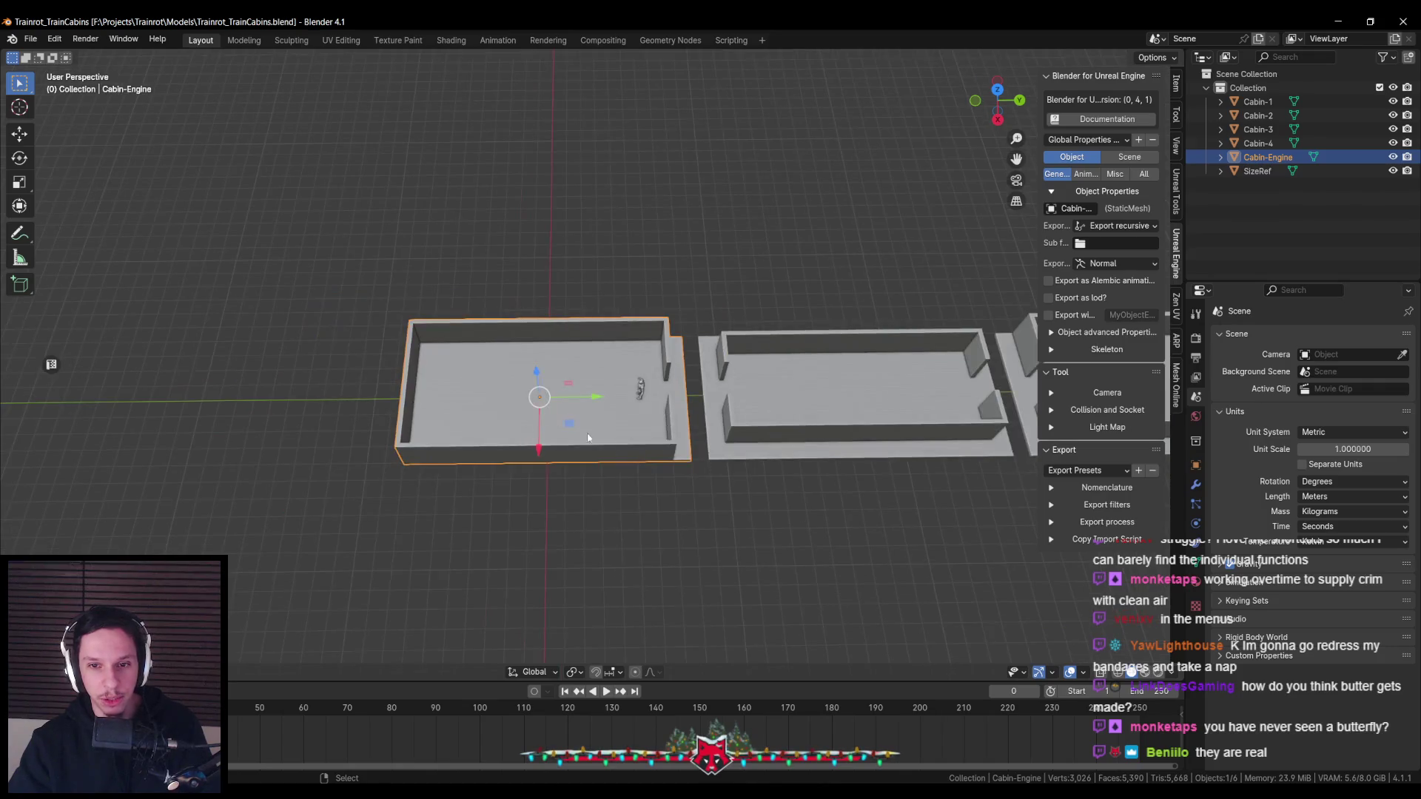
pyautogui.scroll(-2, 574, 422)
pyautogui.scroll(-2, 575, 437)
pyautogui.scroll(-2, 576, 449)
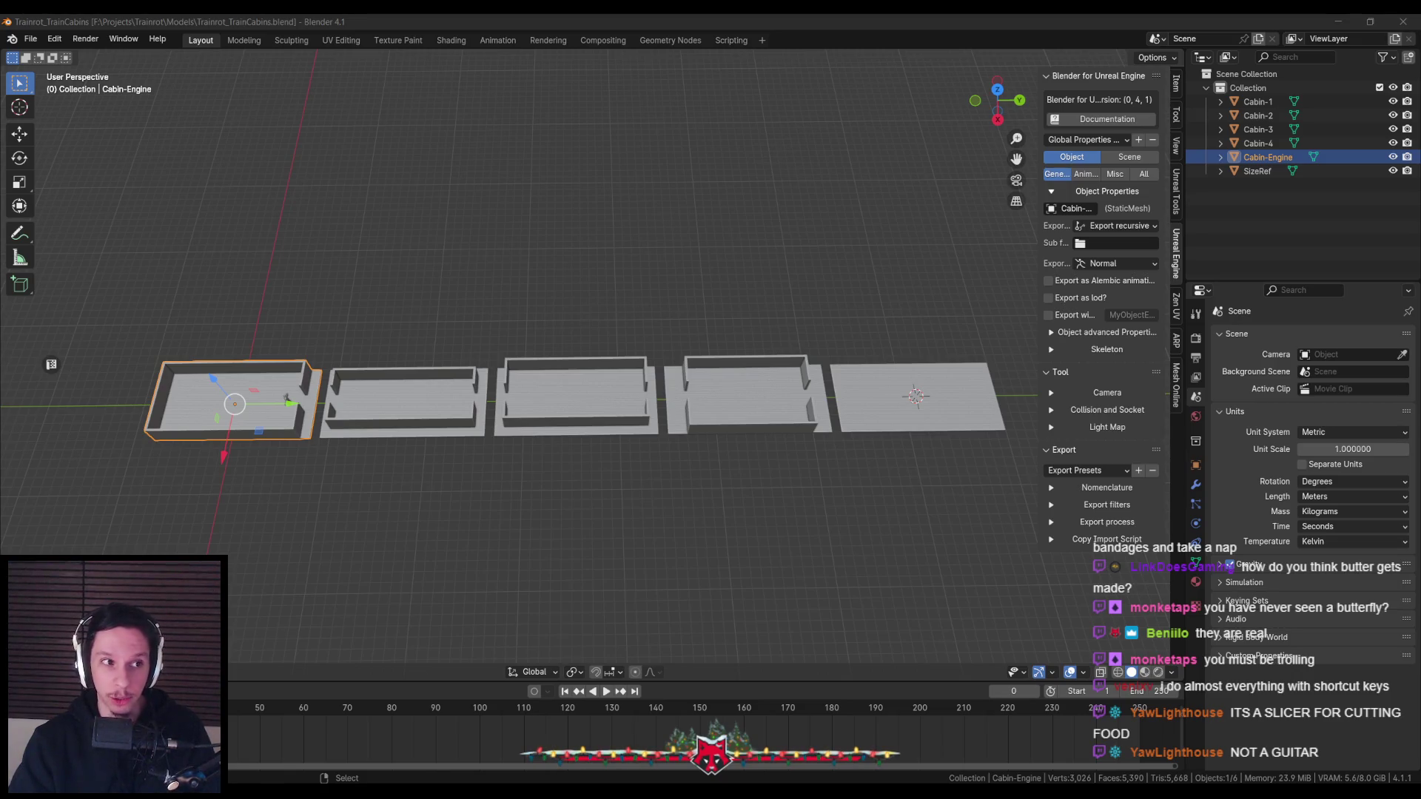
pyautogui.moveTo(432, 406)
pyautogui.mouseDown(button='middle')
pyautogui.moveTo(599, 433)
pyautogui.moveTo(518, 415)
pyautogui.mouseUp(button='middle')
# Save the file and select all five cabins, with Cabin-Engine as the active object
pyautogui.hotkey('ctrl', 's')
pyautogui.scroll(-3, 518, 415)
pyautogui.click(807, 344)
pyautogui.keyDown('shift'); pyautogui.click(703, 355); pyautogui.keyUp('shift')
pyautogui.keyDown('shift'); pyautogui.click(588, 374); pyautogui.keyUp('shift')
pyautogui.keyDown('shift'); pyautogui.click(474, 399); pyautogui.keyUp('shift')
pyautogui.keyDown('shift'); pyautogui.click(386, 420); pyautogui.keyUp('shift')
pyautogui.moveTo(388, 419); pyautogui.dragTo(403, 414, button='middle')
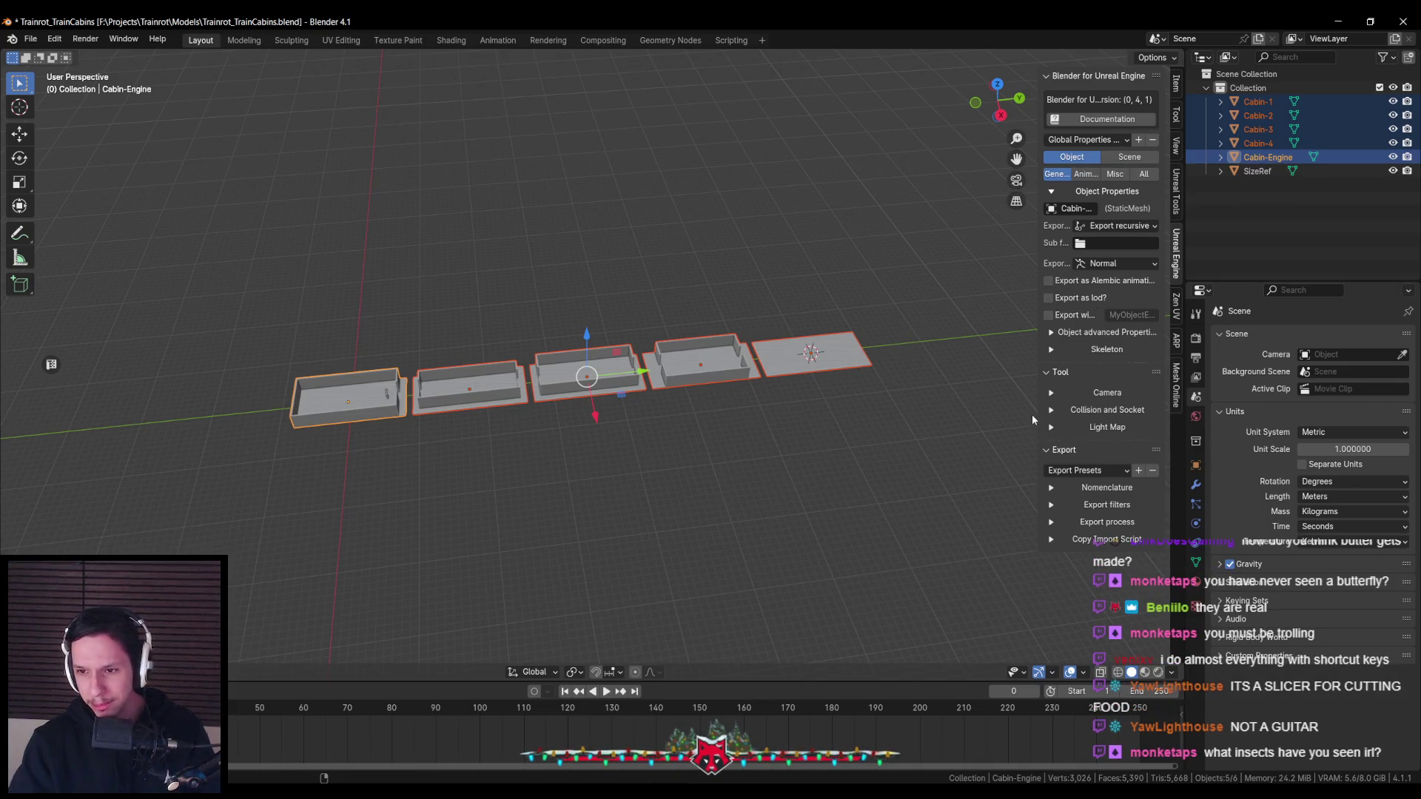
# Apply the Default export preset in the Unreal export panel
pyautogui.click(1097, 487)
pyautogui.click(1099, 471)
pyautogui.click(1099, 486)
pyautogui.scroll(-2, 1102, 510)
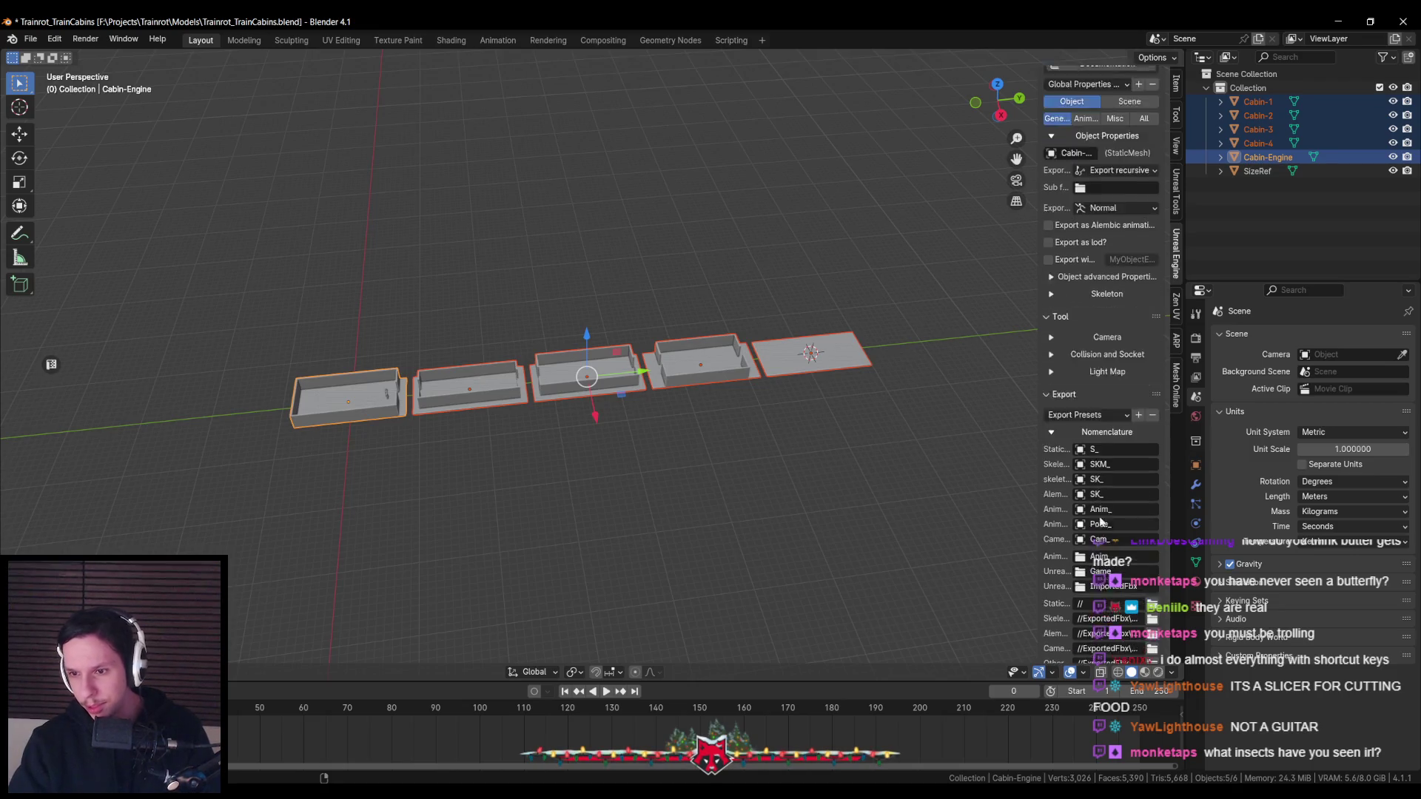
pyautogui.scroll(-3, 1103, 518)
# Limit the export filter to StaticMesh only and set the selection to Only selected
pyautogui.click(1088, 615)
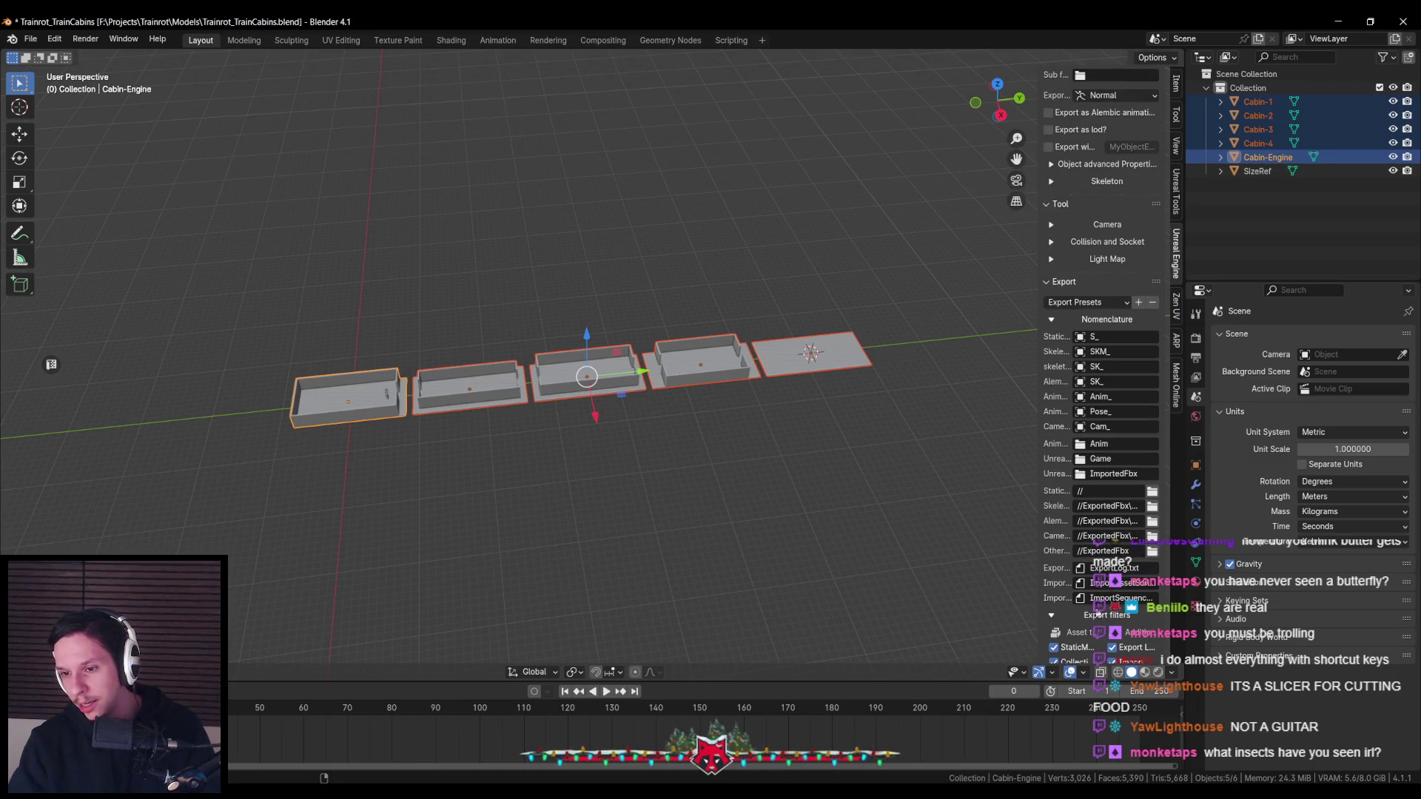
pyautogui.scroll(-4, 1071, 570)
pyautogui.moveTo(1051, 535); pyautogui.dragTo(1101, 595)
pyautogui.click(1106, 614)
pyautogui.click(1104, 647)
# Expand the Export section and save Trainrot_TrainCabins.blend
pyautogui.click(1100, 634)
pyautogui.scroll(-2, 1101, 635)
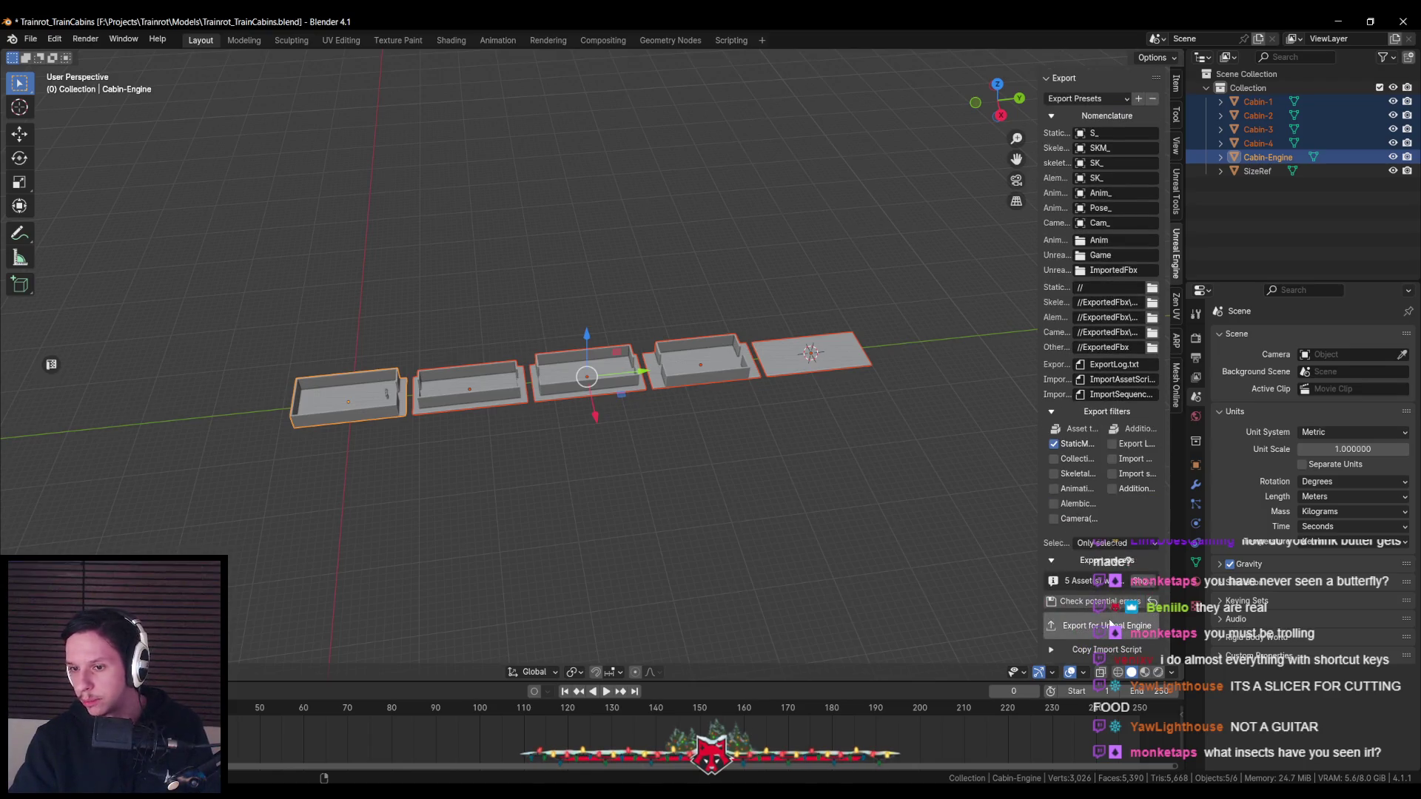
pyautogui.scroll(3, 810, 367)
pyautogui.hotkey('ctrl', 's')
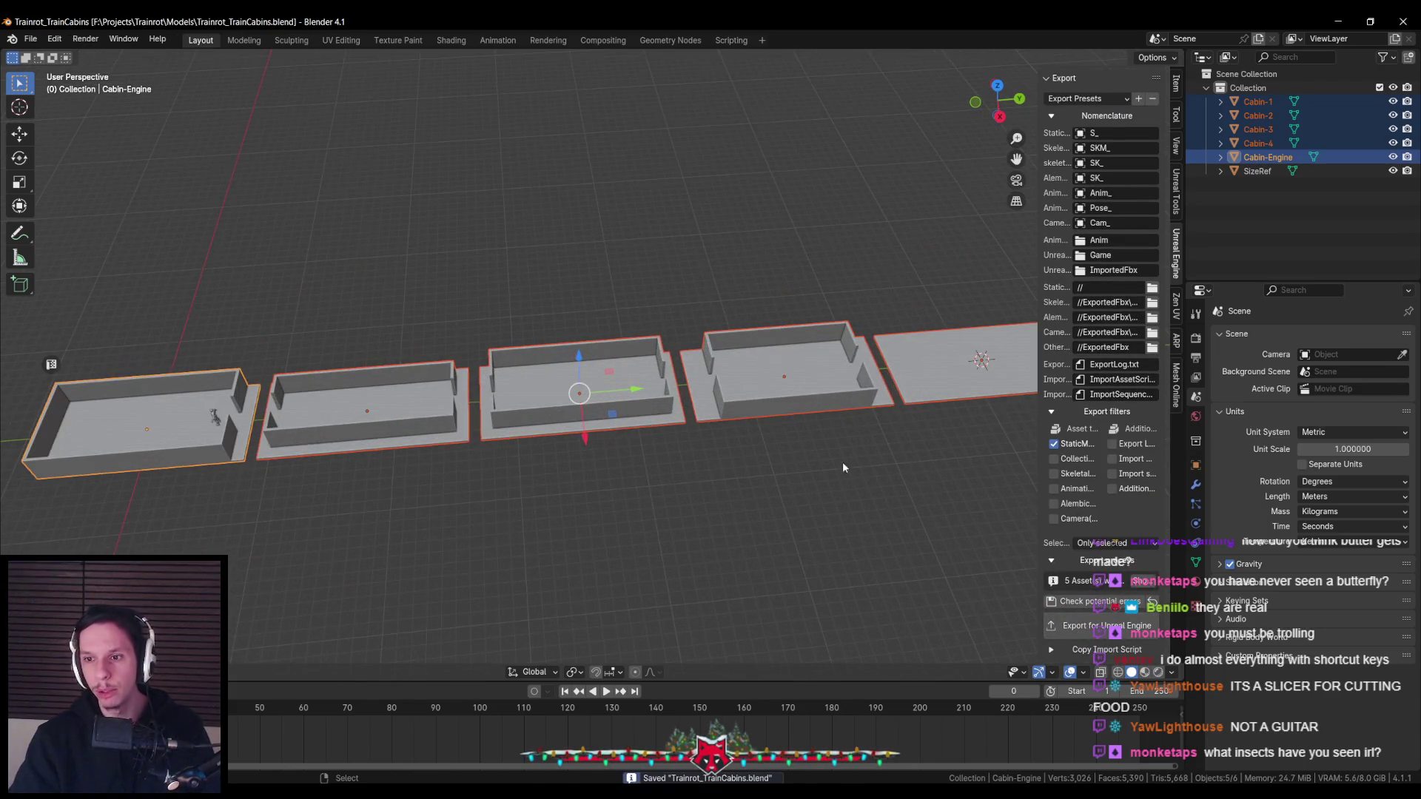
pyautogui.scroll(4, 1075, 520)
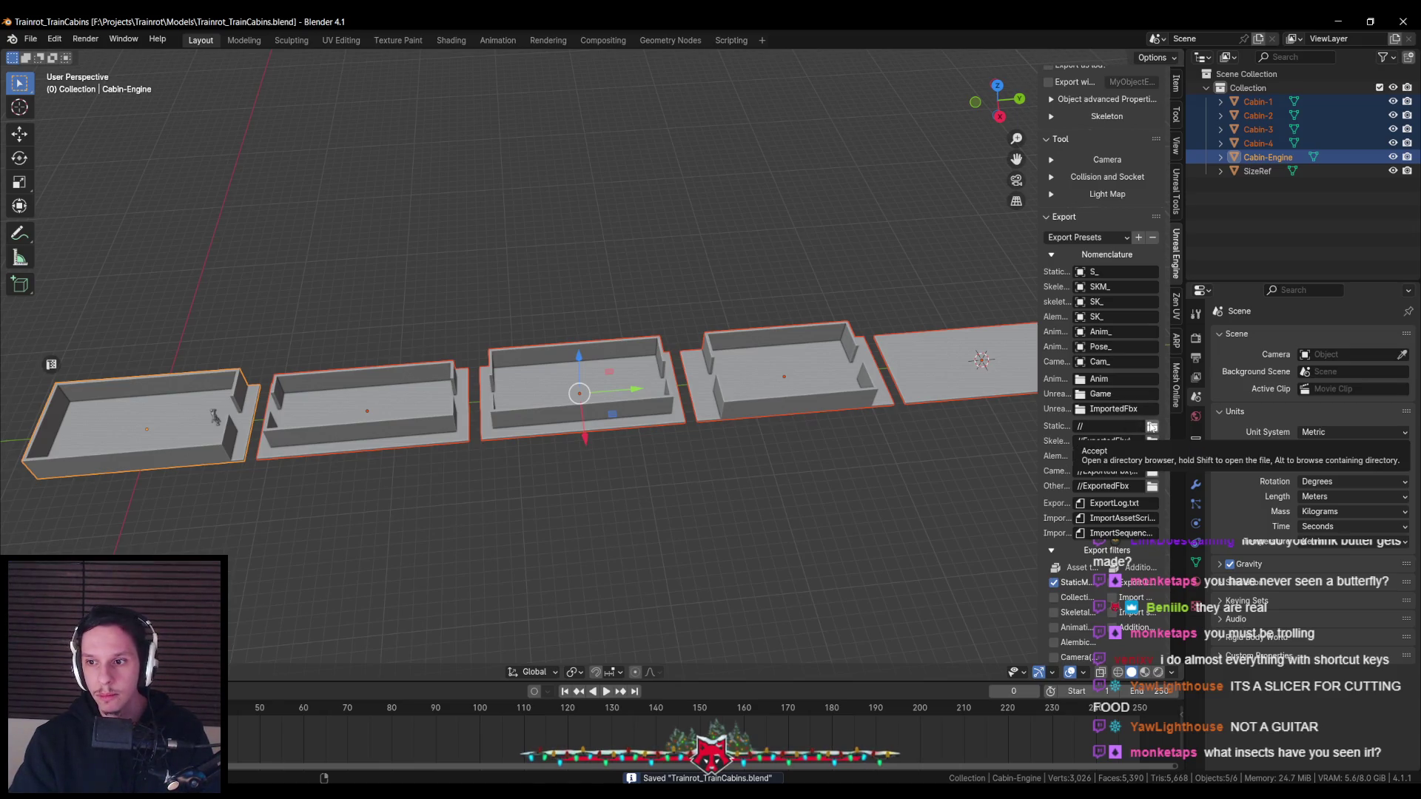
# Export the five cabin assets for Unreal Engine, leaving the static mesh folder unchanged
pyautogui.click(1152, 427)
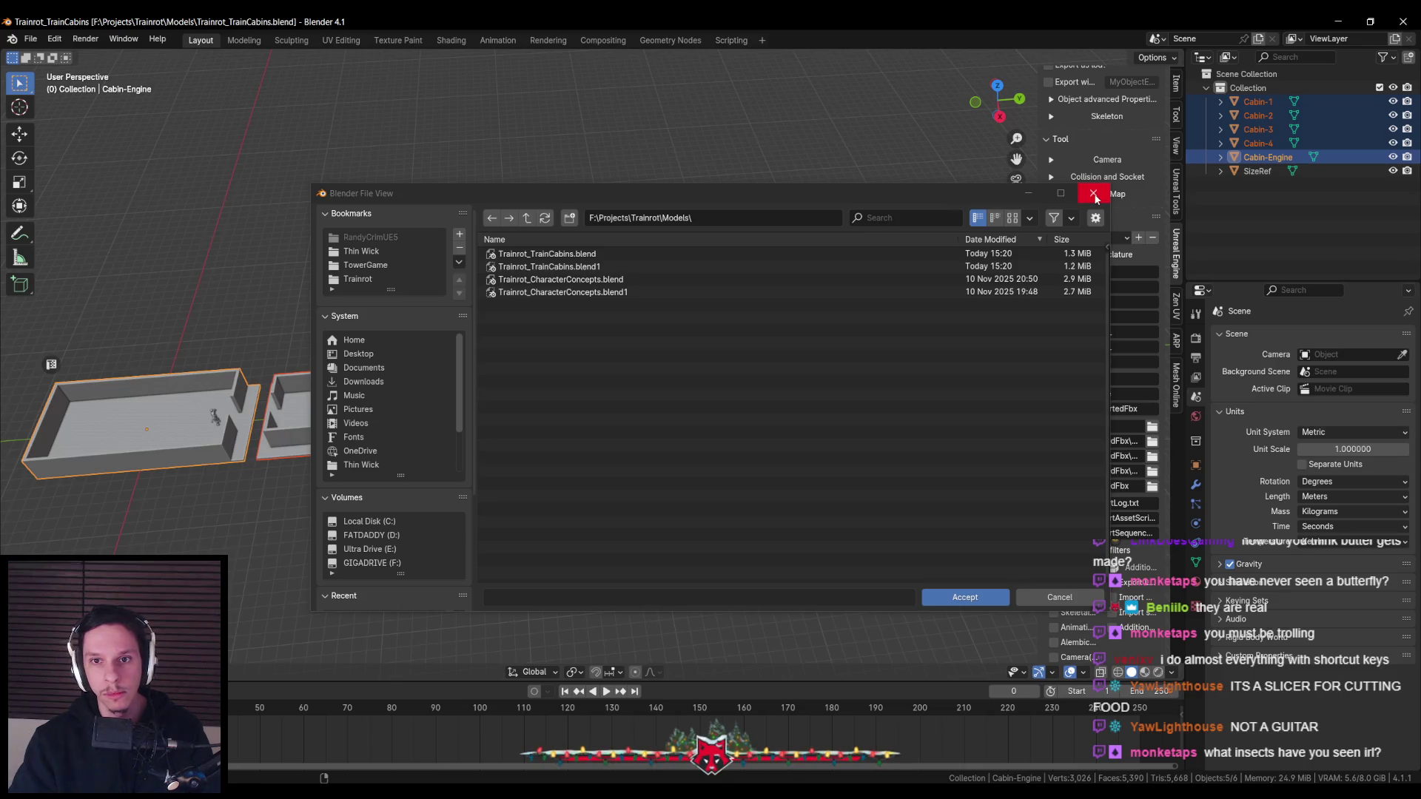
pyautogui.click(1094, 194)
pyautogui.scroll(-5, 1081, 504)
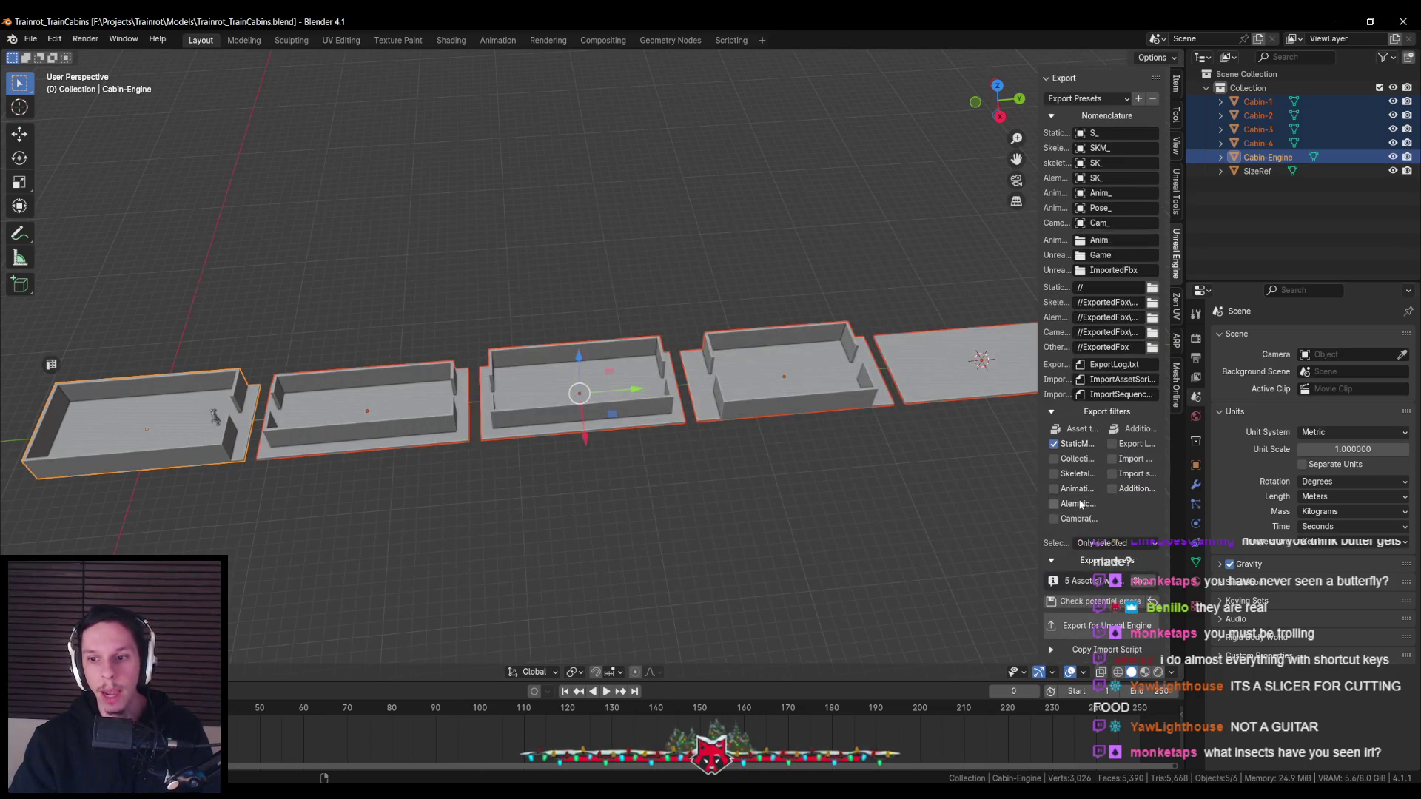
pyautogui.click(1092, 628)
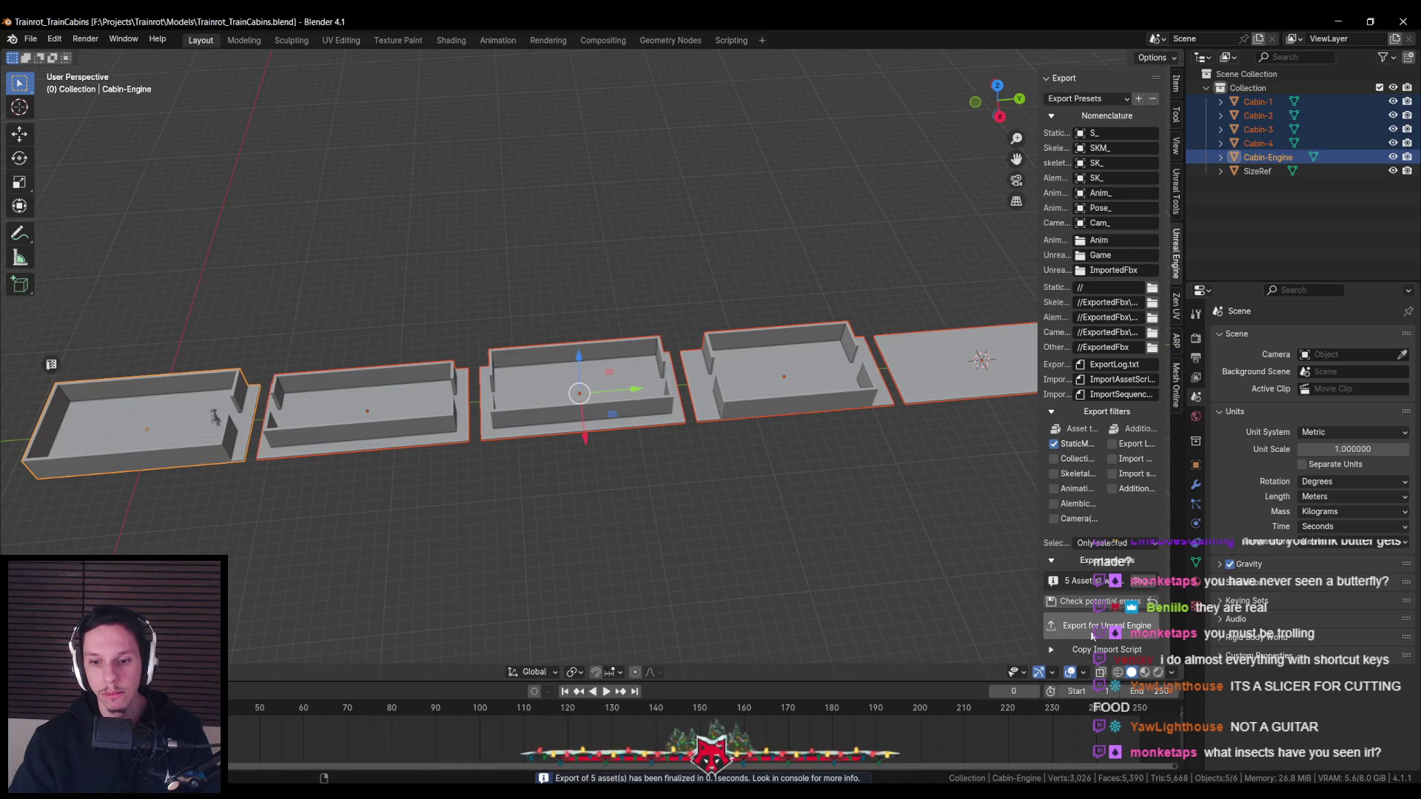
# Browse for the static mesh export folder, moving the folder browser window aside
pyautogui.click(1152, 289)
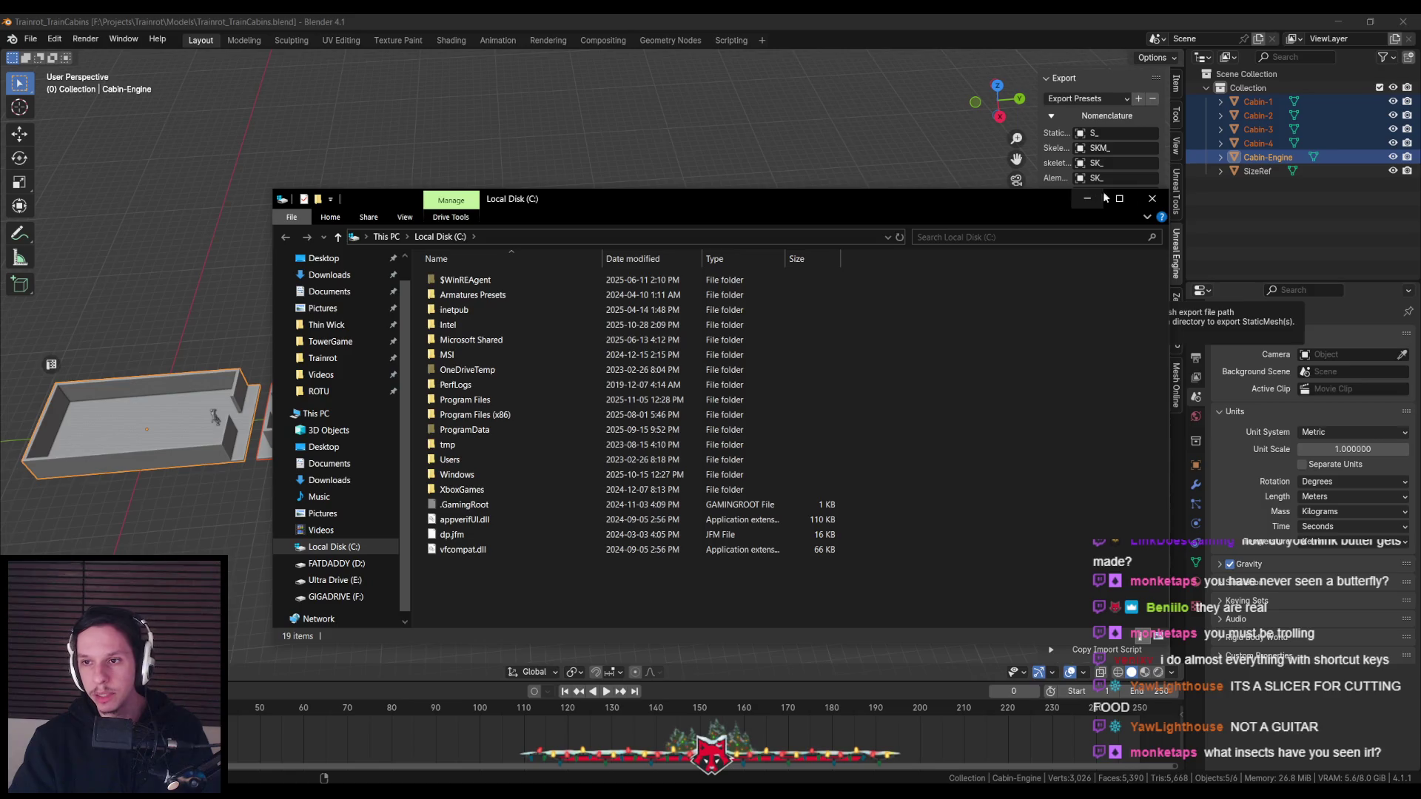
pyautogui.moveTo(891, 201); pyautogui.dragTo(0, 244)
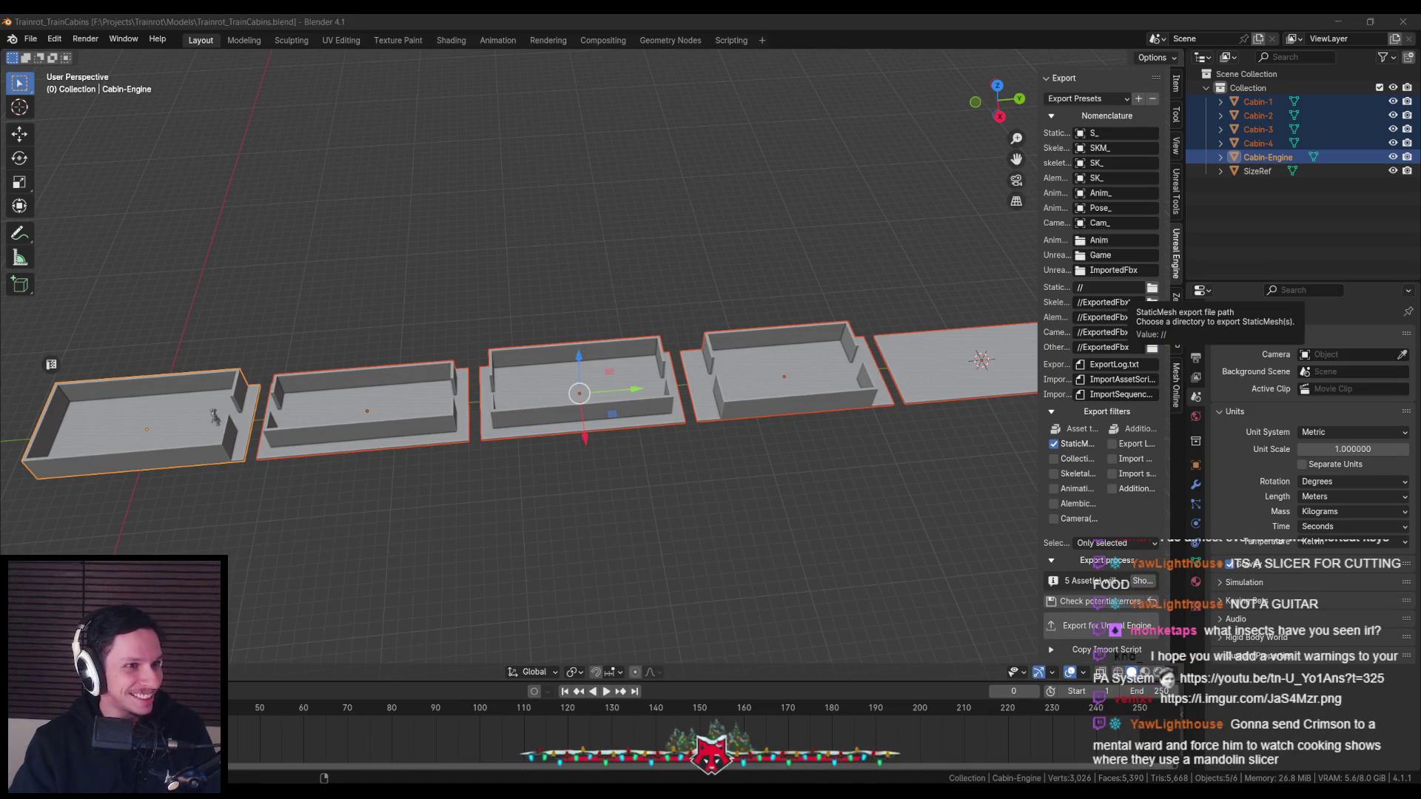
pyautogui.click(1132, 304)
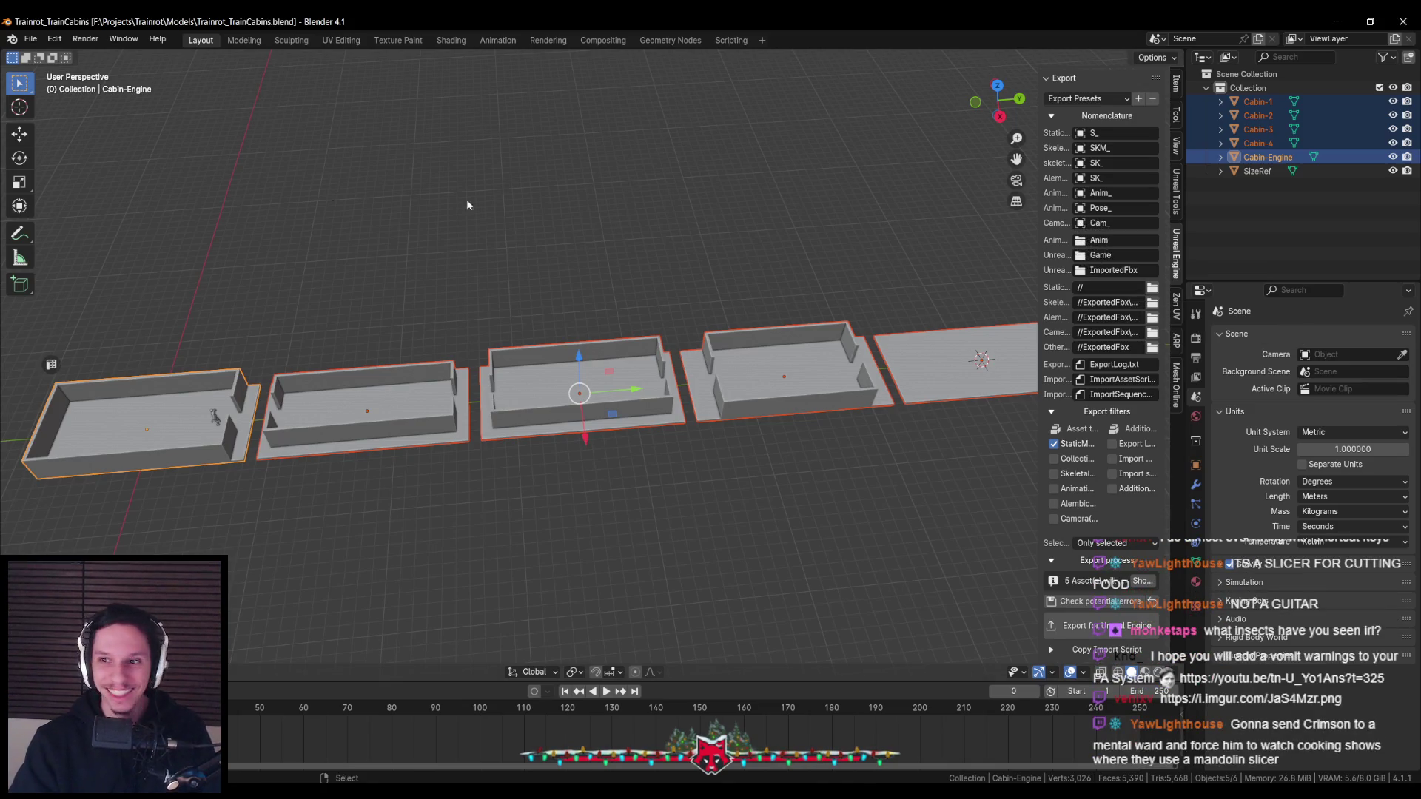
pyautogui.click(1152, 288)
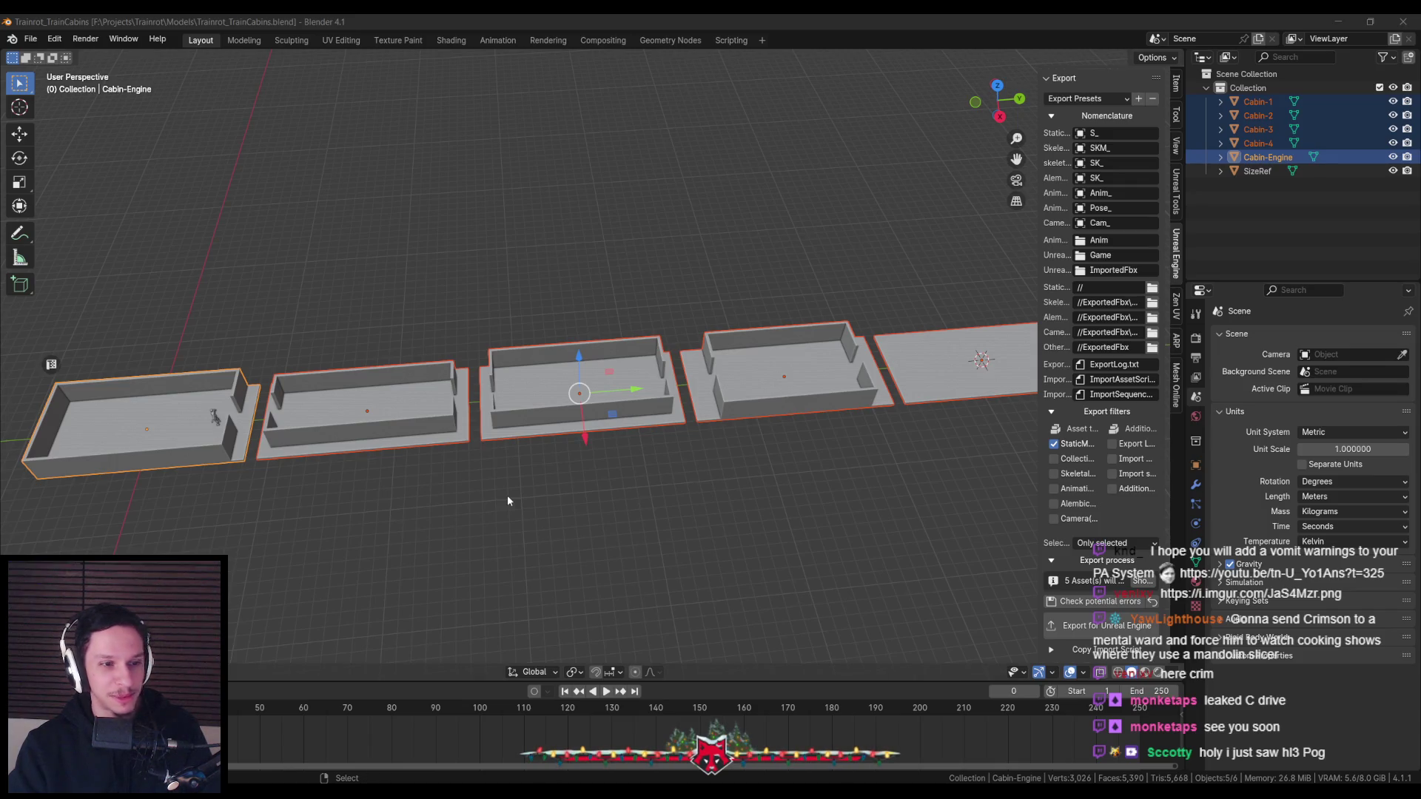
# Save Trainrot_TrainCabins.blend, hide the export sidebar with N, and bring the streaming software forward
pyautogui.scroll(1, 508, 466)
pyautogui.scroll(2, 518, 460)
pyautogui.scroll(1, 518, 460)
pyautogui.scroll(-2, 521, 470)
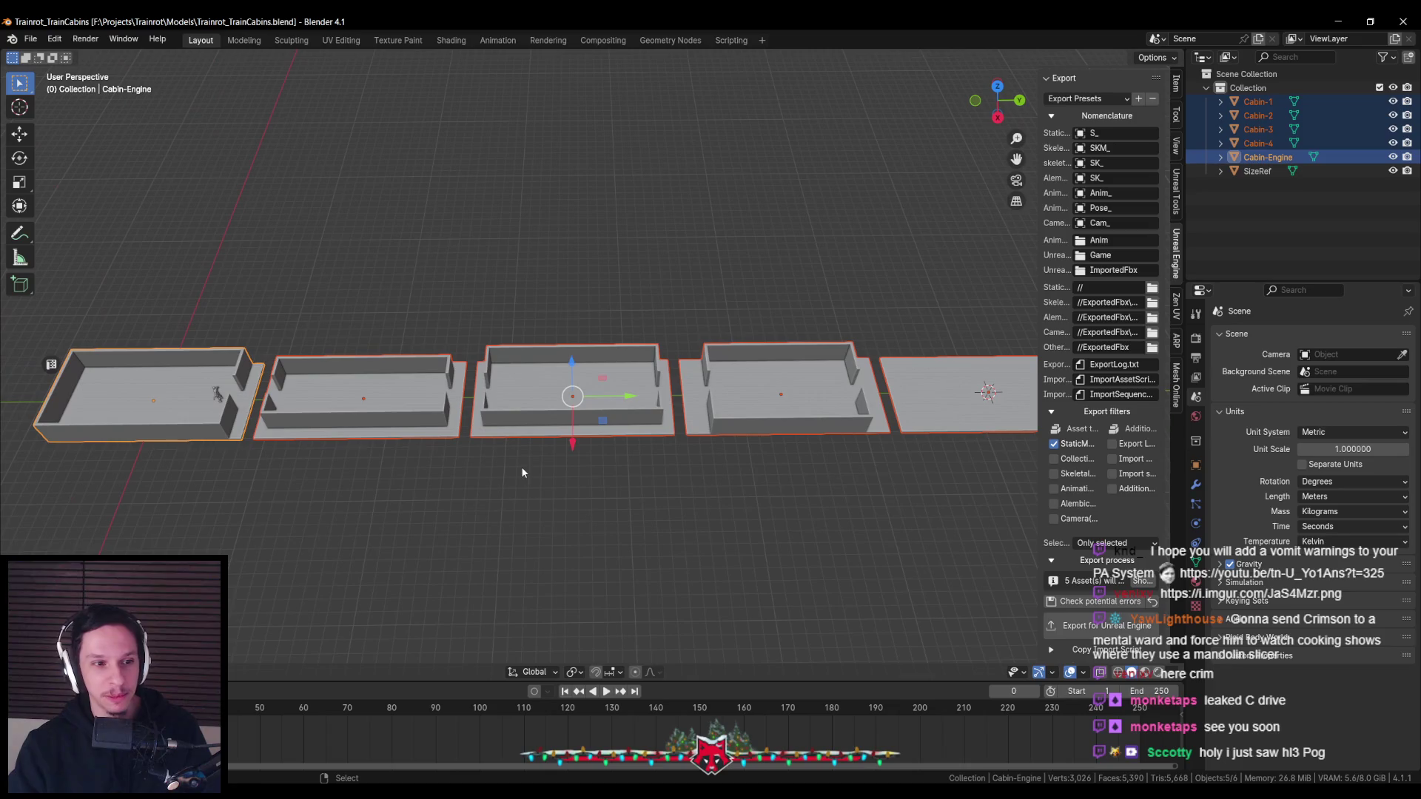
pyautogui.hotkey('ctrl', 's')
pyautogui.press('n')
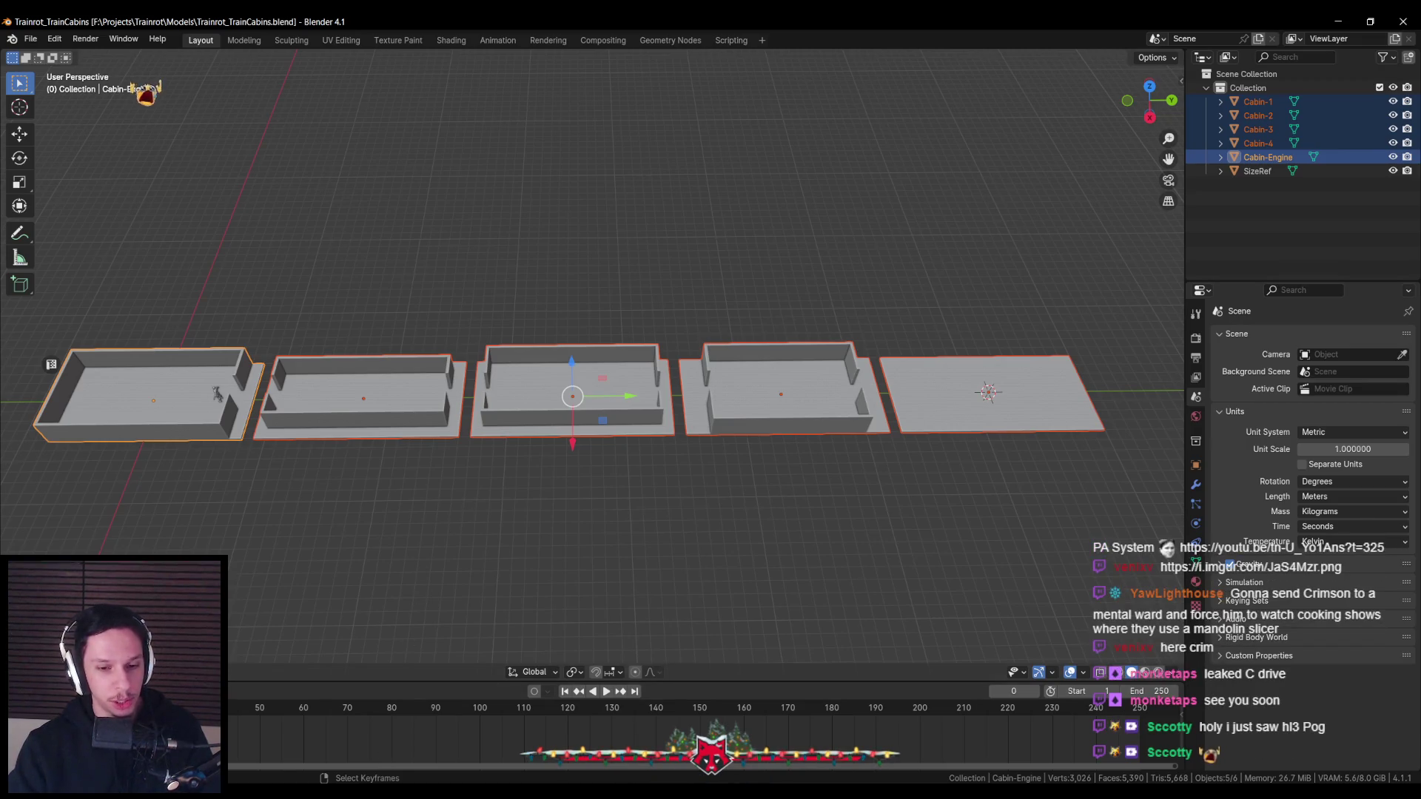
pyautogui.moveTo(397, 796)
pyautogui.click(397, 740)
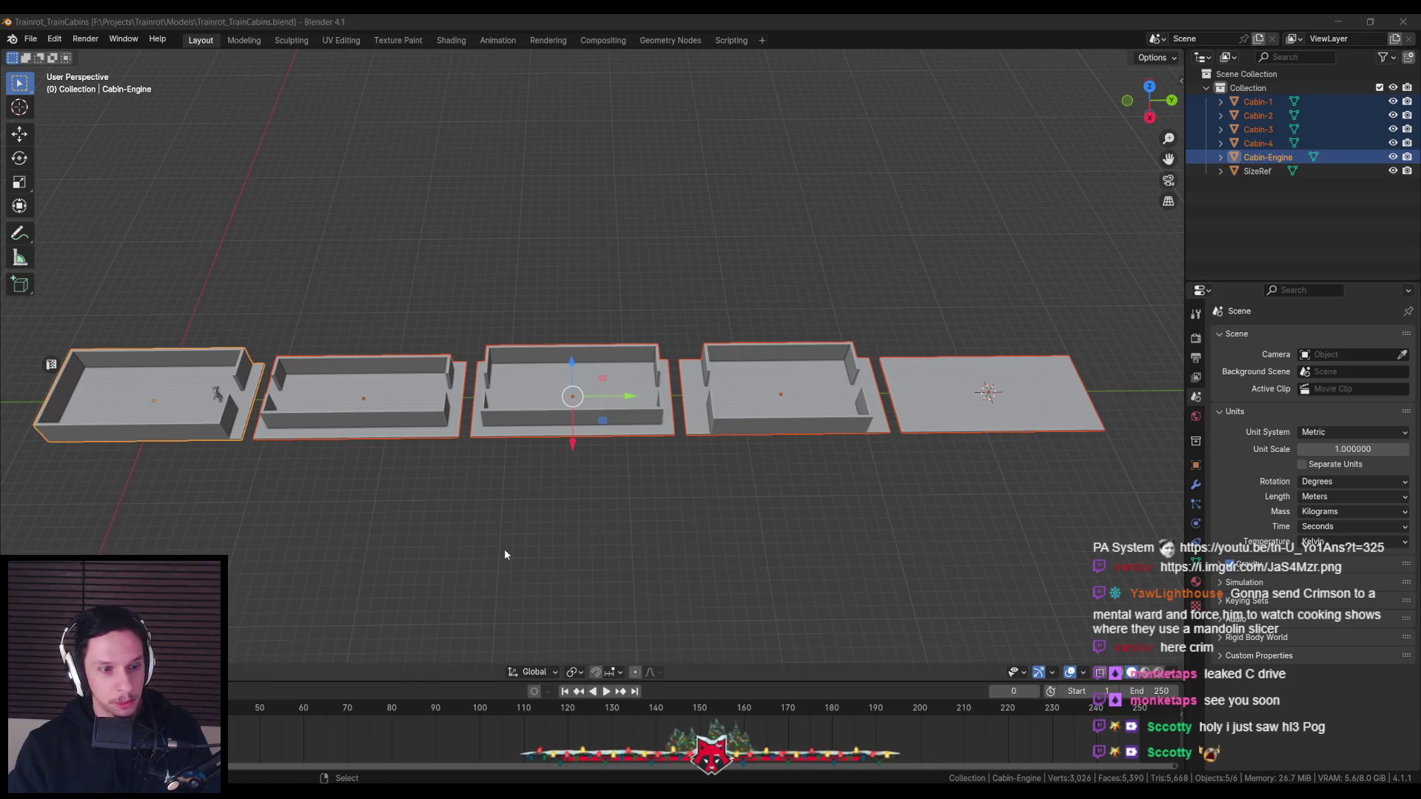
# Orbit until all five cabins line up in a row, then save the cabins file
pyautogui.scroll(2, 527, 524)
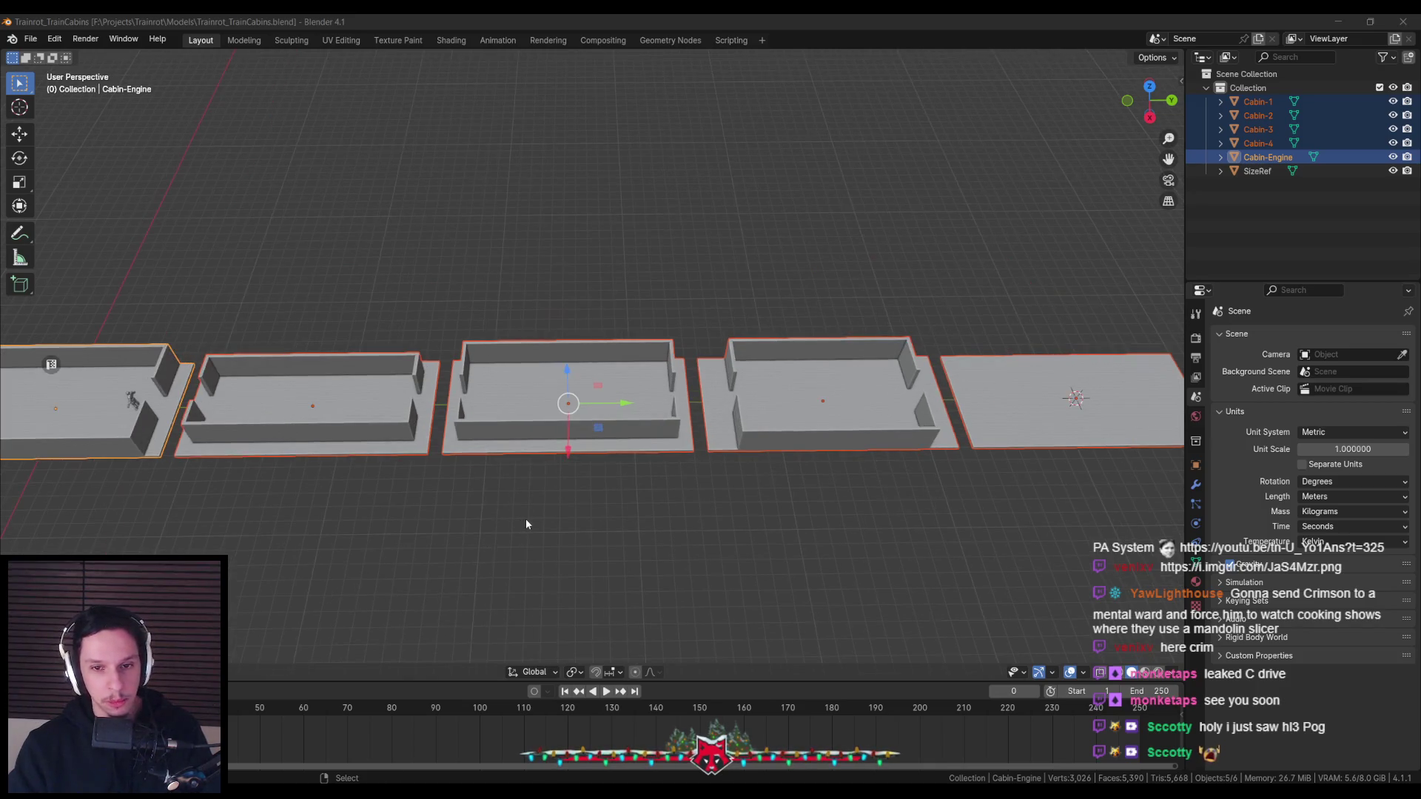
pyautogui.moveTo(531, 521)
pyautogui.mouseDown(button='middle')
pyautogui.moveTo(500, 535)
pyautogui.moveTo(492, 419)
pyautogui.moveTo(501, 521)
pyautogui.moveTo(566, 484)
pyautogui.moveTo(563, 499)
pyautogui.mouseUp(button='middle')
pyautogui.scroll(3, 577, 507)
pyautogui.scroll(-3, 592, 517)
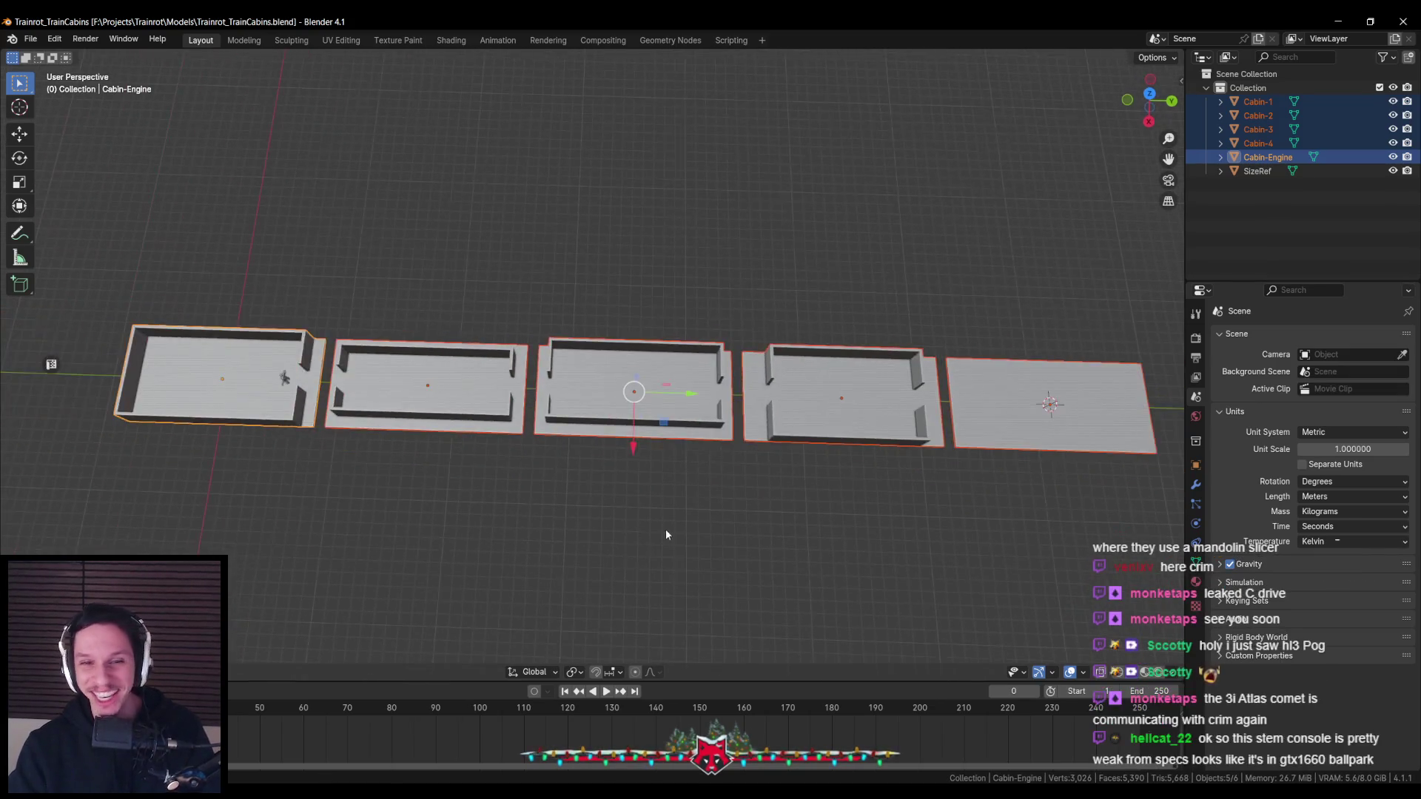
pyautogui.moveTo(664, 529); pyautogui.dragTo(669, 513, button='middle')
pyautogui.hotkey('ctrl', 's')
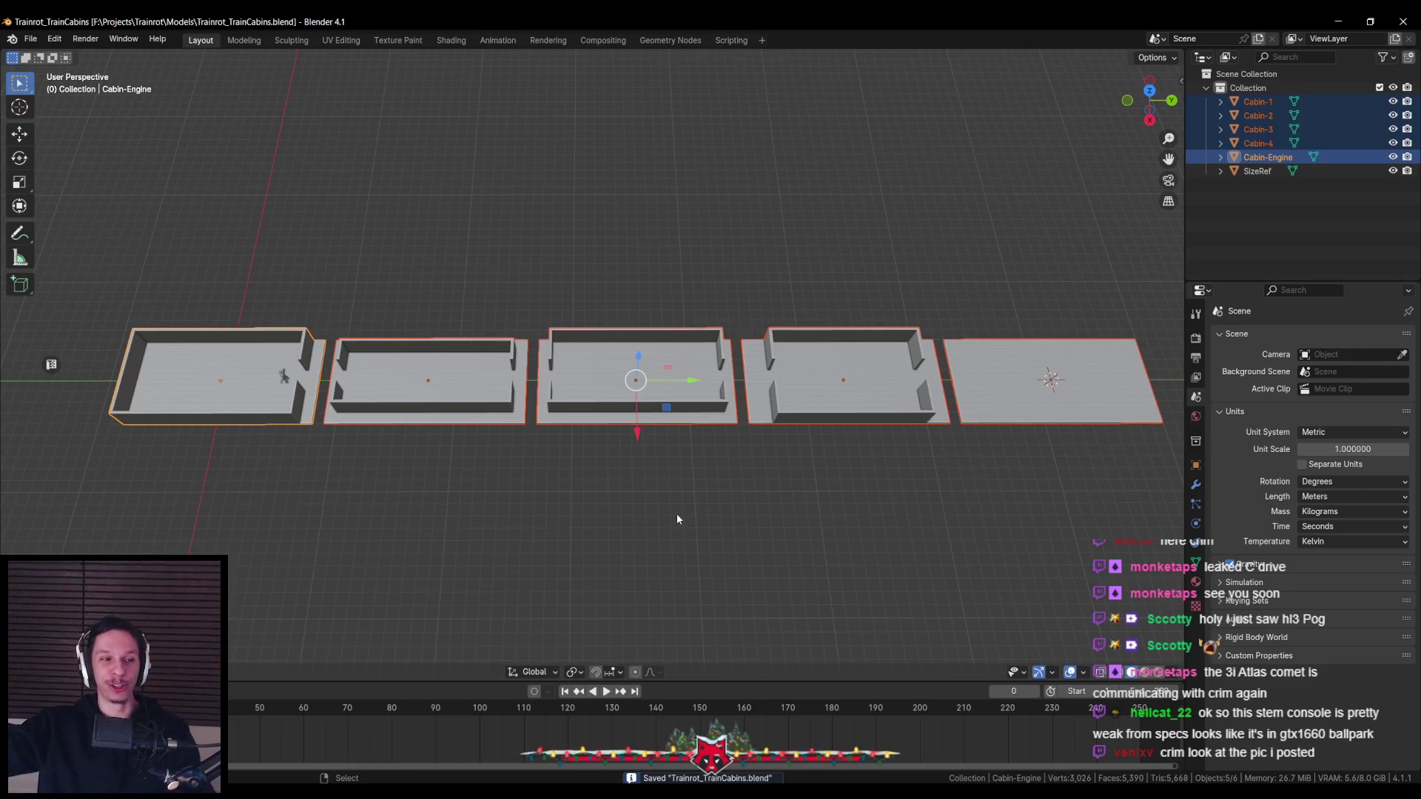
pyautogui.moveTo(726, 491)
pyautogui.mouseDown(button='middle')
pyautogui.moveTo(713, 460)
pyautogui.moveTo(726, 485)
pyautogui.mouseUp(button='middle')
pyautogui.scroll(2, 726, 485)
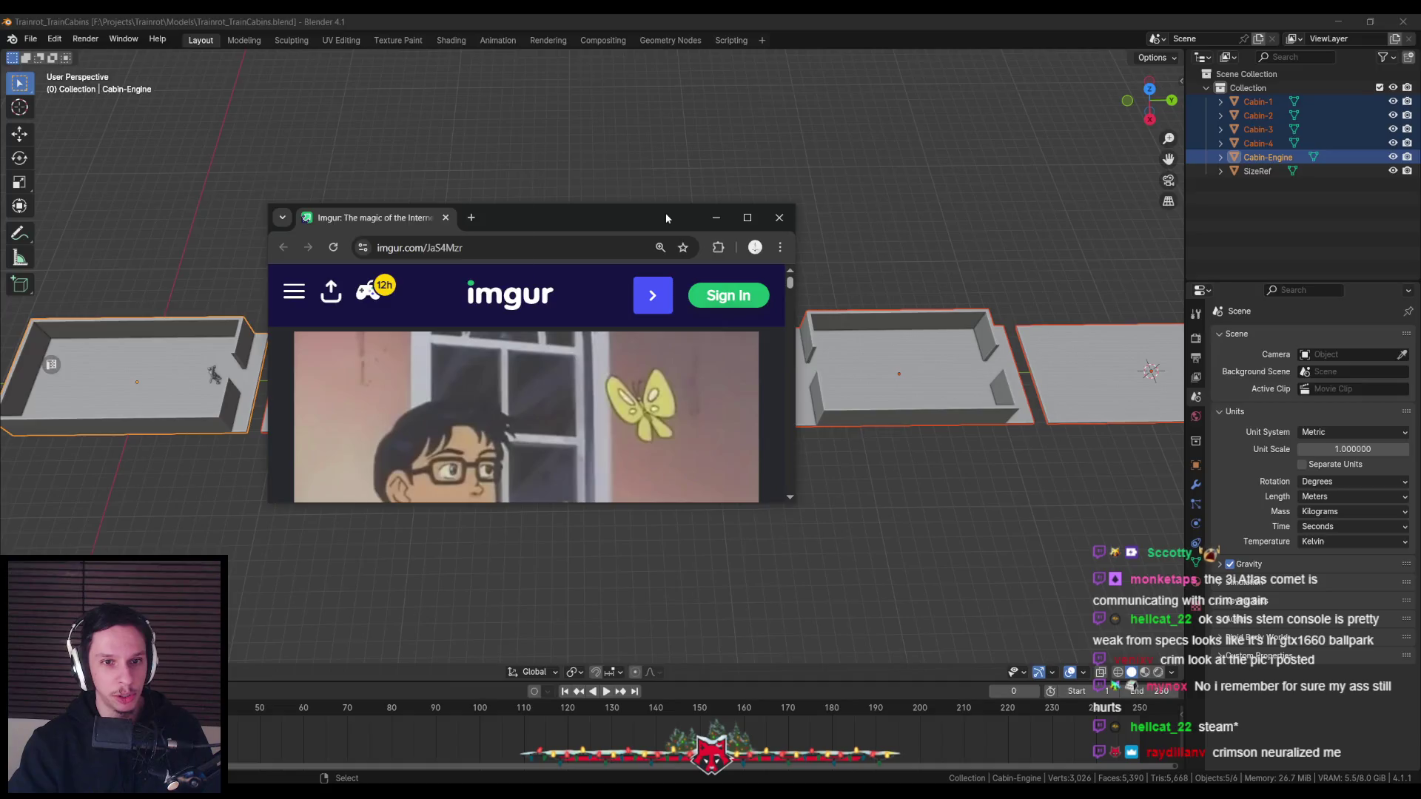
pyautogui.doubleClick(665, 211)
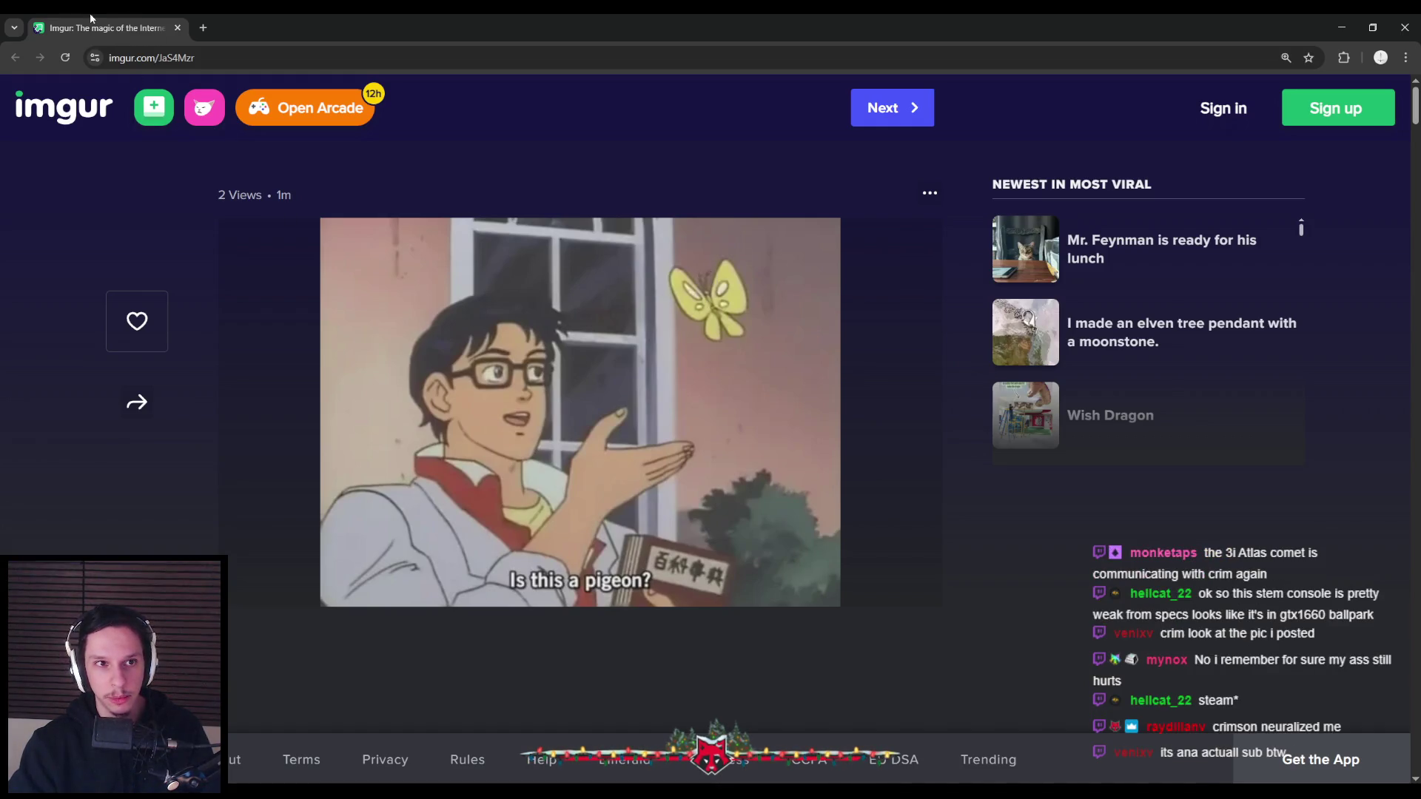
pyautogui.hotkey('alt', 'Tab')
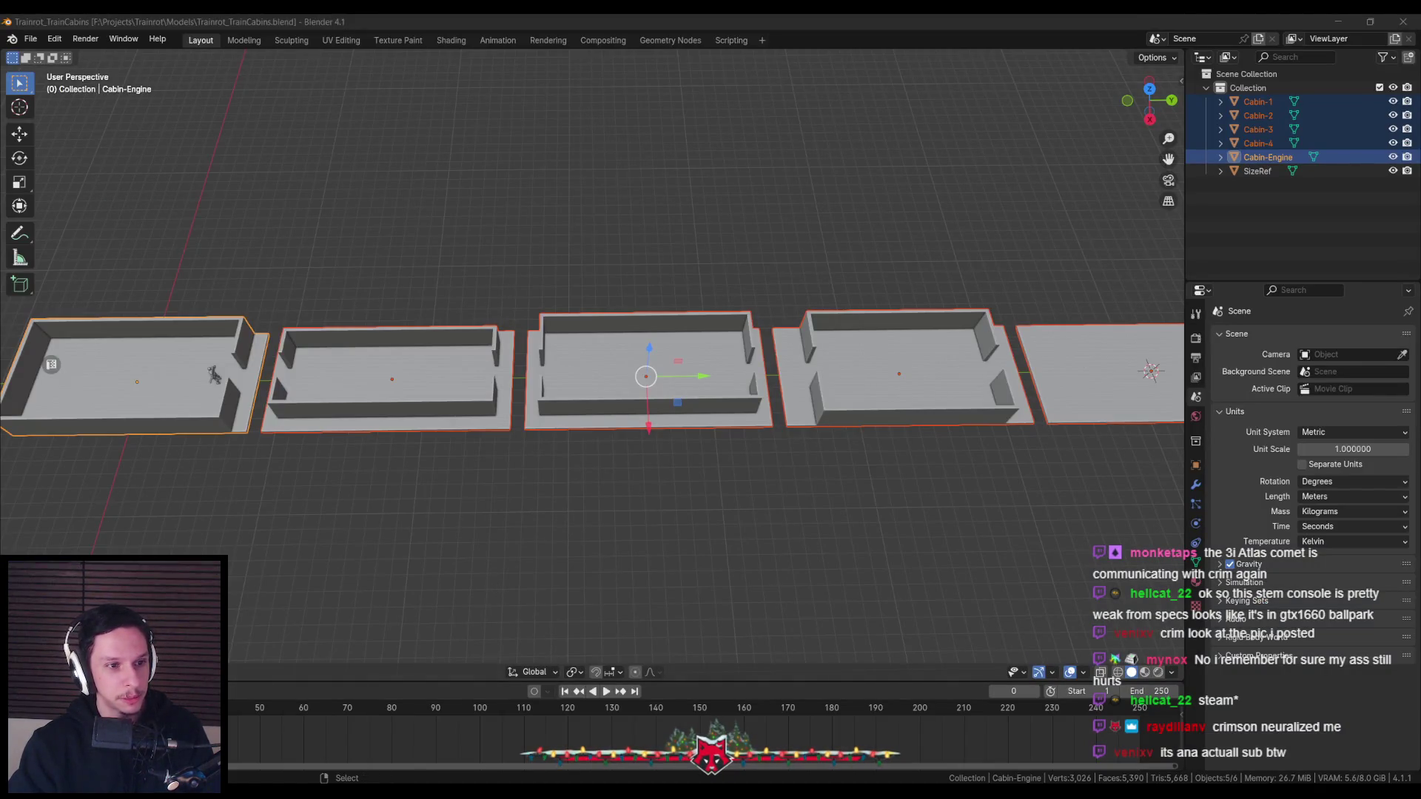
# Zoom out from the cabins in Blender and switch to the Unreal Engine editor
pyautogui.scroll(-1, 611, 451)
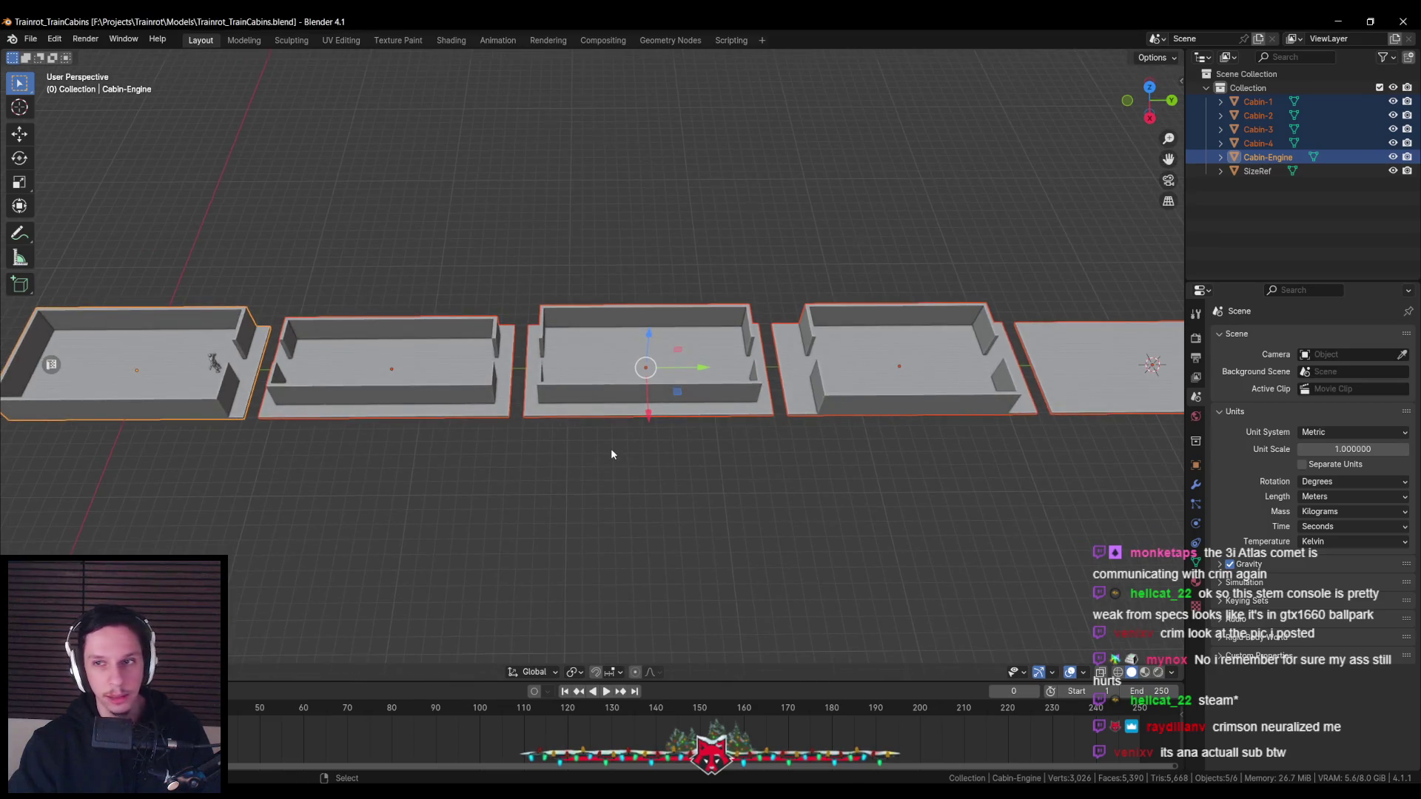
pyautogui.scroll(-1, 611, 447)
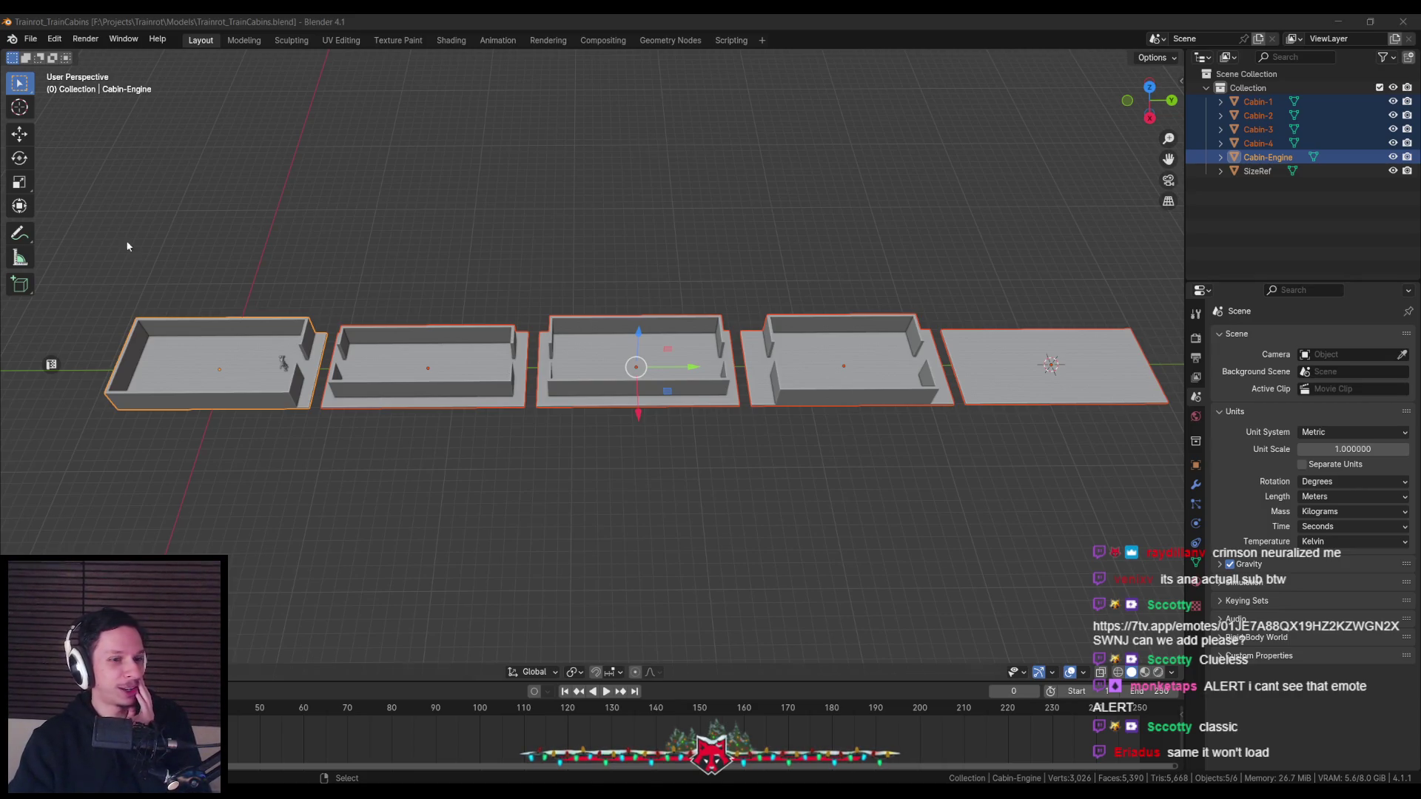
pyautogui.hotkey('alt', 'Tab')
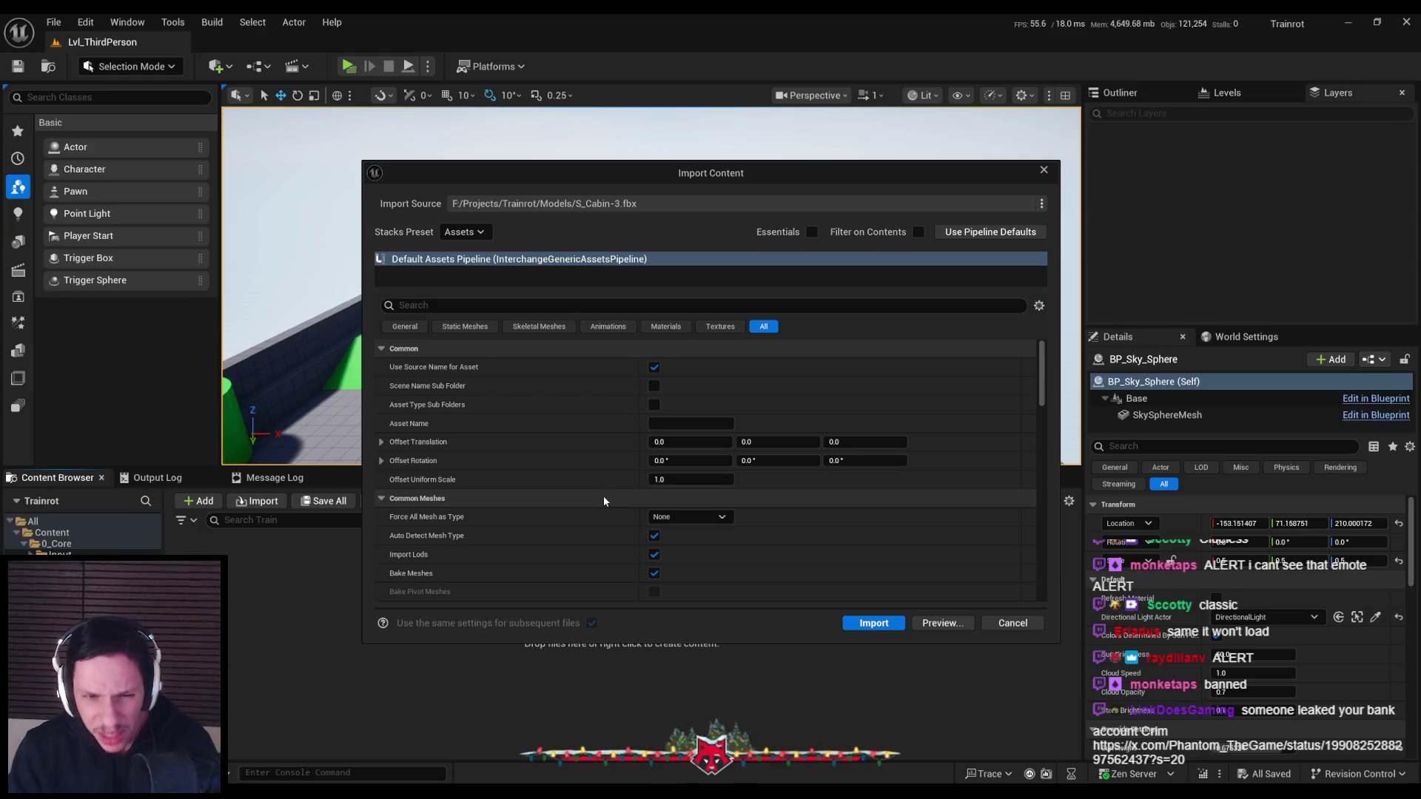
# Enable Combine Static Meshes in the Import Content dialog and import the cabin meshes
pyautogui.scroll(-3, 603, 495)
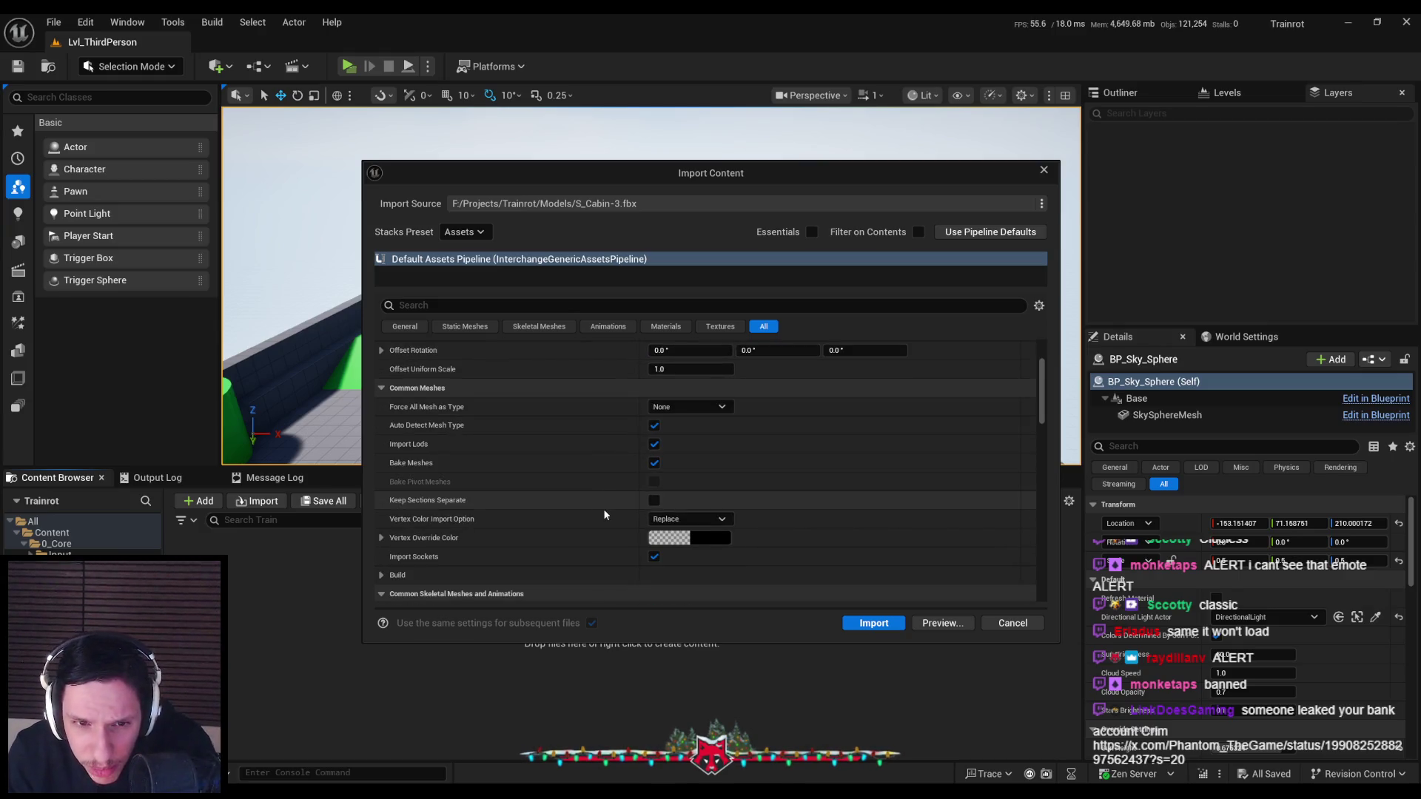
pyautogui.scroll(-5, 603, 509)
pyautogui.scroll(-4, 603, 509)
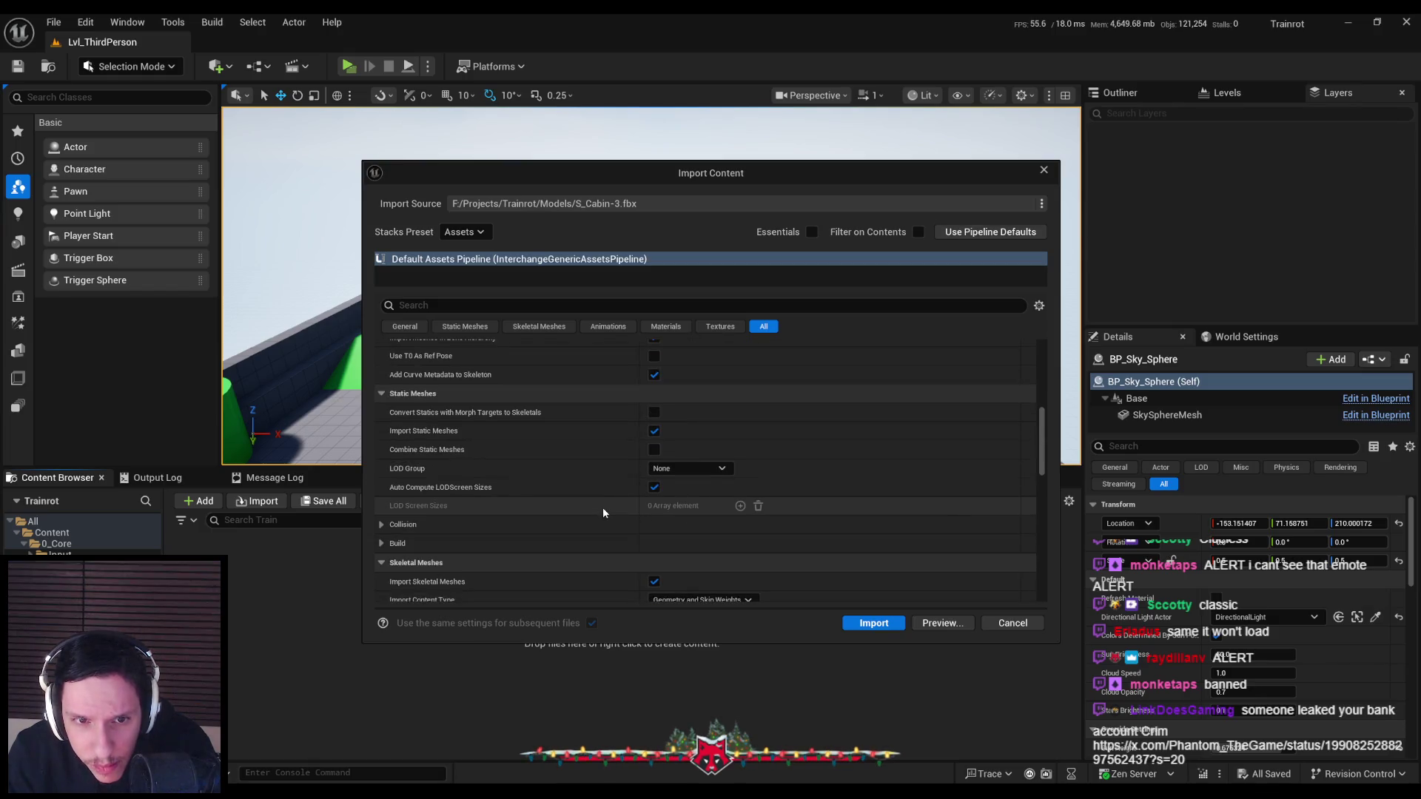
pyautogui.click(654, 449)
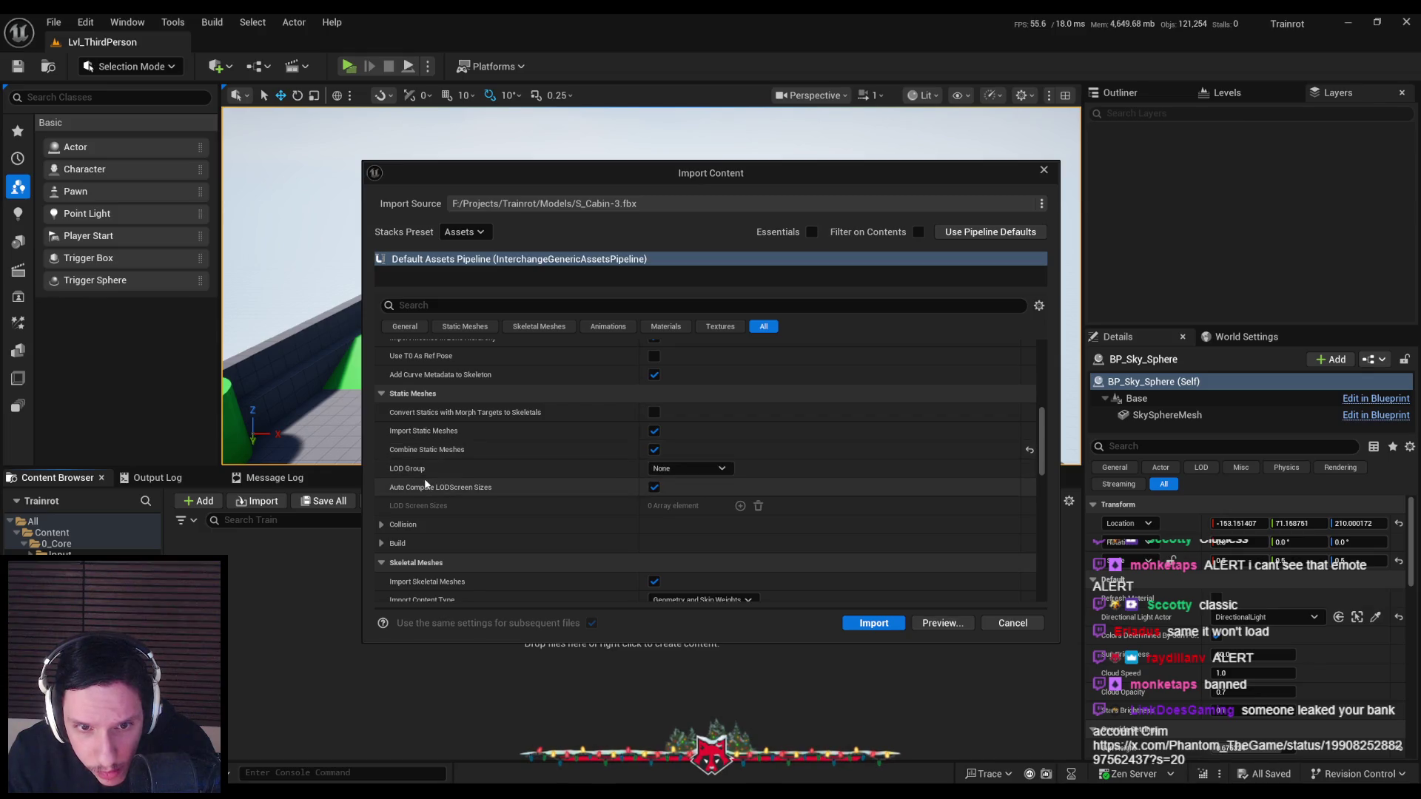
pyautogui.click(858, 622)
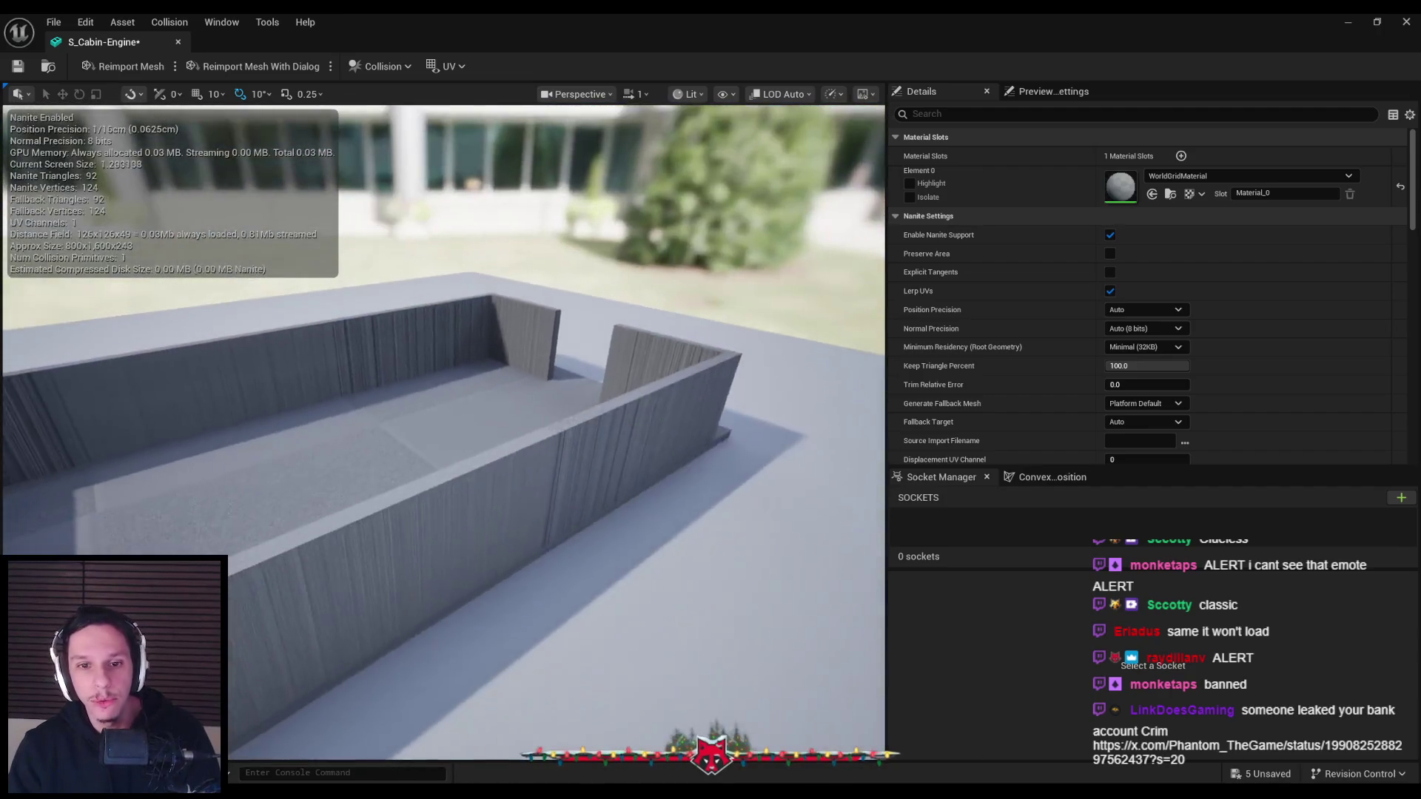
# Save all assets including S_Cabin-Engine and close its static mesh editor tab
pyautogui.hotkey('ctrl', 'shift', 's')
pyautogui.middleClick(99, 47)
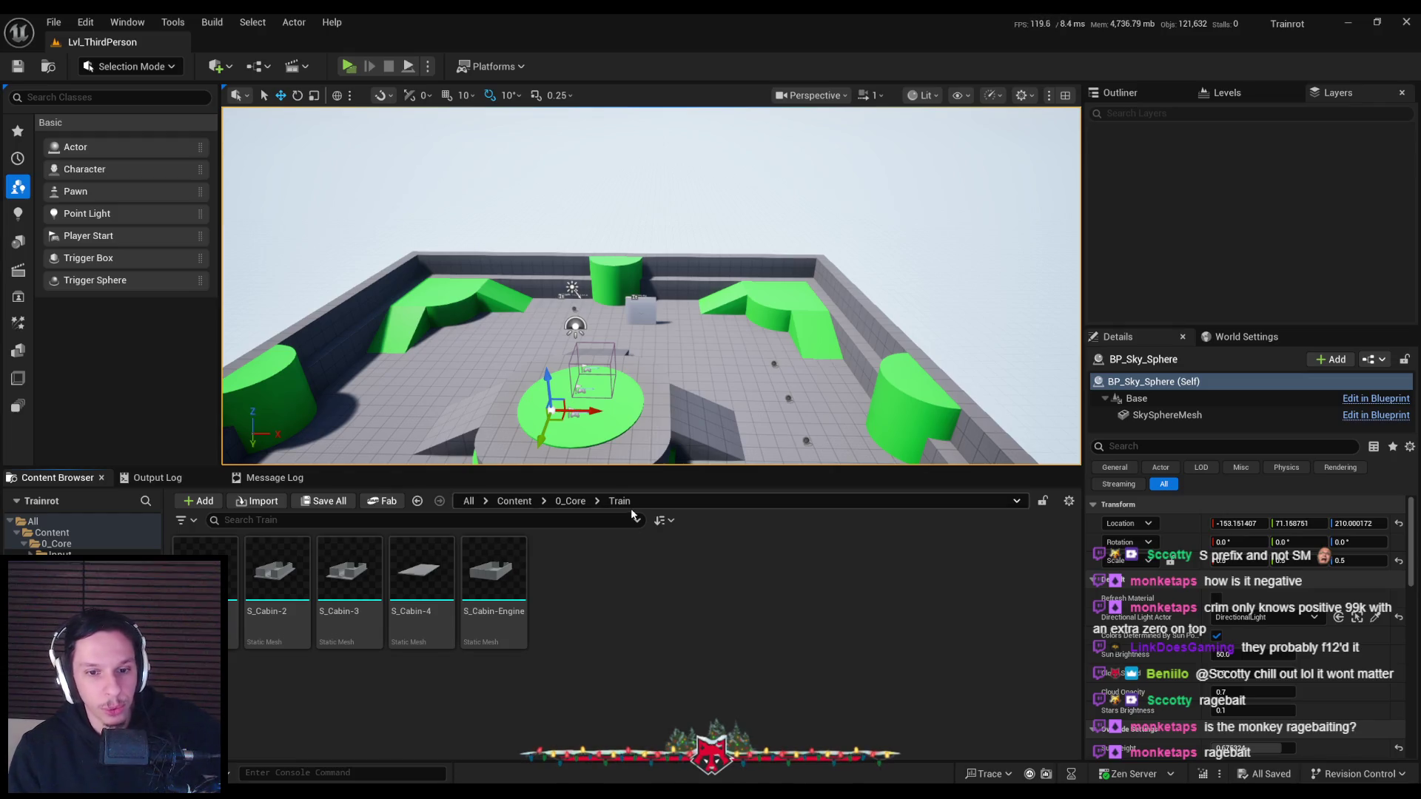
# Go up from the Train folder to 0_Core in the Content Browser
pyautogui.scroll(-3, 651, 286)
pyautogui.moveTo(651, 285); pyautogui.dragTo(666, 281, button='right')
pyautogui.click(570, 501)
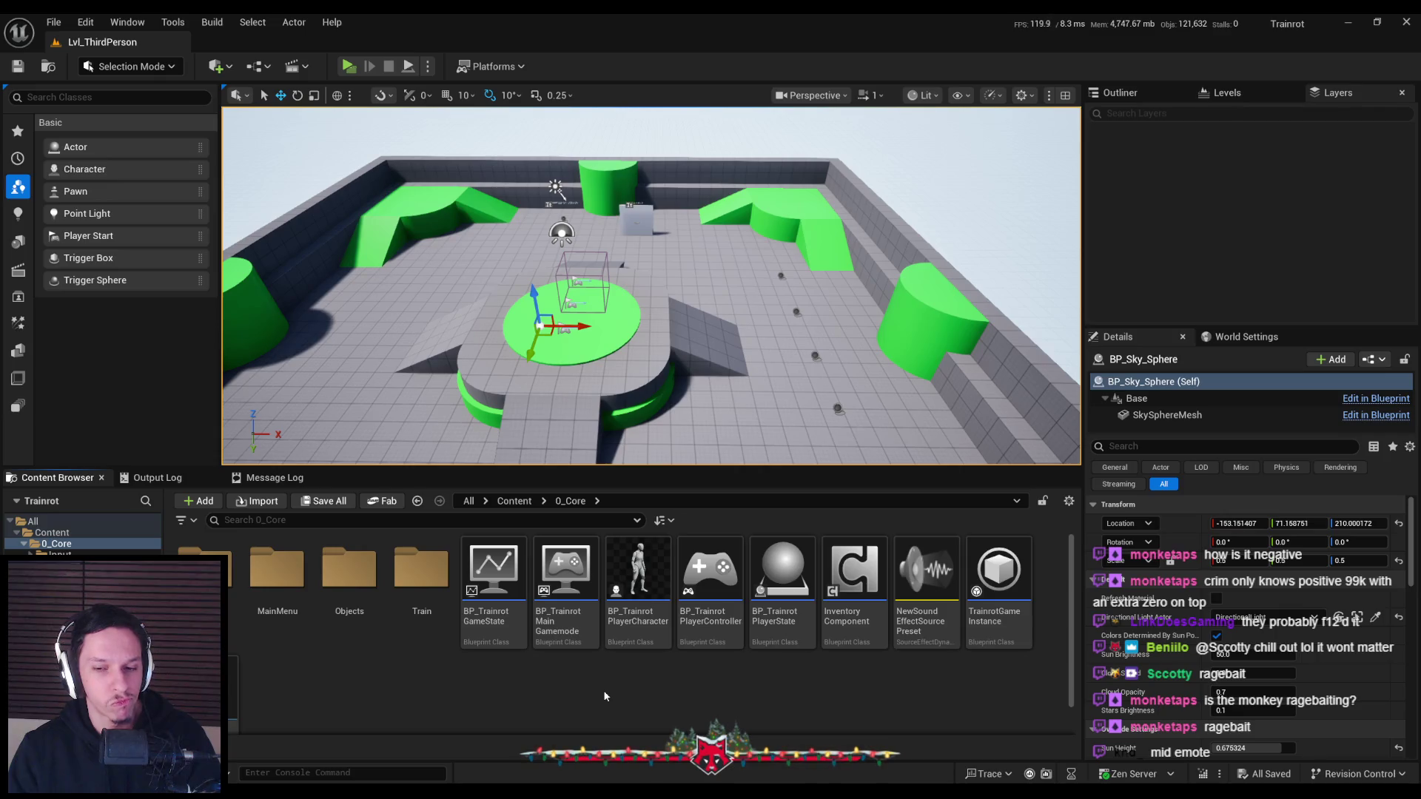
pyautogui.scroll(-1, 604, 695)
pyautogui.scroll(1, 604, 696)
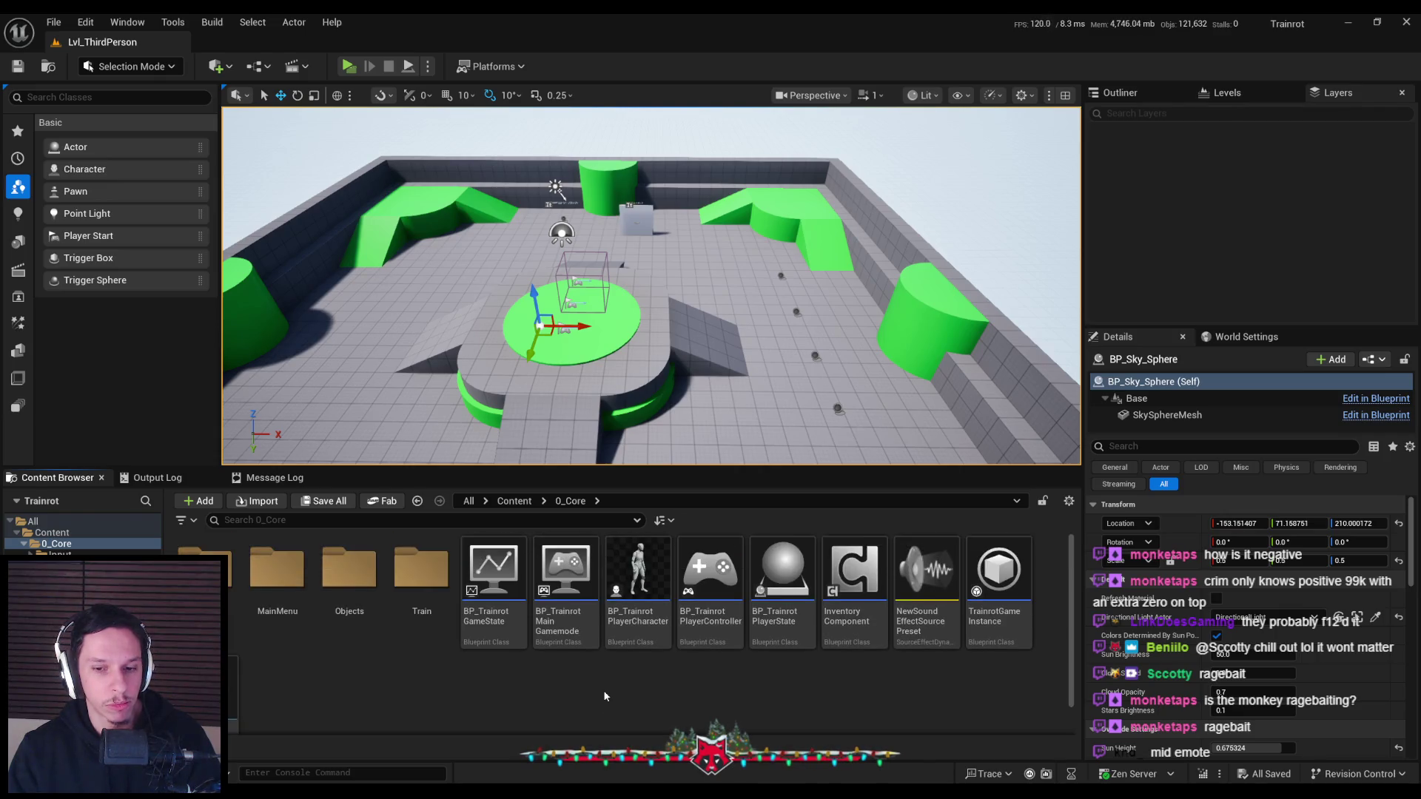
pyautogui.moveTo(651, 415); pyautogui.dragTo(651, 415, button='right')
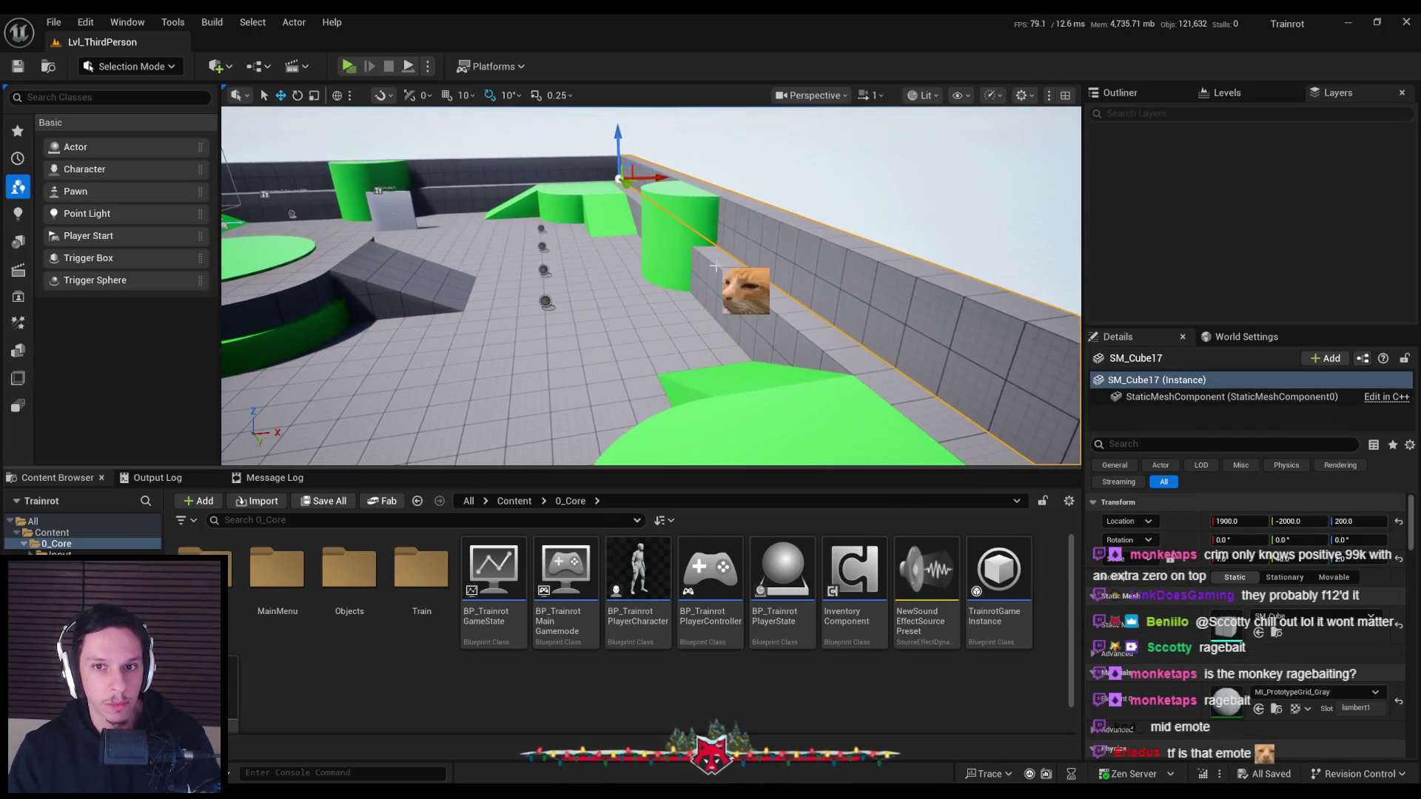
# Select the two quarter-cylinder platforms and scale them to about half height
pyautogui.press('Escape')
pyautogui.click(679, 245)
pyautogui.moveTo(679, 244); pyautogui.dragTo(679, 244, button='right')
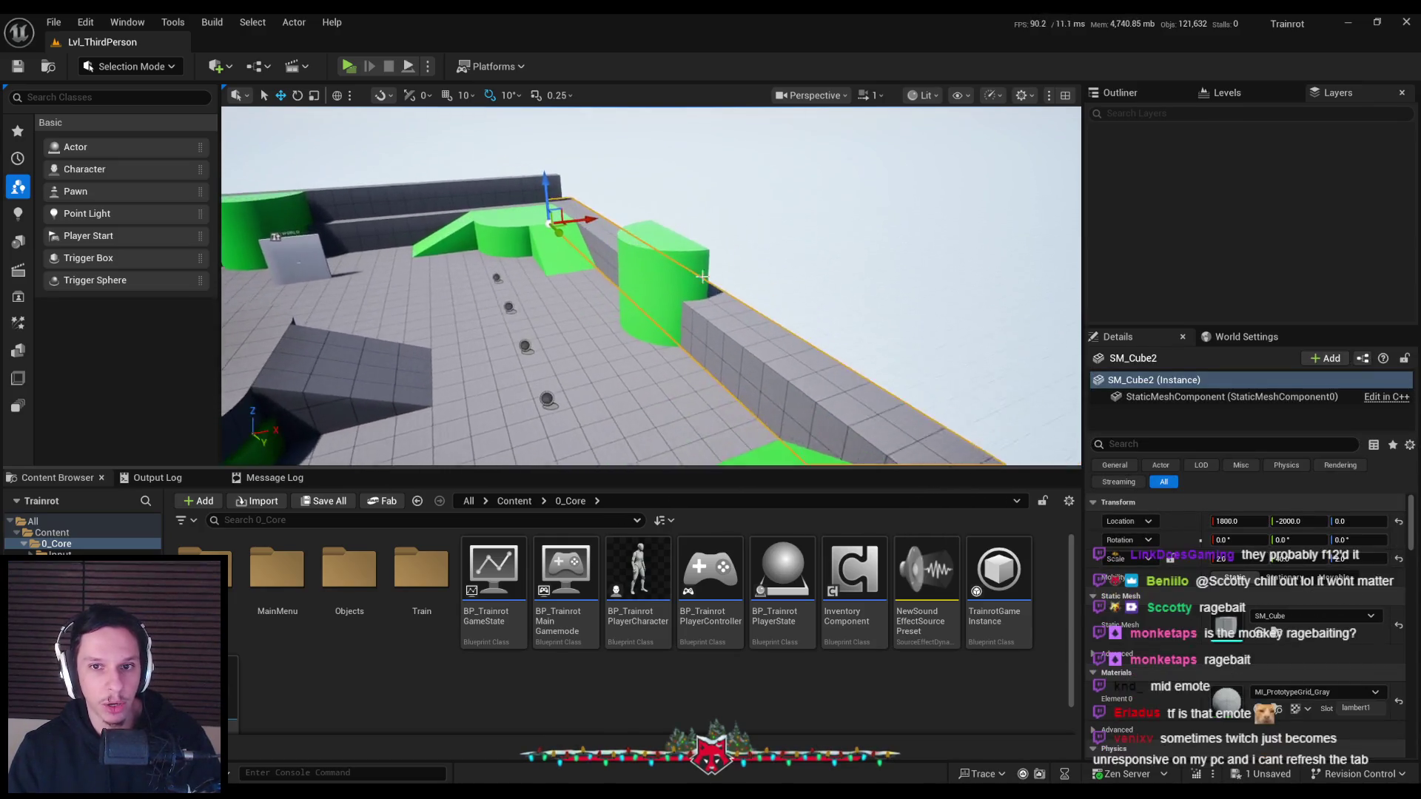
pyautogui.moveTo(689, 296); pyautogui.dragTo(688, 296, button='right')
pyautogui.keyDown('ctrl'); pyautogui.click(733, 289); pyautogui.keyUp('ctrl')
pyautogui.moveTo(705, 348); pyautogui.dragTo(706, 348, button='right')
pyautogui.press('r')
pyautogui.moveTo(707, 290); pyautogui.dragTo(707, 330)
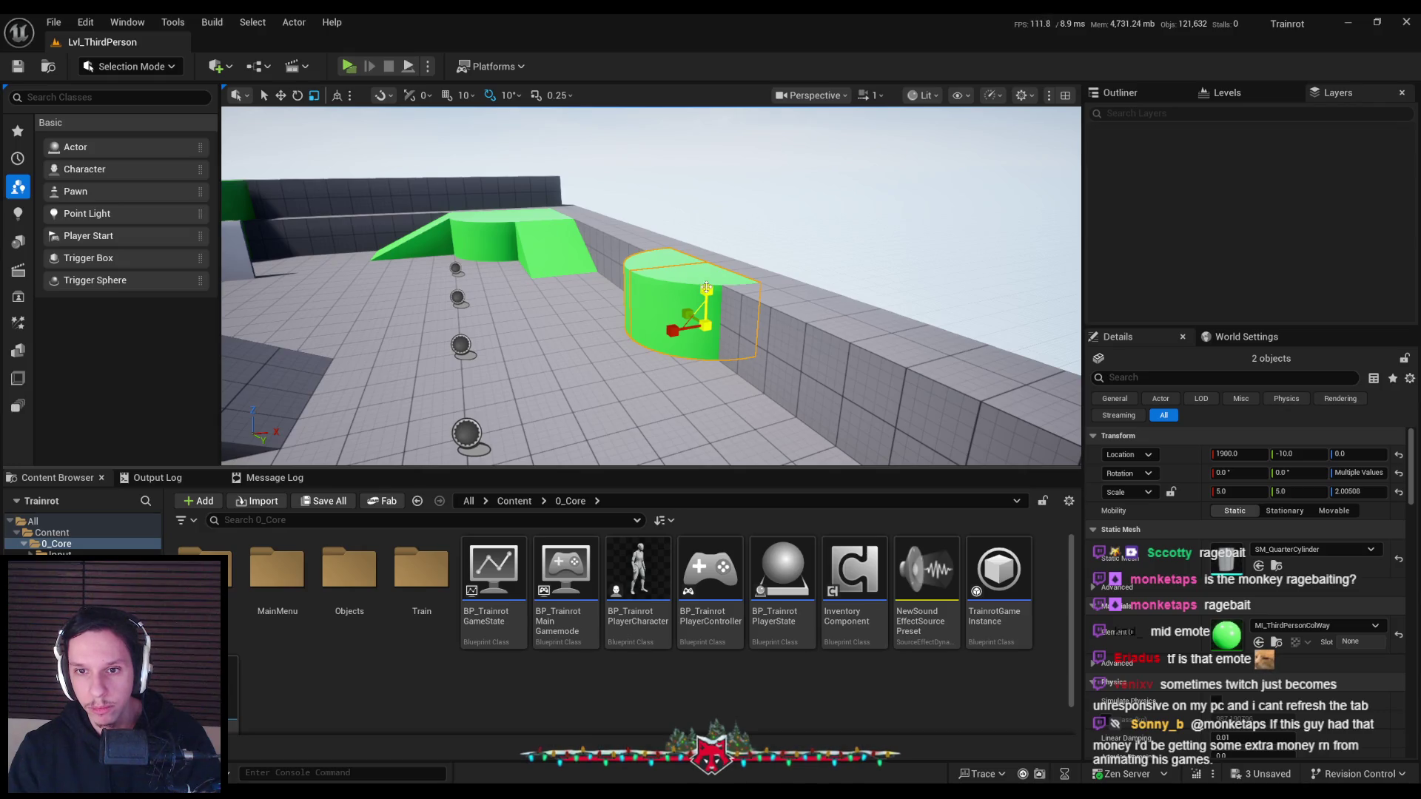
pyautogui.press('w')
# Fly the camera over the central platform toward the right wall and save the level
pyautogui.click(851, 163)
pyautogui.moveTo(851, 163)
pyautogui.mouseDown(button='right')
pyautogui.moveTo(740, 192)
pyautogui.moveTo(711, 237)
pyautogui.mouseUp(button='right')
pyautogui.moveTo(651, 288); pyautogui.dragTo(711, 281, button='right')
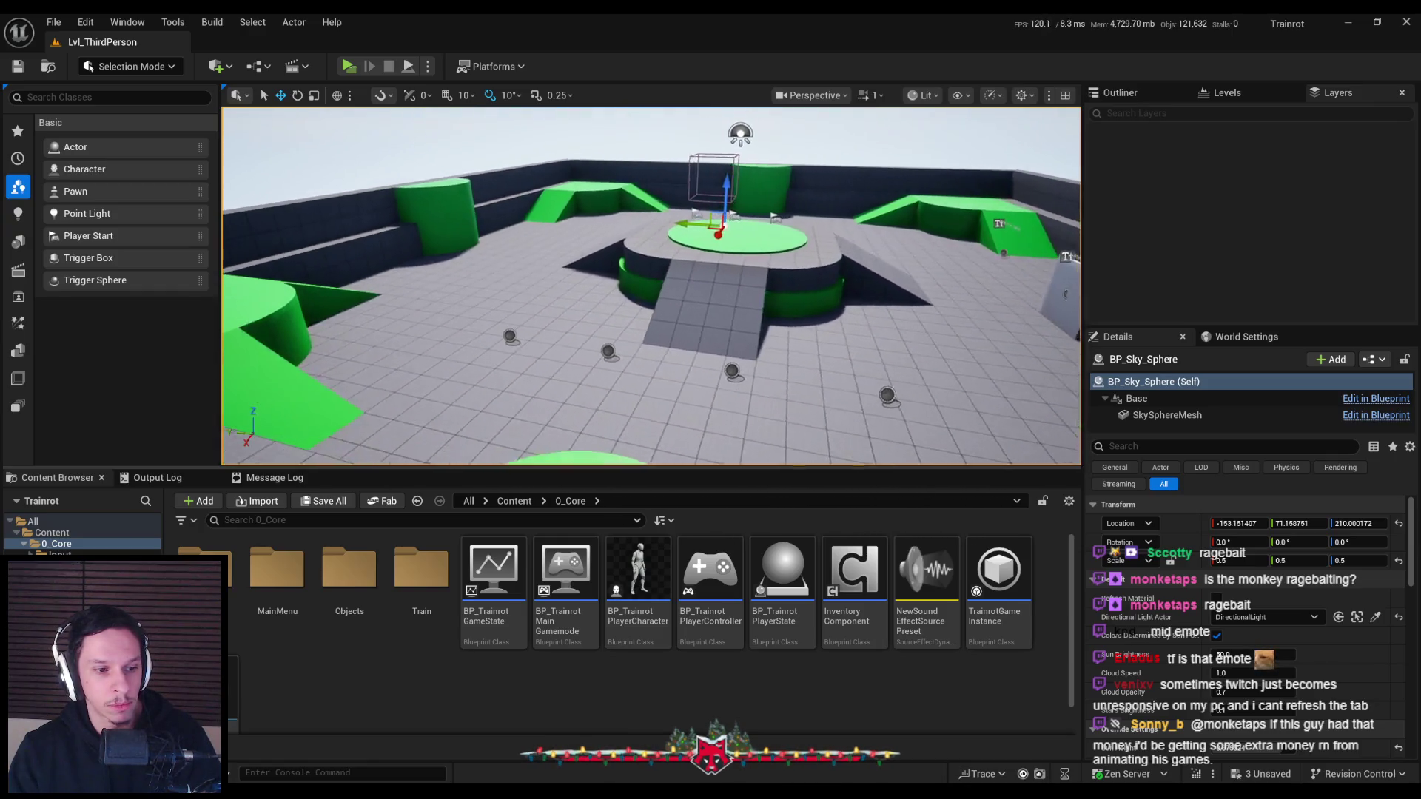
pyautogui.moveTo(711, 281)
pyautogui.mouseDown(button='right')
pyautogui.moveTo(666, 311)
pyautogui.moveTo(651, 296)
pyautogui.mouseUp(button='right')
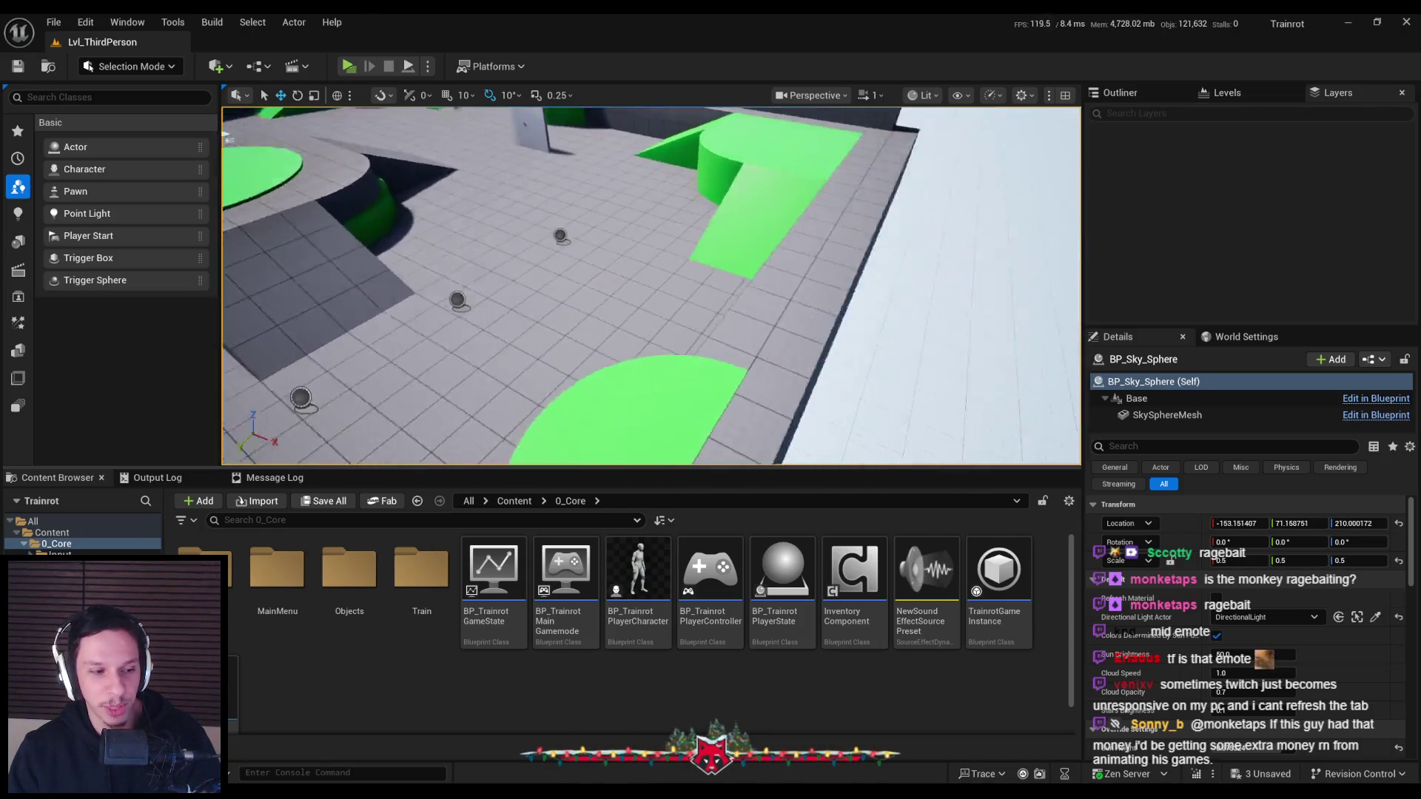
pyautogui.moveTo(651, 296)
pyautogui.mouseDown(button='right')
pyautogui.moveTo(753, 240)
pyautogui.moveTo(617, 274)
pyautogui.moveTo(807, 138)
pyautogui.mouseUp(button='right')
pyautogui.hotkey('ctrl', 's')
# Rotate the two quarter-cylinders to 190 degrees and save the level
pyautogui.click(617, 275)
pyautogui.keyDown('ctrl'); pyautogui.click(617, 274); pyautogui.keyUp('ctrl')
pyautogui.moveTo(511, 108); pyautogui.dragTo(510, 108, button='right')
pyautogui.press('e')
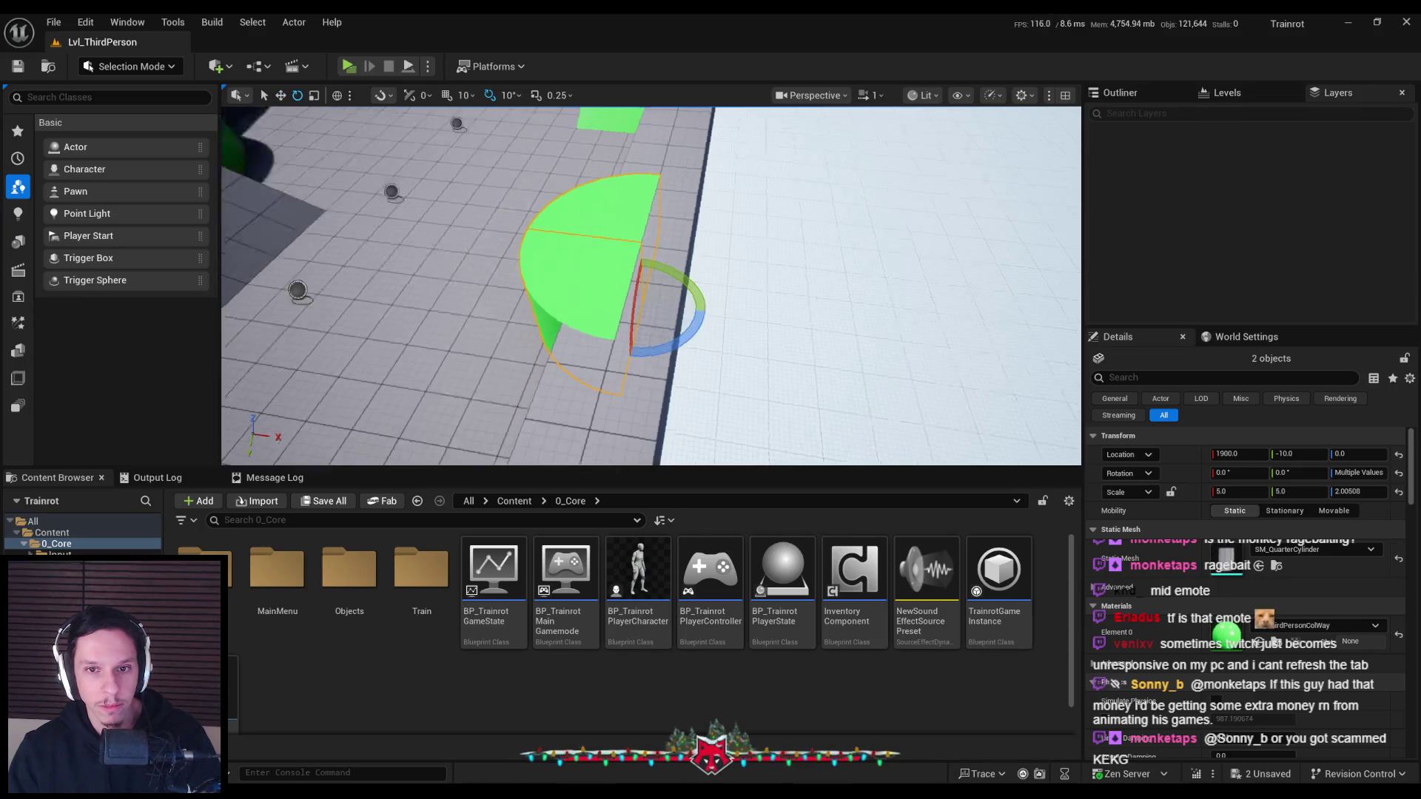
pyautogui.moveTo(564, 296); pyautogui.dragTo(573, 277)
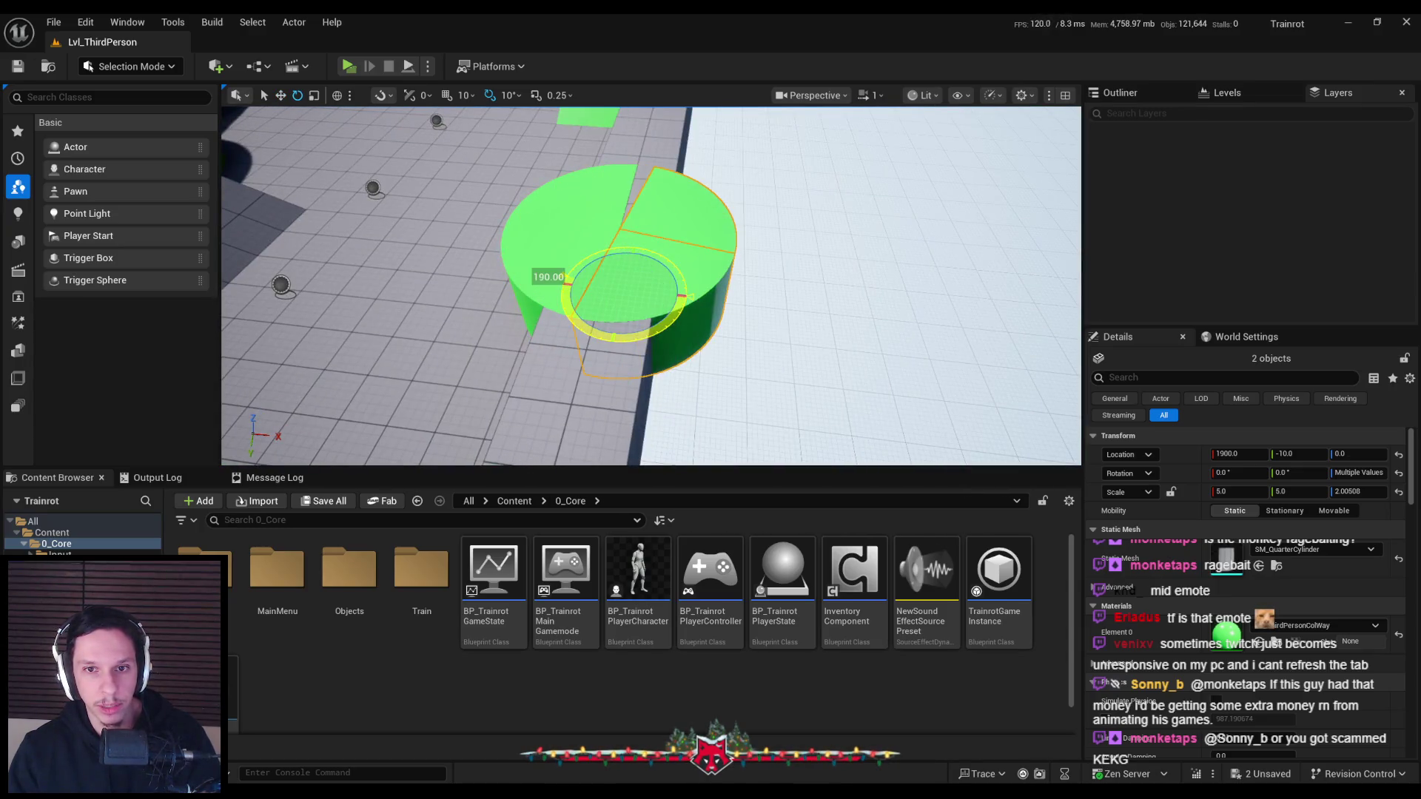
pyautogui.click(630, 338)
pyautogui.press('w')
pyautogui.moveTo(631, 338); pyautogui.dragTo(631, 338, button='right')
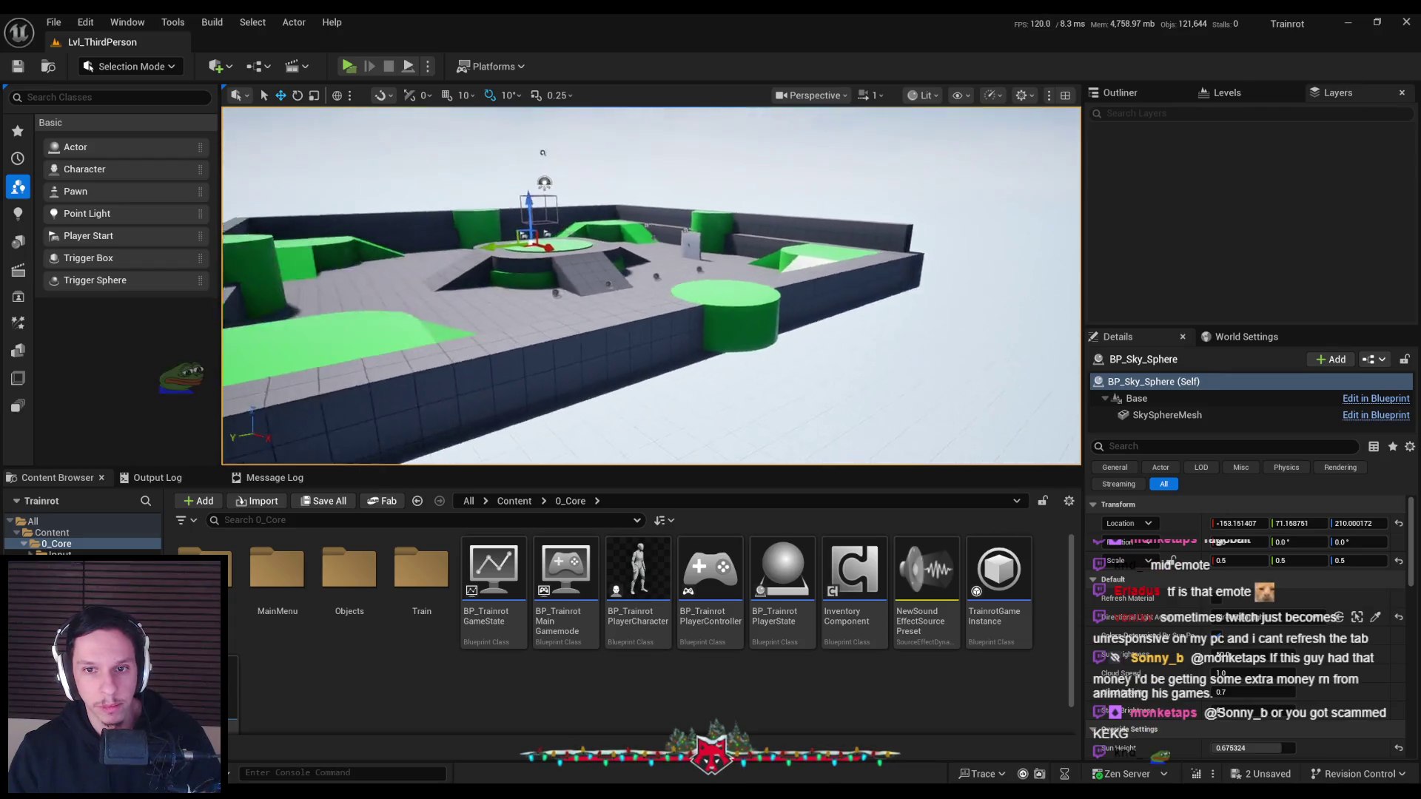
pyautogui.moveTo(852, 402); pyautogui.dragTo(852, 402, button='right')
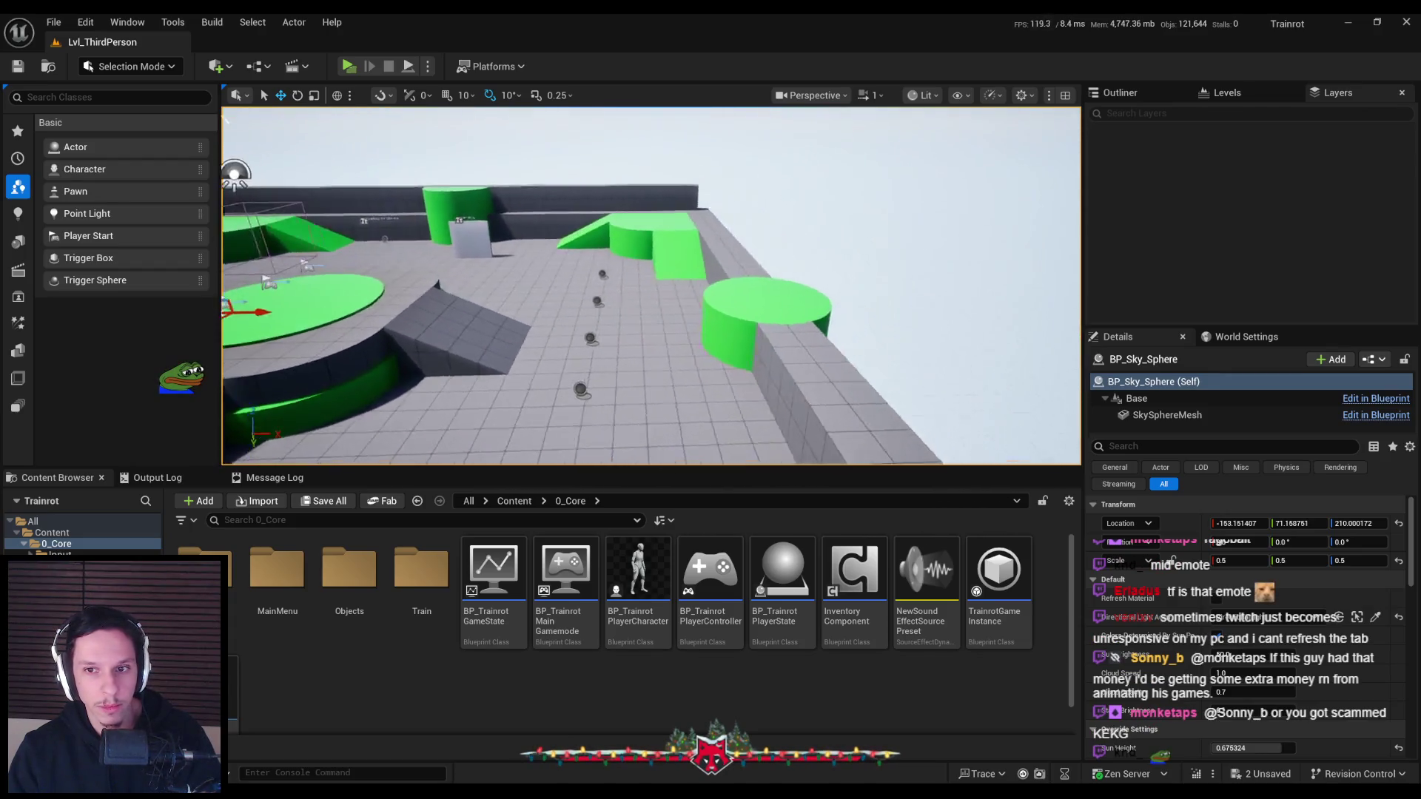
pyautogui.hotkey('ctrl', 's')
# Move the quarter-cylinders 100 units left from X 1900 to 1800 and save all changes
pyautogui.moveTo(852, 402); pyautogui.dragTo(853, 402, button='right')
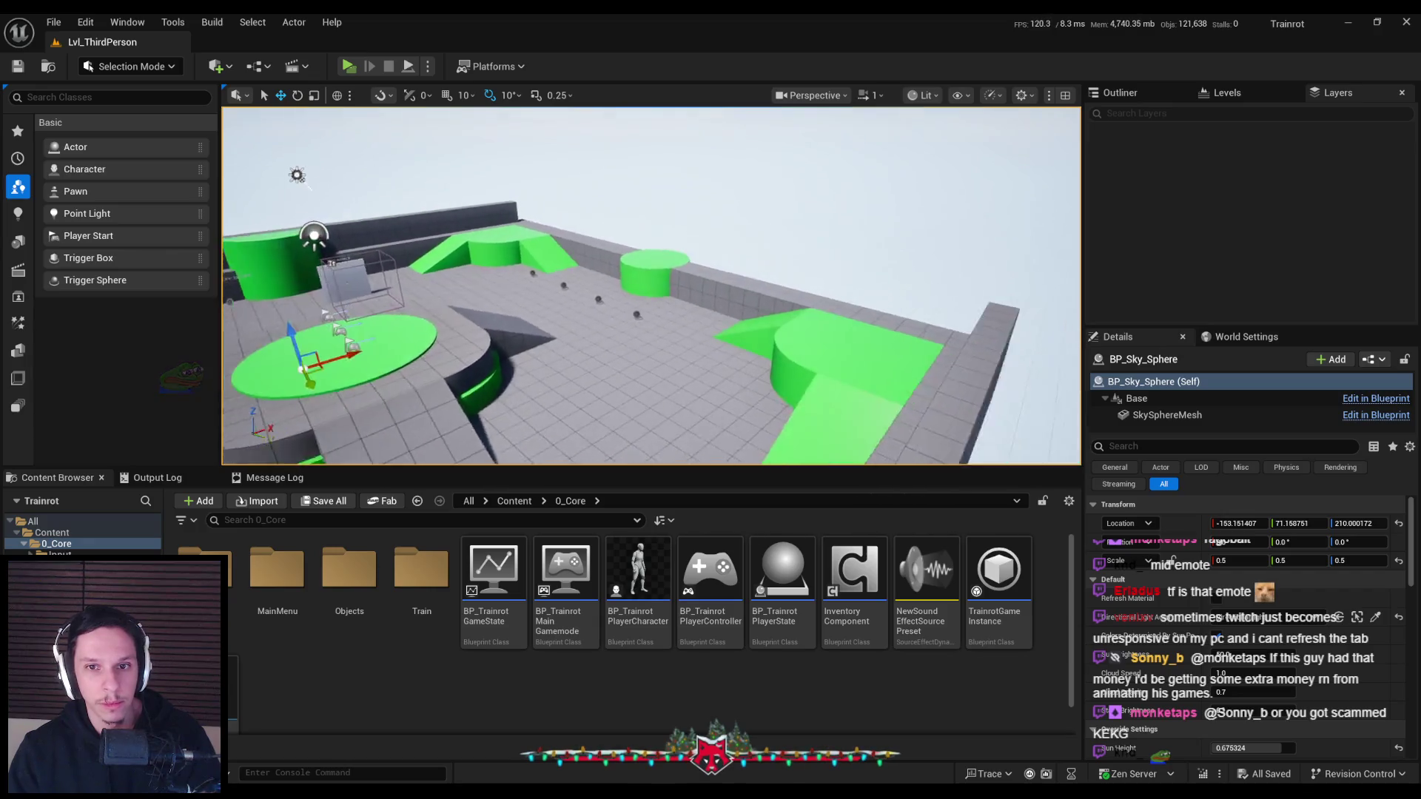
pyautogui.moveTo(688, 202); pyautogui.dragTo(688, 201, button='right')
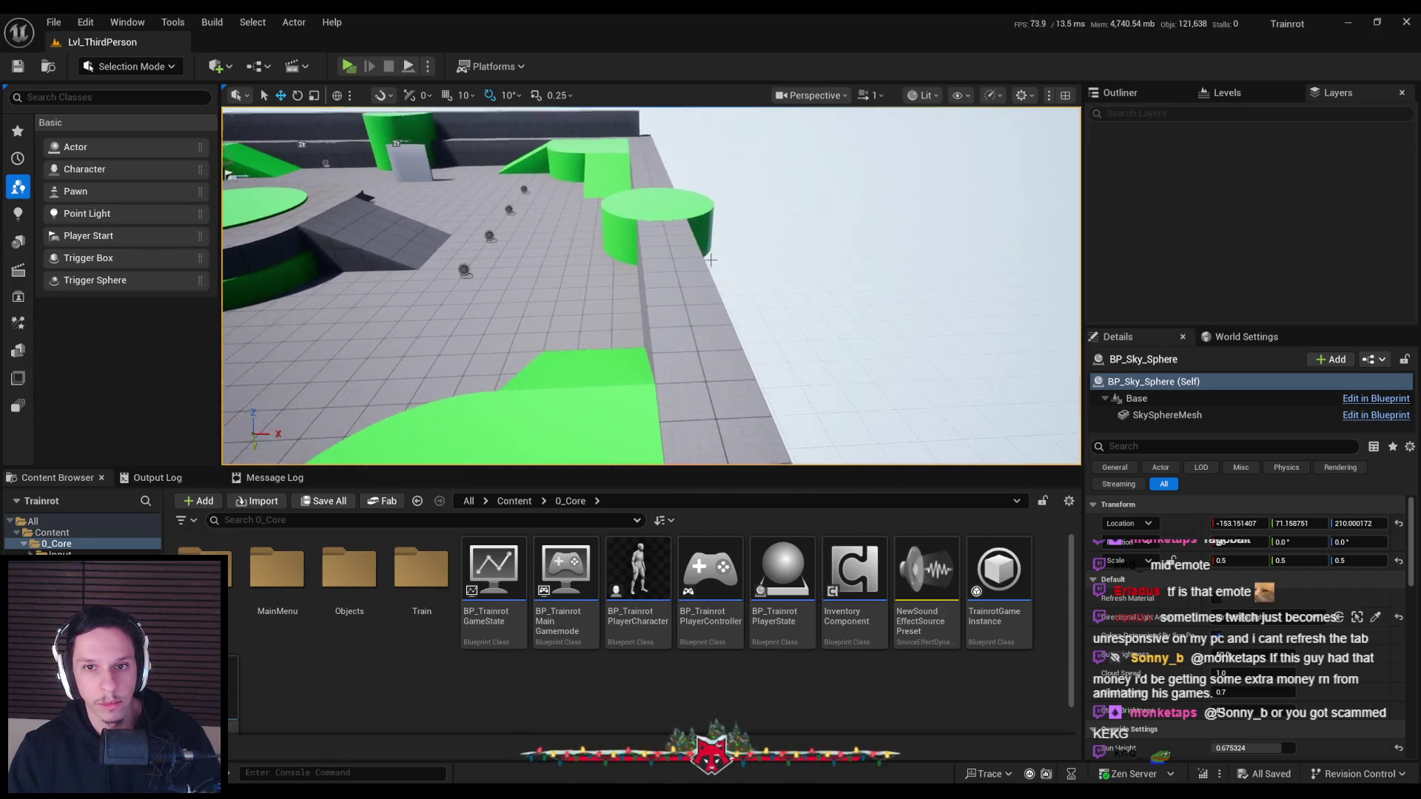
pyautogui.press('Delete')
pyautogui.hotkey('ctrl', 'z')
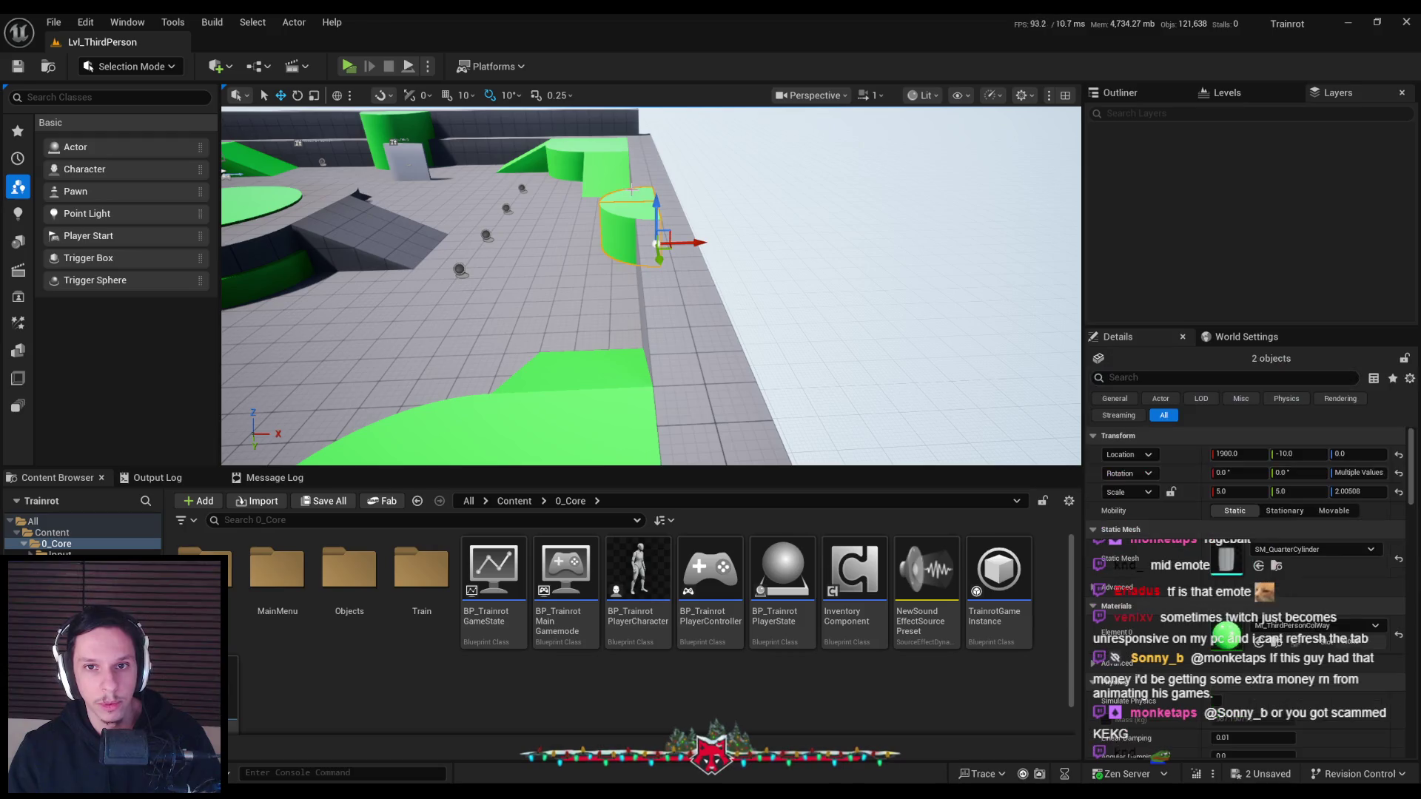
pyautogui.scroll(6, 694, 231)
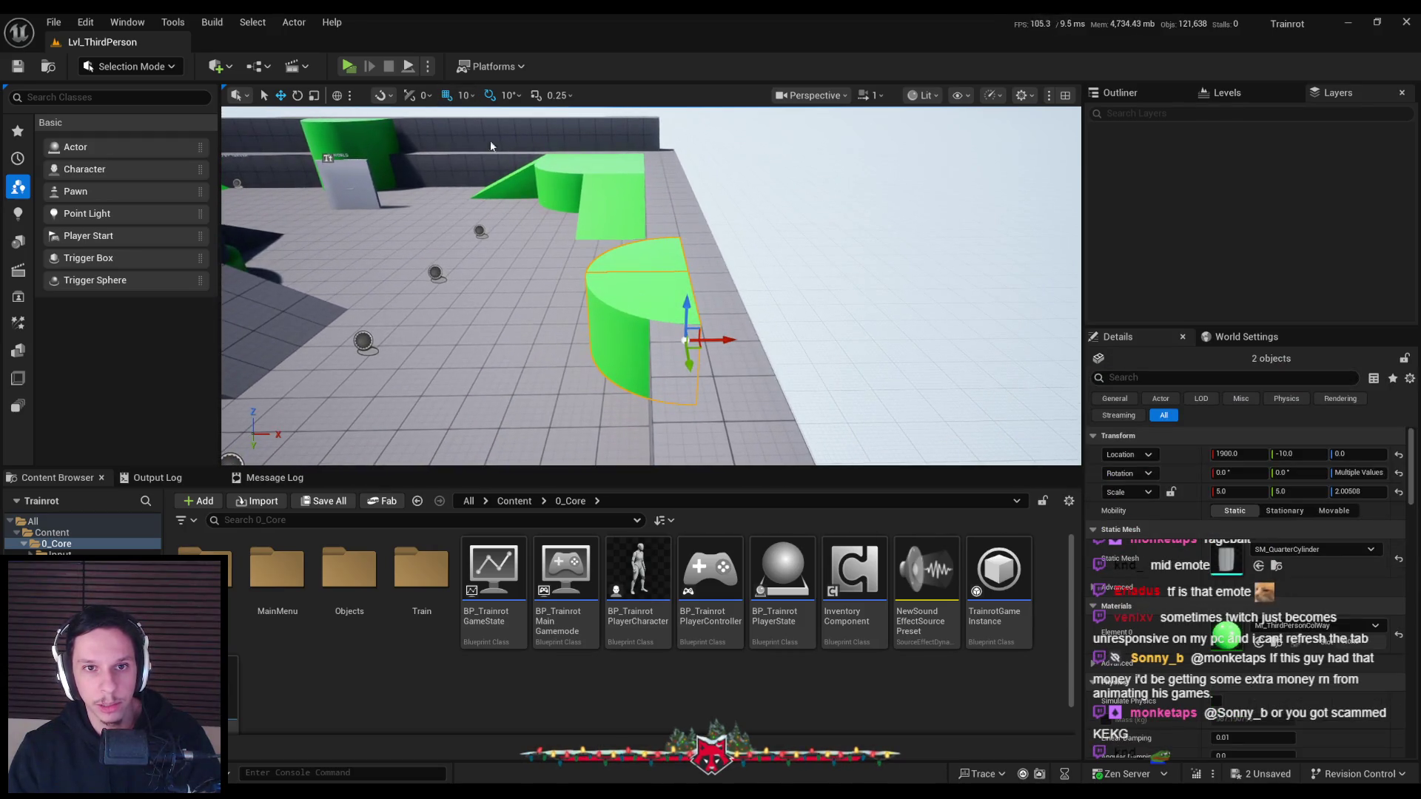
pyautogui.moveTo(727, 346); pyautogui.dragTo(680, 342)
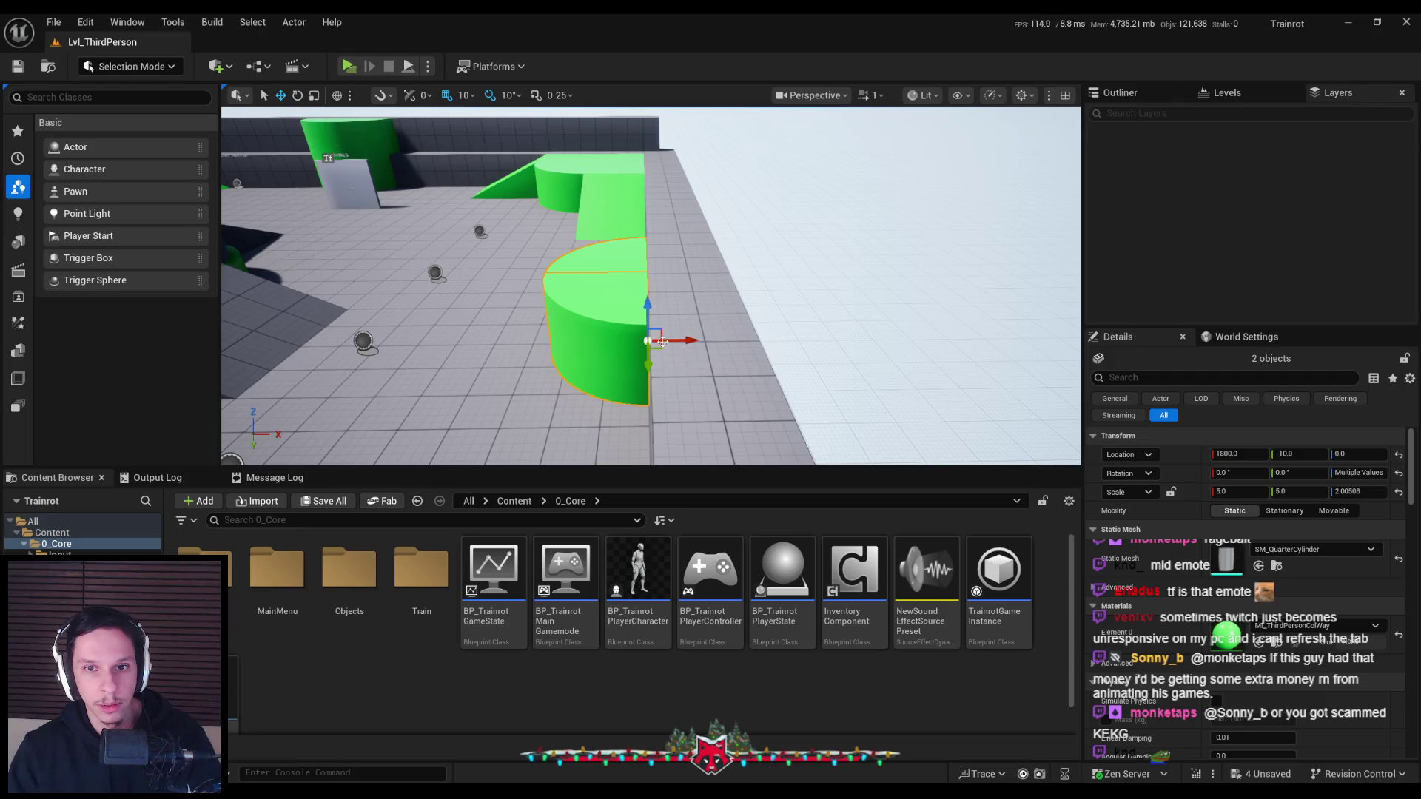
pyautogui.click(758, 205)
pyautogui.moveTo(758, 205)
pyautogui.mouseDown(button='right')
pyautogui.moveTo(740, 222)
pyautogui.moveTo(831, 229)
pyautogui.mouseUp(button='right')
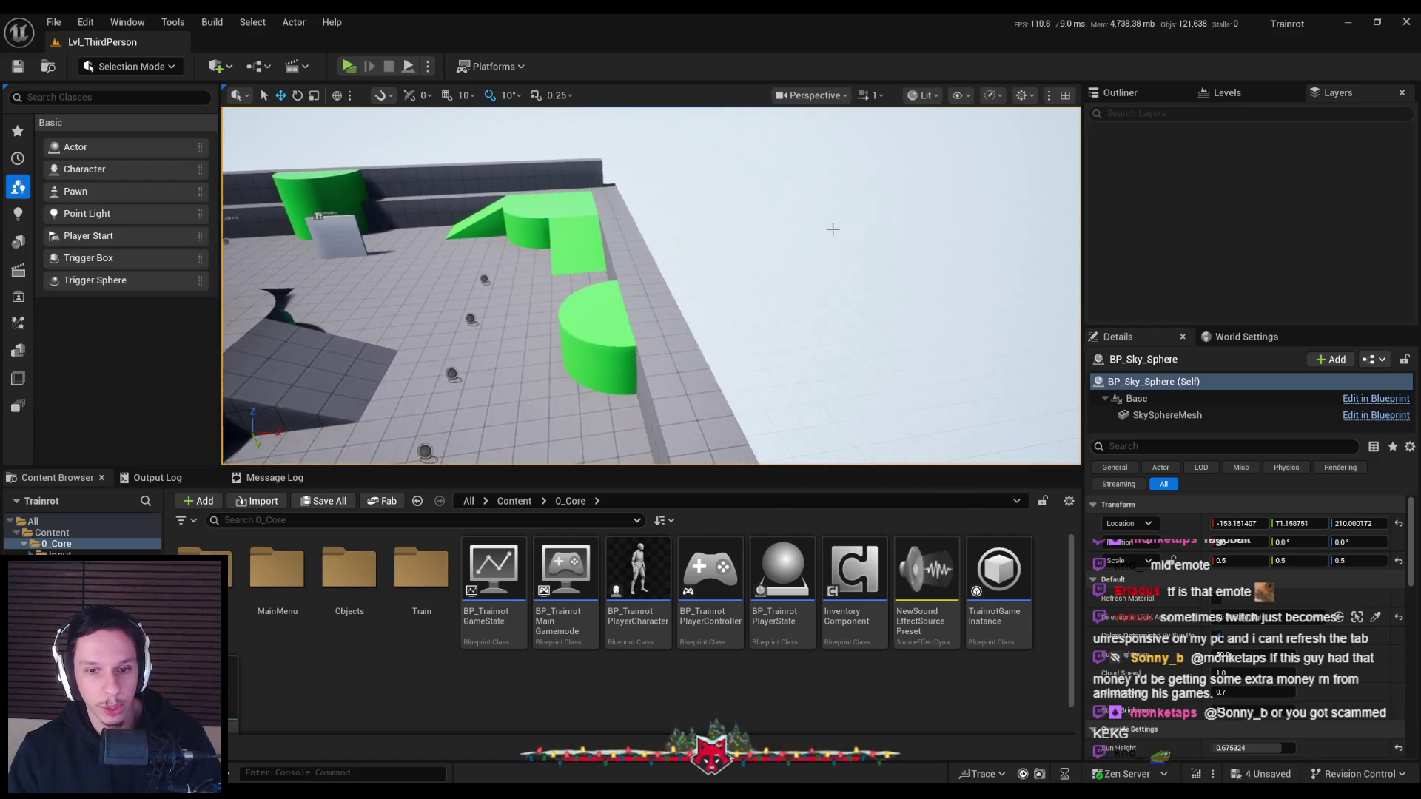
pyautogui.hotkey('ctrl', 's')
# Browse the Train folder, return to 0_Core, and maximize the AGameMode docs window over the editor
pyautogui.doubleClick(408, 581)
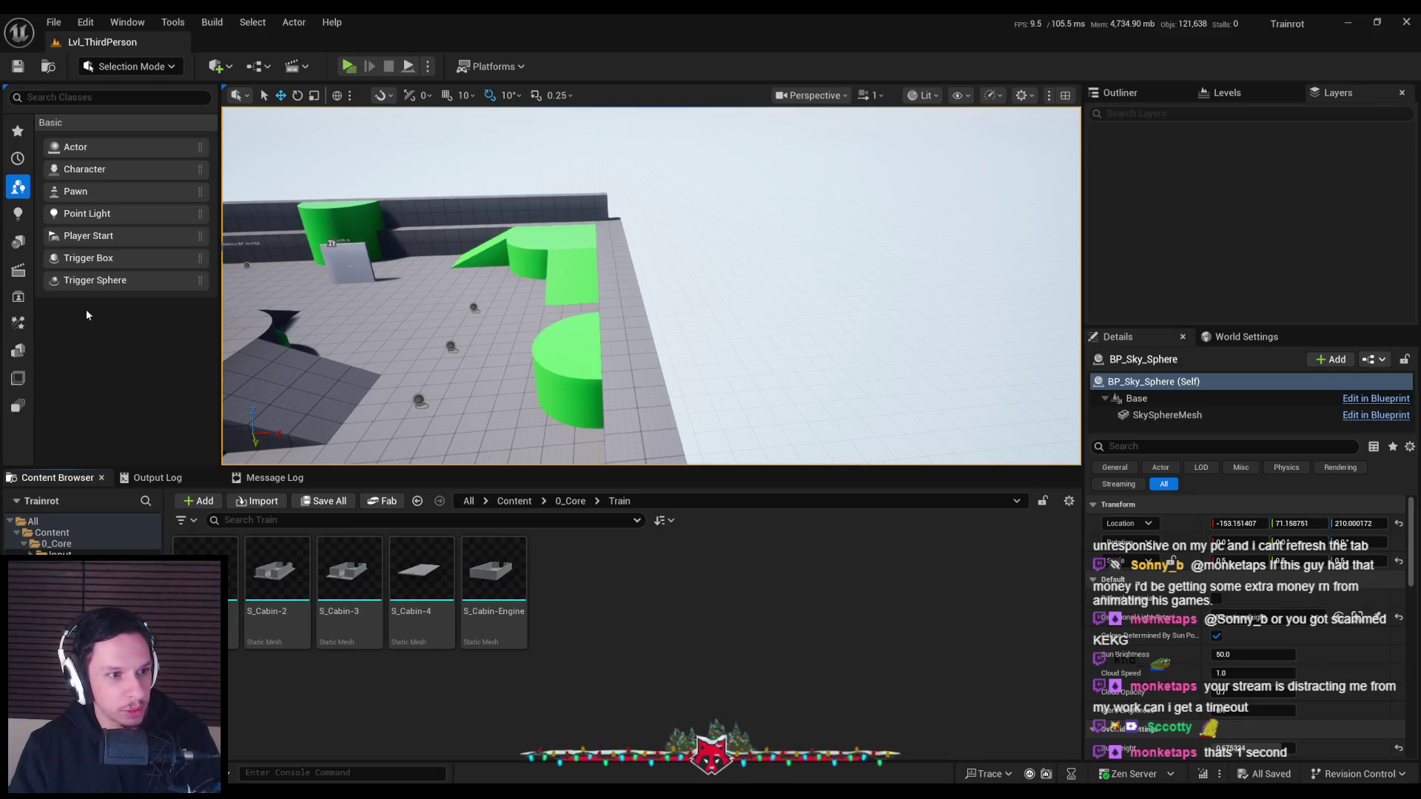
pyautogui.click(567, 501)
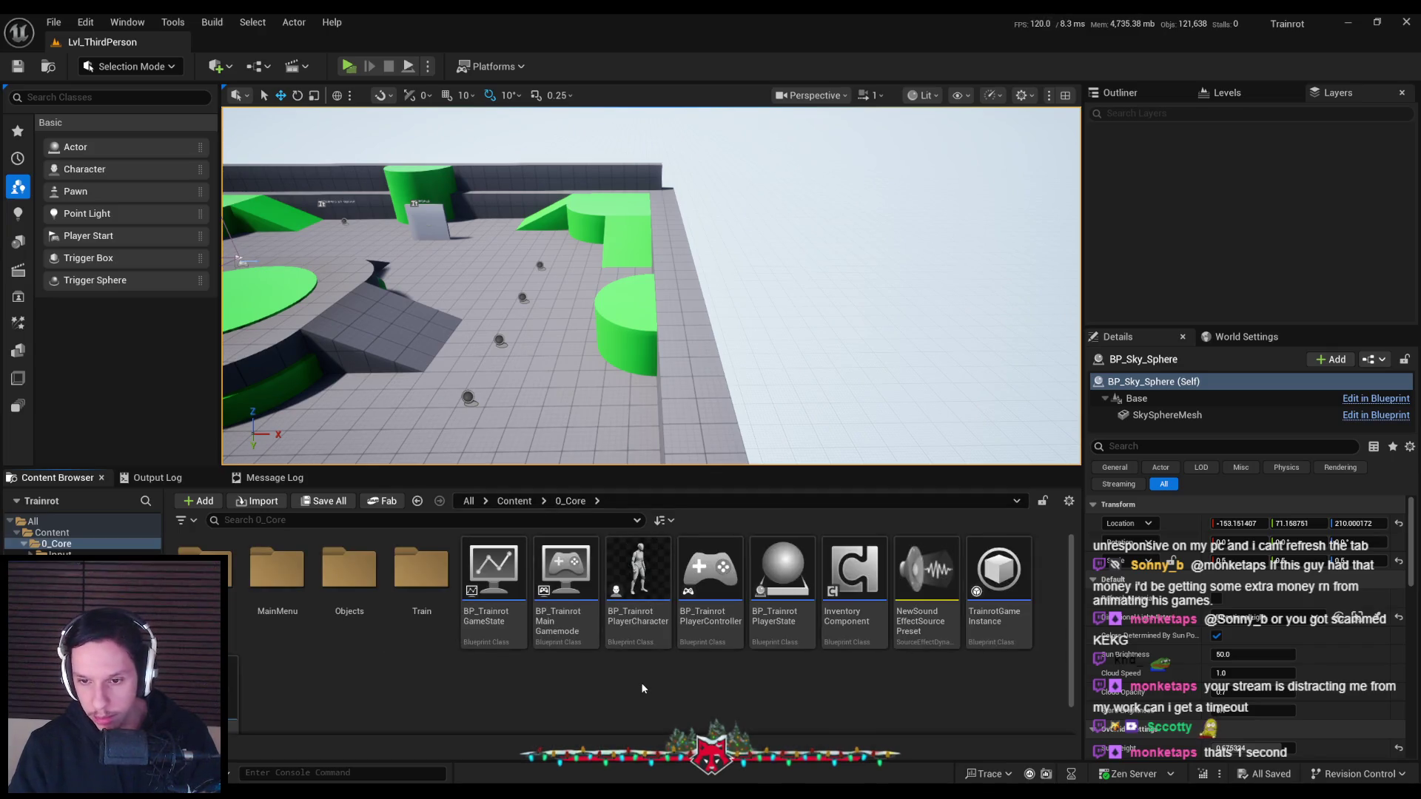
pyautogui.scroll(-1, 642, 689)
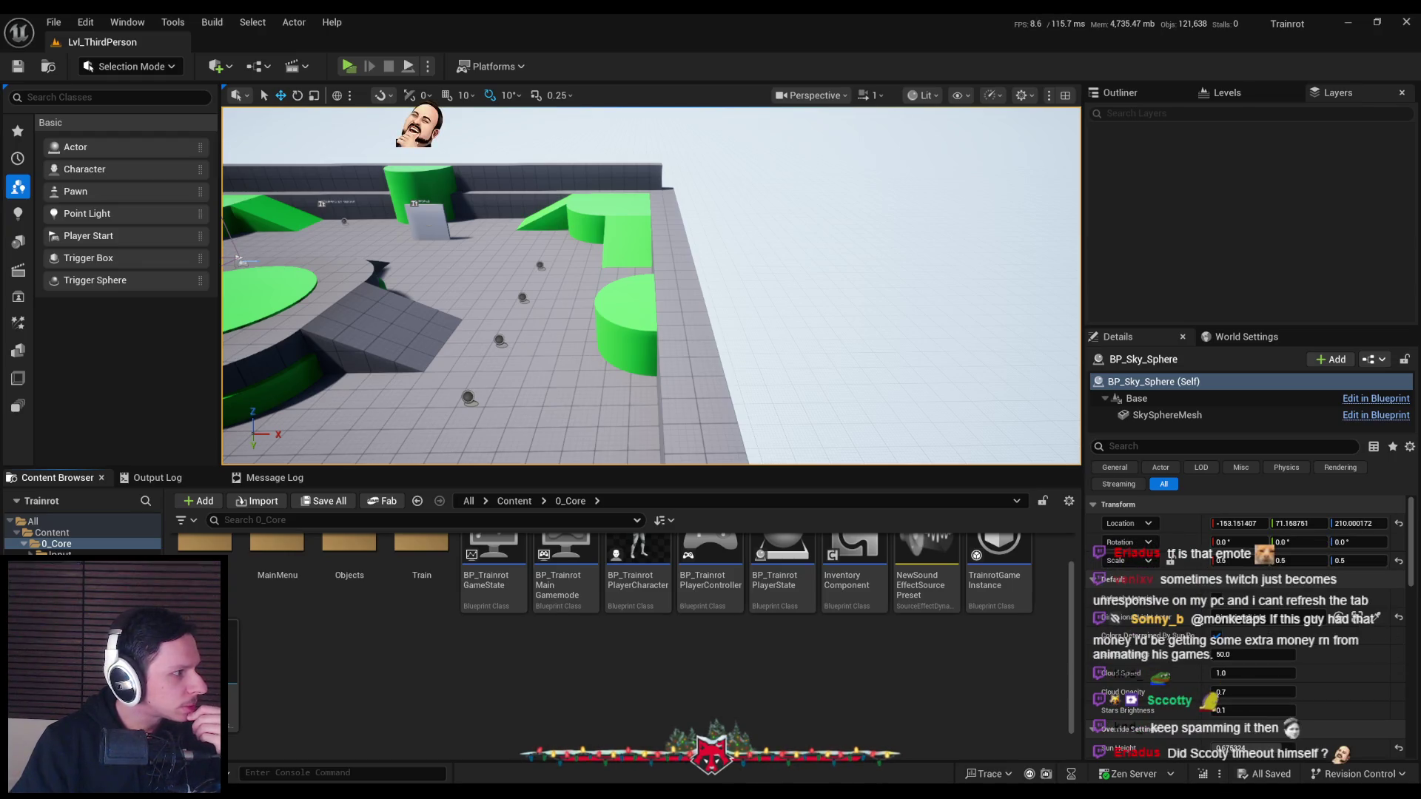
pyautogui.moveTo(4, 244); pyautogui.dragTo(502, 264)
pyautogui.doubleClick(501, 267)
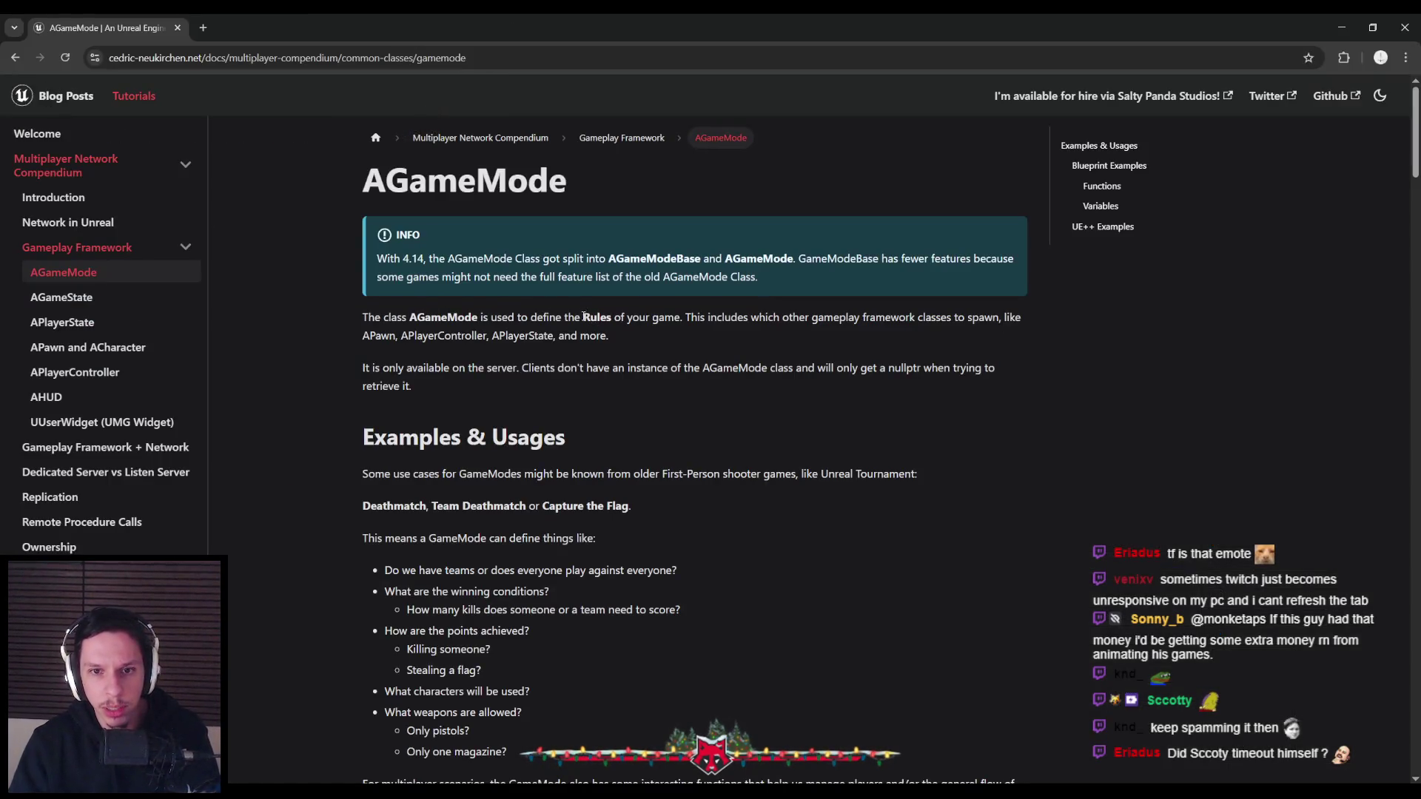
# Read the AGameMode page from the game Rules section down to the PostLogin and Start Match examples
pyautogui.moveTo(583, 318); pyautogui.dragTo(941, 334)
pyautogui.click(950, 340)
pyautogui.scroll(-1, 534, 361)
pyautogui.scroll(-1, 534, 361)
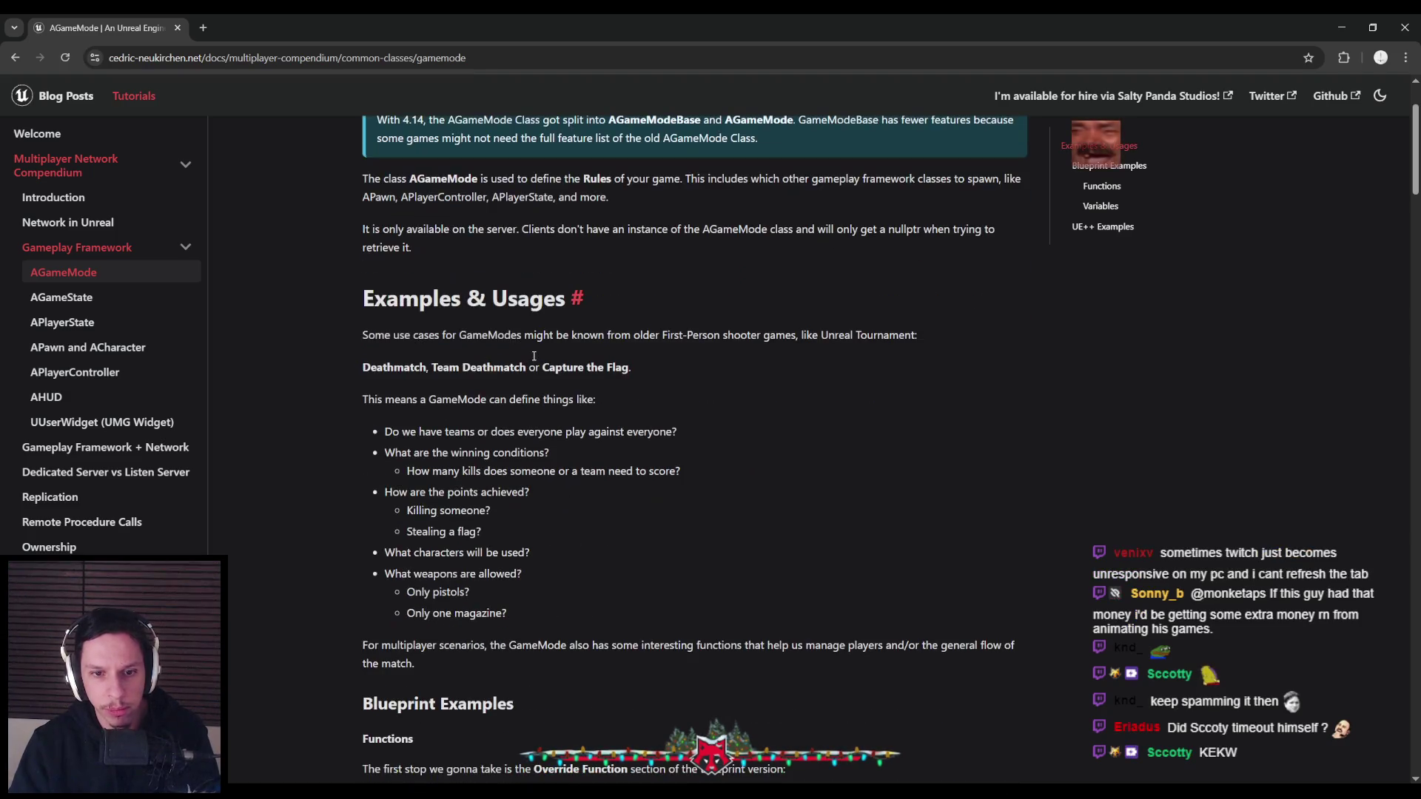
pyautogui.scroll(-3, 534, 361)
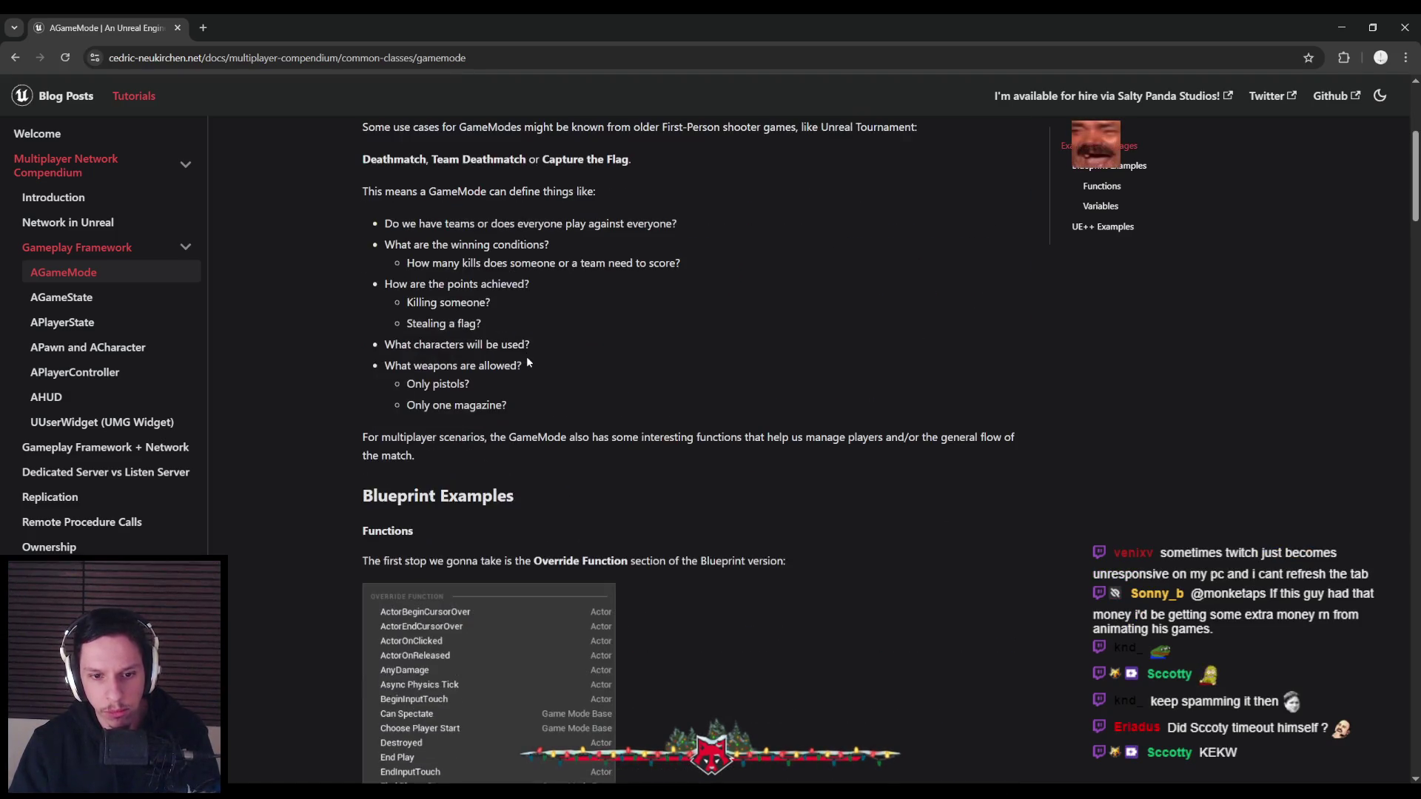
pyautogui.scroll(-3, 526, 357)
pyautogui.scroll(-7, 526, 357)
pyautogui.scroll(-5, 527, 358)
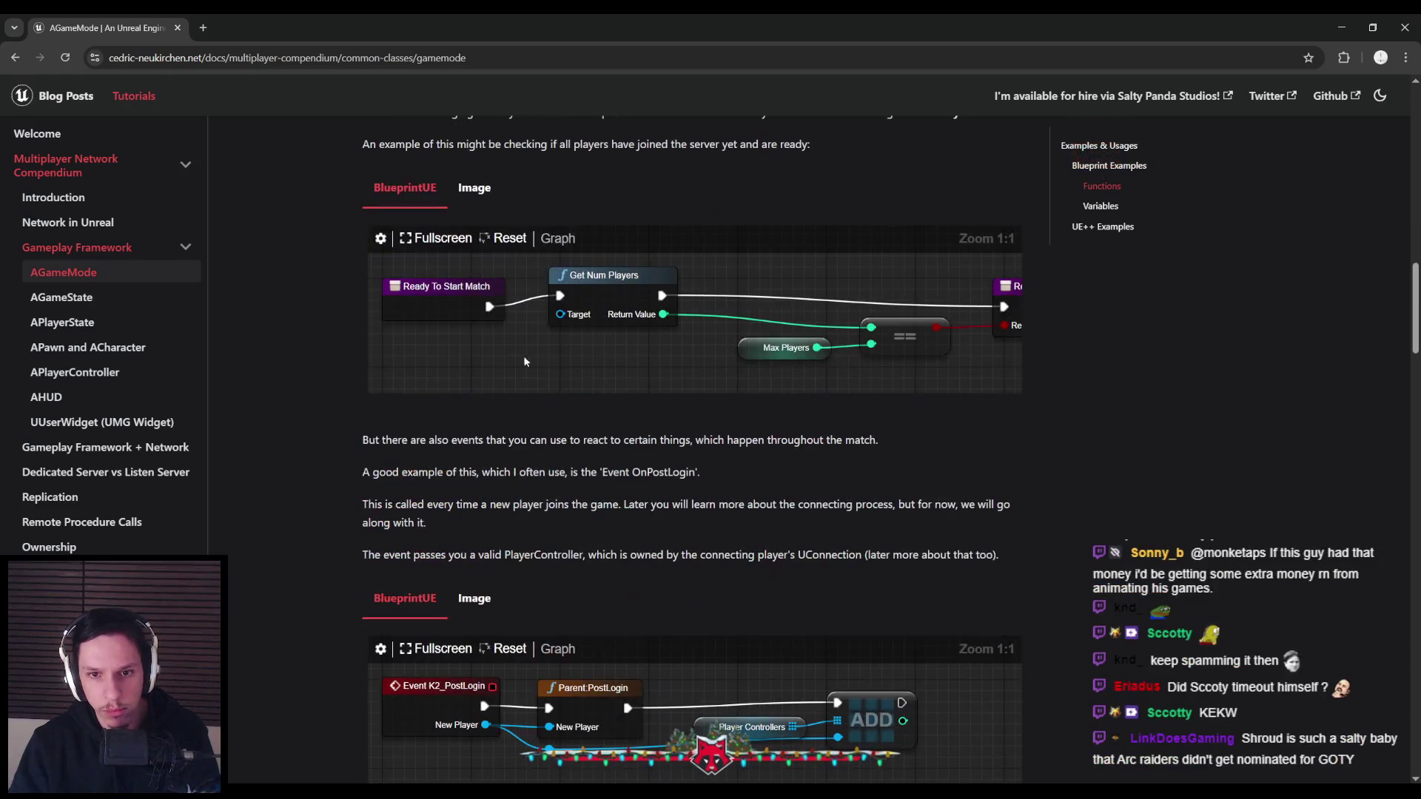
pyautogui.scroll(5, 347, 343)
pyautogui.scroll(5, 347, 342)
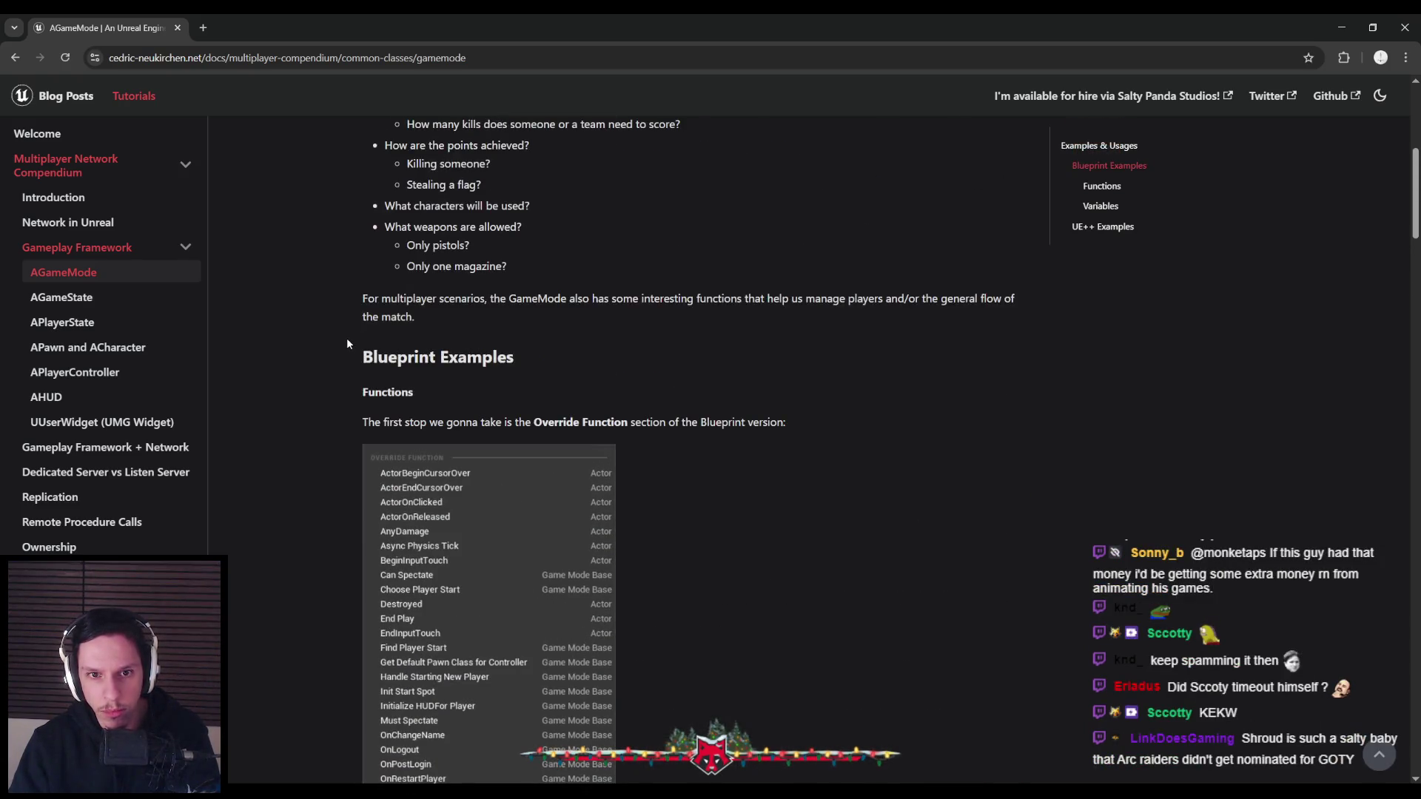
pyautogui.scroll(4, 346, 343)
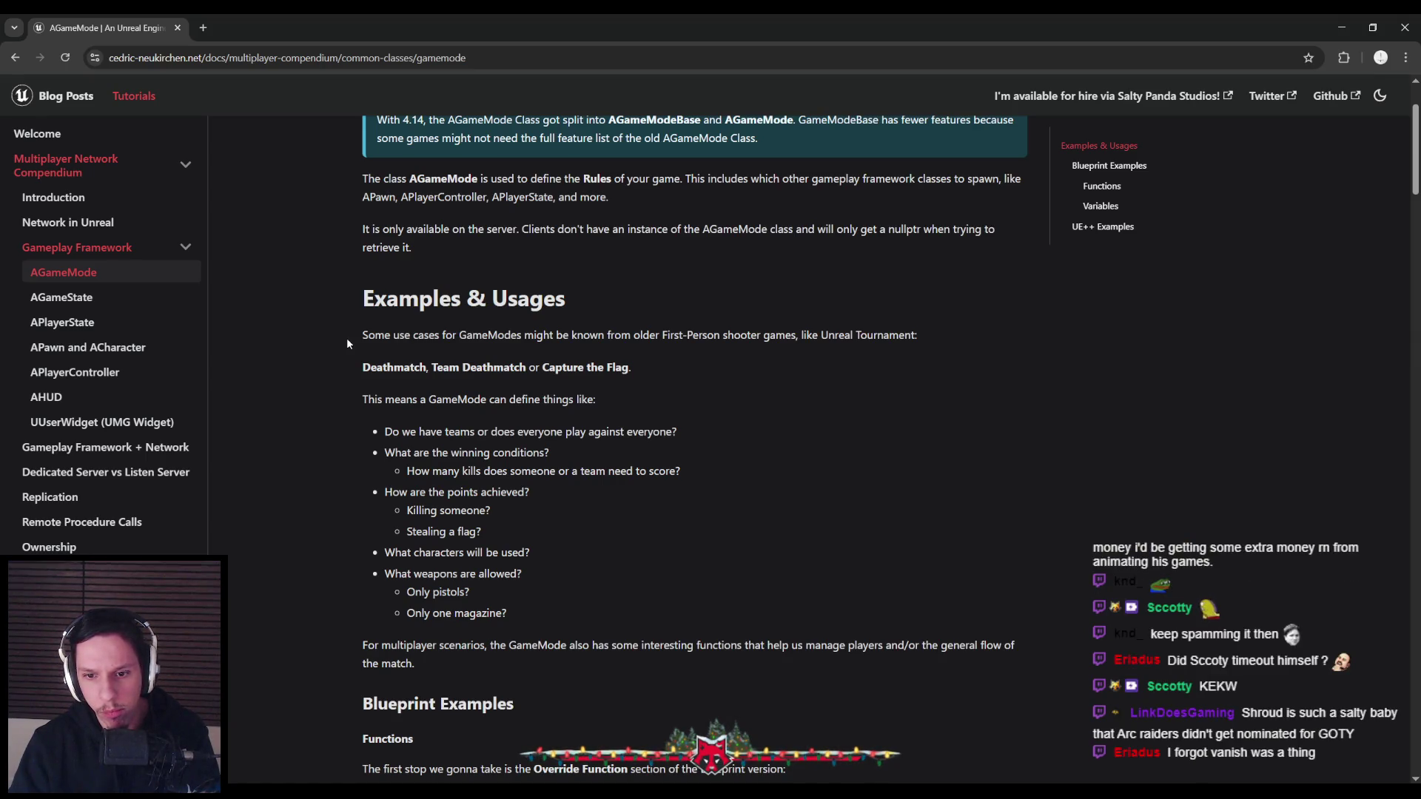
pyautogui.scroll(-3, 347, 338)
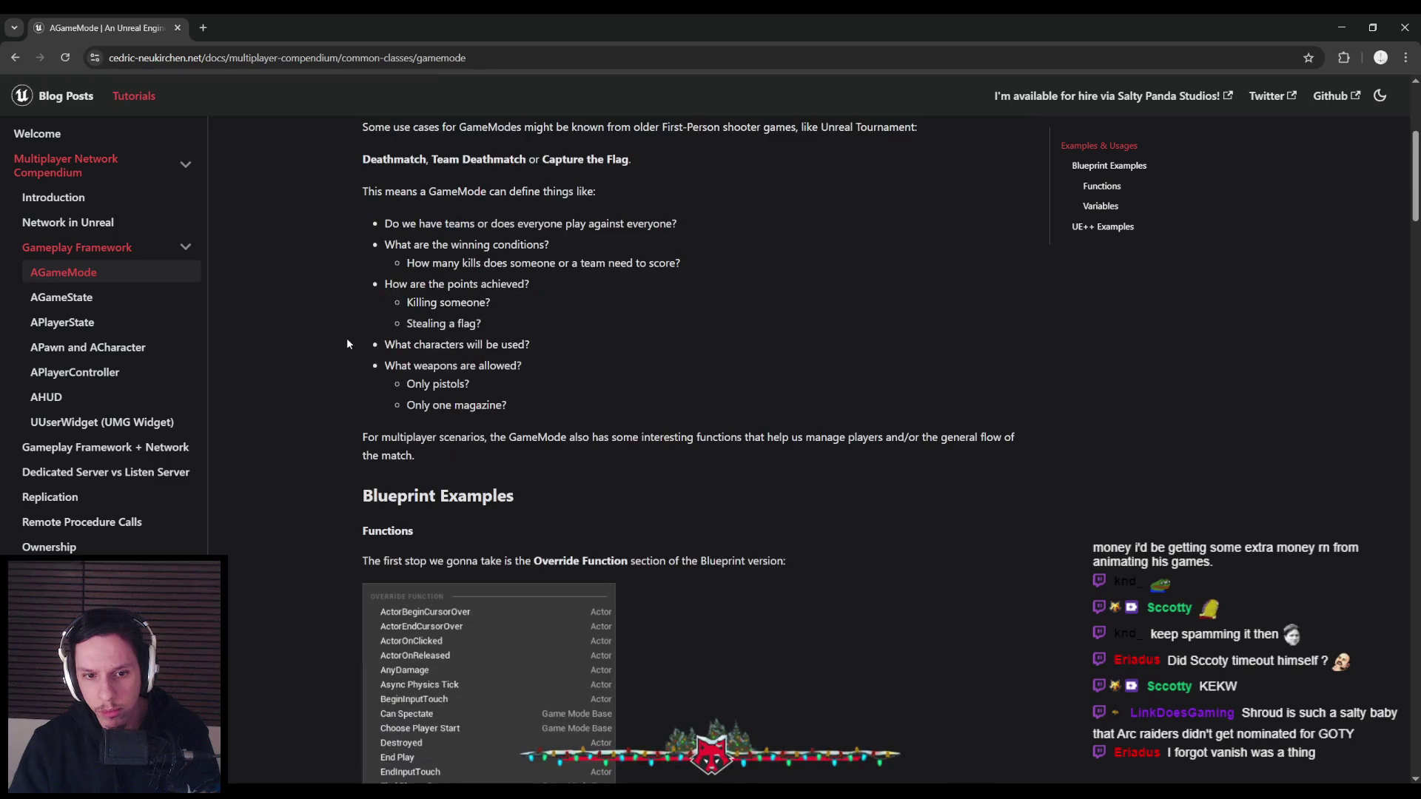
pyautogui.scroll(-2, 346, 337)
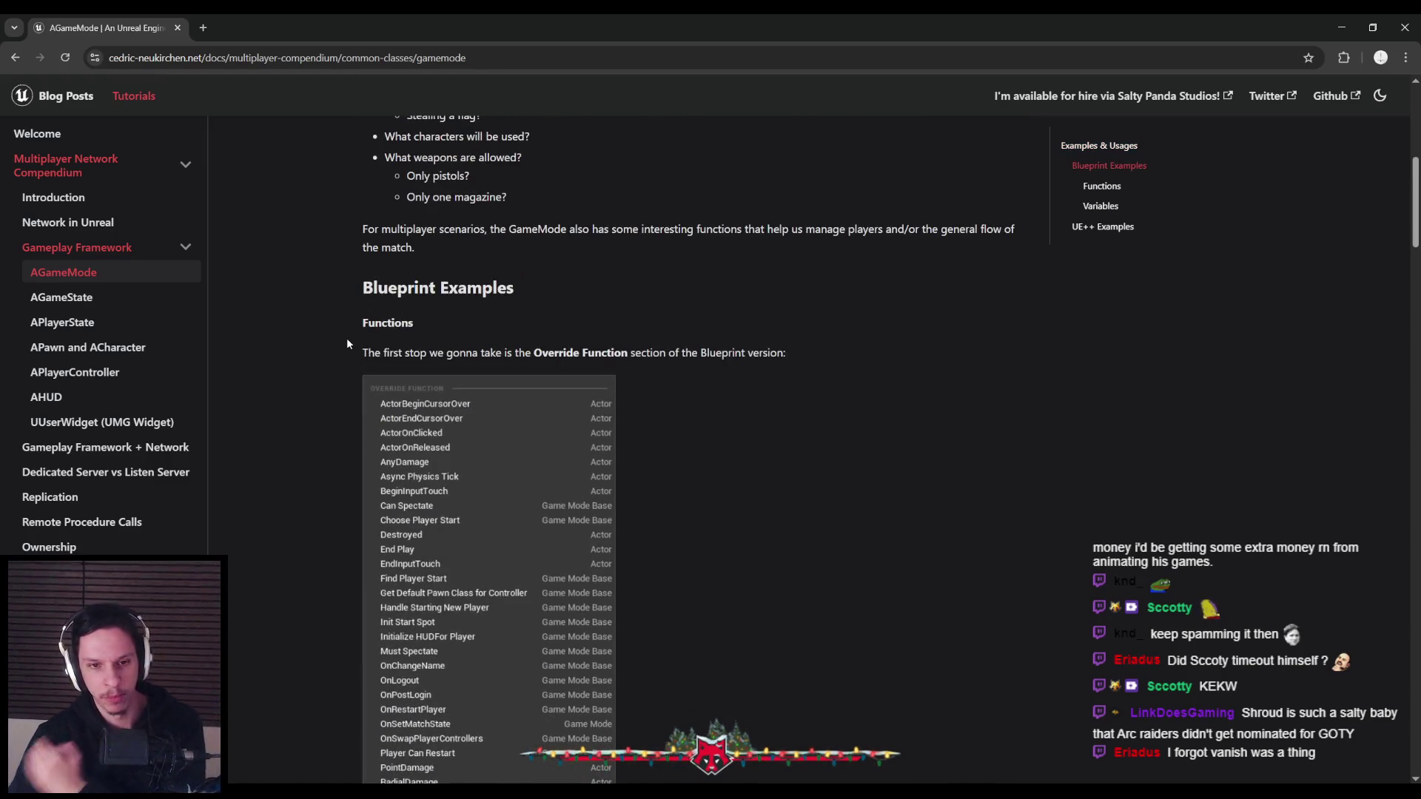
pyautogui.scroll(-2, 346, 338)
pyautogui.scroll(-1, 346, 336)
pyautogui.scroll(-2, 339, 337)
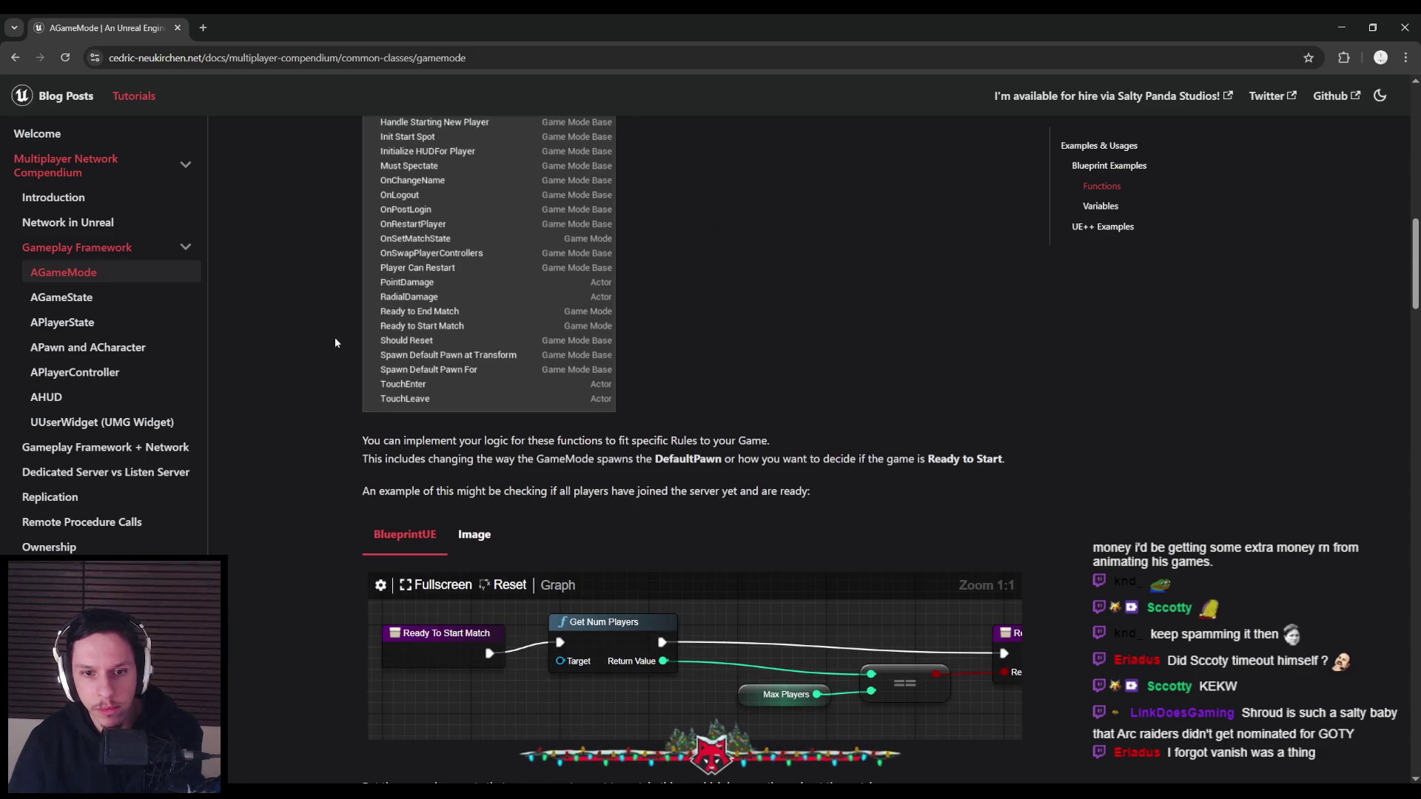
pyautogui.scroll(-2, 329, 343)
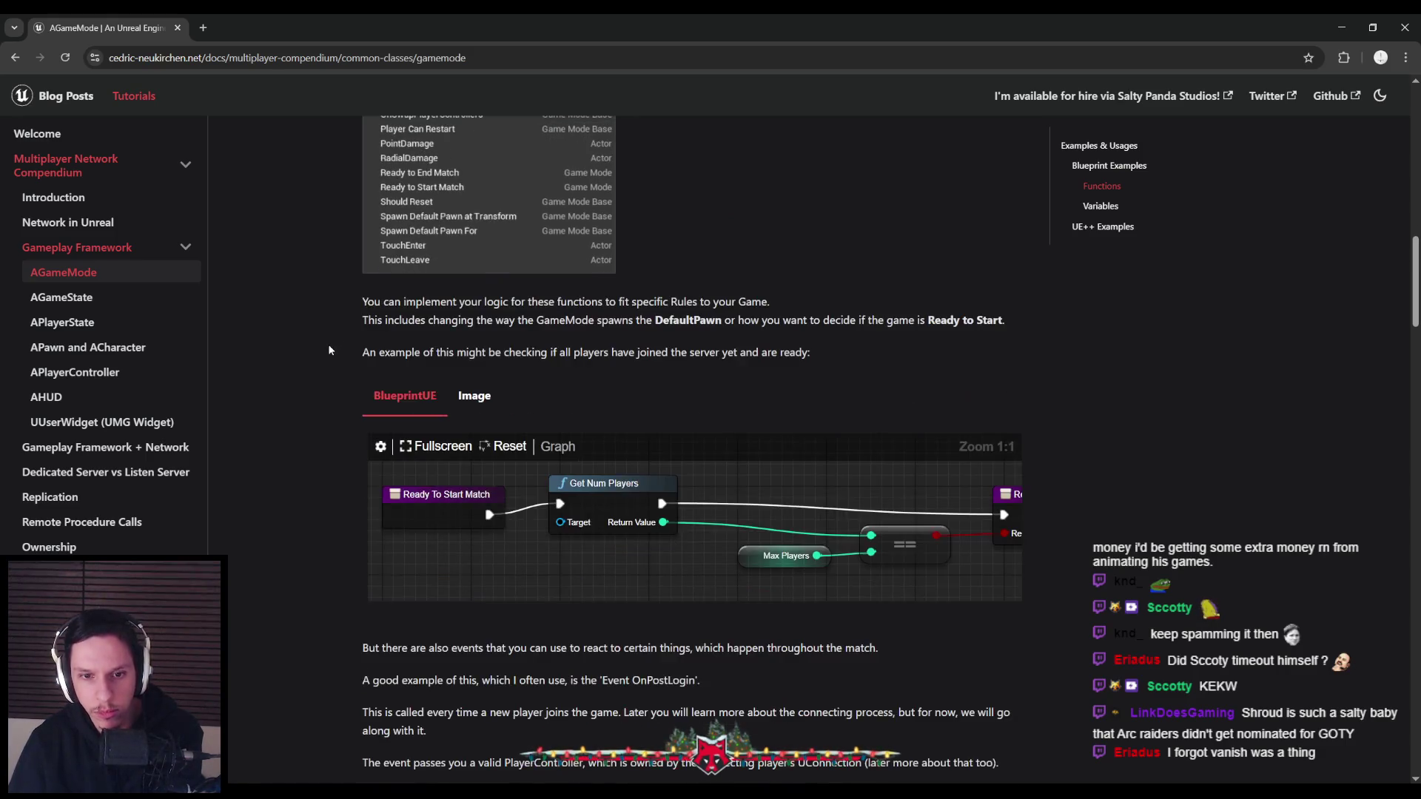
pyautogui.scroll(-3, 327, 343)
pyautogui.scroll(-2, 327, 344)
pyautogui.scroll(-1, 327, 350)
pyautogui.scroll(-3, 327, 351)
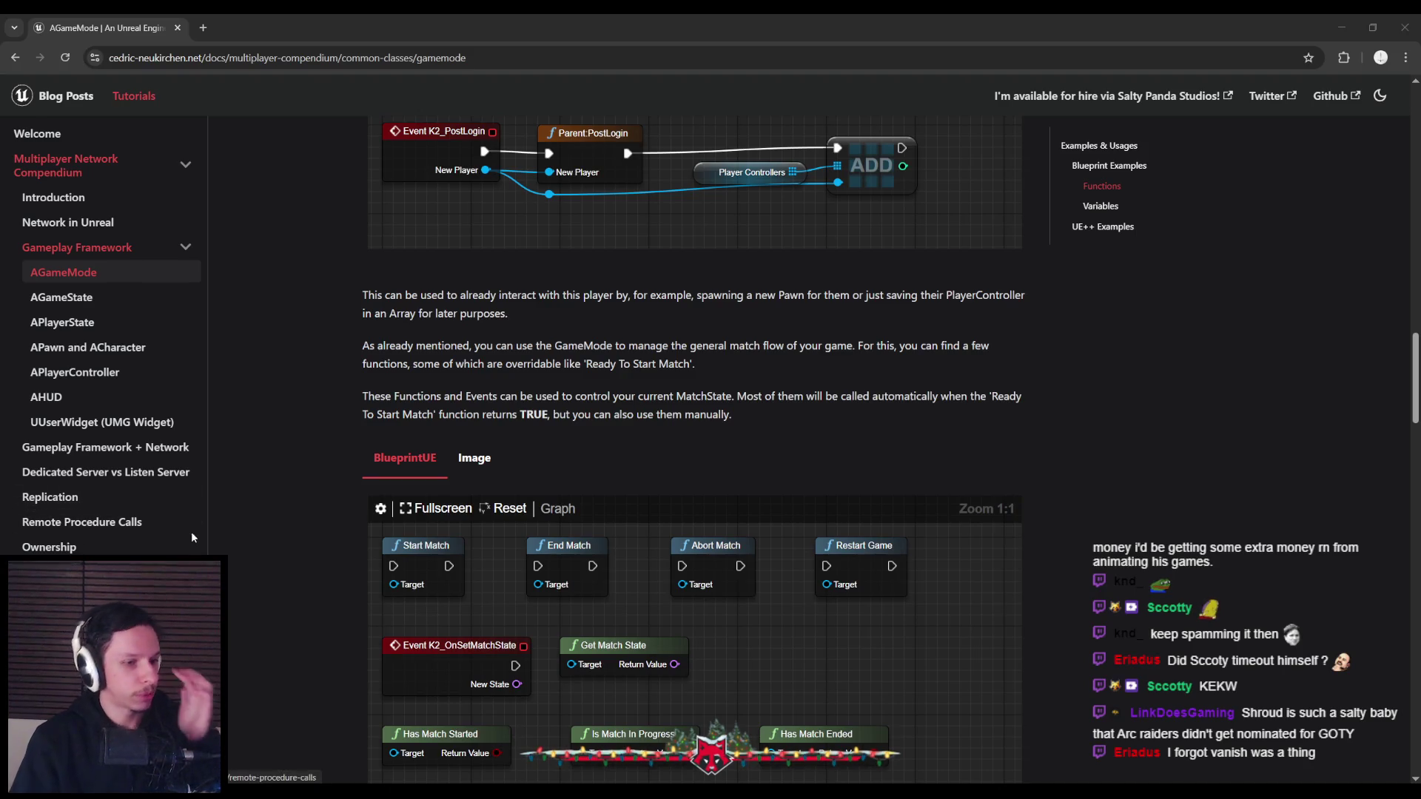
pyautogui.click(264, 644)
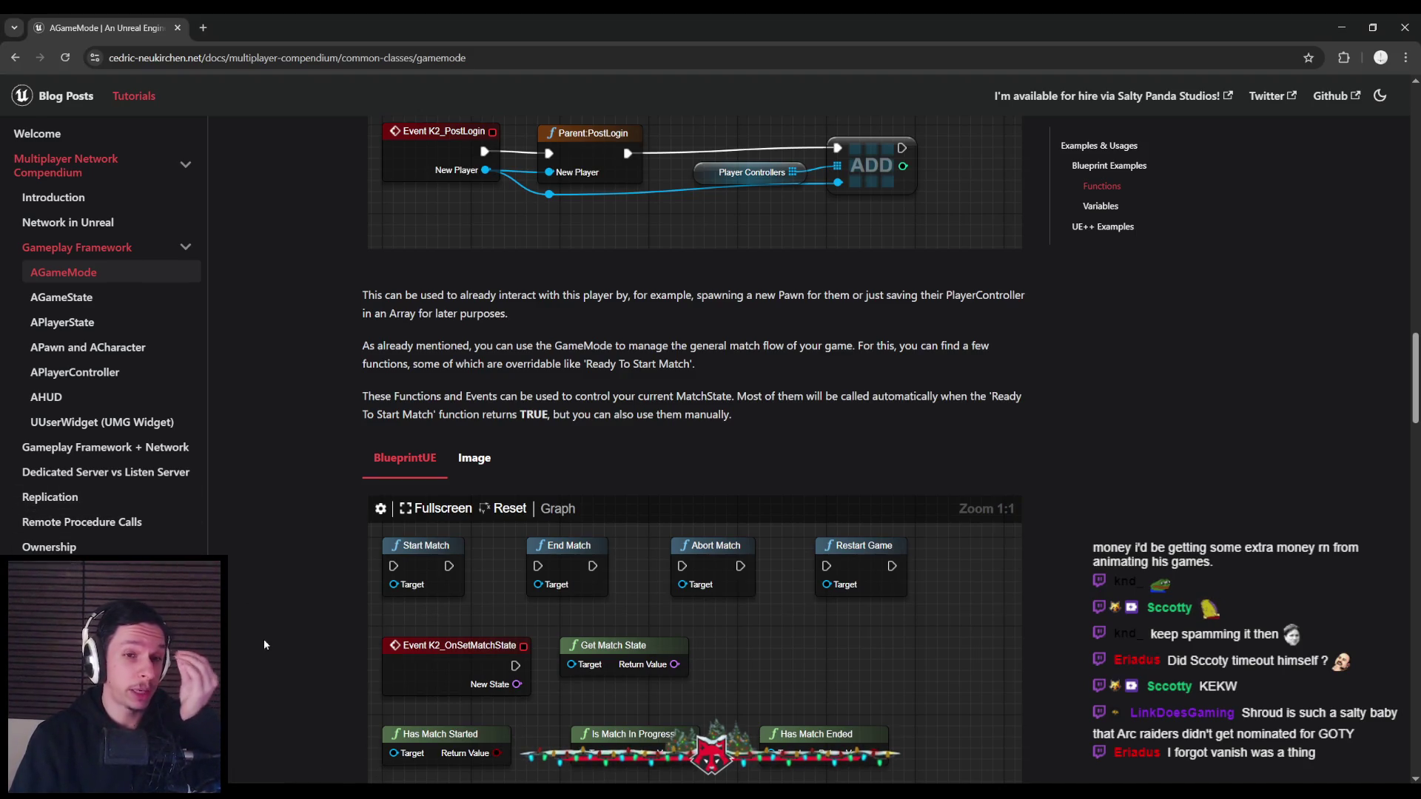
# Read the AGameState page's line on tracking game state, then return to the Unreal editor
pyautogui.click(81, 297)
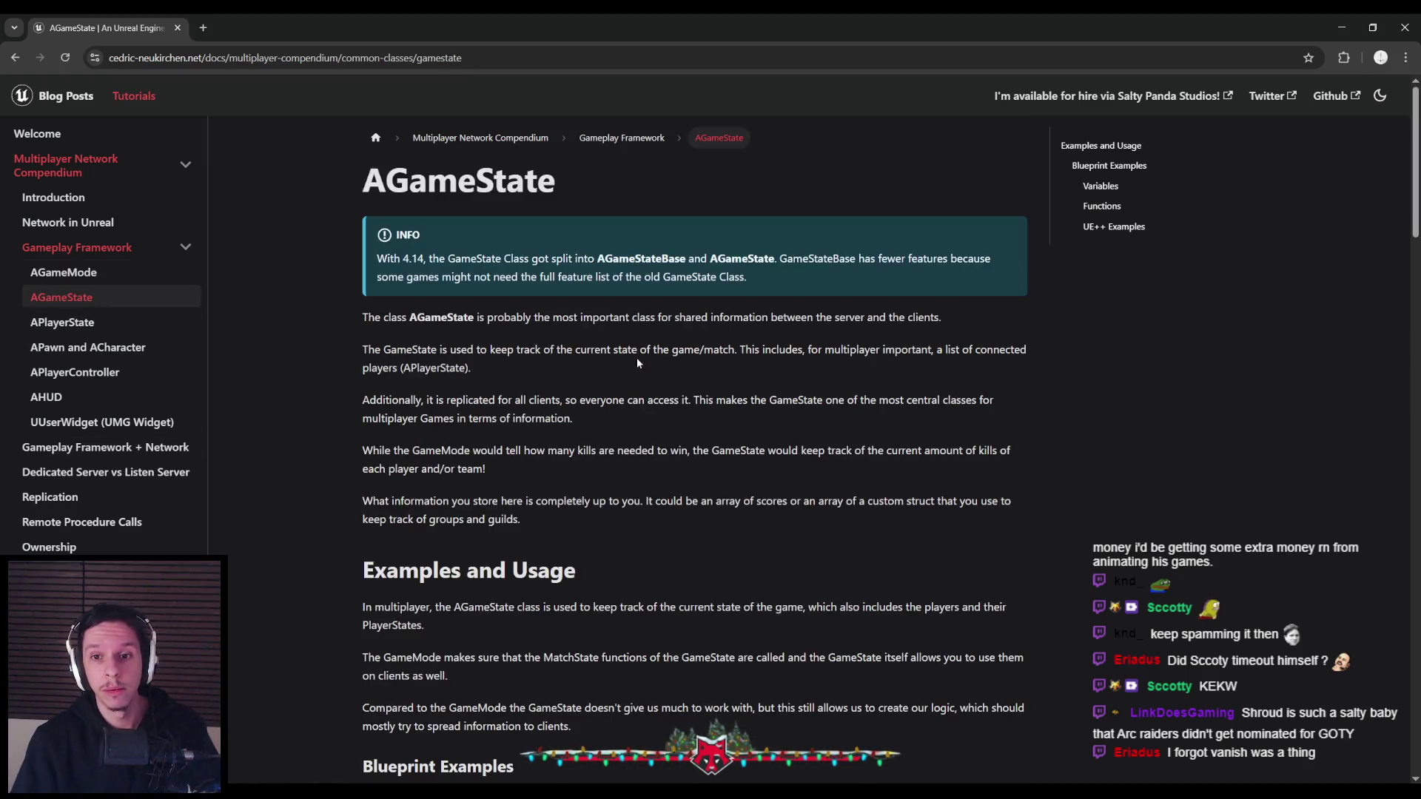
pyautogui.moveTo(513, 351); pyautogui.dragTo(762, 353)
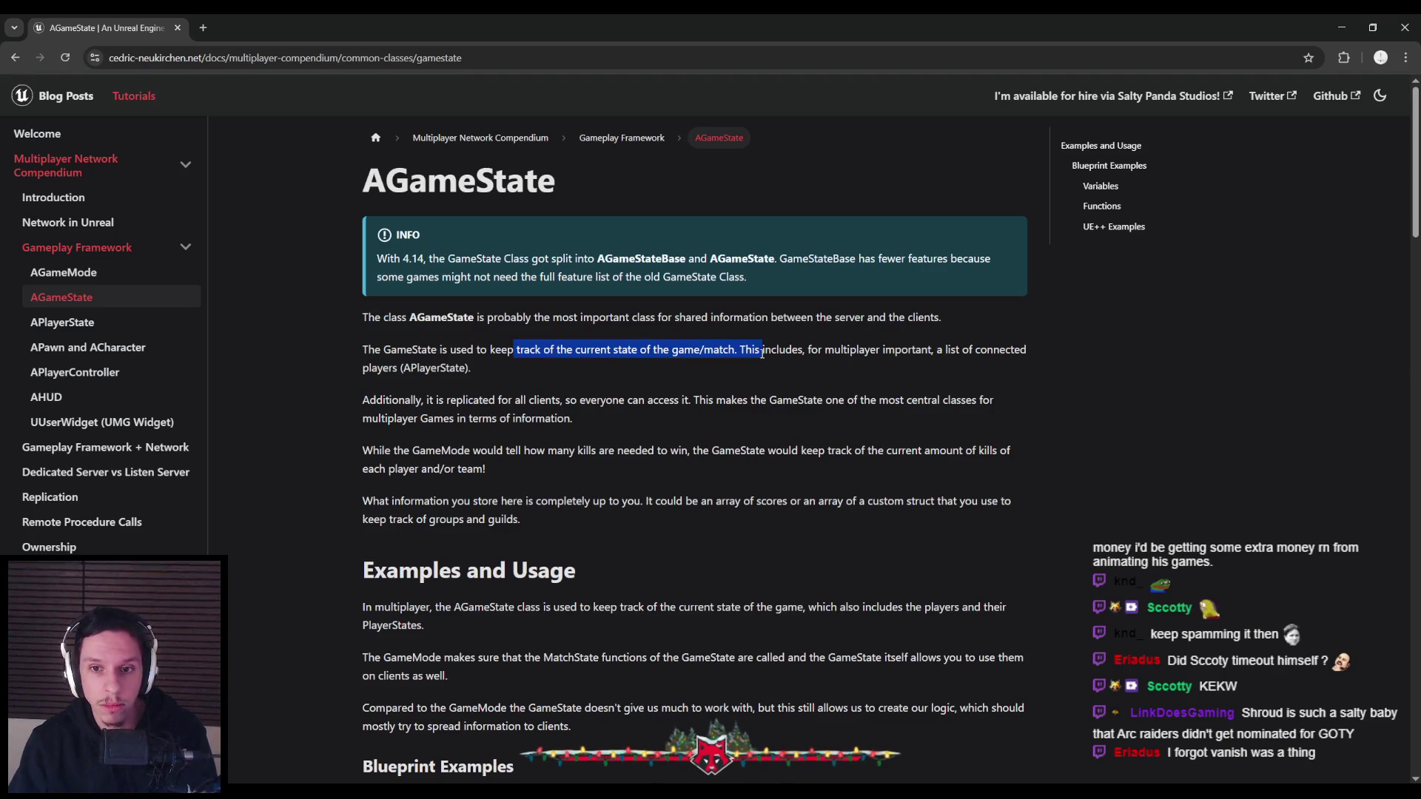
pyautogui.click(762, 353)
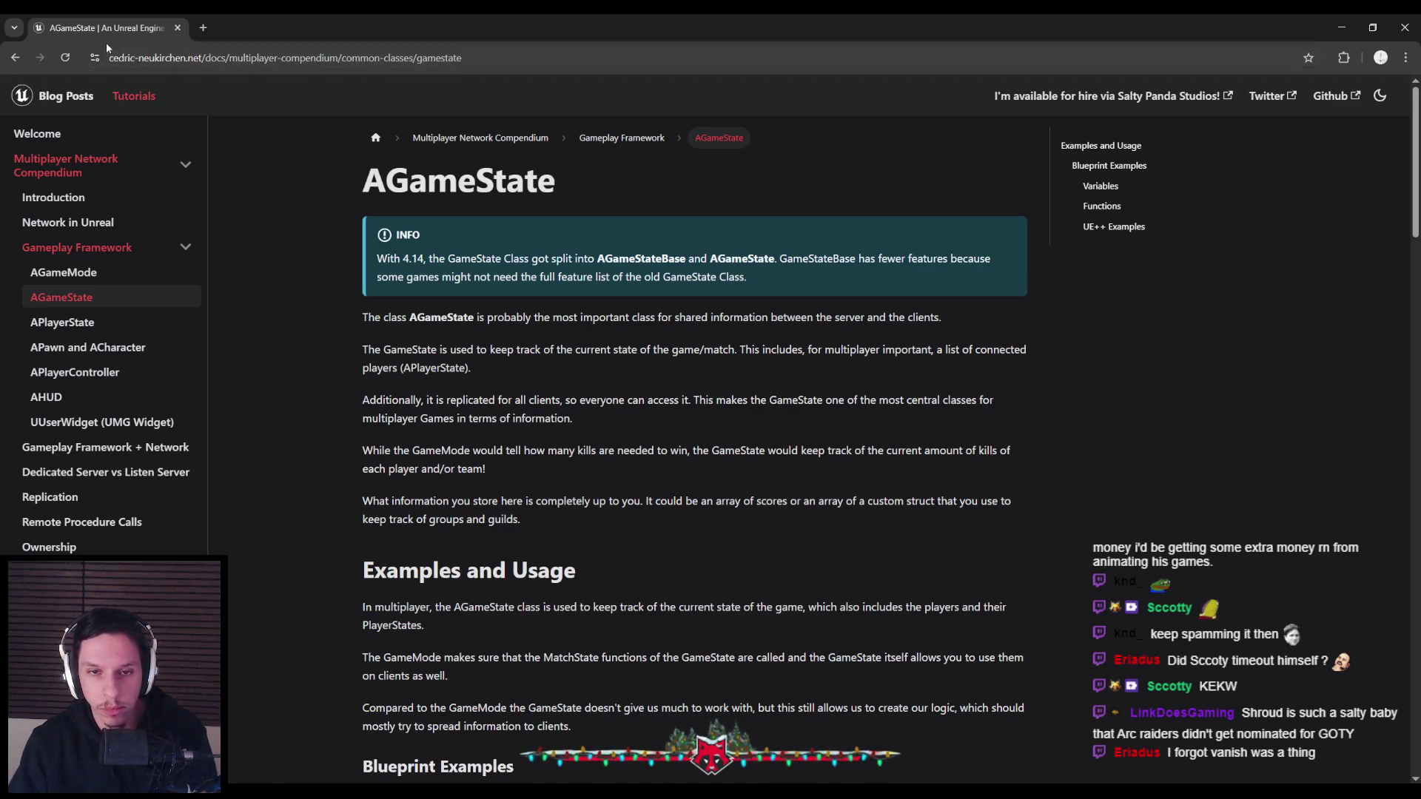
pyautogui.hotkey('alt', 'Tab')
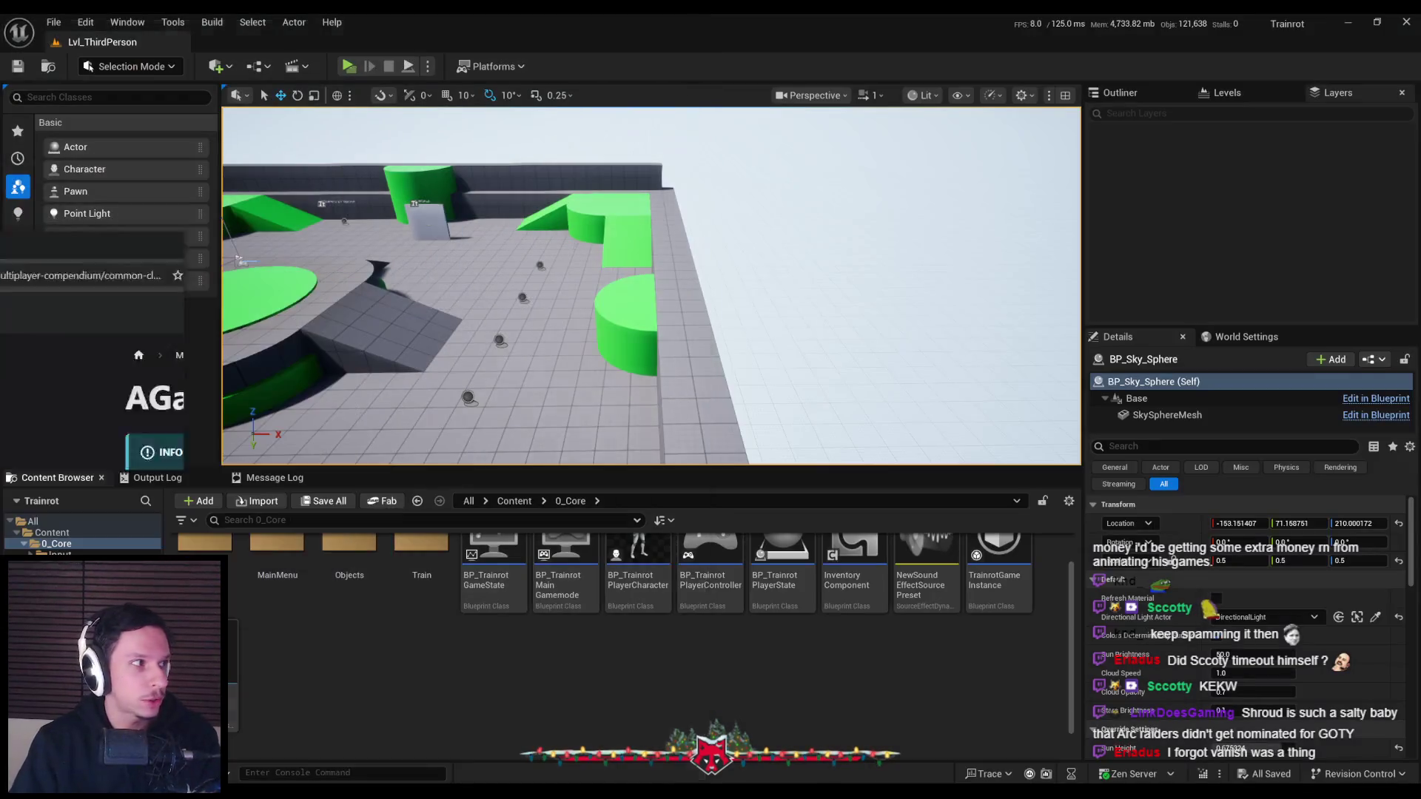
pyautogui.moveTo(630, 340); pyautogui.dragTo(629, 341, button='right')
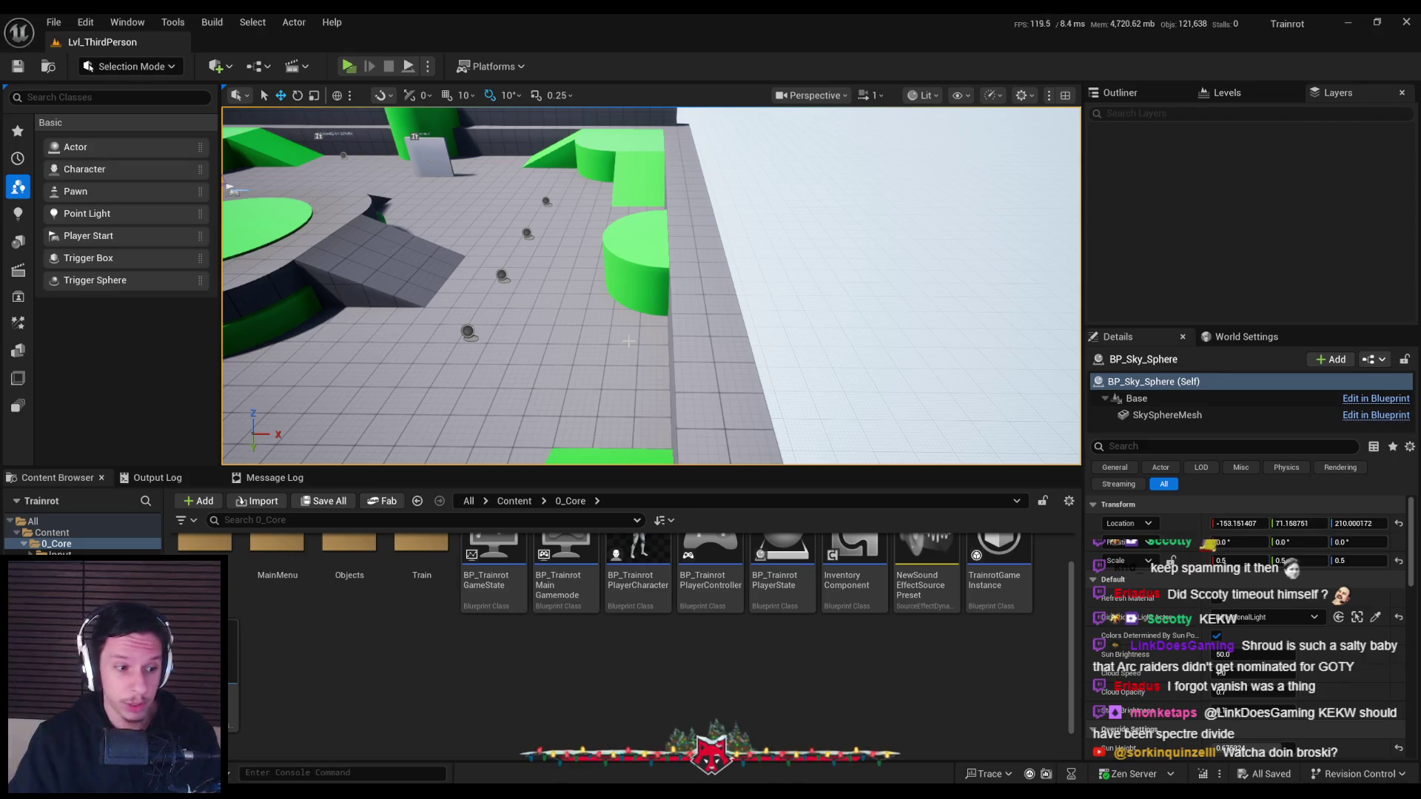
pyautogui.moveTo(749, 353); pyautogui.dragTo(750, 326, button='right')
pyautogui.scroll(1, 649, 675)
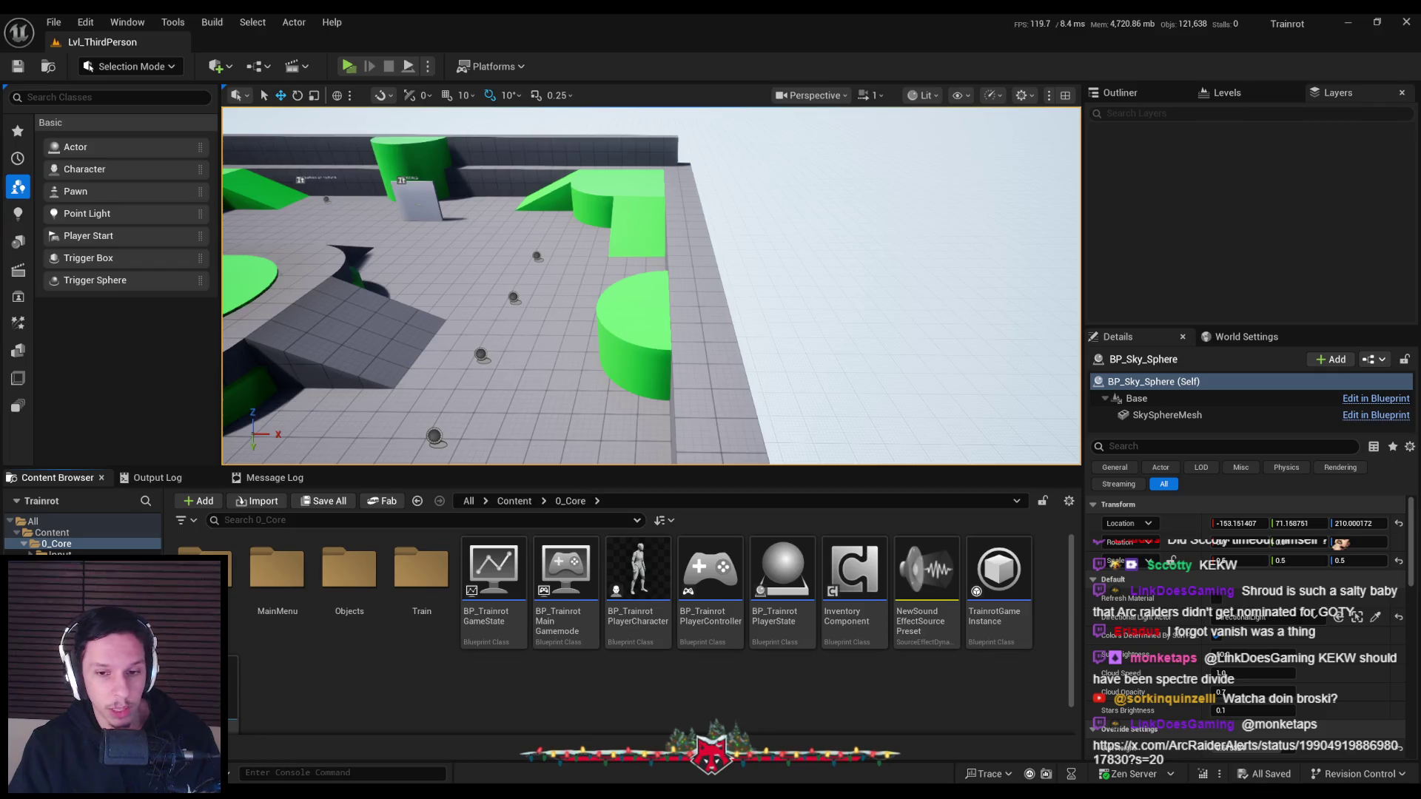
pyautogui.moveTo(651, 310); pyautogui.dragTo(666, 296, button='right')
pyautogui.moveTo(696, 402); pyautogui.dragTo(666, 355, button='right')
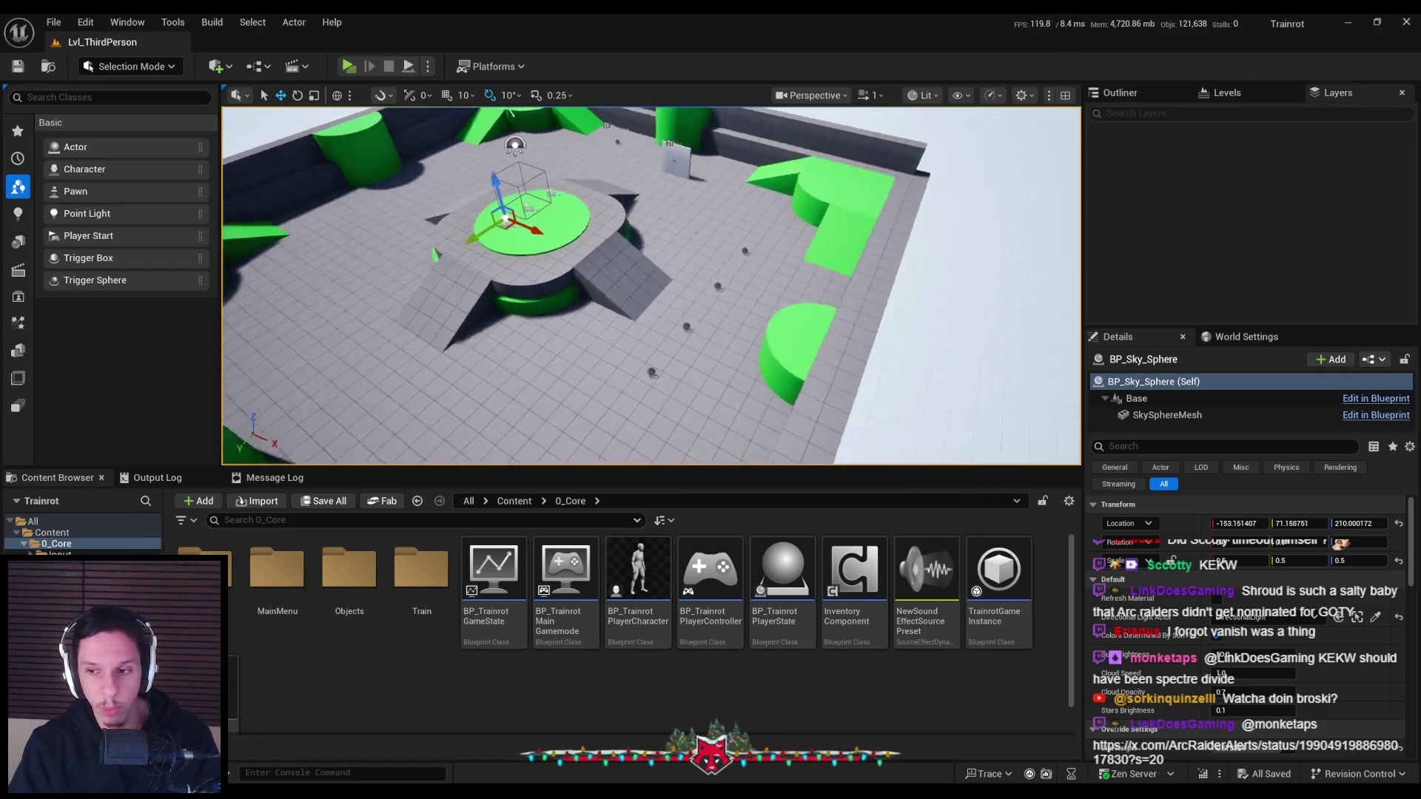
pyautogui.moveTo(651, 289)
pyautogui.mouseDown(button='right')
pyautogui.moveTo(651, 267)
pyautogui.moveTo(650, 279)
pyautogui.mouseUp(button='right')
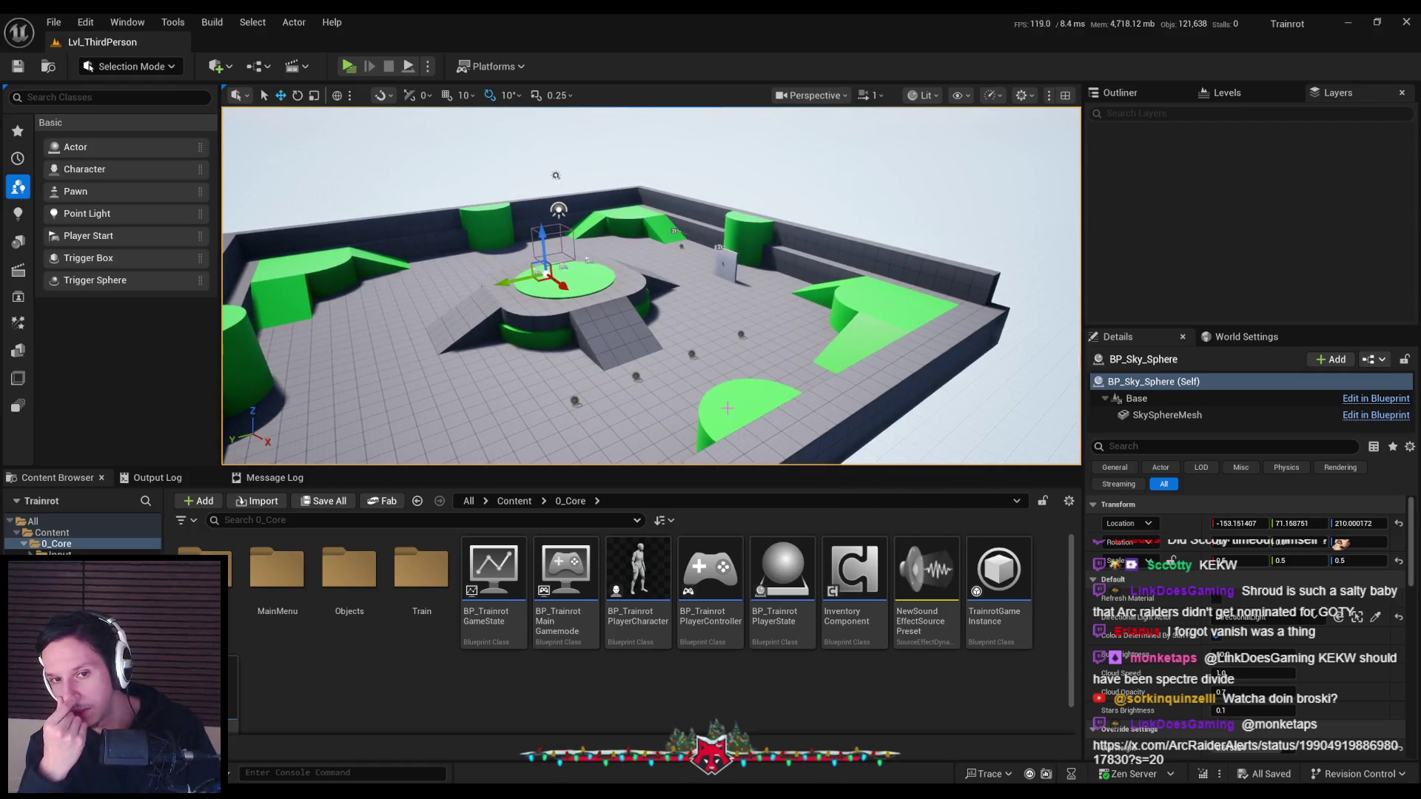
pyautogui.click(570, 283)
pyautogui.press('f')
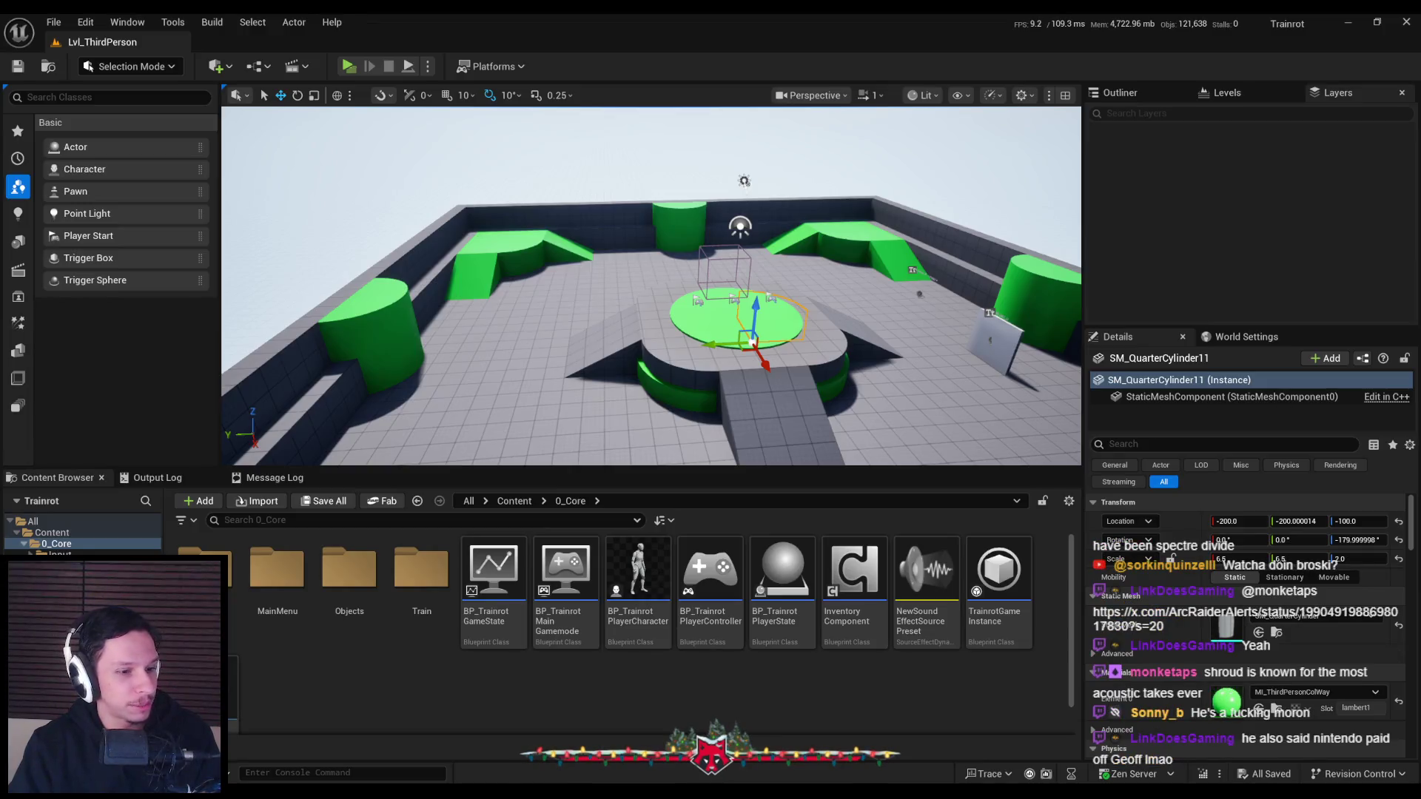
pyautogui.scroll(-3, 644, 333)
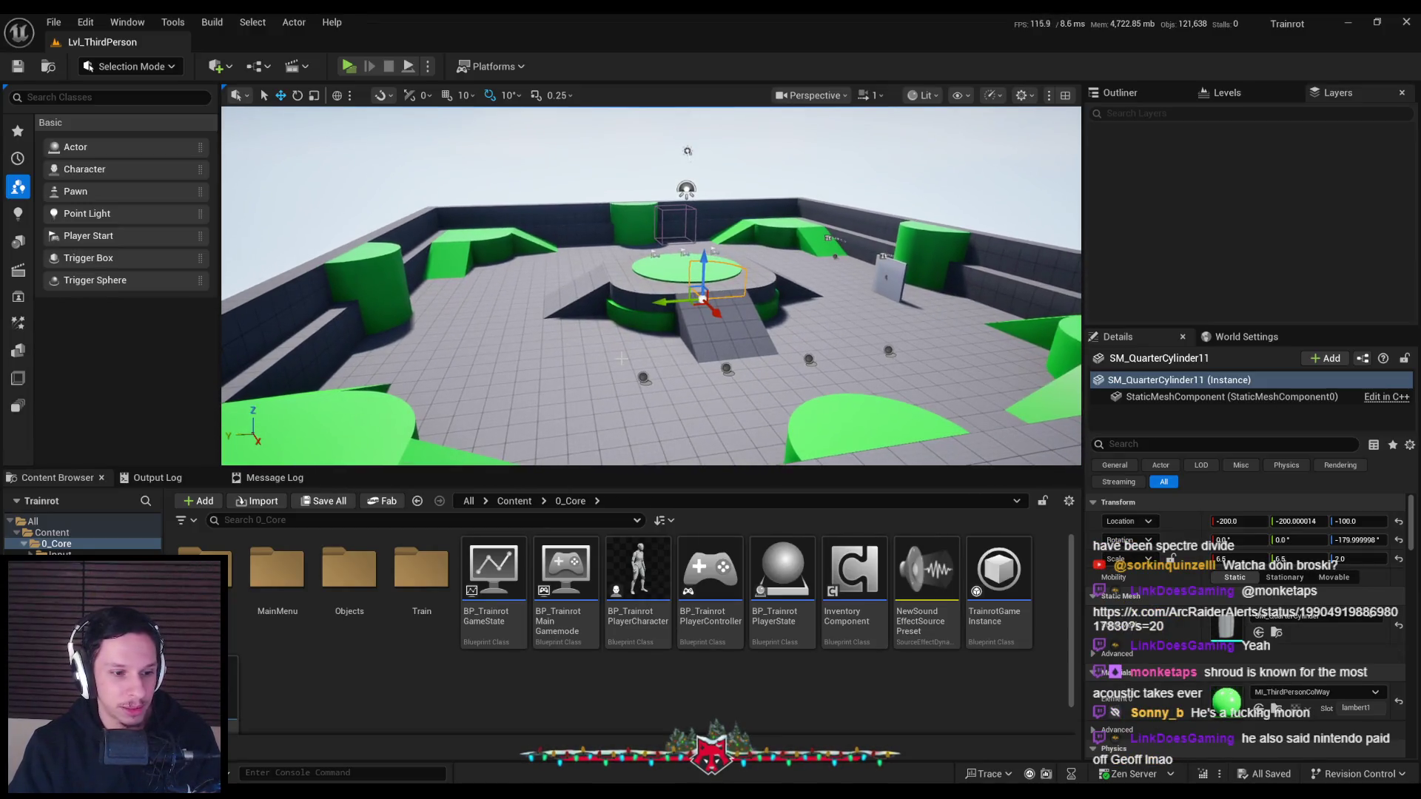
pyautogui.scroll(-2, 620, 366)
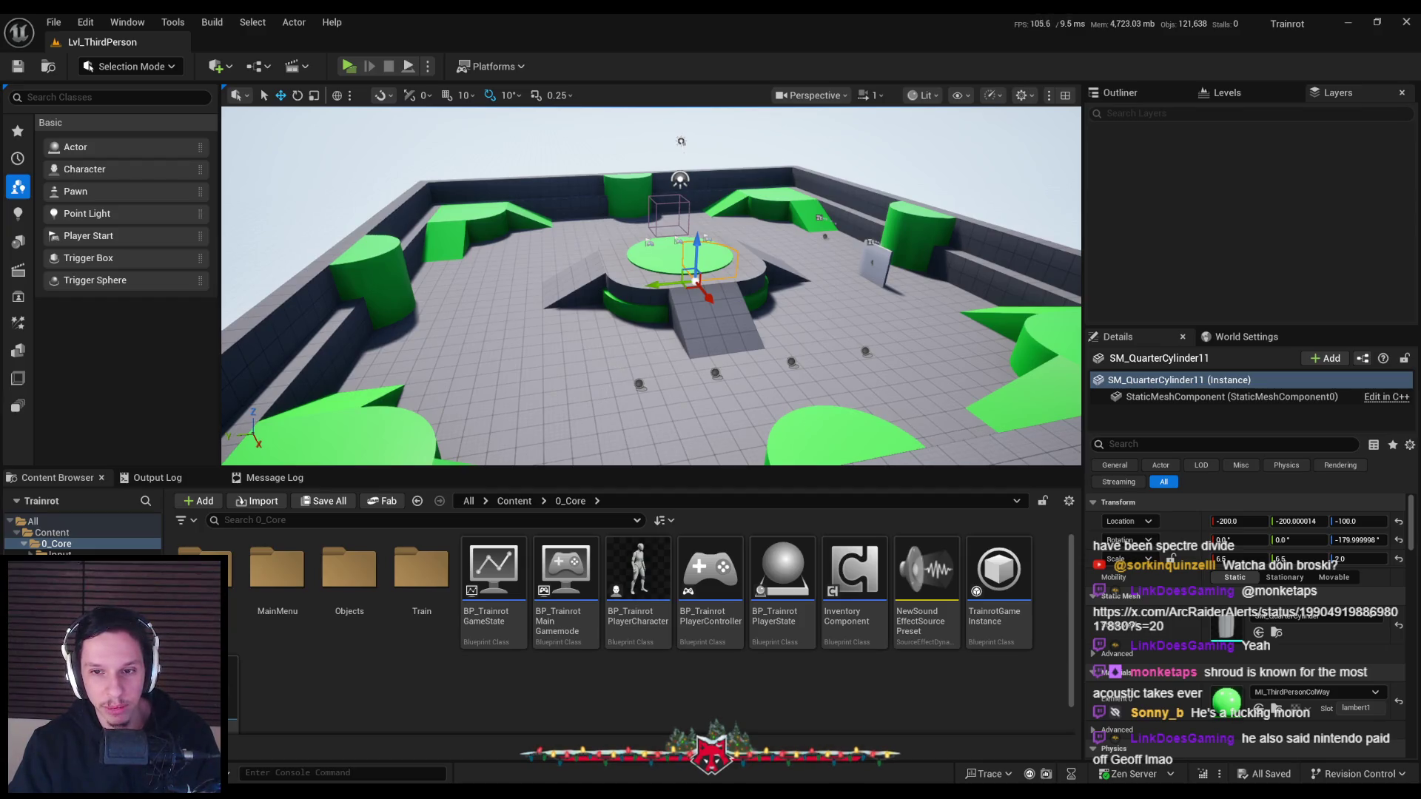
pyautogui.scroll(-1, 611, 383)
pyautogui.click(622, 688)
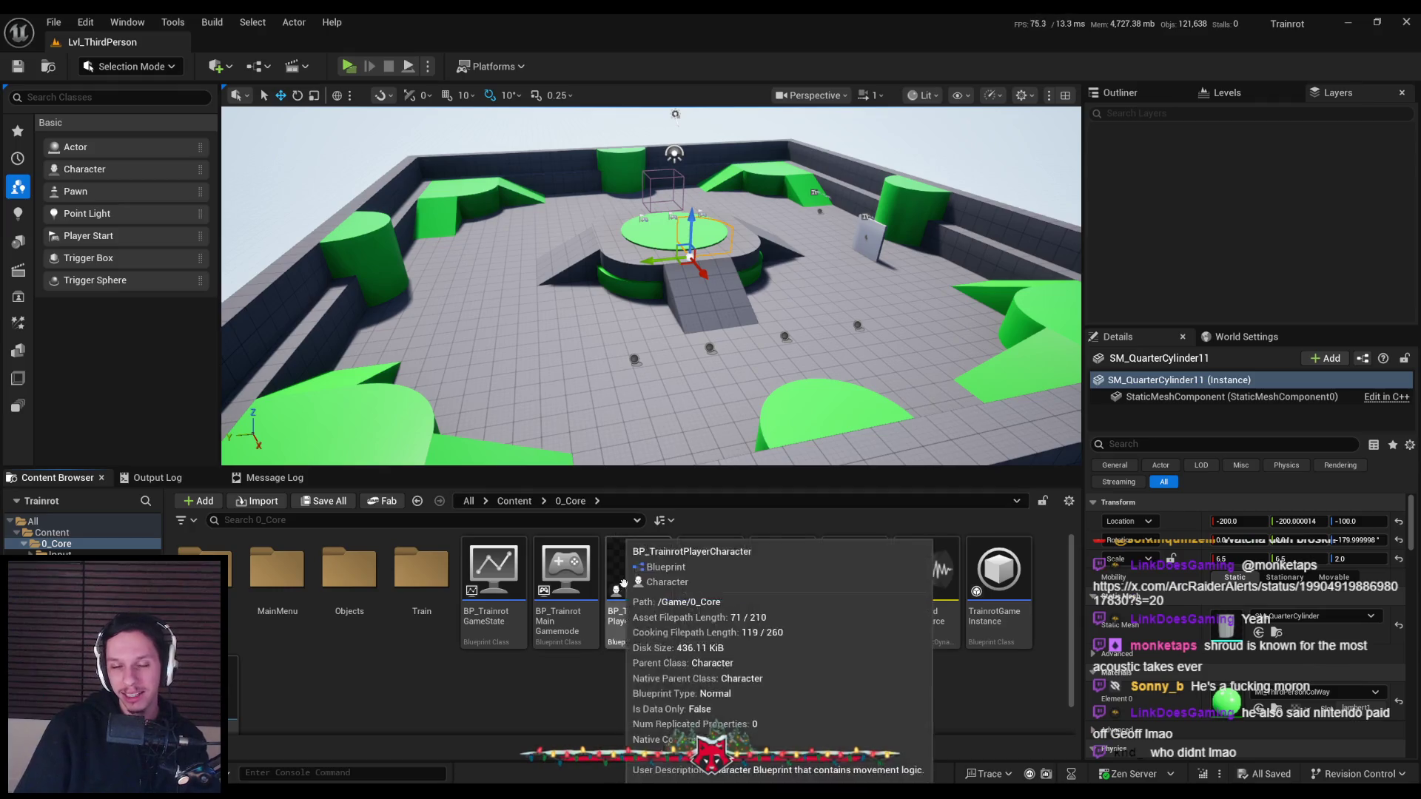
pyautogui.scroll(-1, 633, 686)
pyautogui.scroll(1, 633, 686)
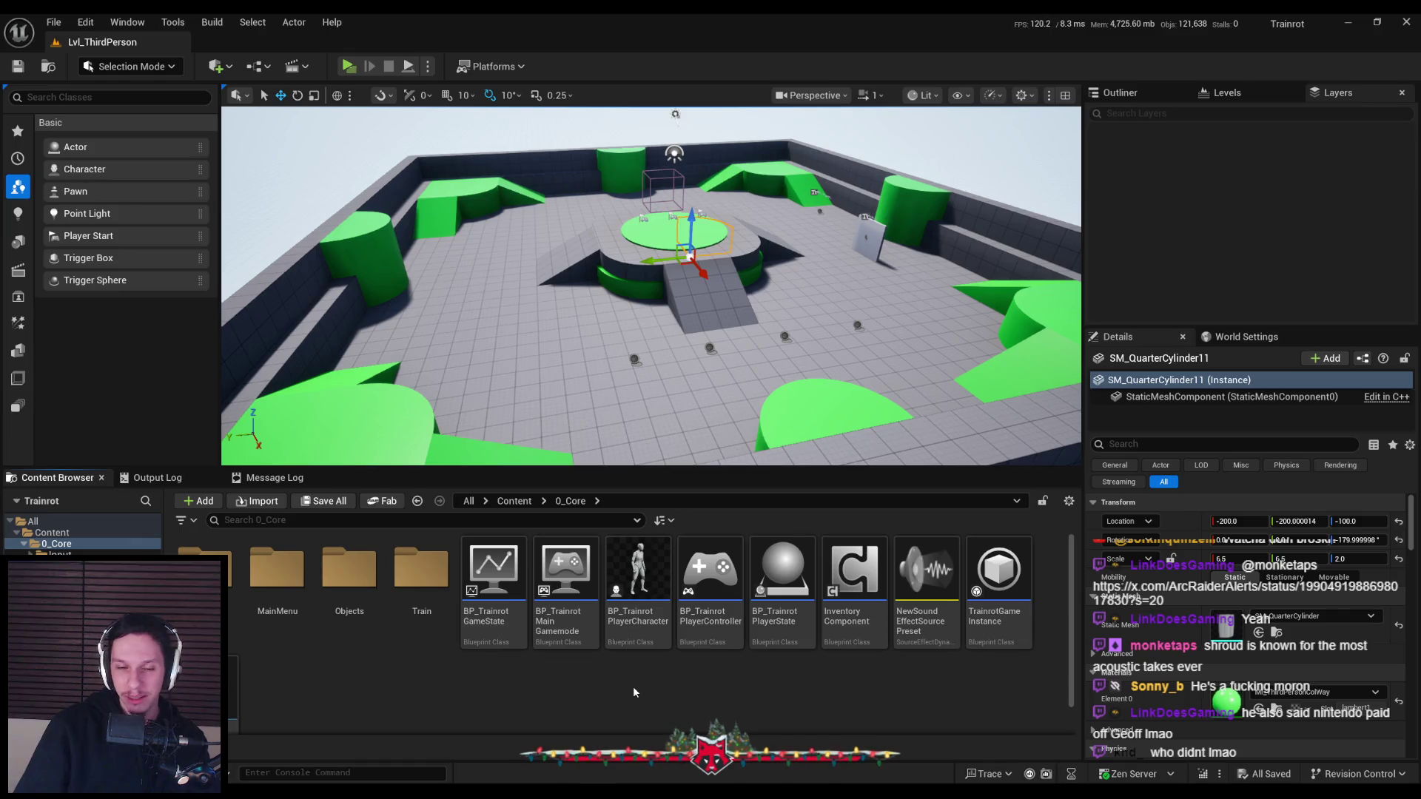
pyautogui.scroll(-1, 633, 686)
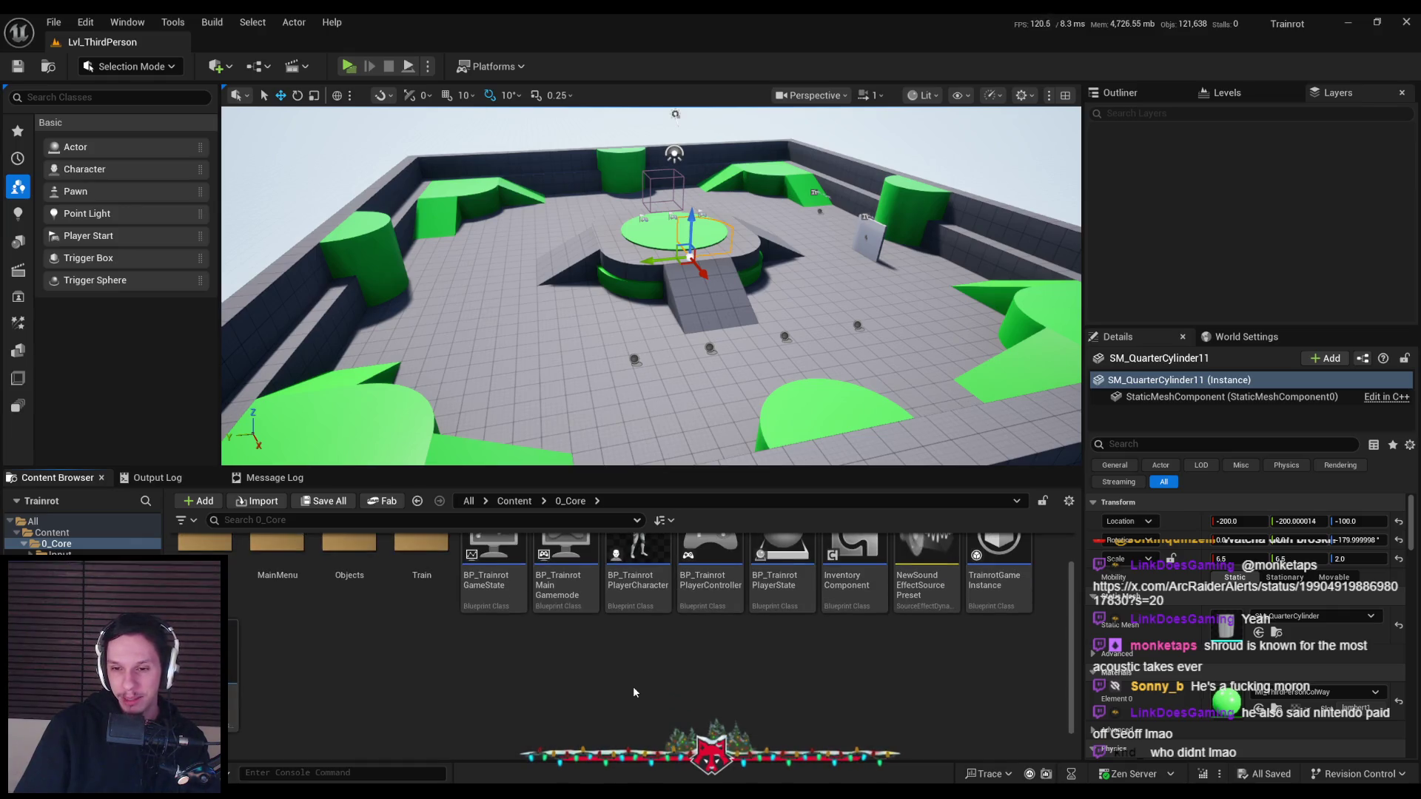
pyautogui.moveTo(982, 590)
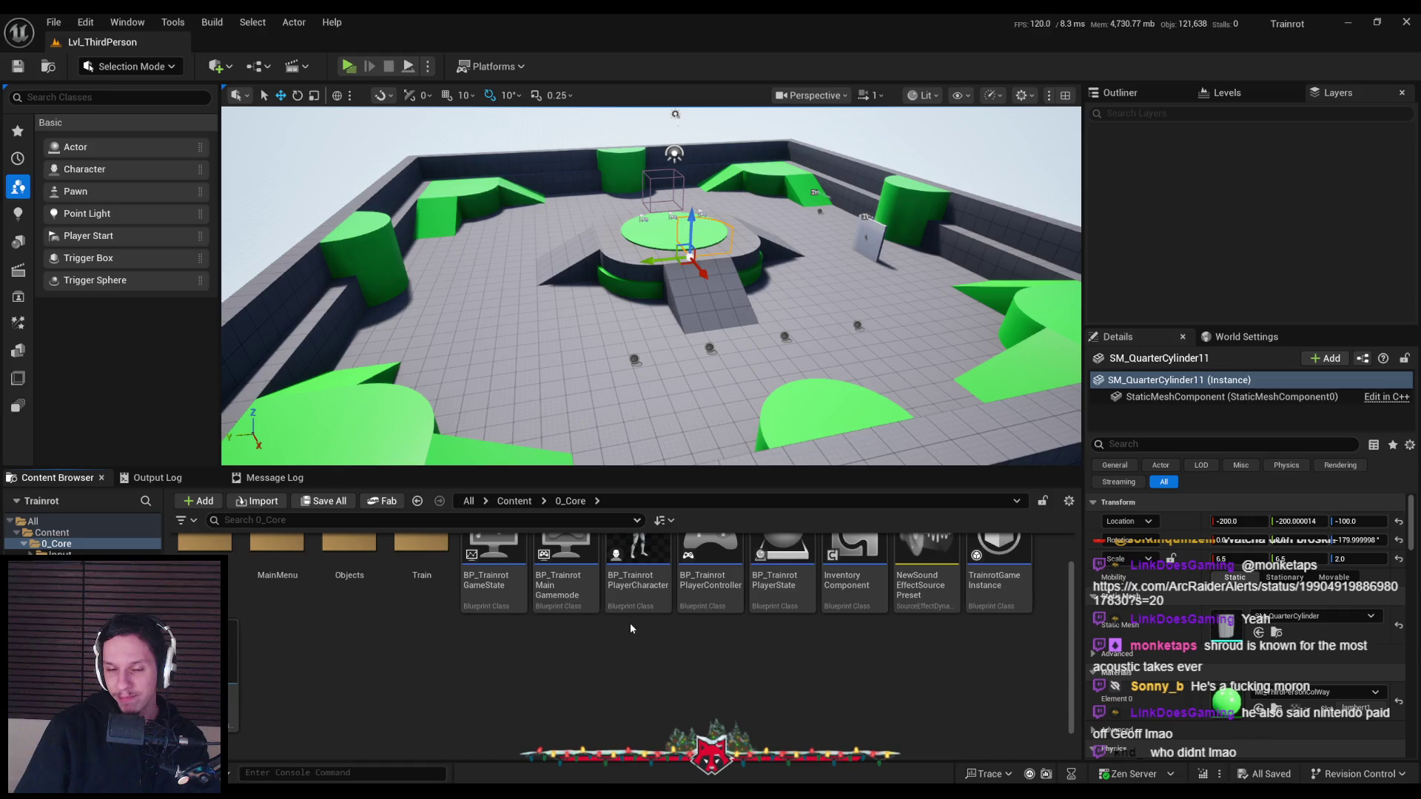
pyautogui.scroll(1, 636, 676)
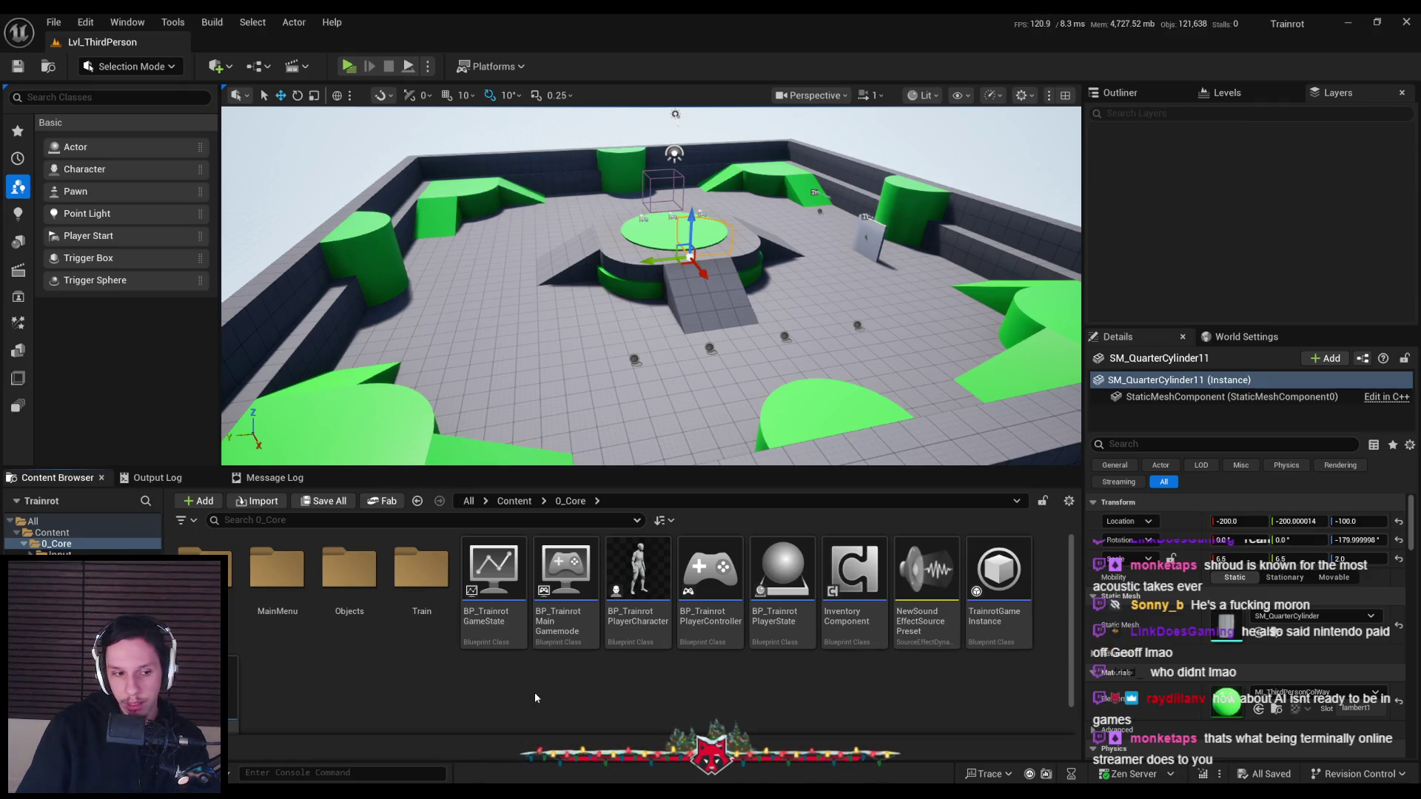
pyautogui.scroll(-1, 534, 696)
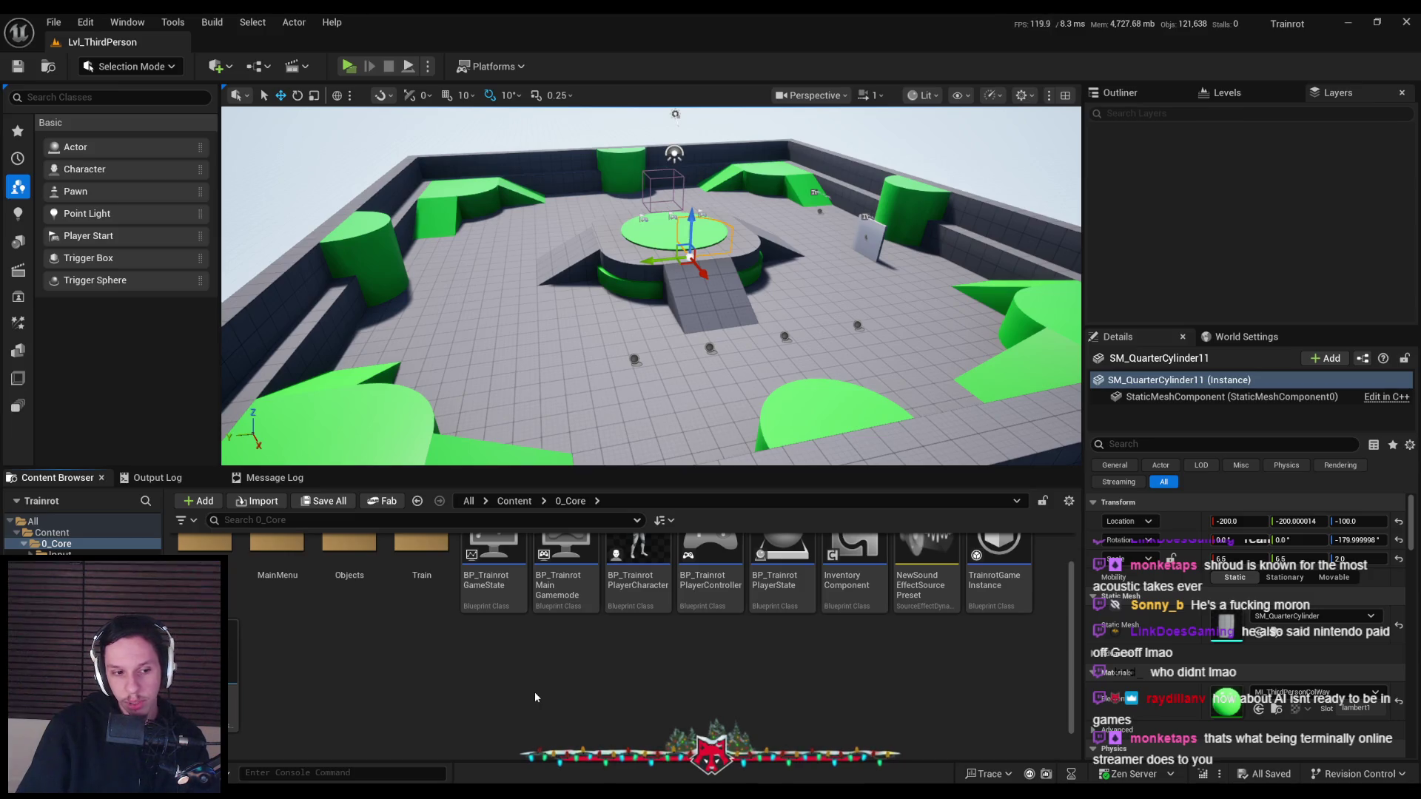
# Fly to the central platform and select its green disc, cube and curved rim pieces
pyautogui.moveTo(651, 311); pyautogui.dragTo(651, 281, button='right')
pyautogui.moveTo(631, 366); pyautogui.dragTo(650, 389, button='right')
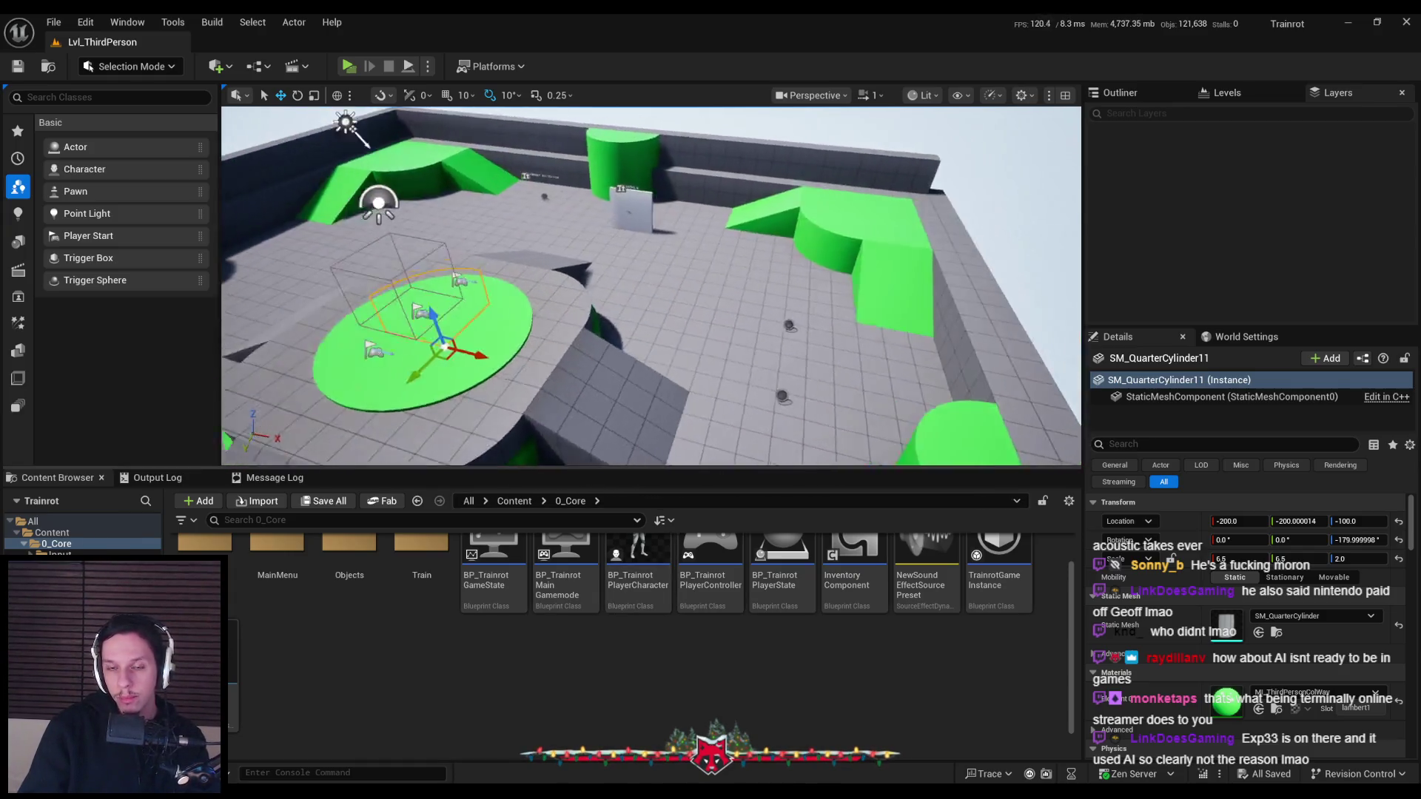
pyautogui.click(649, 386)
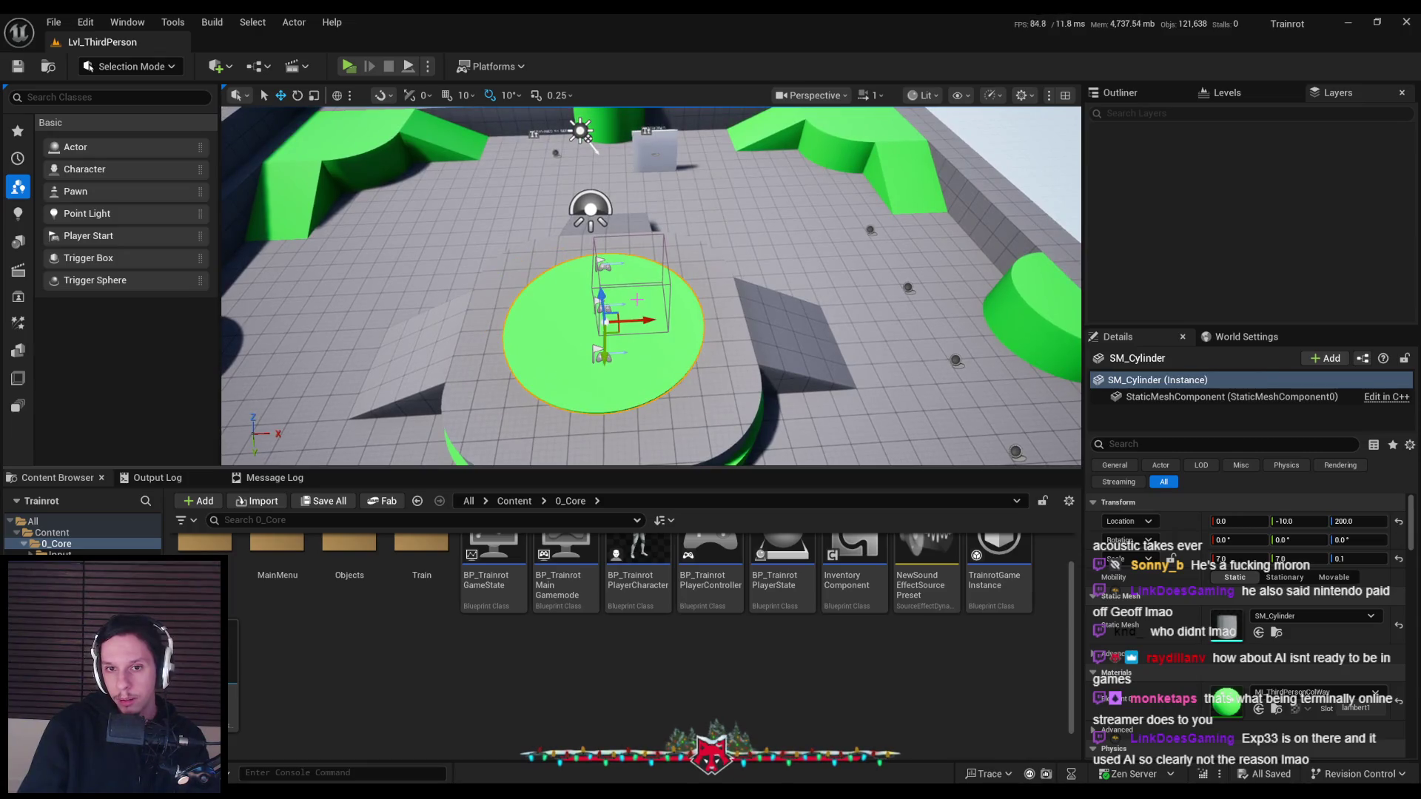
pyautogui.moveTo(649, 386); pyautogui.dragTo(649, 386, button='right')
pyautogui.click(530, 396)
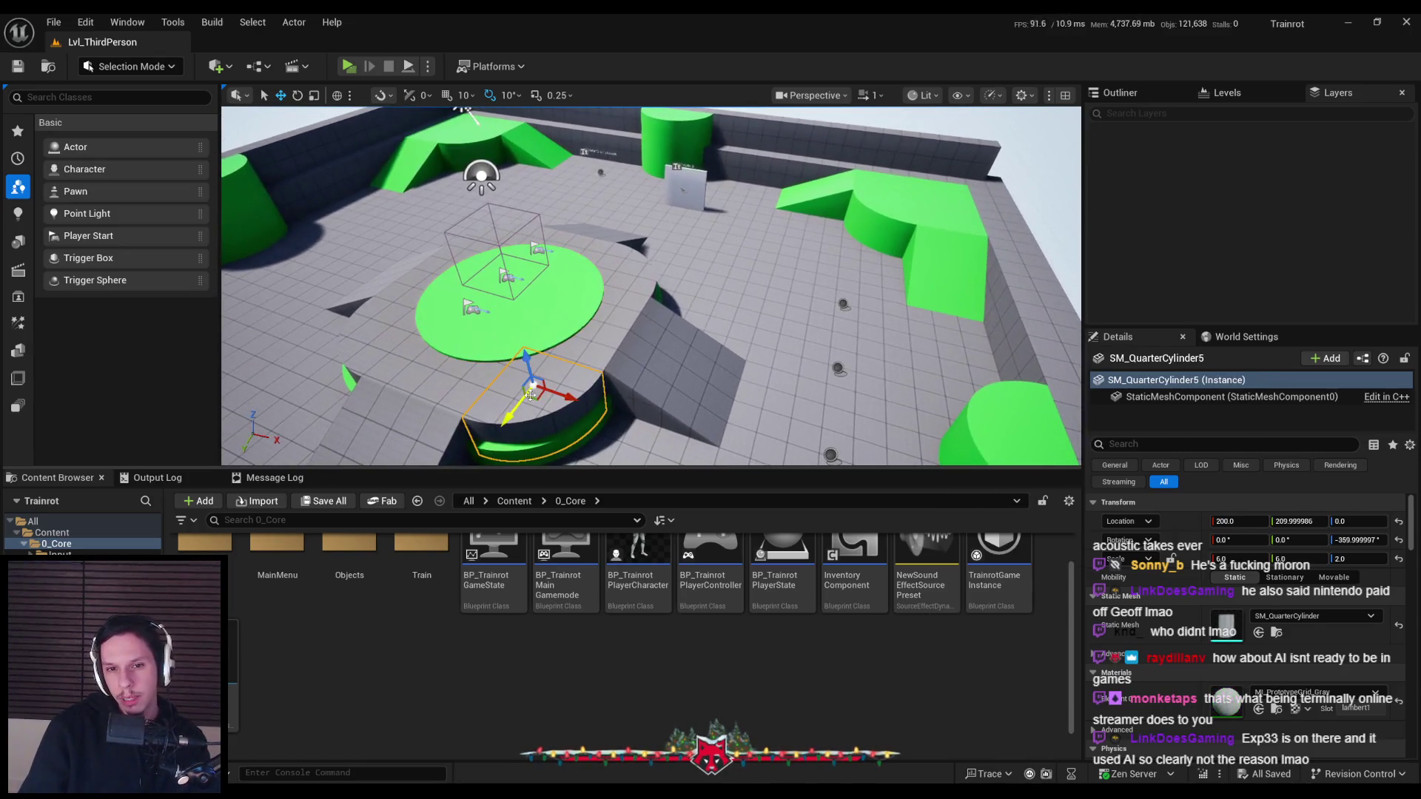
pyautogui.click(592, 303)
pyautogui.moveTo(592, 303)
pyautogui.mouseDown(button='right')
pyautogui.moveTo(577, 303)
pyautogui.moveTo(592, 304)
pyautogui.mouseUp(button='right')
pyautogui.click(717, 433)
pyautogui.moveTo(717, 433); pyautogui.dragTo(586, 381, button='right')
pyautogui.click(716, 260)
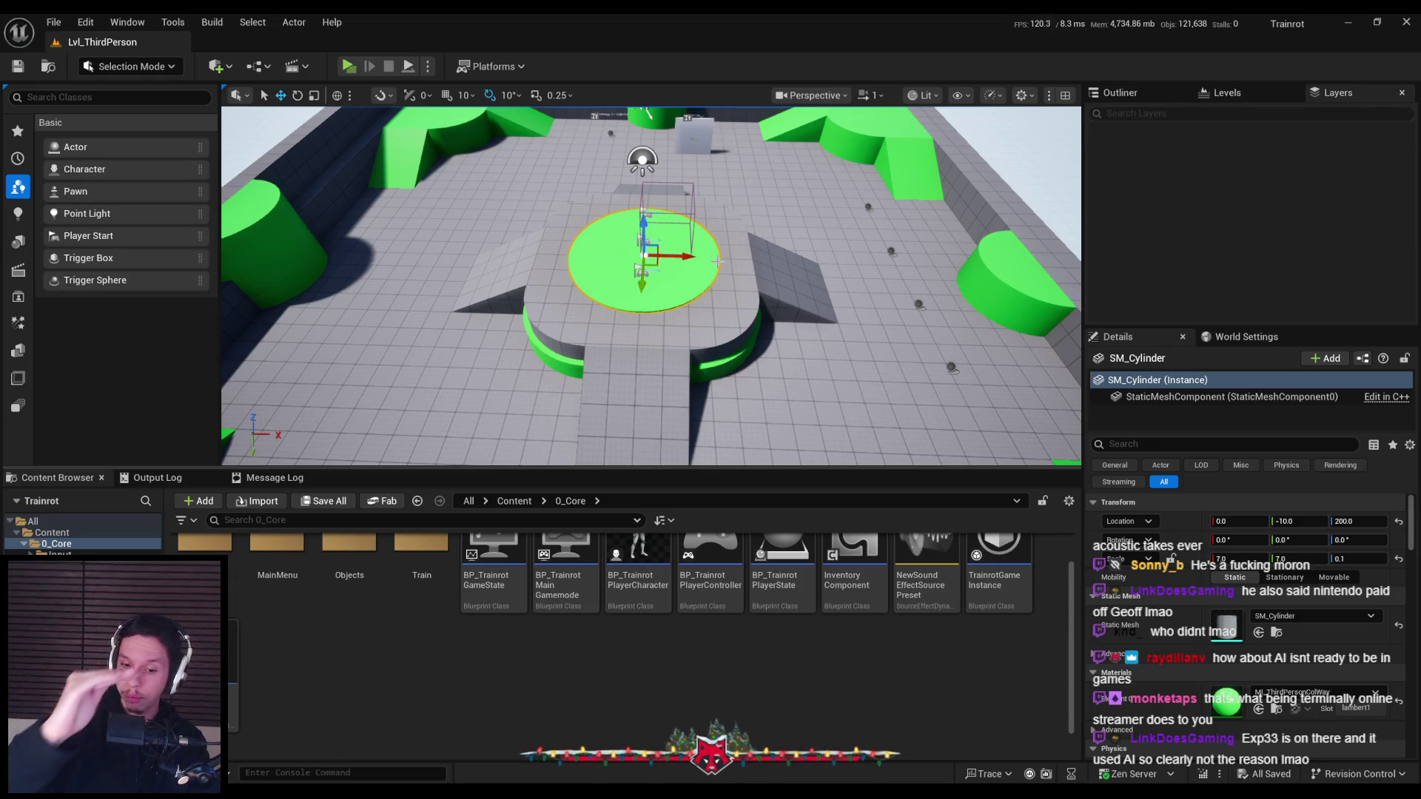
# Inspect the front rim pieces from above, then open the Train folder in the Content Browser
pyautogui.keyDown('alt'); pyautogui.moveTo(718, 261); pyautogui.dragTo(771, 361); pyautogui.keyUp('alt')
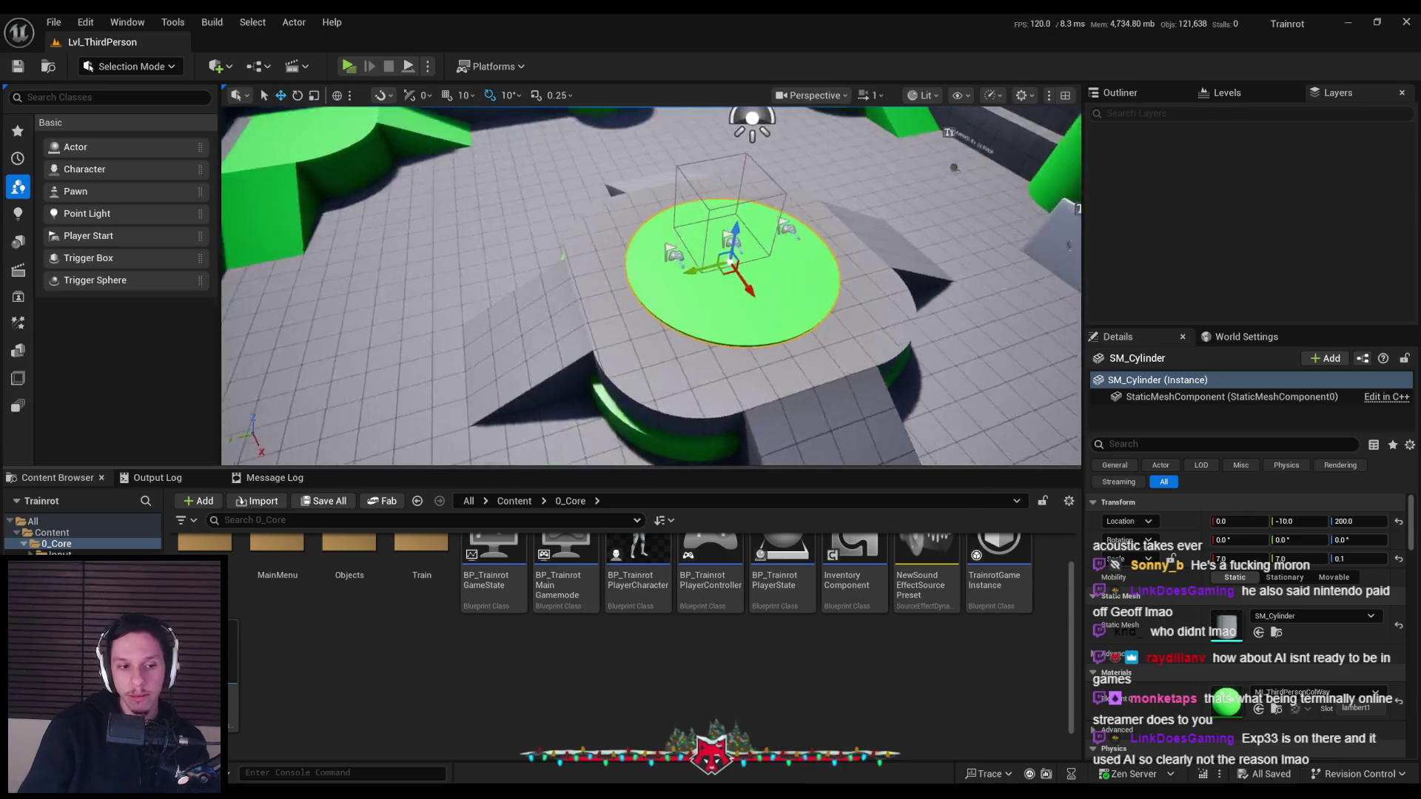
pyautogui.click(572, 386)
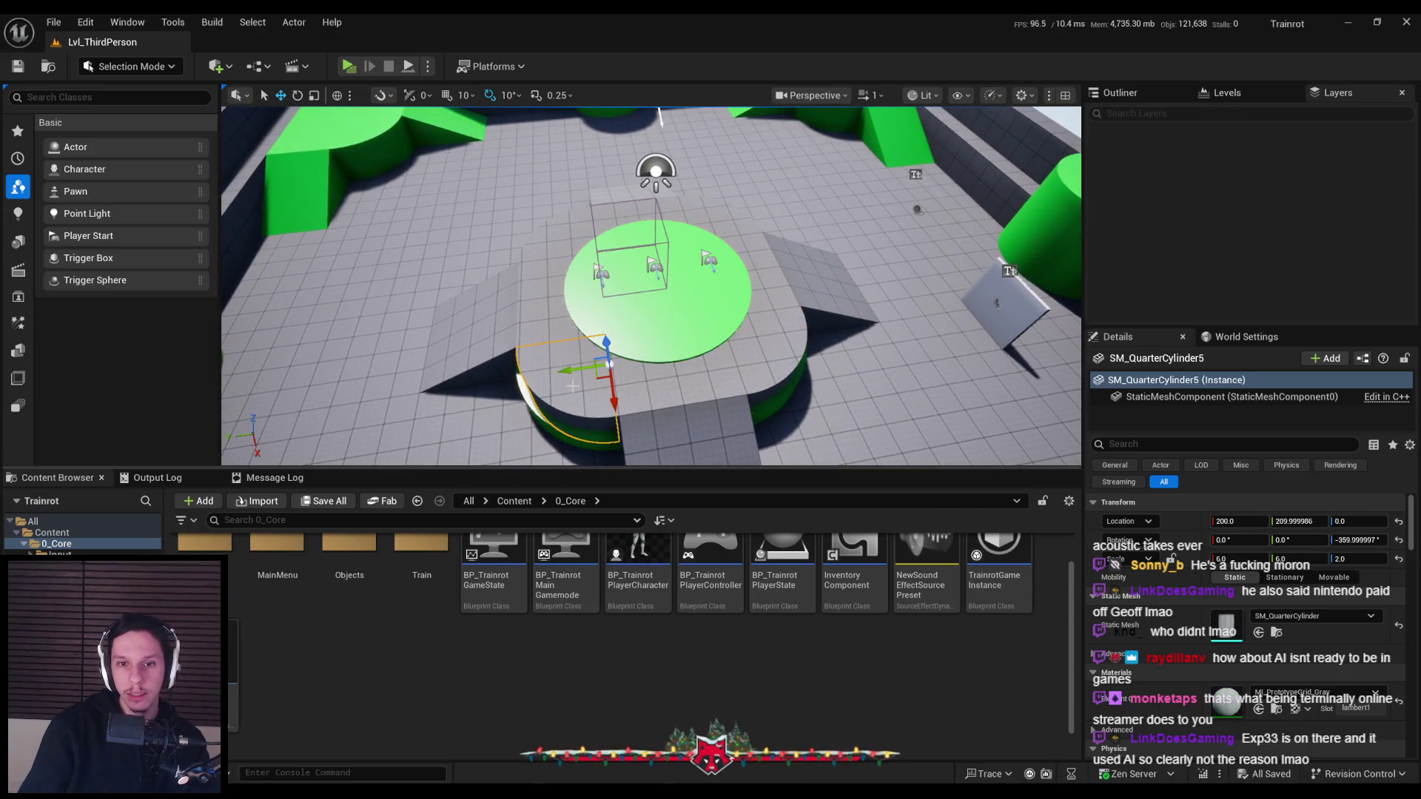
pyautogui.click(602, 327)
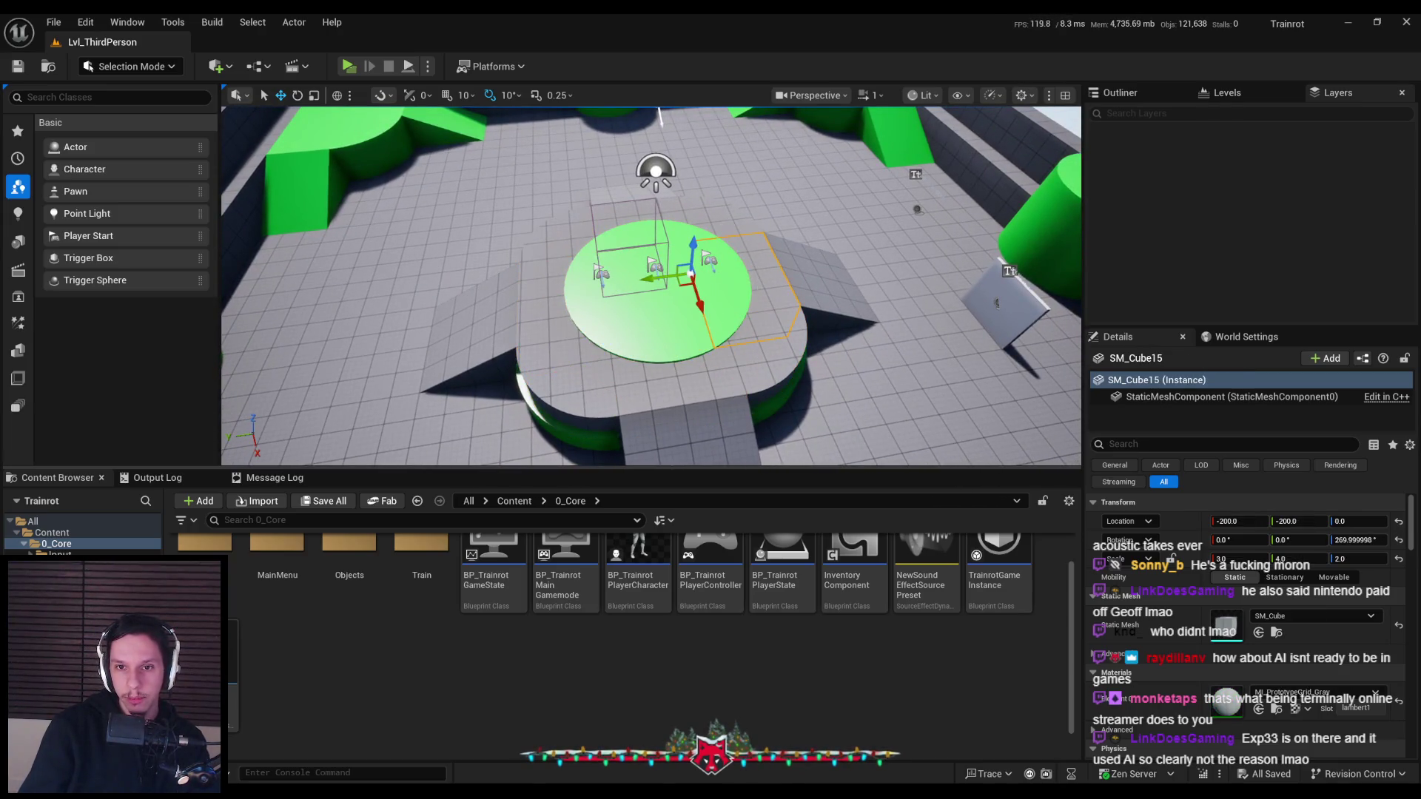
pyautogui.click(666, 359)
pyautogui.keyDown('alt'); pyautogui.moveTo(666, 359); pyautogui.dragTo(851, 333); pyautogui.keyUp('alt')
pyautogui.click(925, 259)
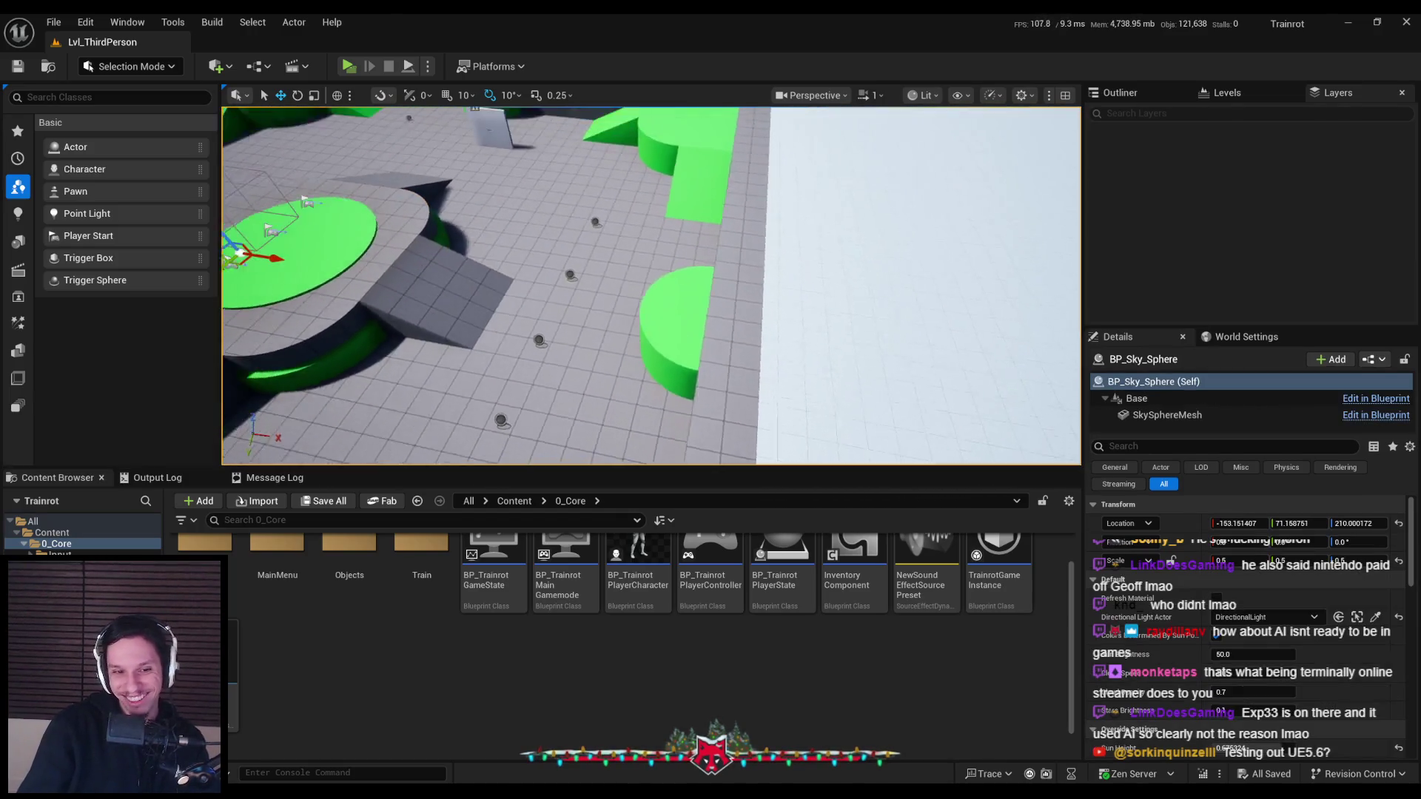
pyautogui.doubleClick(421, 566)
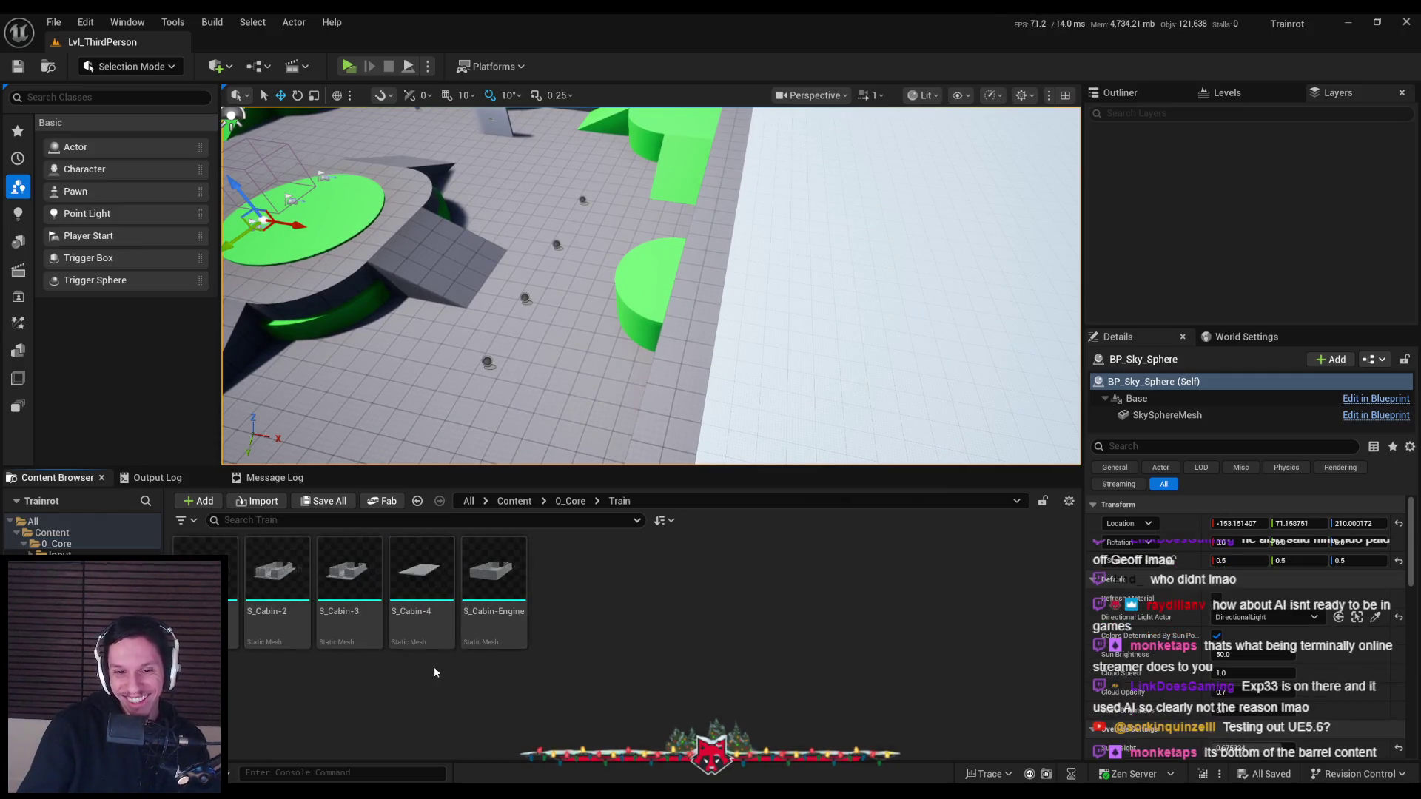
# Create an Actor-based Blueprint Class named BP_Train-MainEngine in the Train folder and open it
pyautogui.rightClick(582, 659)
pyautogui.click(655, 673)
pyautogui.rightClick(656, 670)
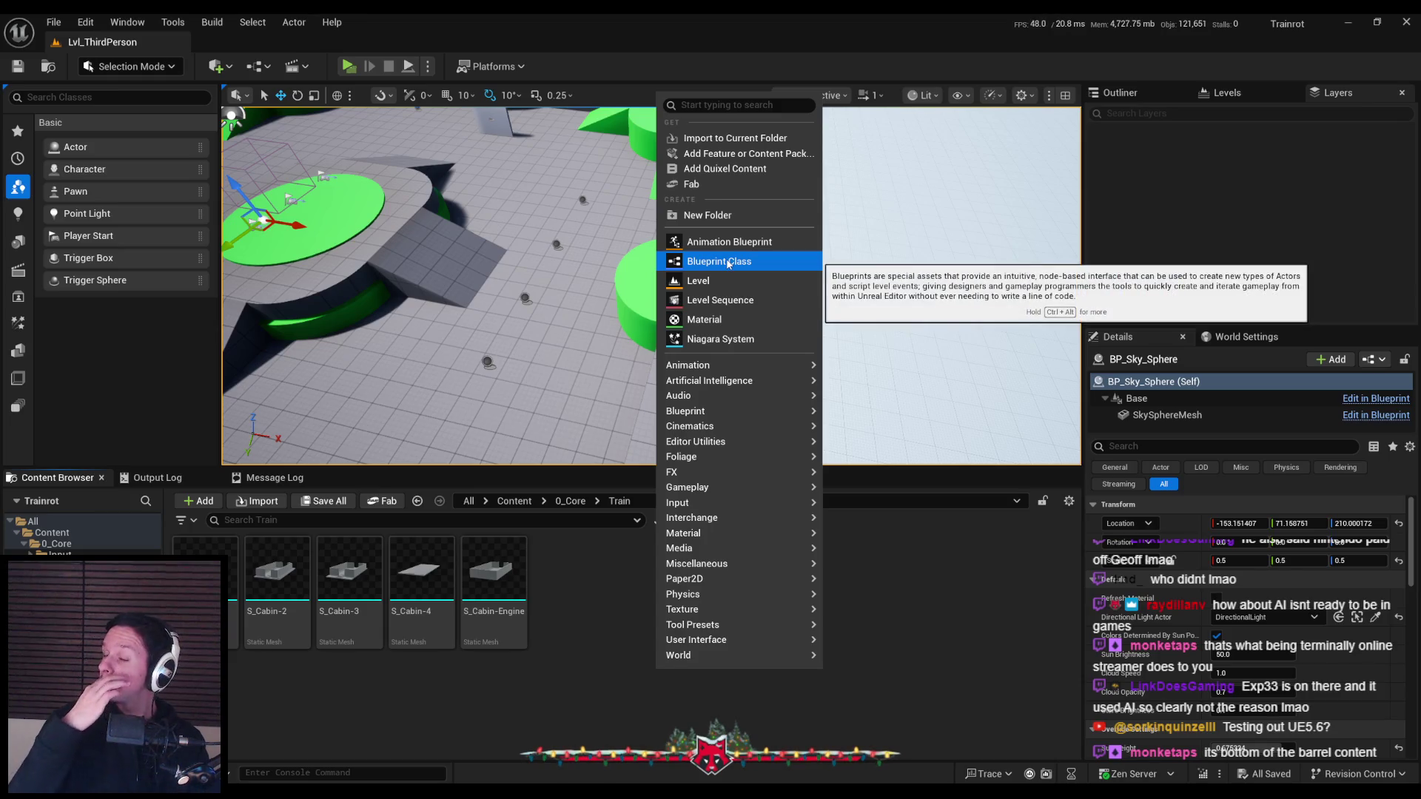
pyautogui.click(728, 263)
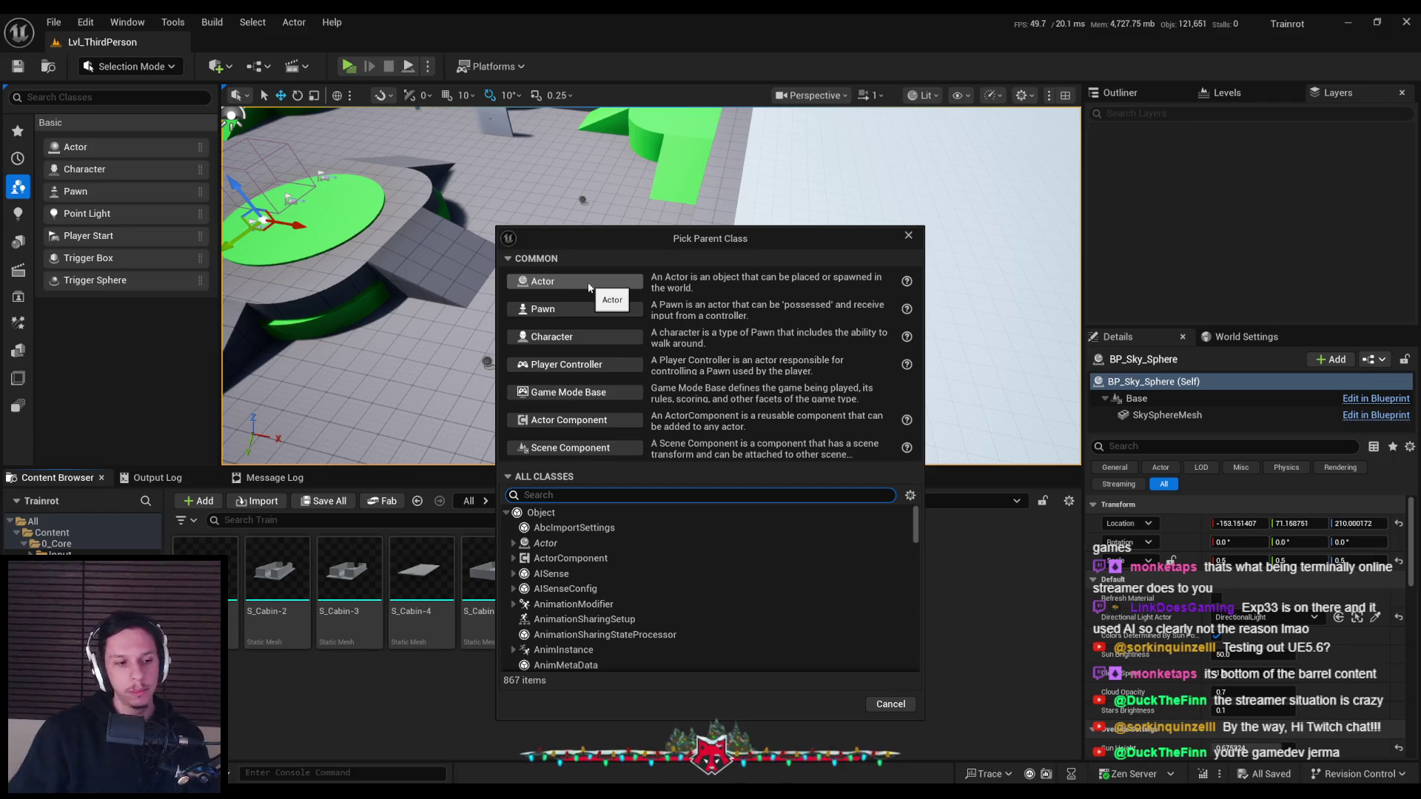
pyautogui.click(589, 286)
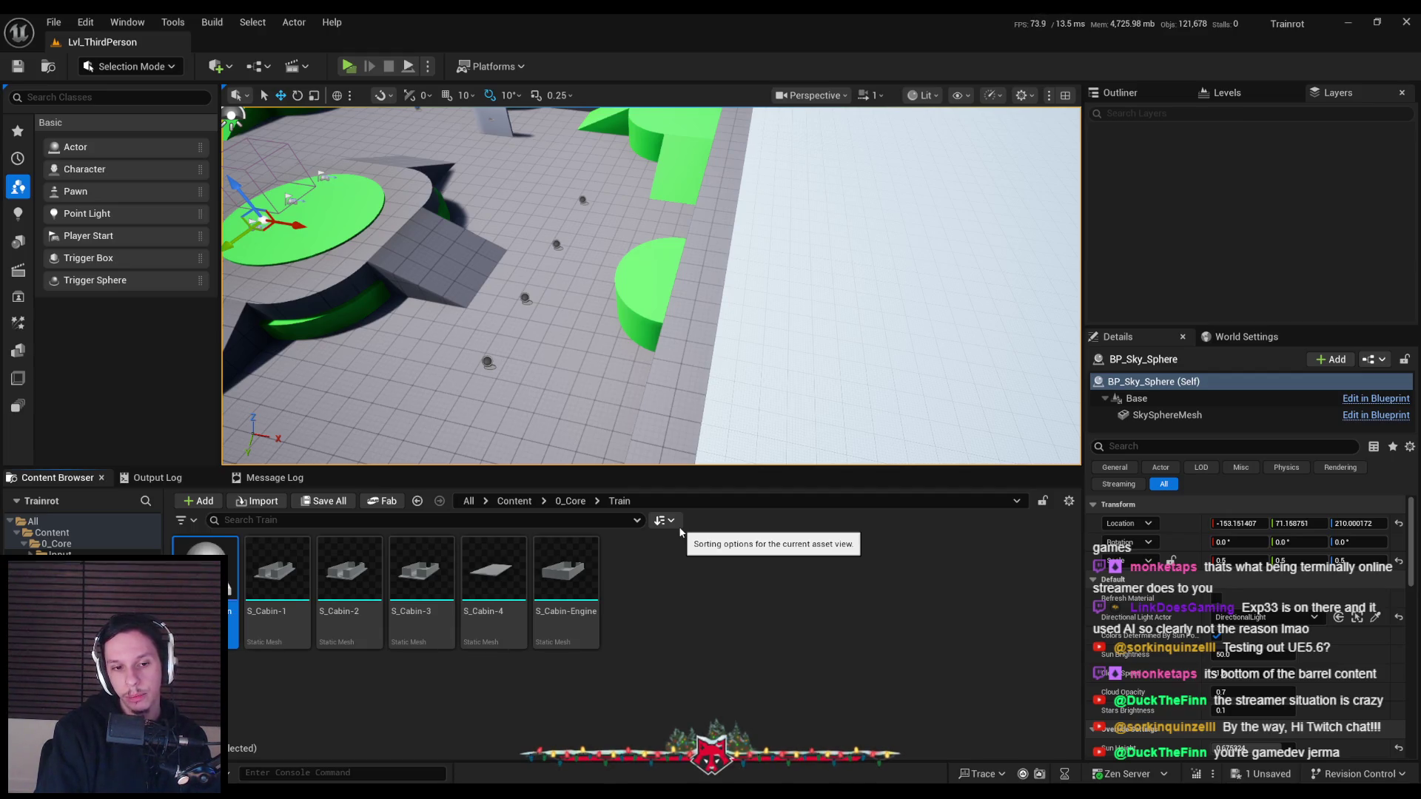
pyautogui.doubleClick(206, 551)
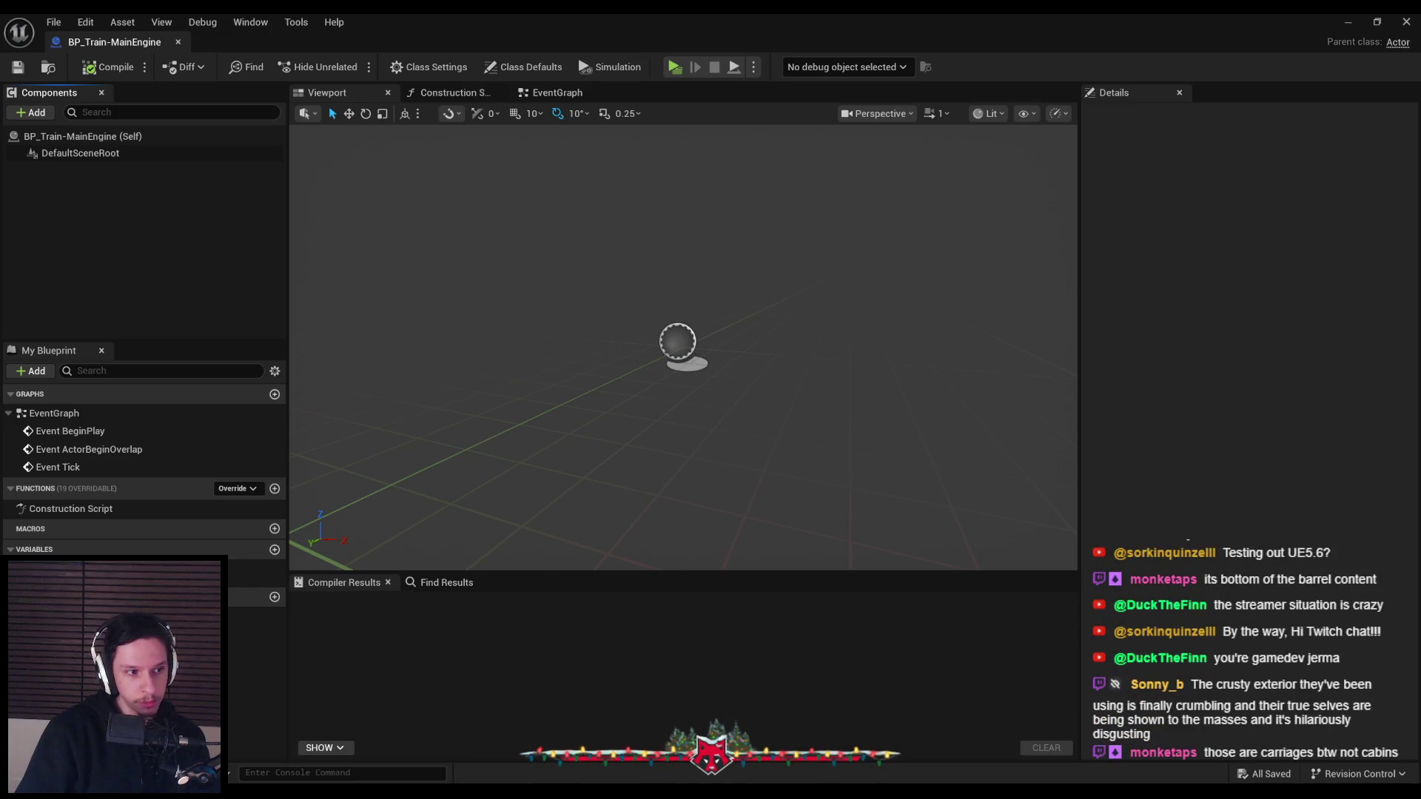
# Orbit and zoom the BP_Train-MainEngine preview around its DefaultSceneRoot, then focus the Components list
pyautogui.moveTo(677, 348)
pyautogui.mouseDown(button='right')
pyautogui.moveTo(678, 400)
pyautogui.moveTo(533, 420)
pyautogui.mouseUp(button='right')
pyautogui.scroll(-2, 678, 399)
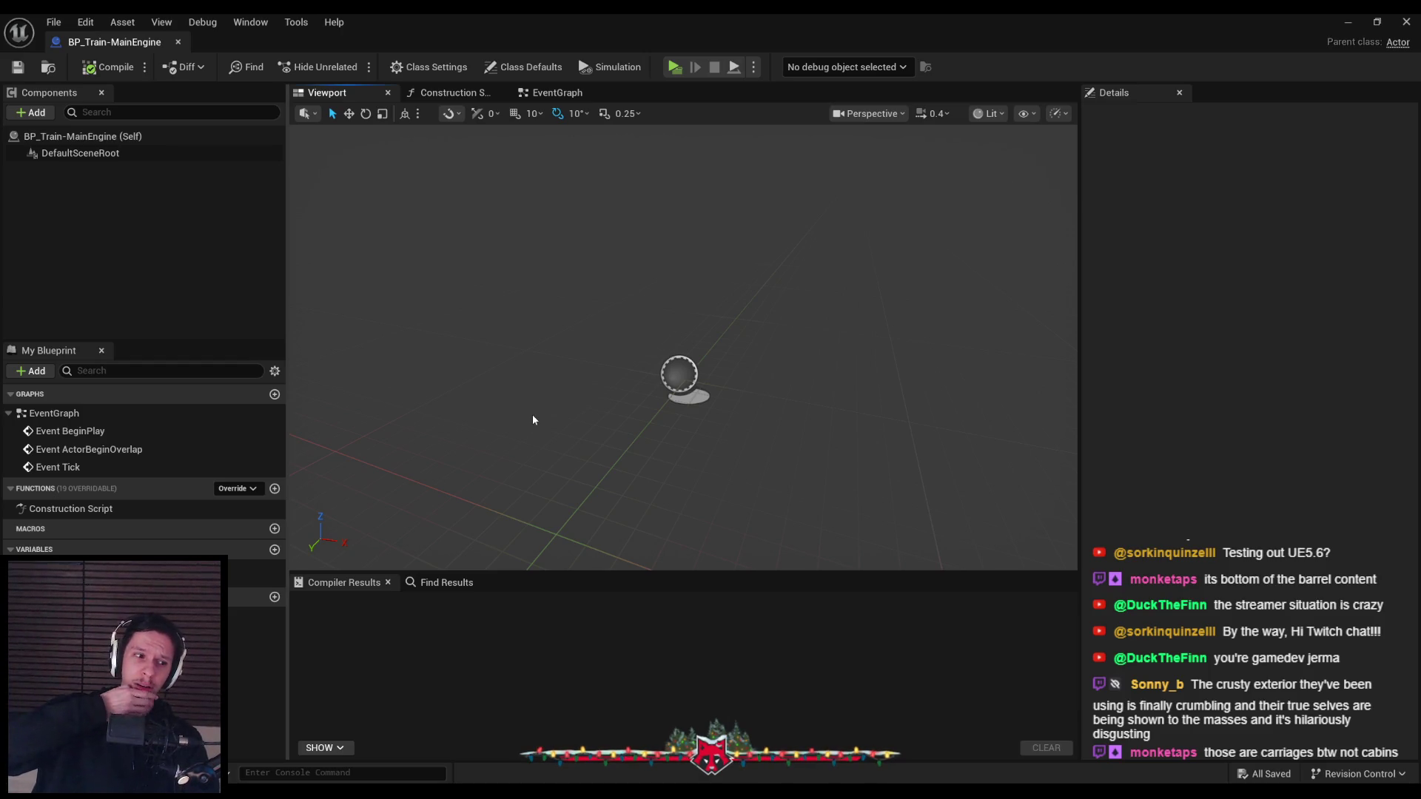
pyautogui.moveTo(533, 420); pyautogui.dragTo(533, 420, button='right')
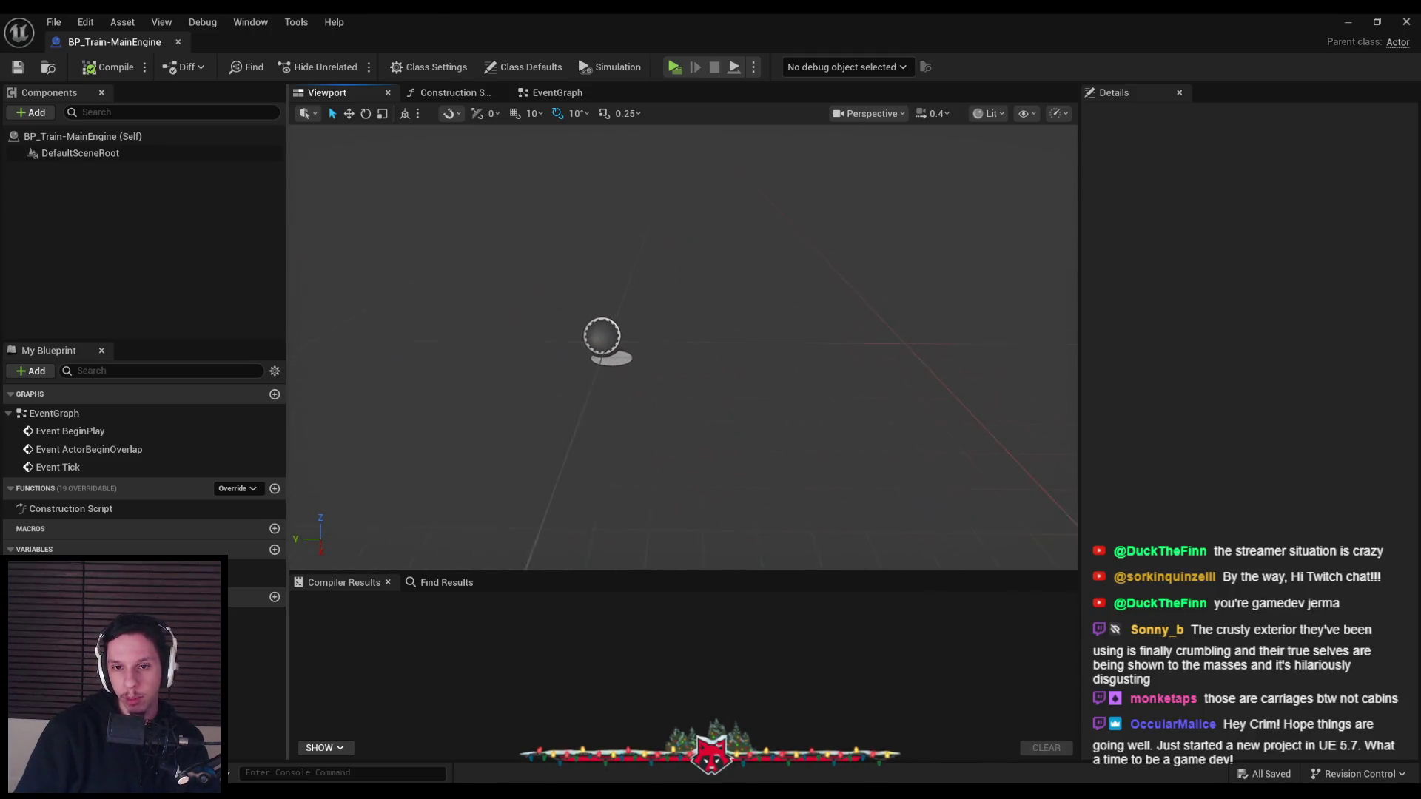
pyautogui.moveTo(742, 400); pyautogui.dragTo(742, 400, button='right')
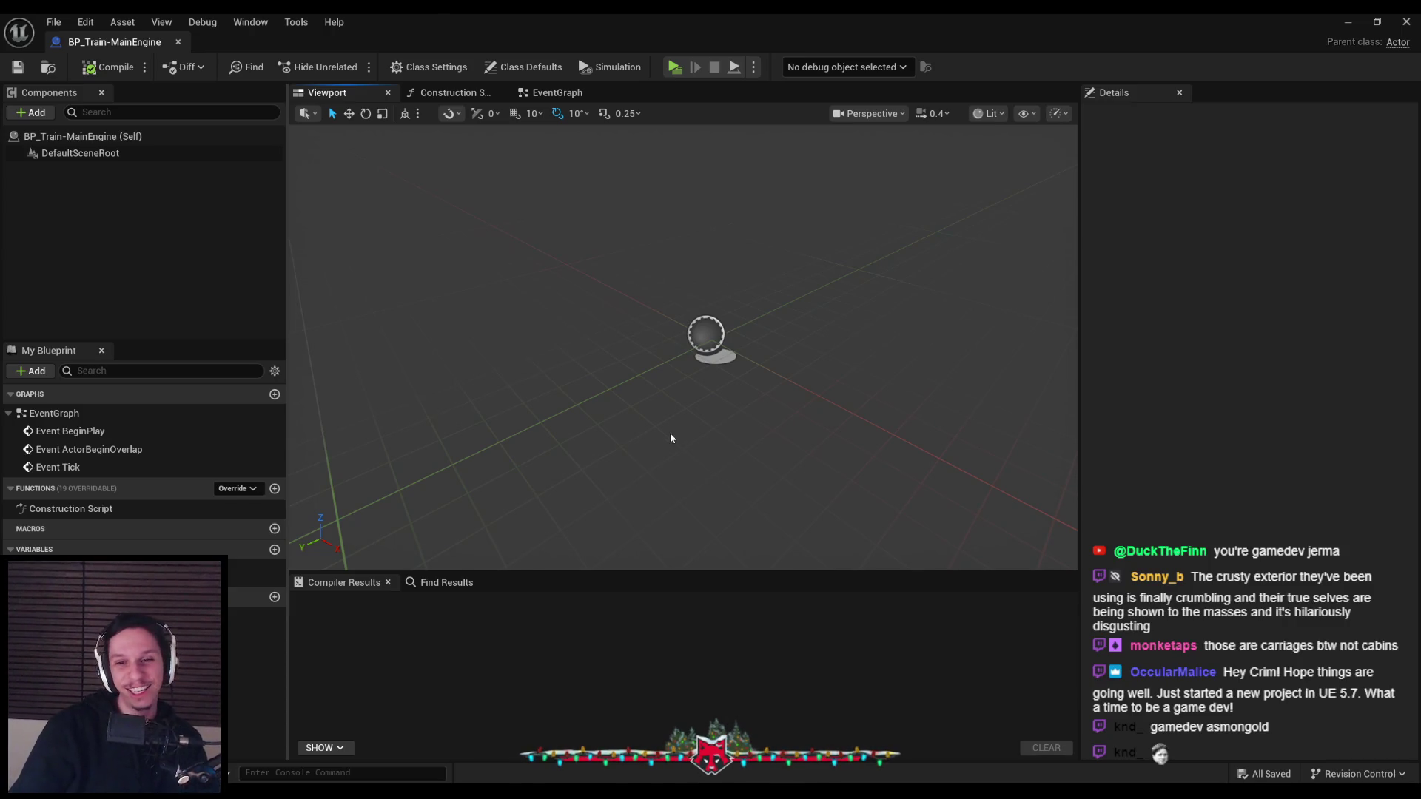
pyautogui.moveTo(673, 441); pyautogui.dragTo(860, 504, button='right')
pyautogui.click(230, 292)
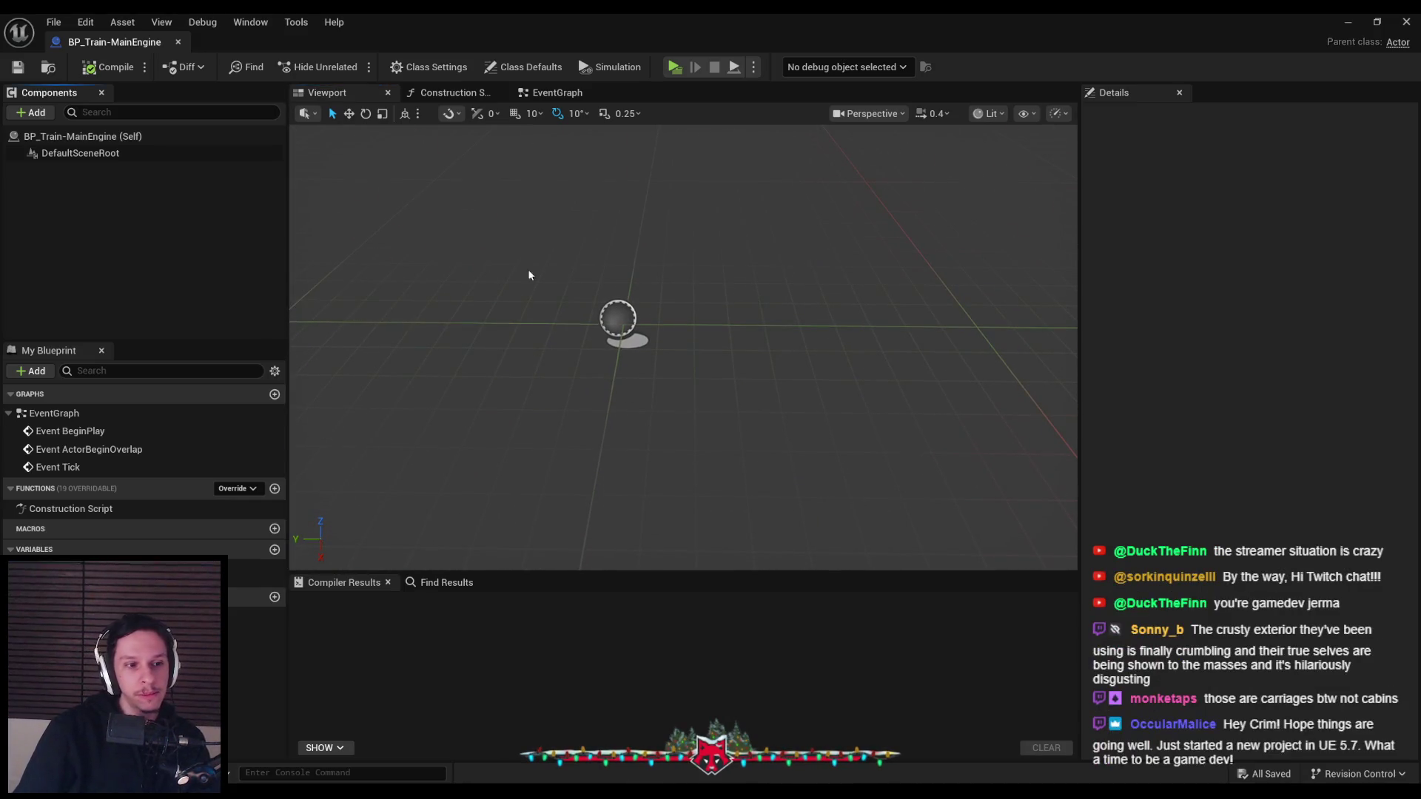
pyautogui.moveTo(582, 274); pyautogui.dragTo(582, 273, button='right')
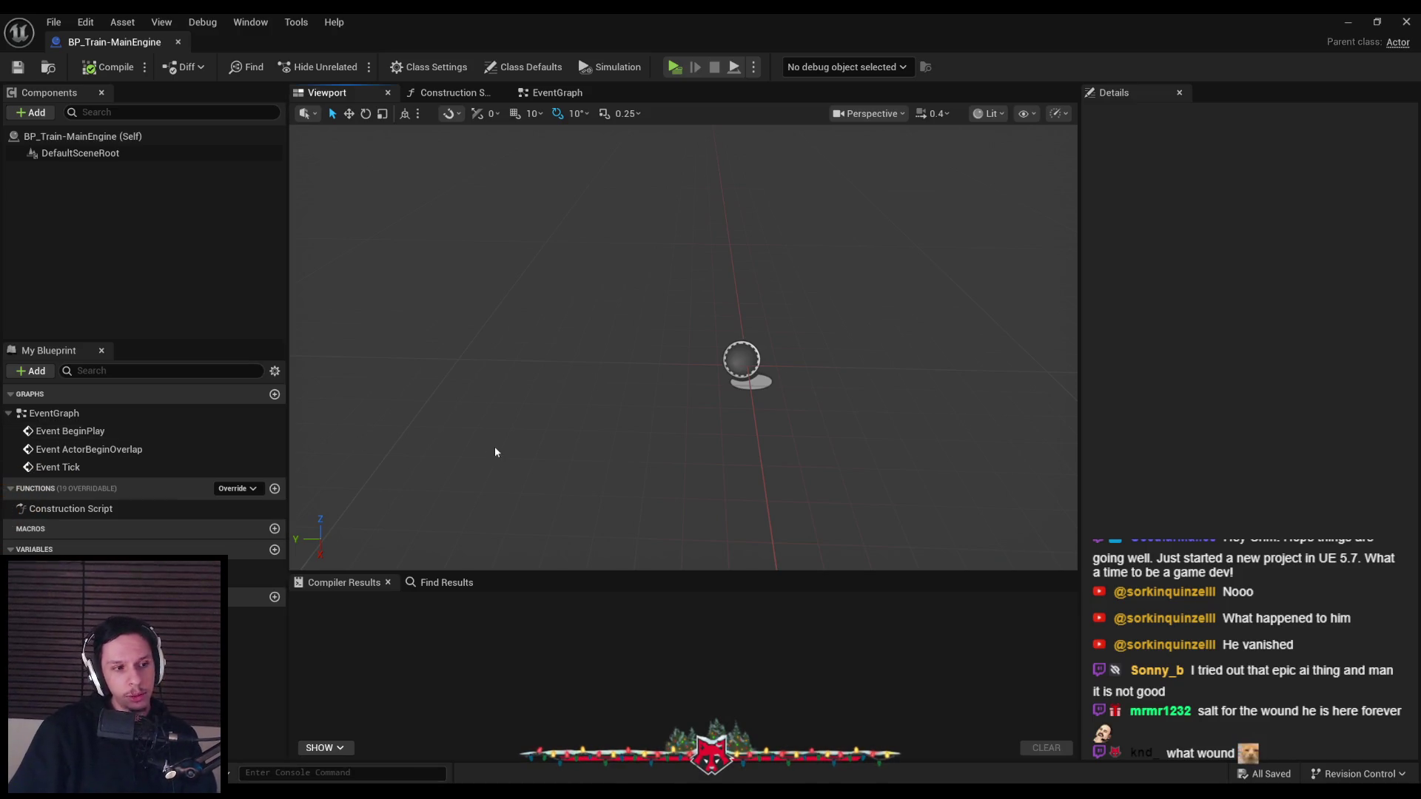
pyautogui.moveTo(509, 452); pyautogui.dragTo(508, 461, button='right')
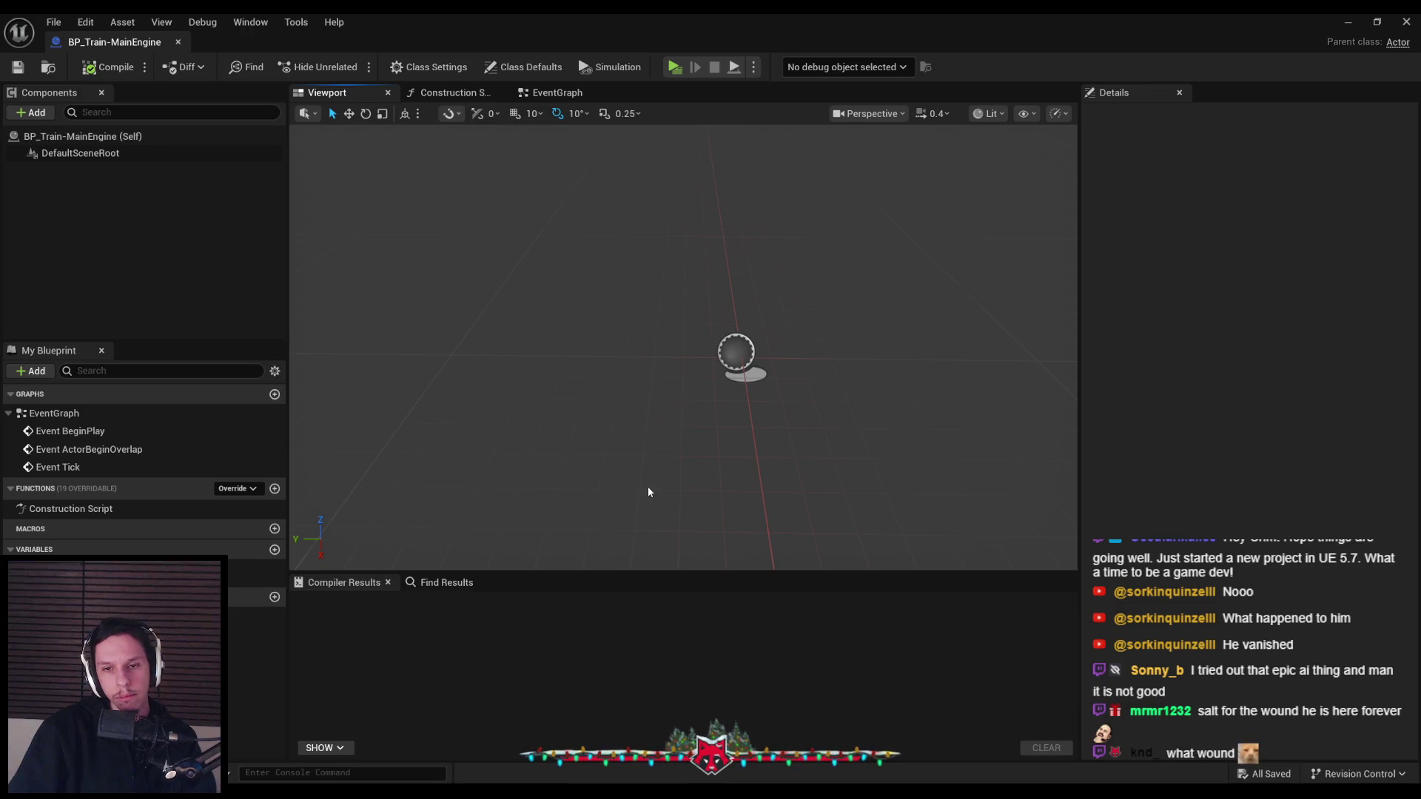
pyautogui.moveTo(647, 486); pyautogui.dragTo(670, 482, button='right')
pyautogui.moveTo(647, 395); pyautogui.dragTo(663, 393, button='right')
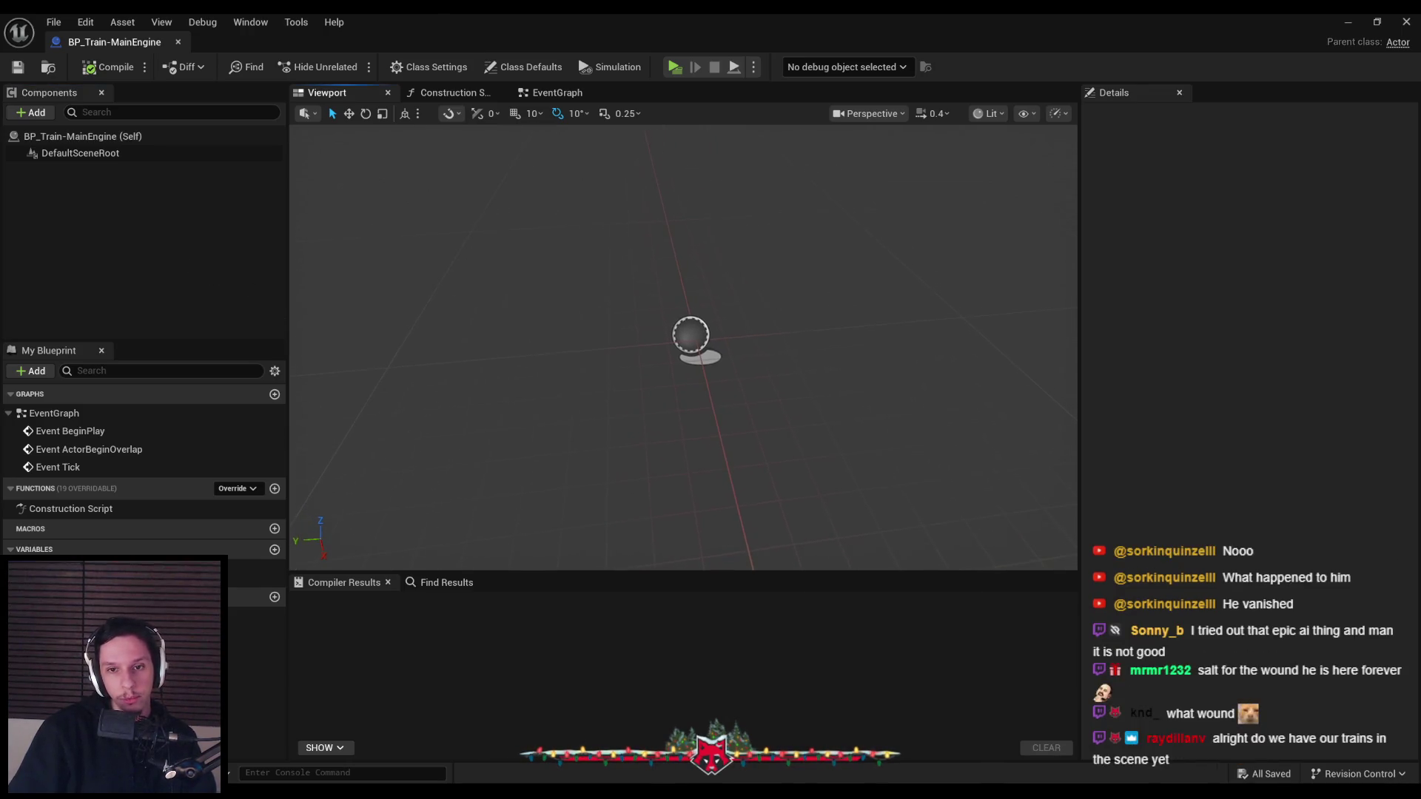
pyautogui.moveTo(488, 355)
pyautogui.mouseDown(button='right')
pyautogui.moveTo(500, 326)
pyautogui.moveTo(526, 318)
pyautogui.mouseUp(button='right')
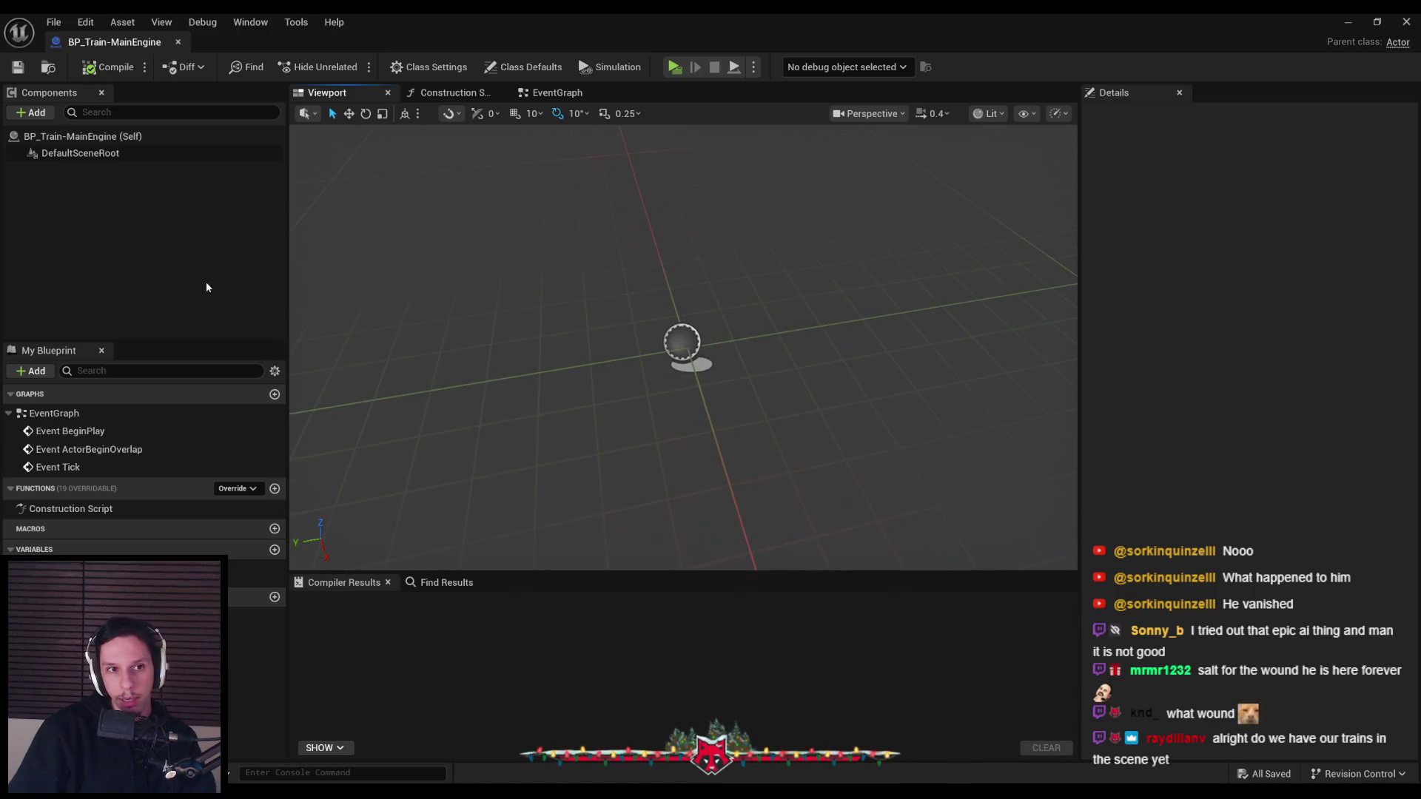
pyautogui.click(37, 113)
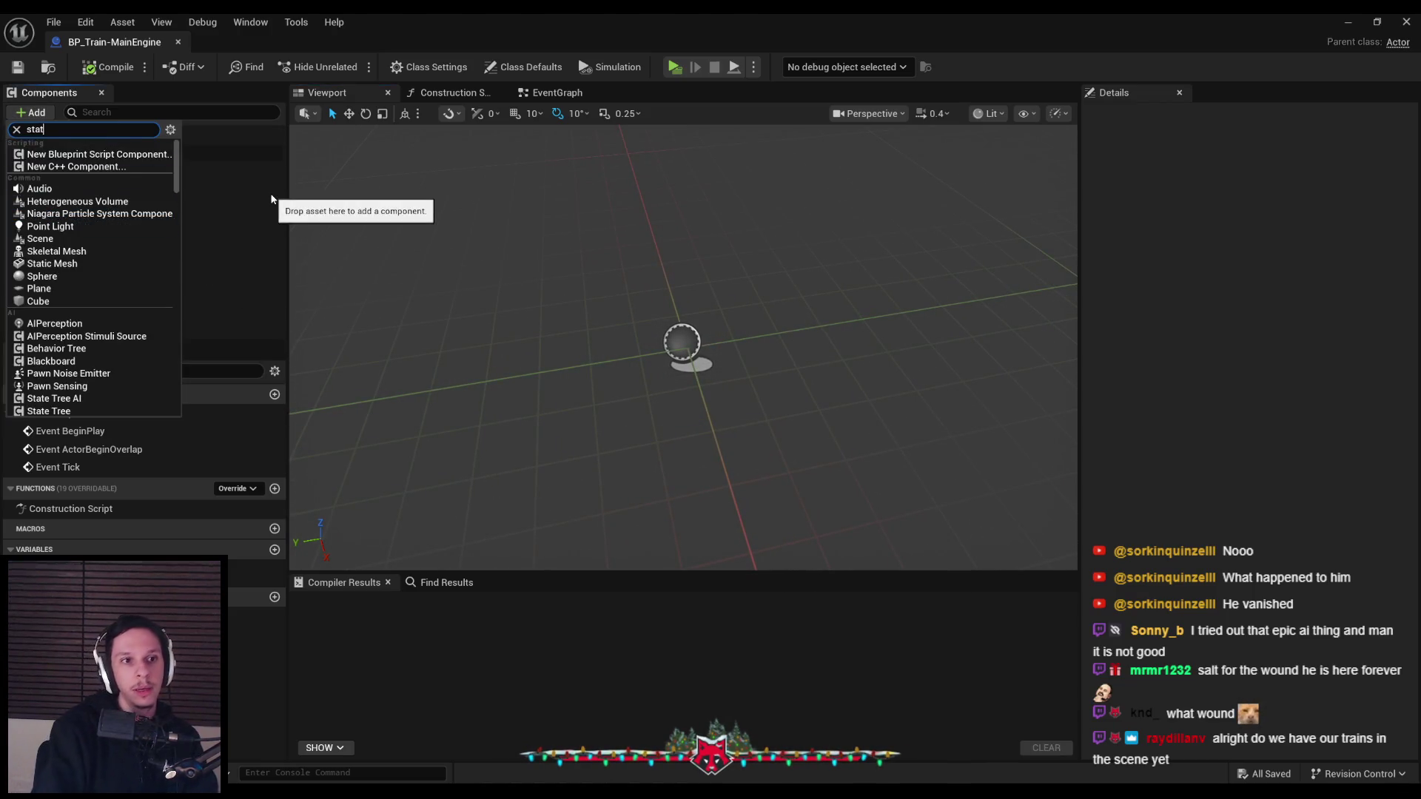
# Search 'static mes' and add a View Adjusted Static Mesh Gizmo component to BP_Train-MainEngine
pyautogui.write('static mes')
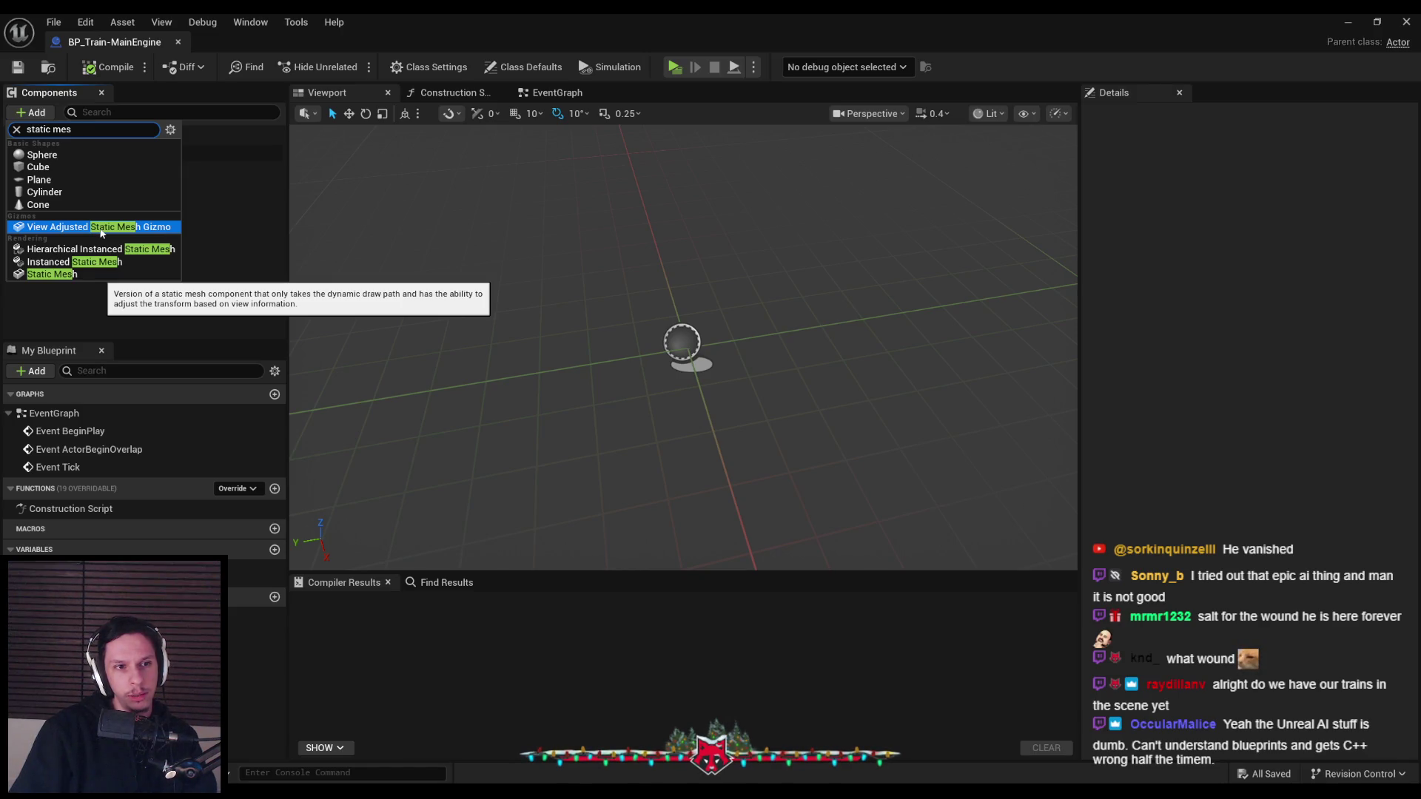
pyautogui.click(102, 227)
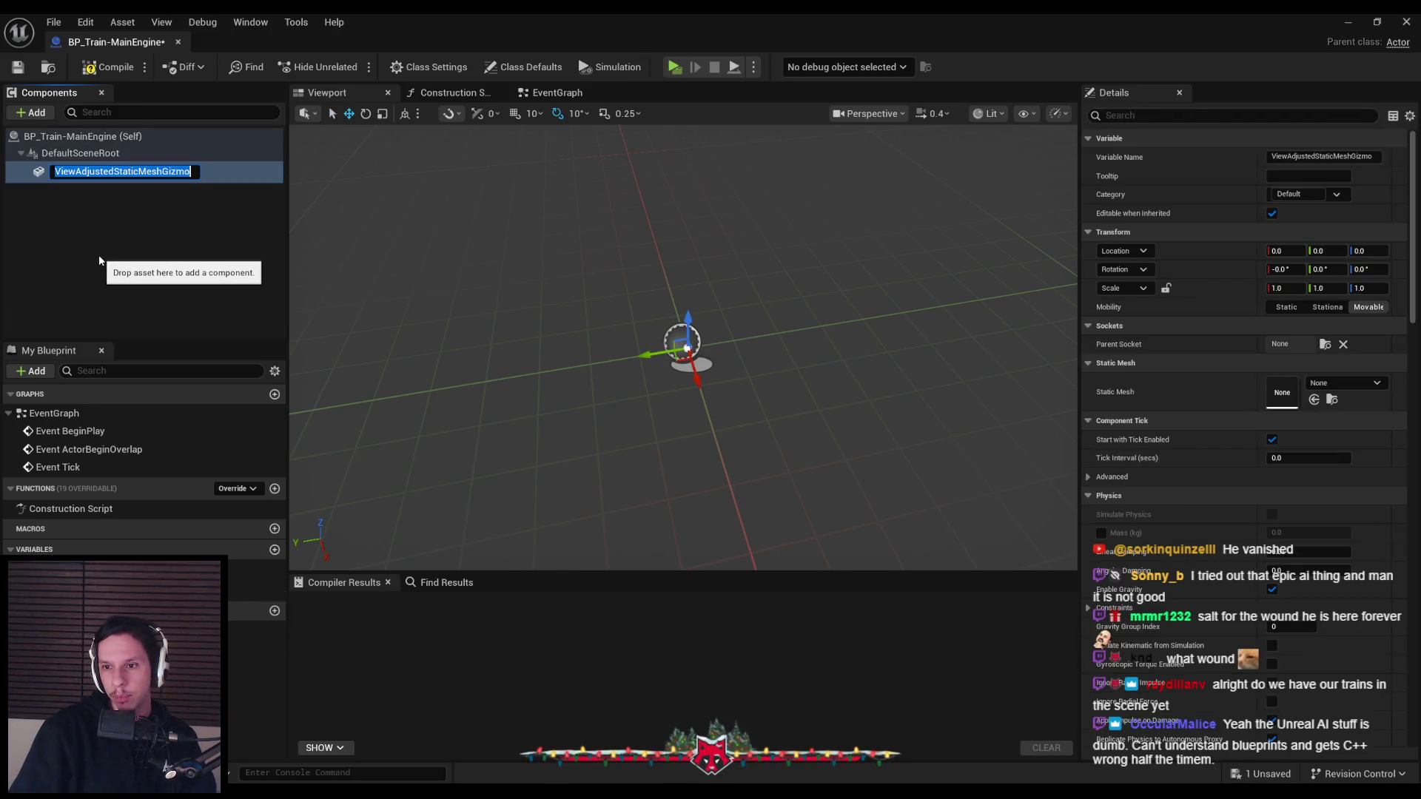
pyautogui.click(99, 255)
pyautogui.click(82, 169)
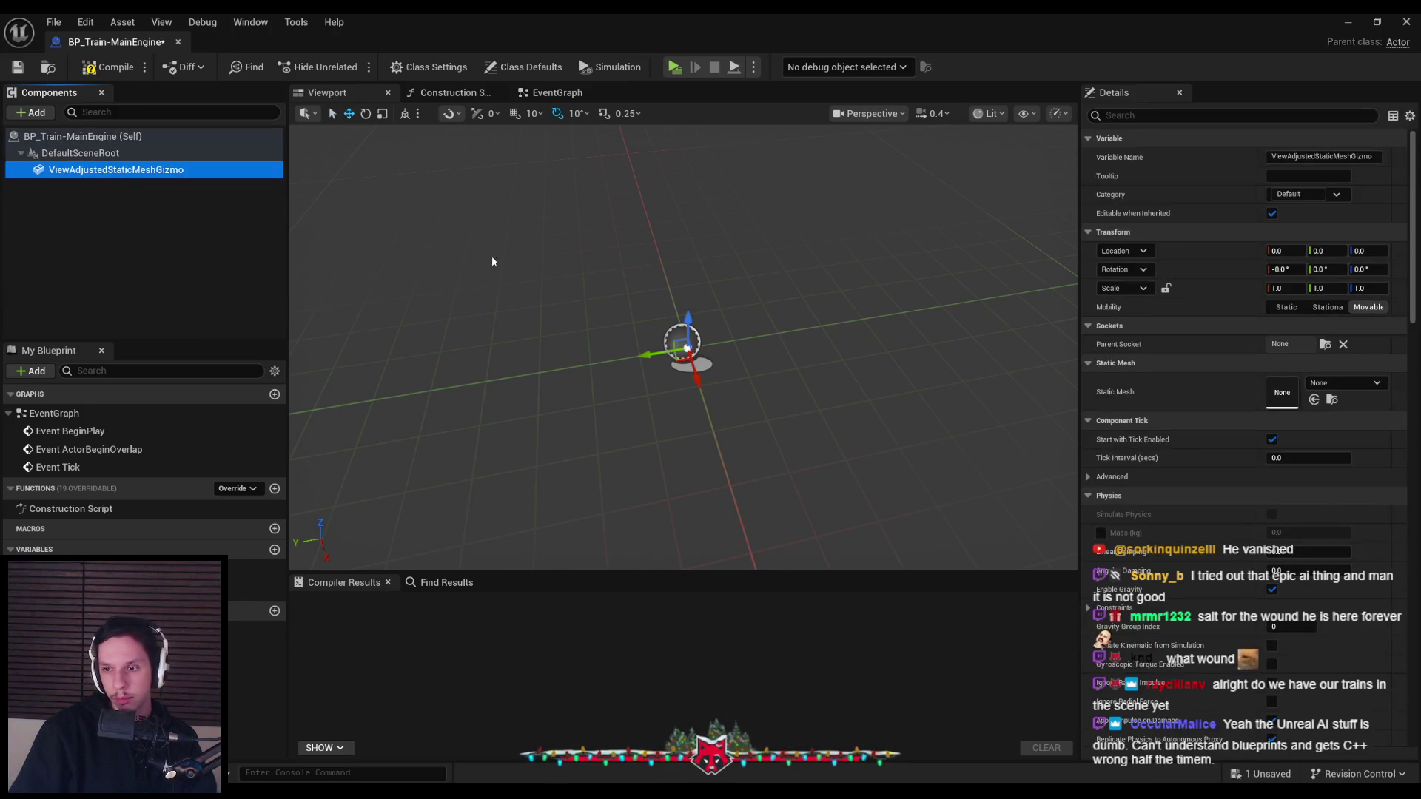
pyautogui.scroll(-5, 1100, 394)
pyautogui.scroll(-2, 1144, 400)
pyautogui.scroll(-2, 1147, 406)
pyautogui.scroll(-3, 1146, 400)
pyautogui.scroll(-3, 1146, 397)
pyautogui.scroll(-2, 1147, 395)
pyautogui.scroll(-3, 1147, 400)
pyautogui.scroll(-2, 1147, 400)
pyautogui.scroll(-2, 1147, 400)
pyautogui.scroll(-3, 1147, 400)
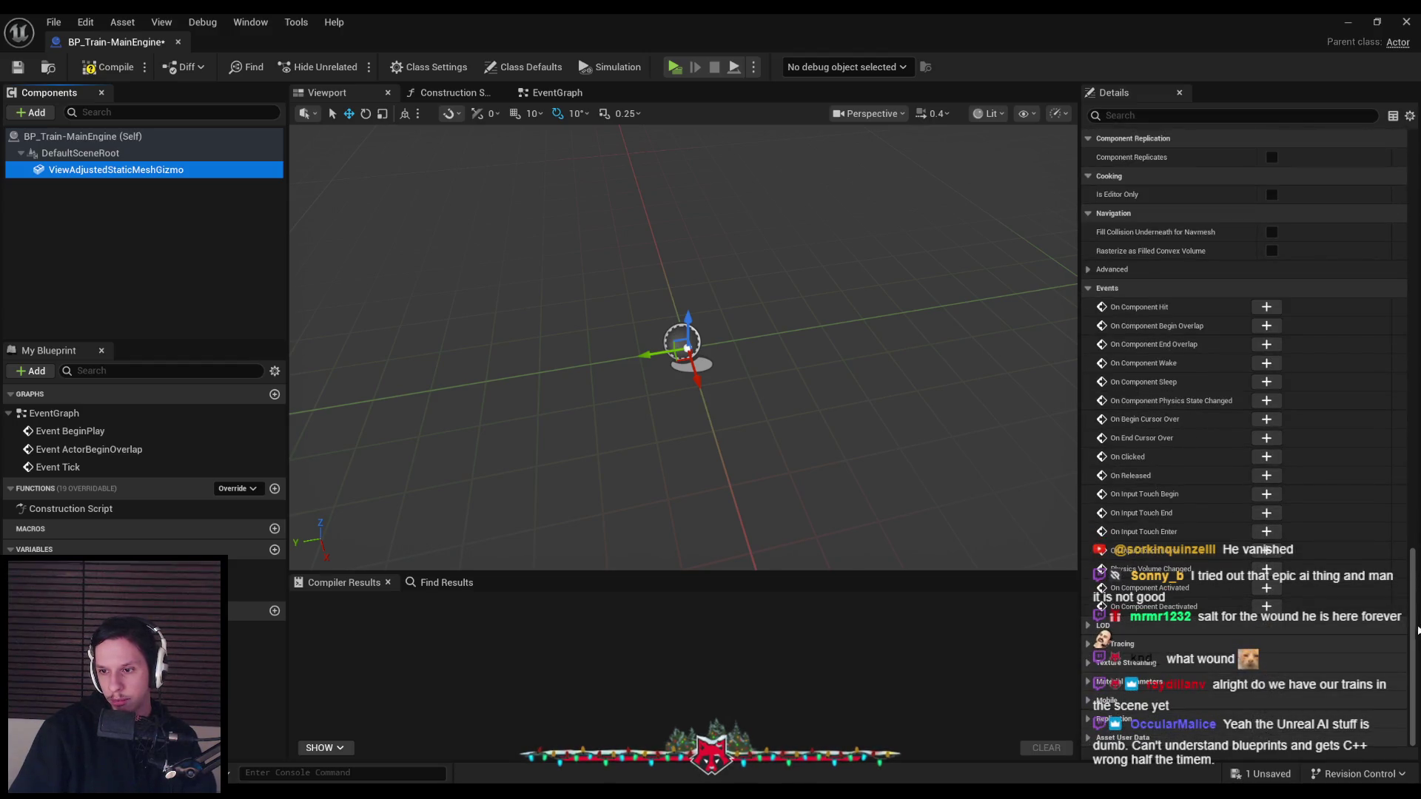
pyautogui.moveTo(1411, 555); pyautogui.dragTo(1410, 255)
pyautogui.scroll(5, 1244, 231)
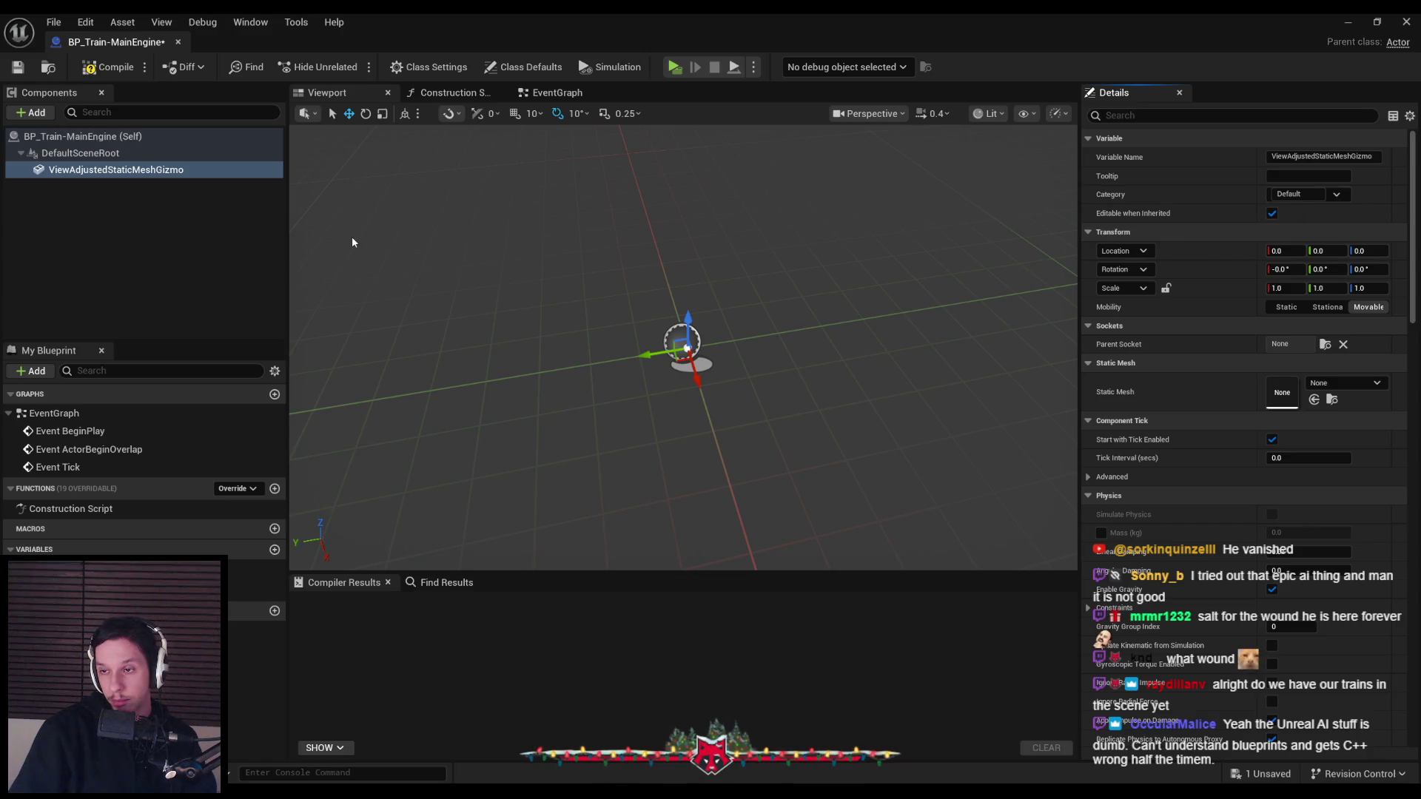
# Delete the gizmo component and add a Static Mesh component in its place
pyautogui.click(141, 170)
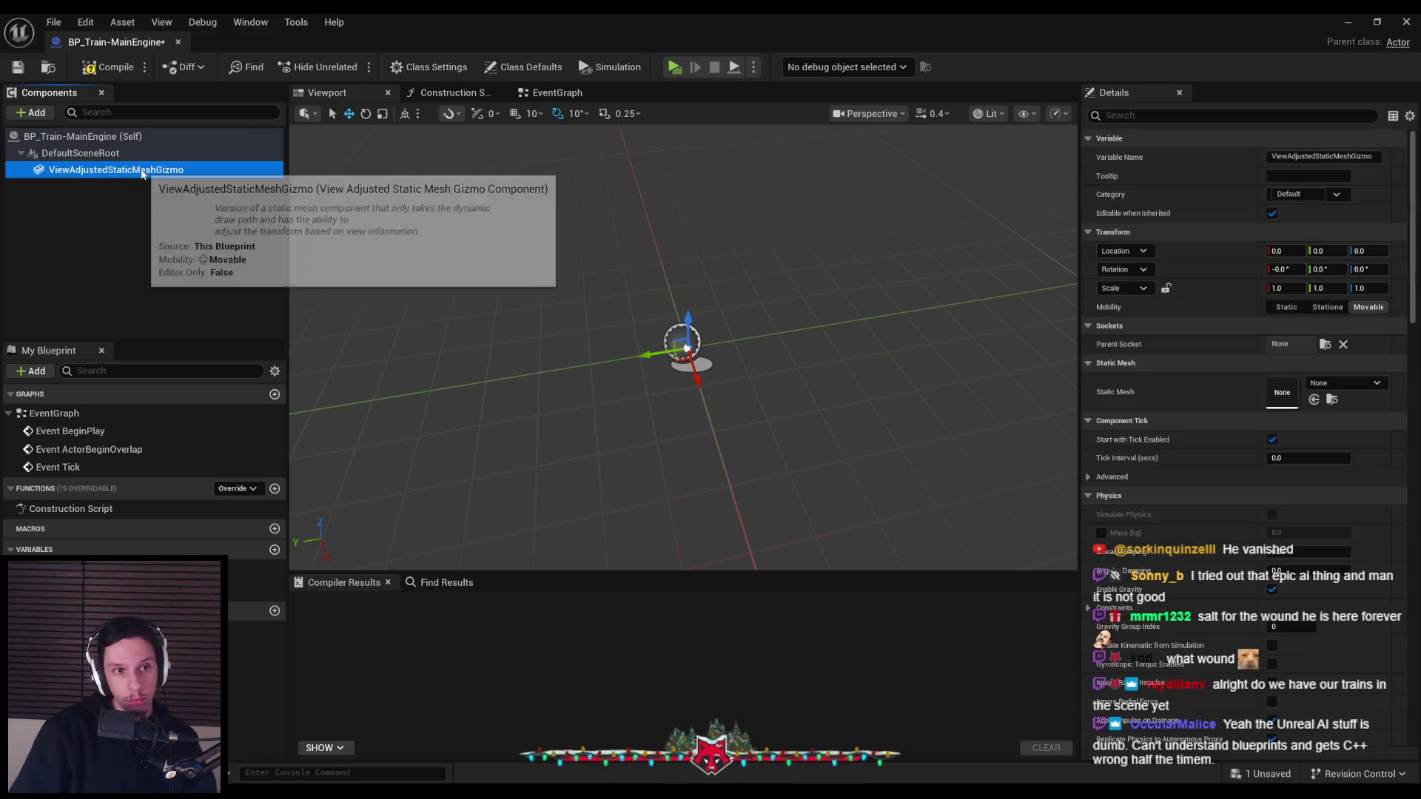
pyautogui.press('Delete')
pyautogui.click(44, 112)
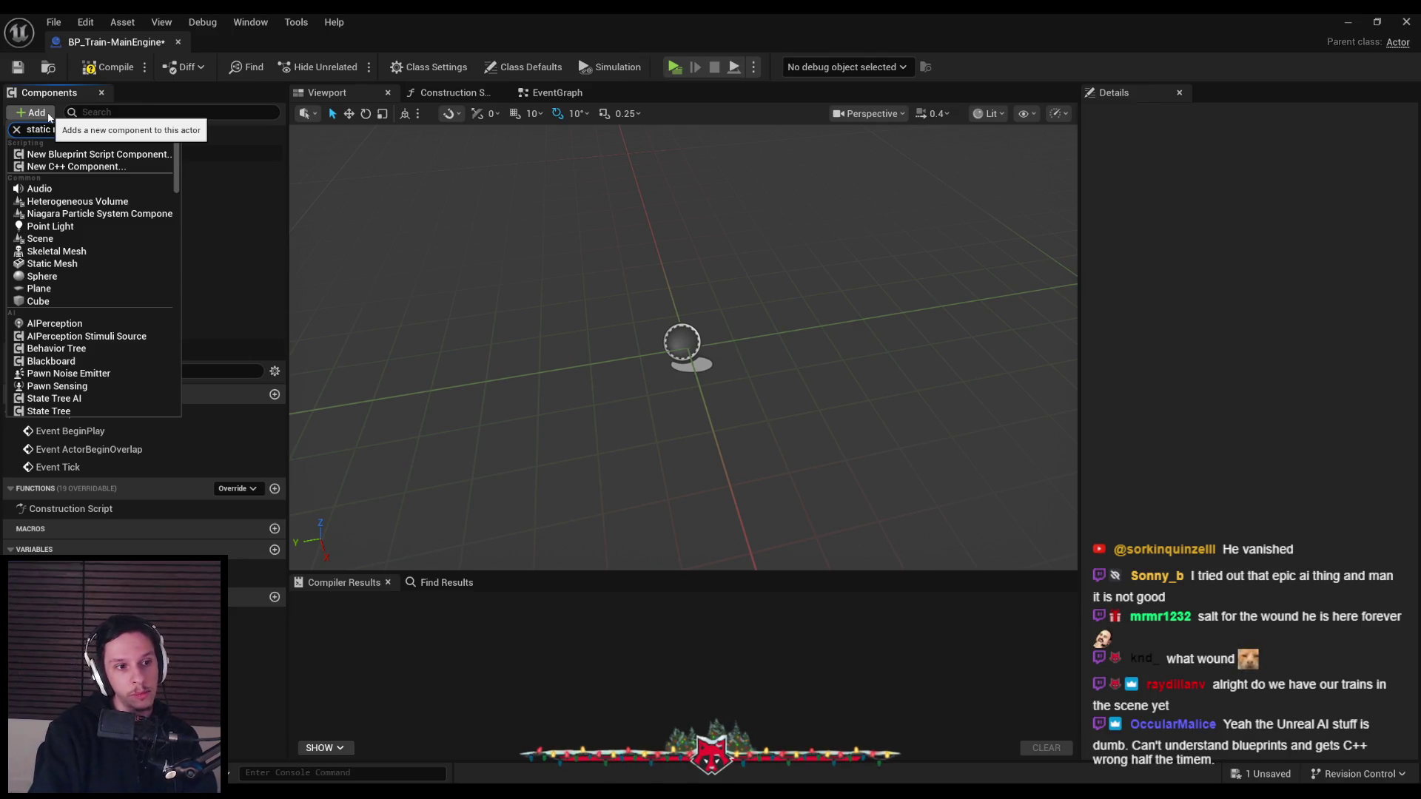
pyautogui.write('c mesh')
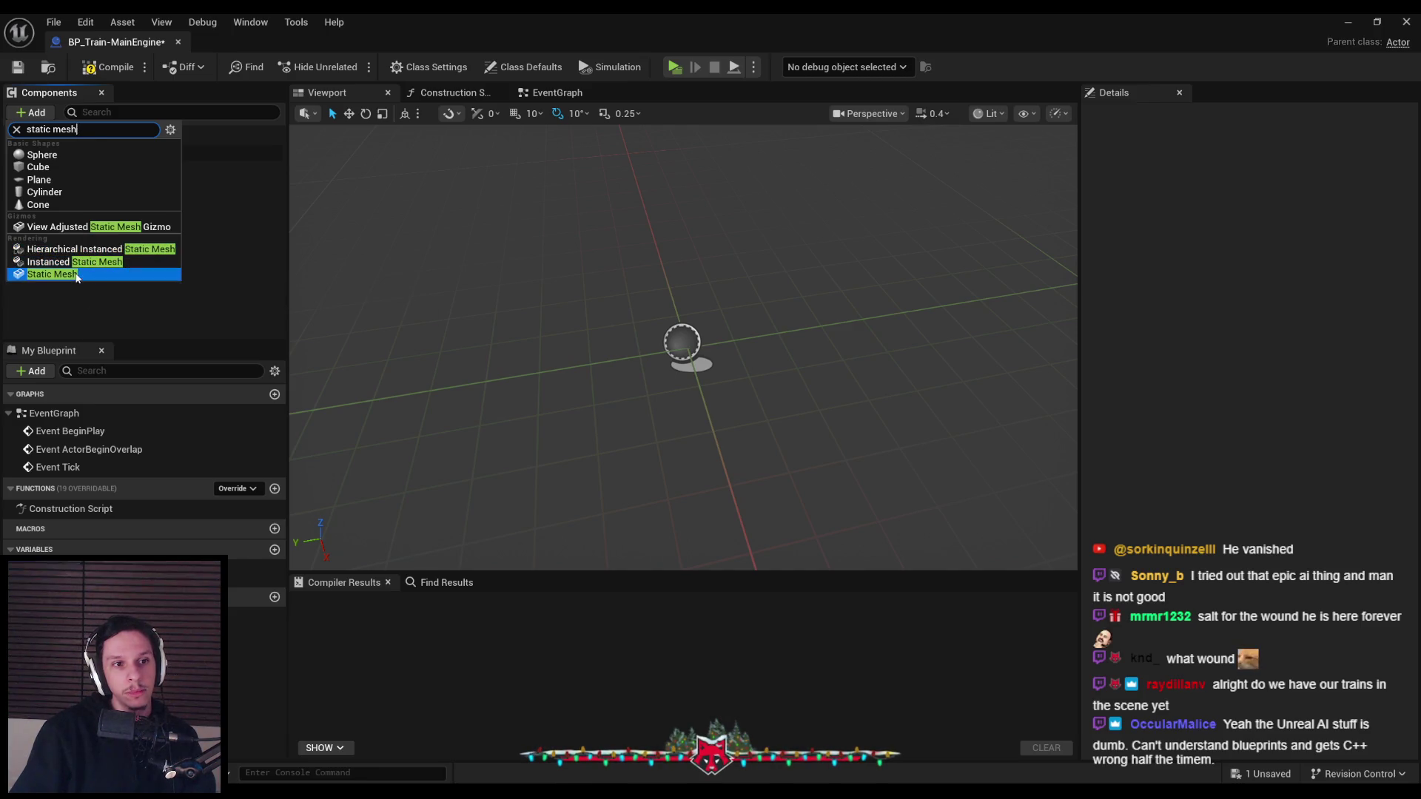
pyautogui.click(67, 274)
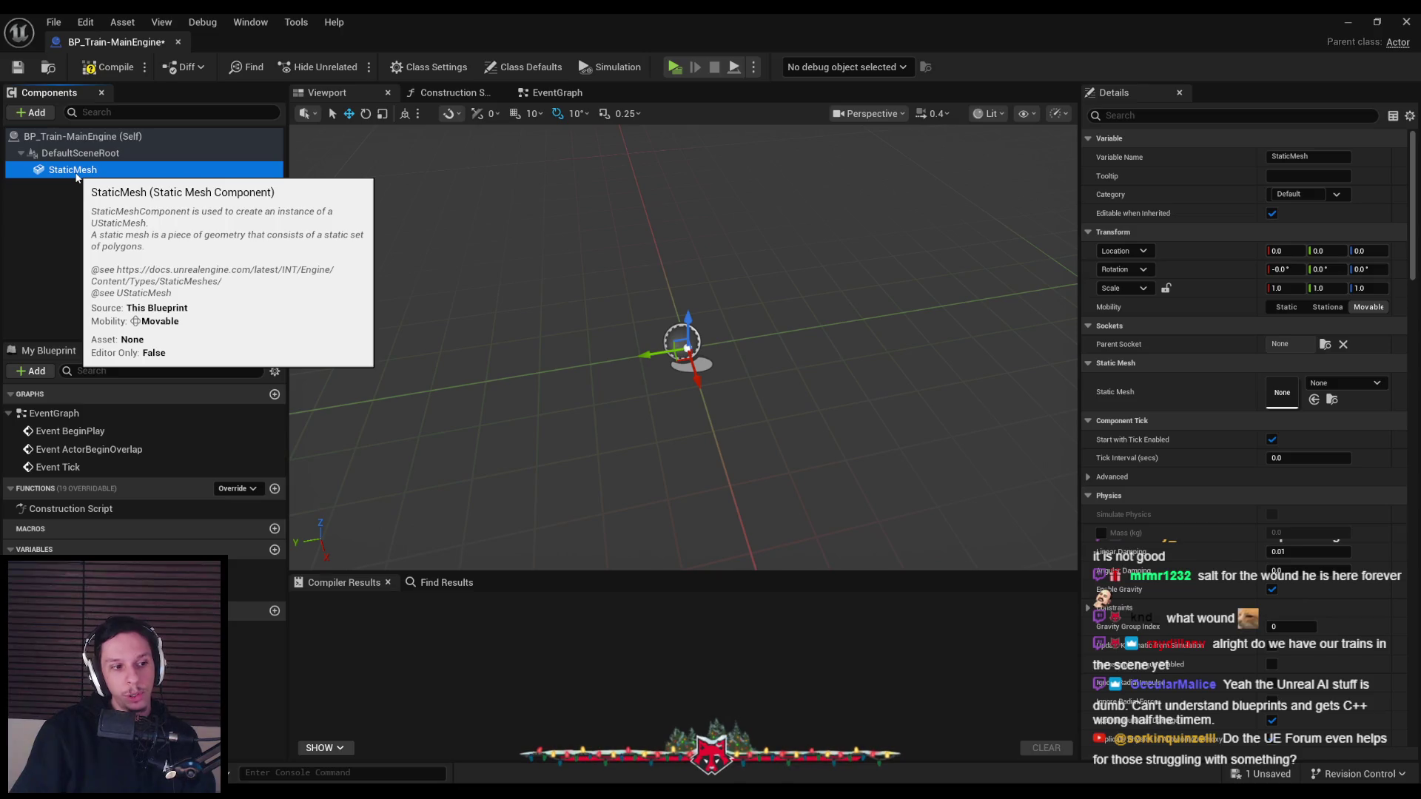
# Compile and save BP_Train-MainEngine, then widen the Details panel columns
pyautogui.click(107, 67)
pyautogui.click(18, 66)
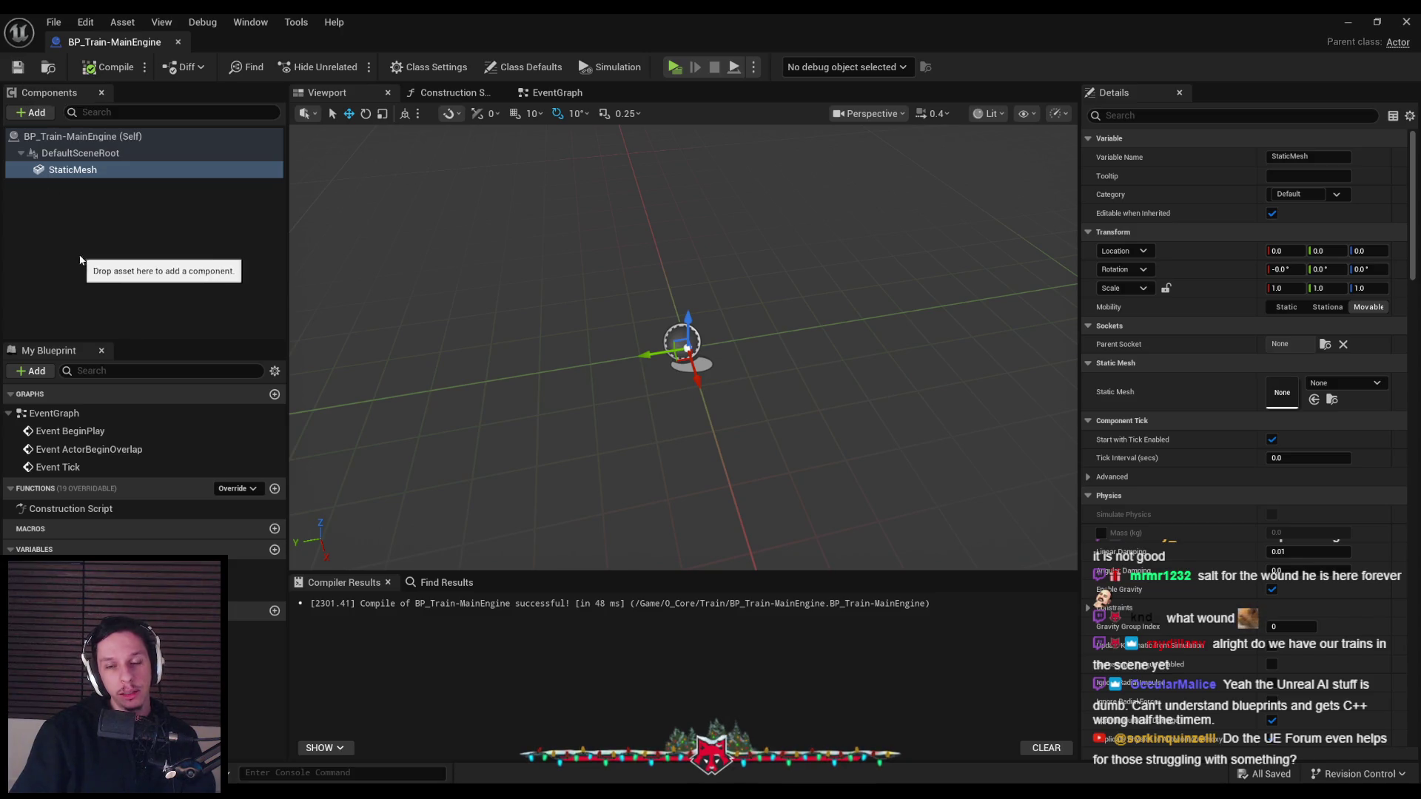
pyautogui.moveTo(1078, 285); pyautogui.dragTo(1036, 282)
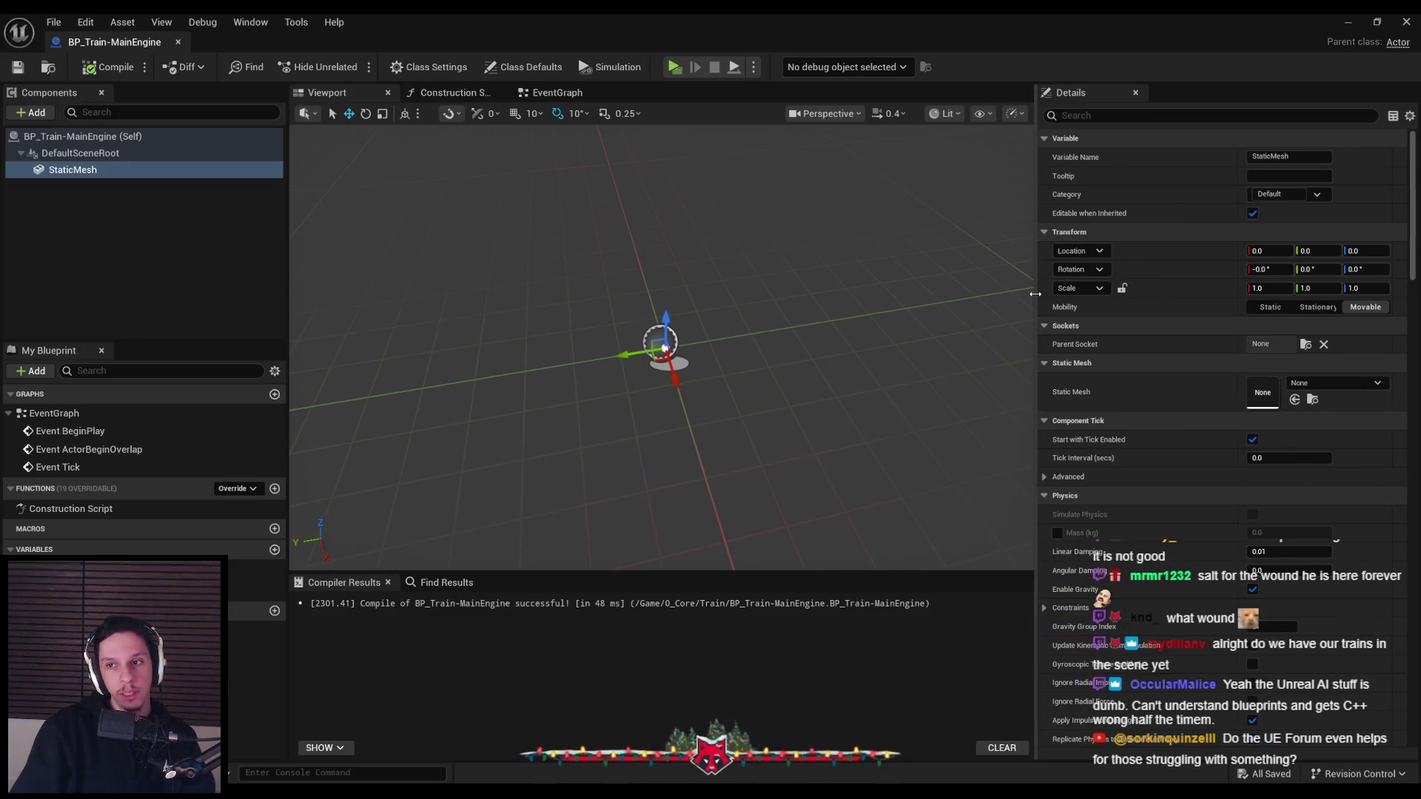
pyautogui.moveTo(1237, 263); pyautogui.dragTo(1212, 267)
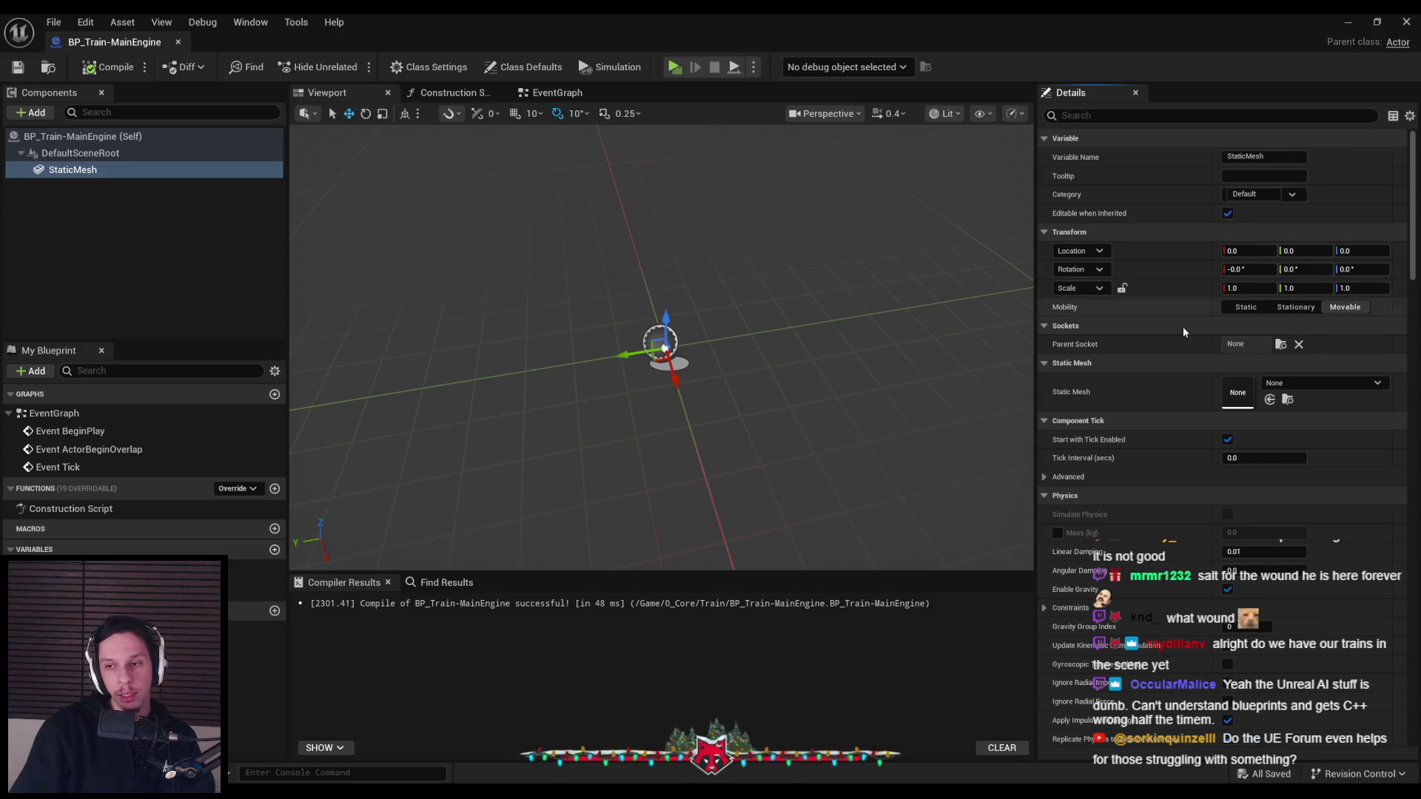
# Assign the S_Cabin-Engine mesh to the StaticMesh component, frame it with F, and save
pyautogui.click(1344, 384)
pyautogui.write('t')
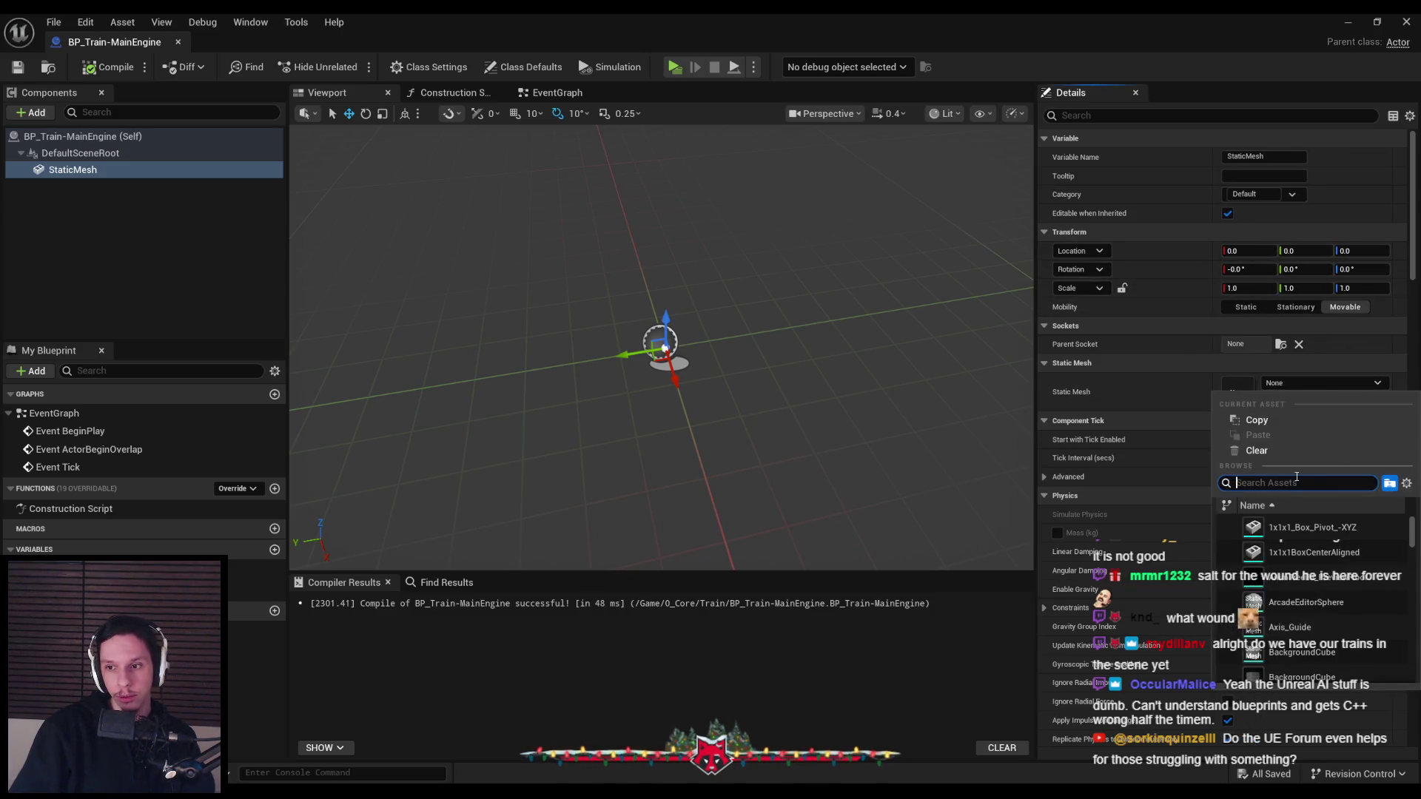
pyautogui.write('rain')
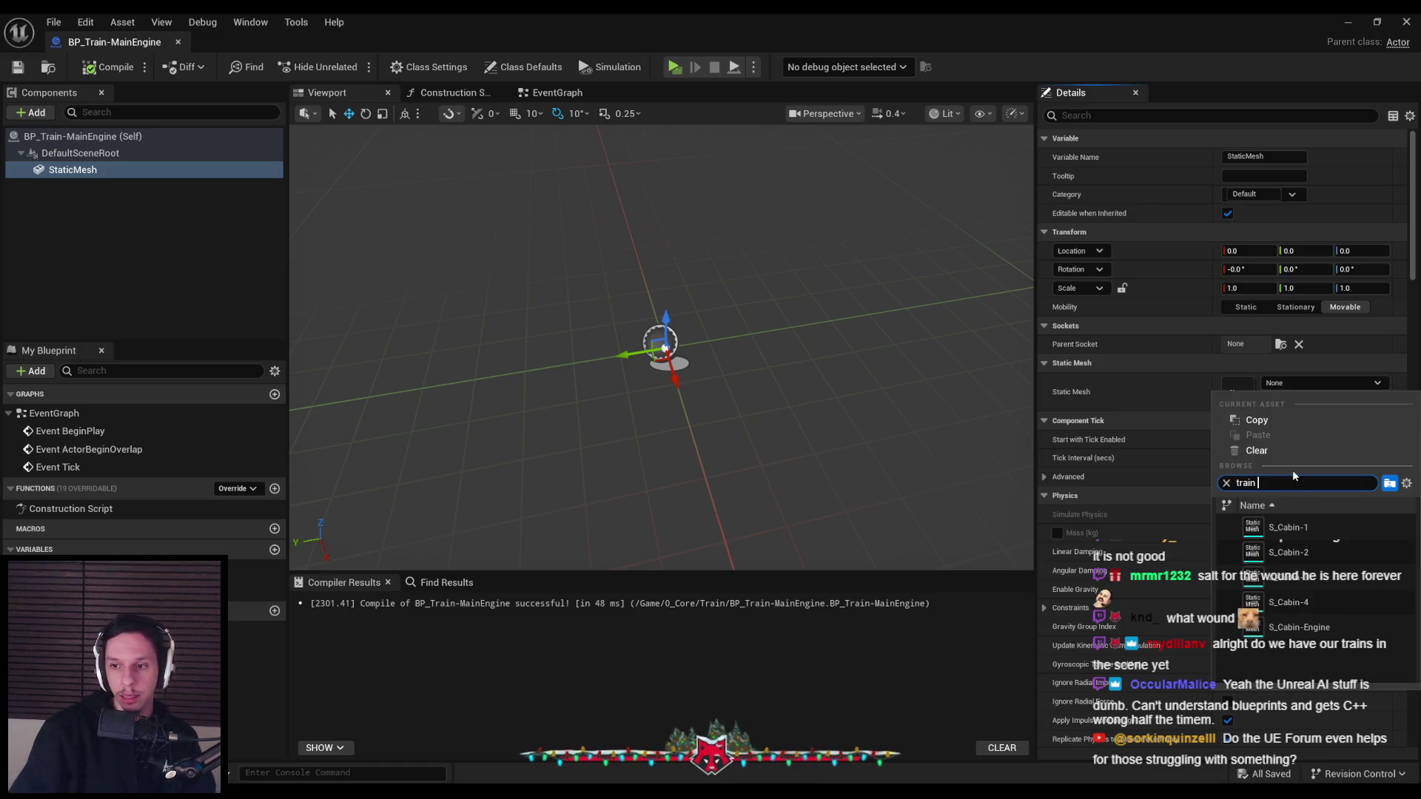
pyautogui.click(1292, 628)
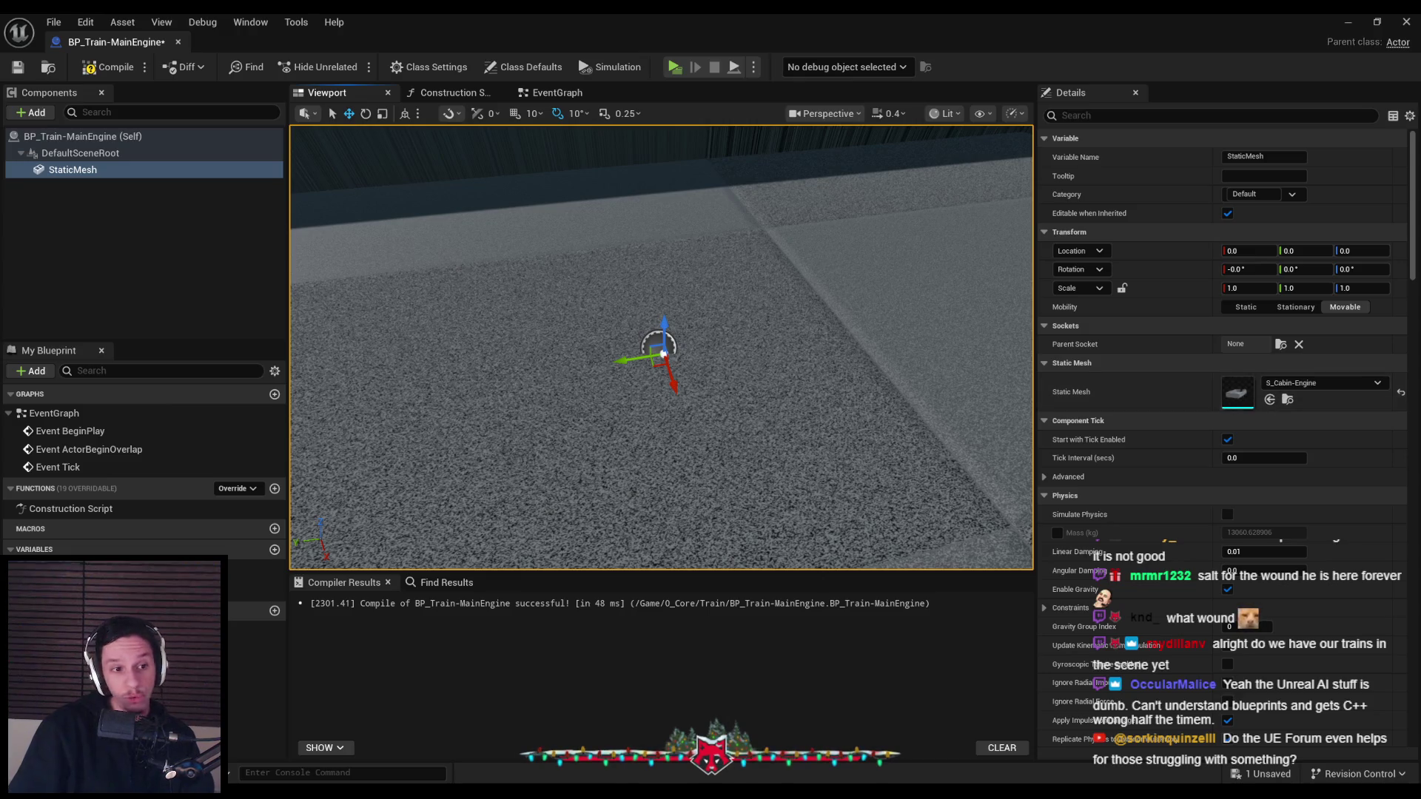
pyautogui.press('f')
pyautogui.keyDown('alt'); pyautogui.moveTo(659, 348); pyautogui.dragTo(814, 356); pyautogui.keyUp('alt')
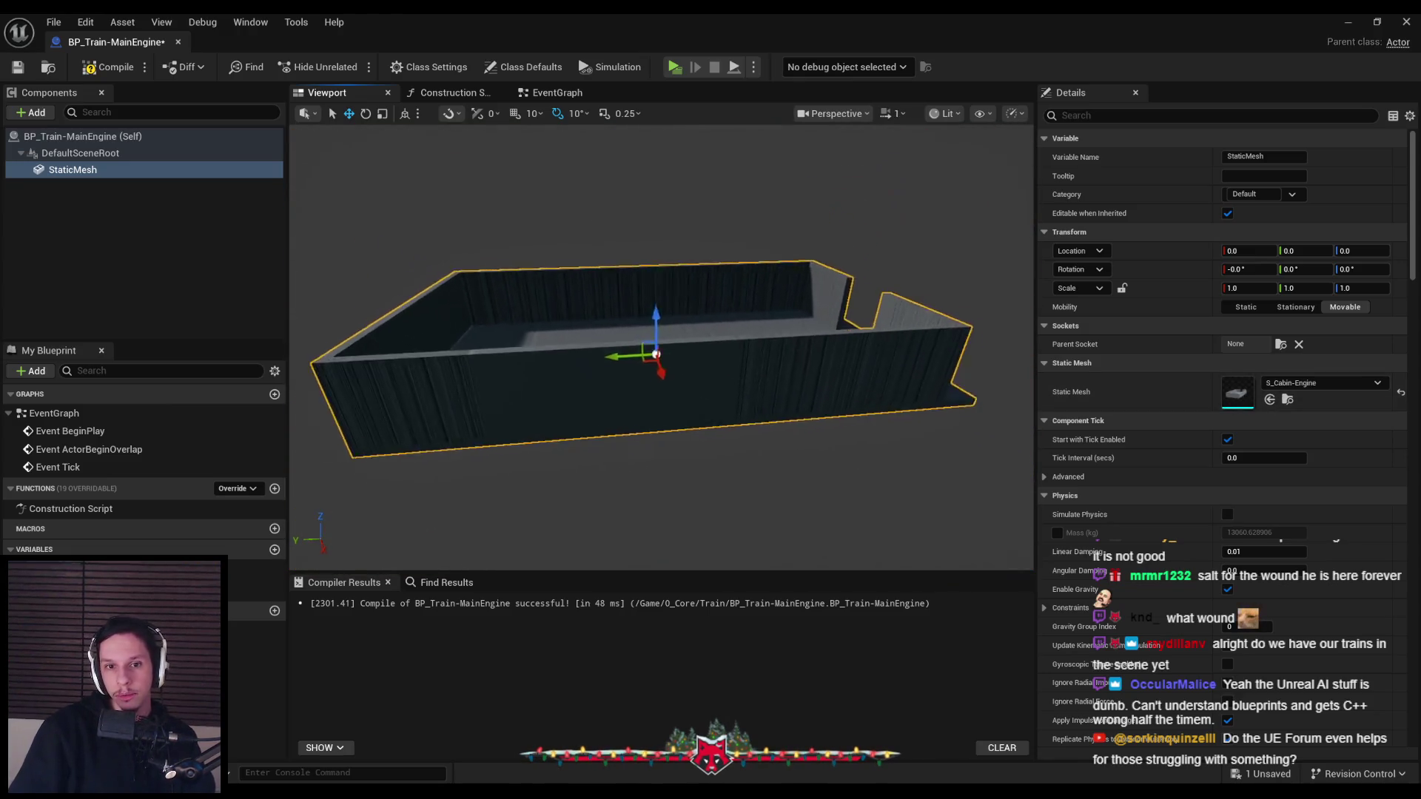
pyautogui.hotkey('ctrl', 's')
# Reselect S_Cabin-Engine from the 'train' mesh search and compile the blueprint
pyautogui.click(1332, 383)
pyautogui.write('train')
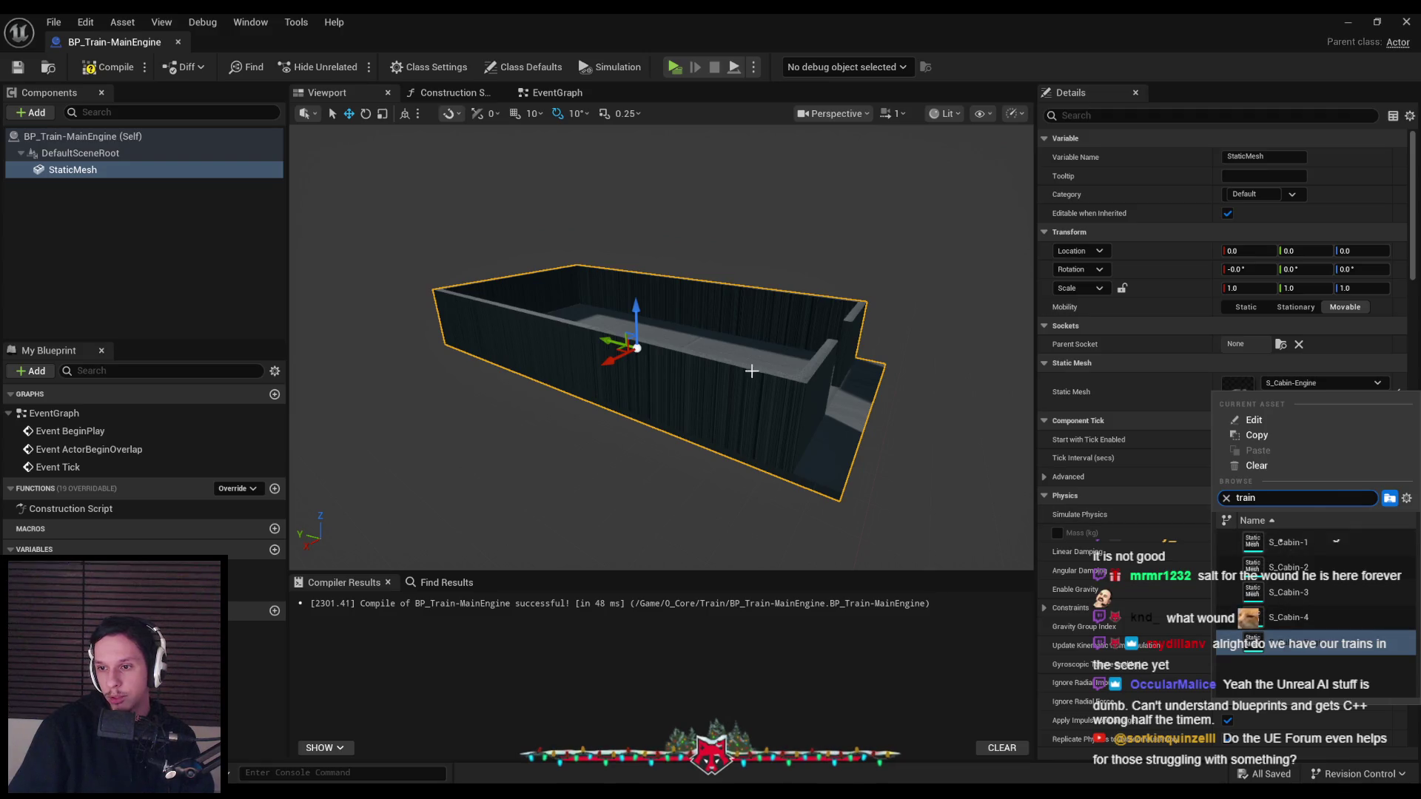
pyautogui.click(1285, 643)
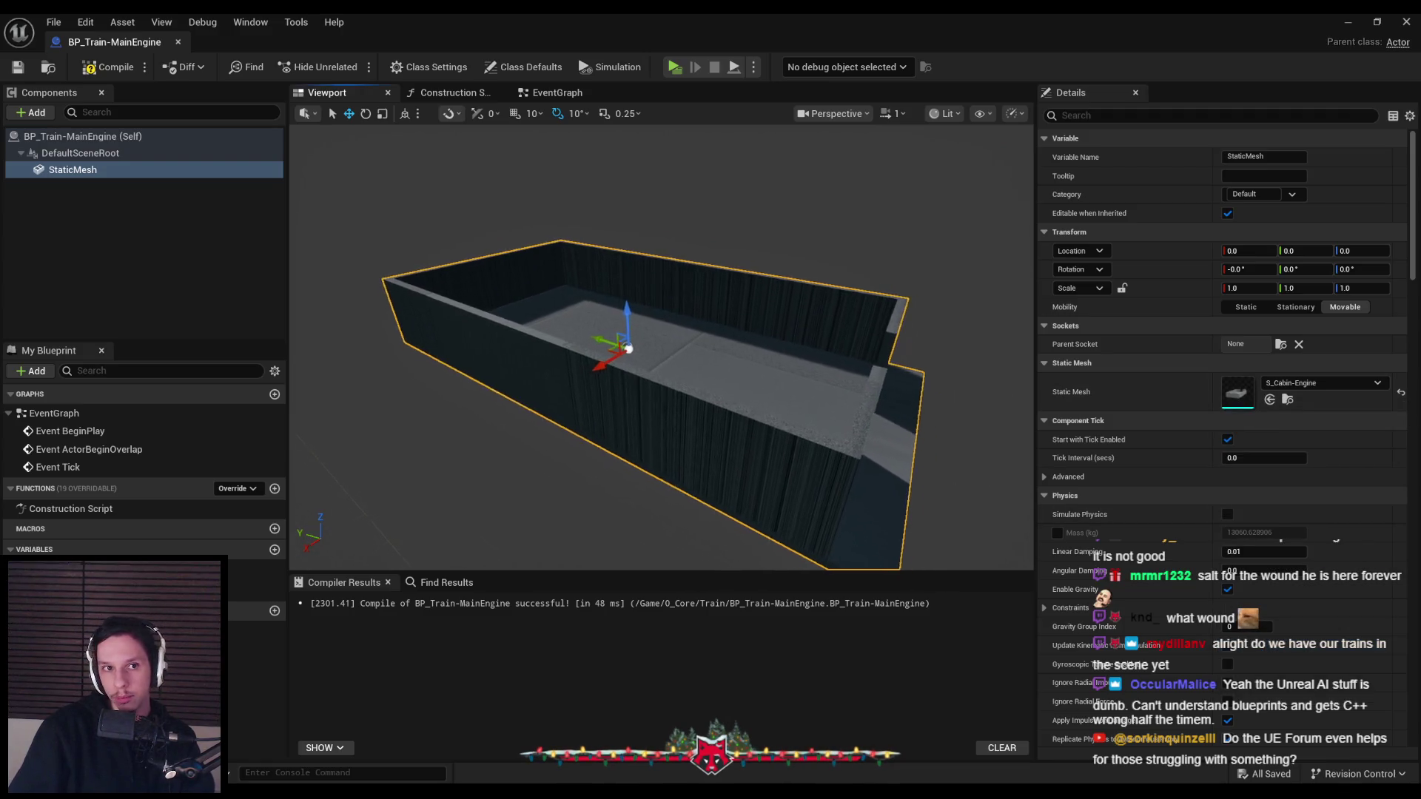
pyautogui.click(109, 67)
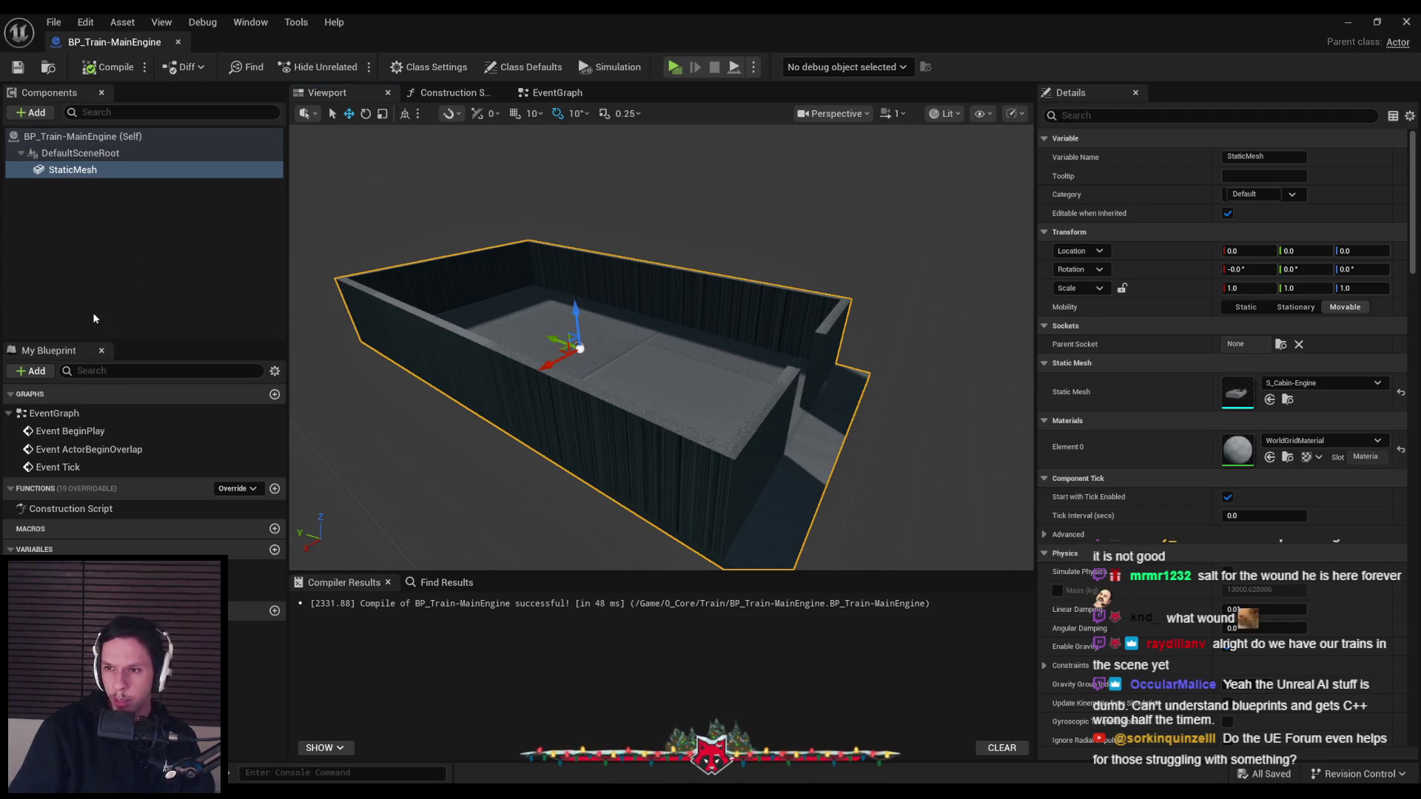
# Set the StaticMesh component's Mobility to Static, then compile and save the blueprint
pyautogui.moveTo(671, 270); pyautogui.dragTo(925, 289)
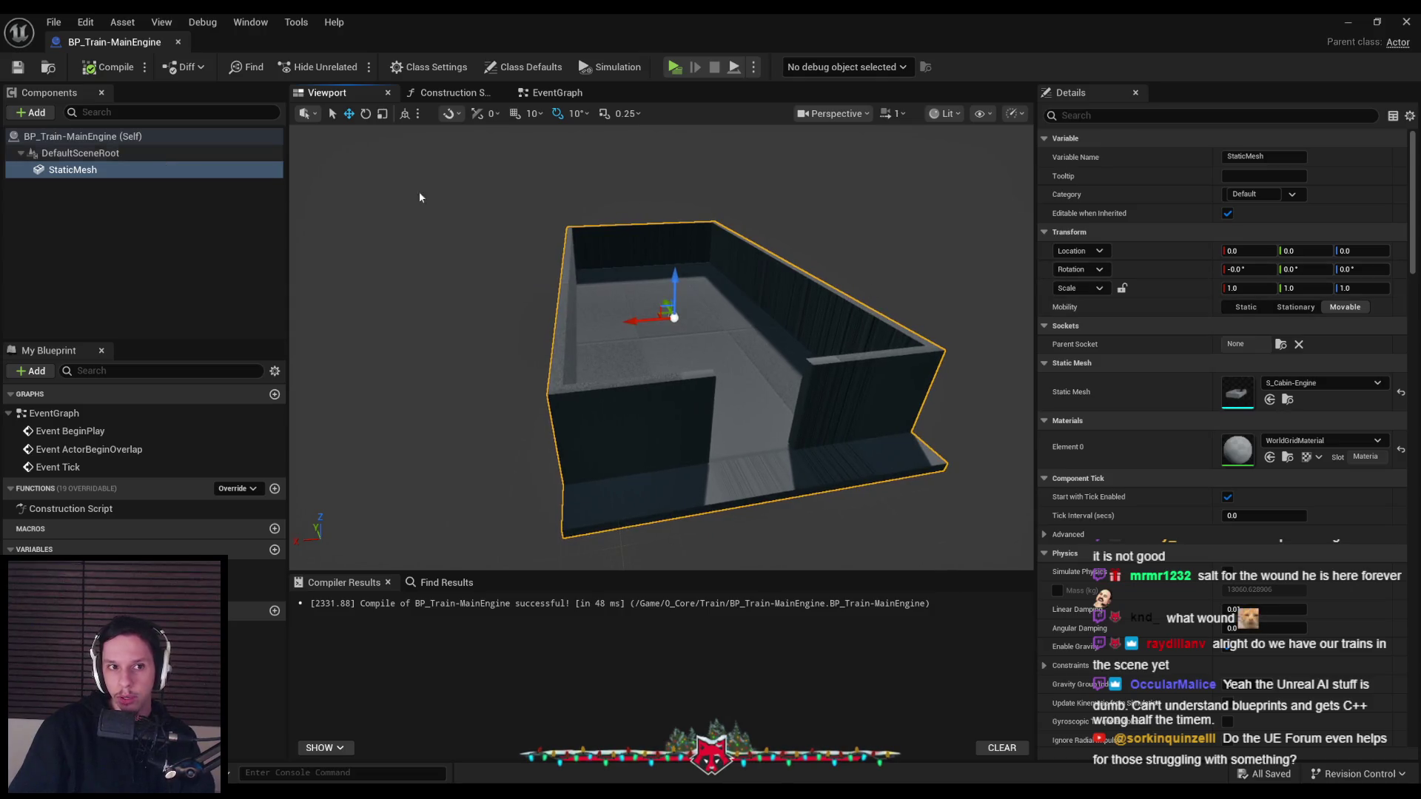
pyautogui.click(1246, 307)
pyautogui.click(96, 153)
pyautogui.click(101, 171)
pyautogui.click(82, 154)
pyautogui.click(81, 137)
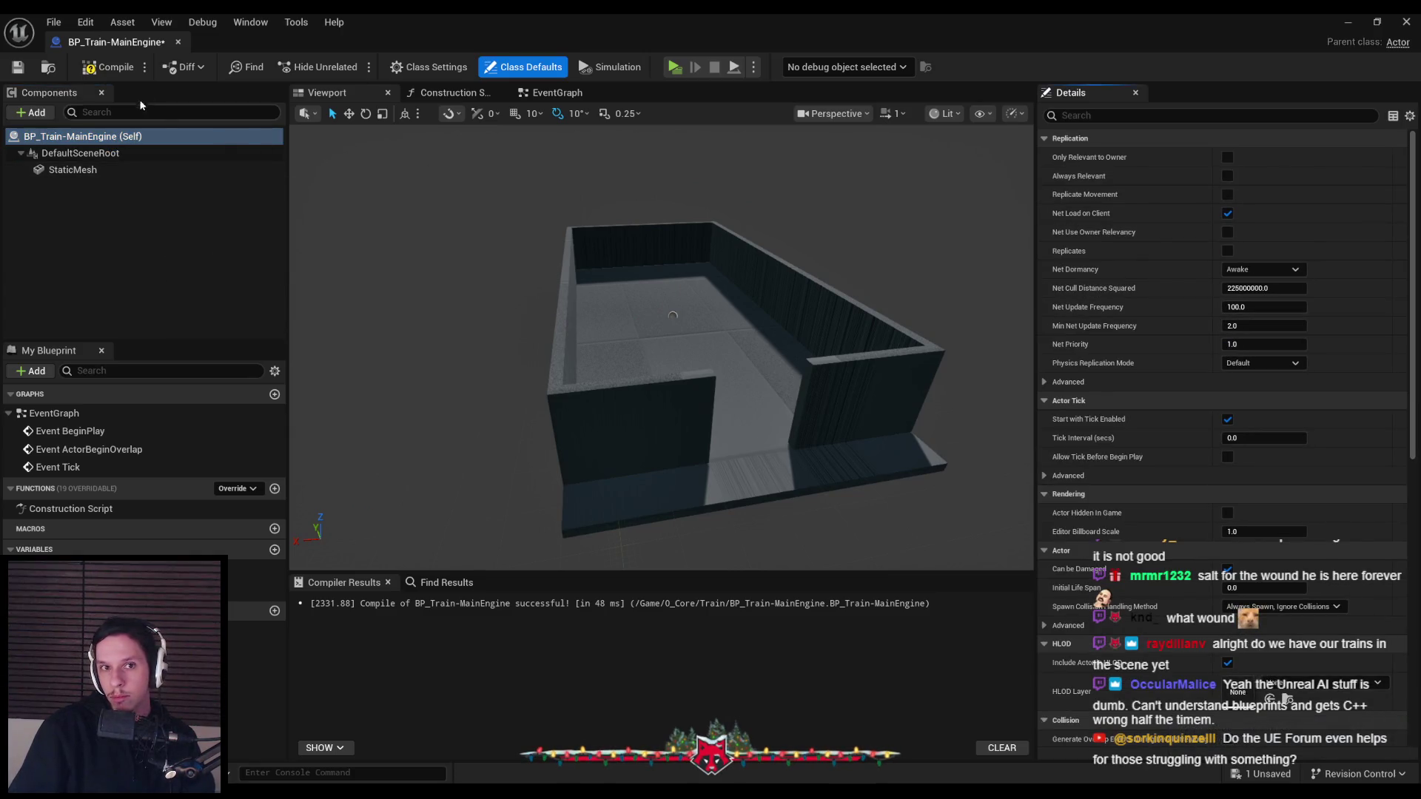
pyautogui.click(107, 67)
pyautogui.click(18, 67)
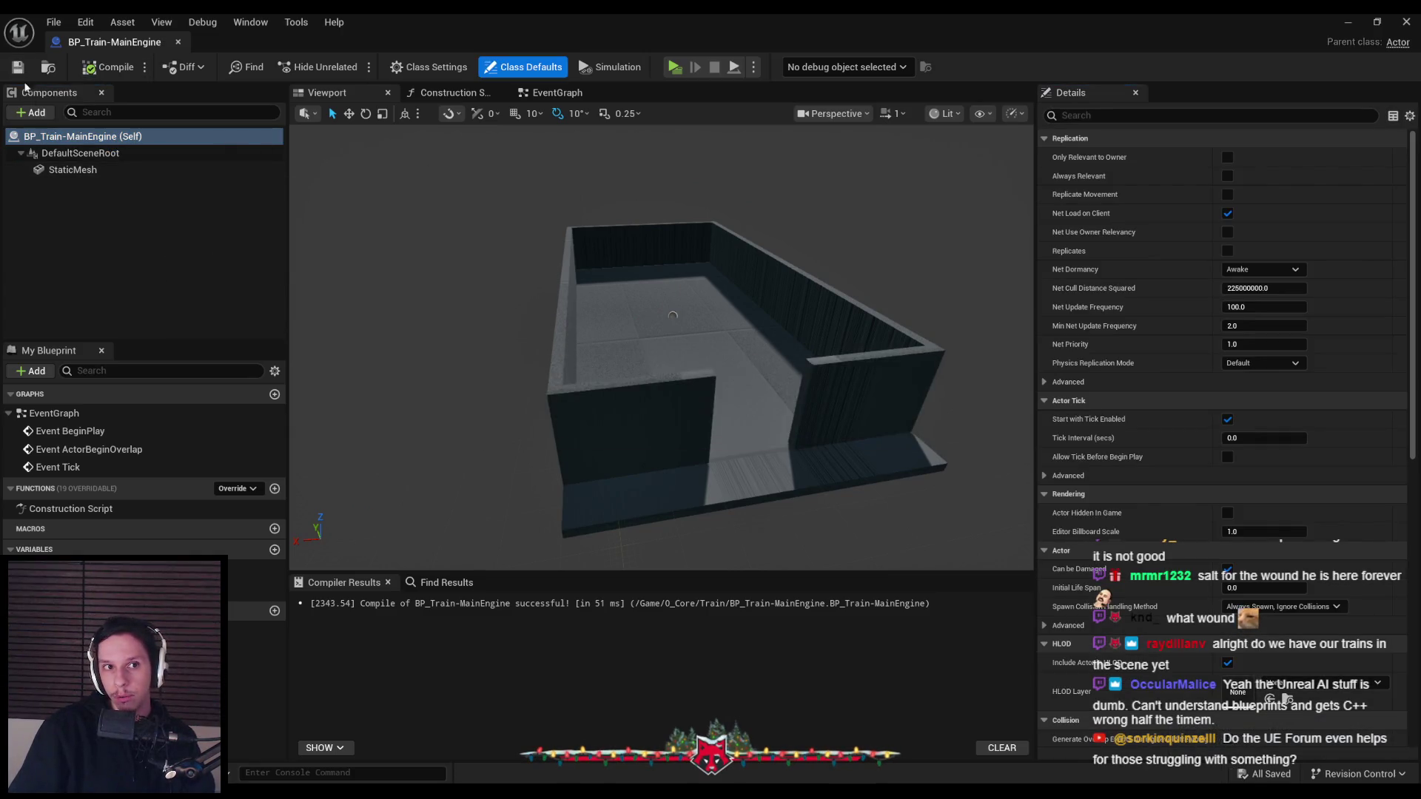
# Check the cabin mesh in the viewport and close the BP_Train-MainEngine editor
pyautogui.click(73, 171)
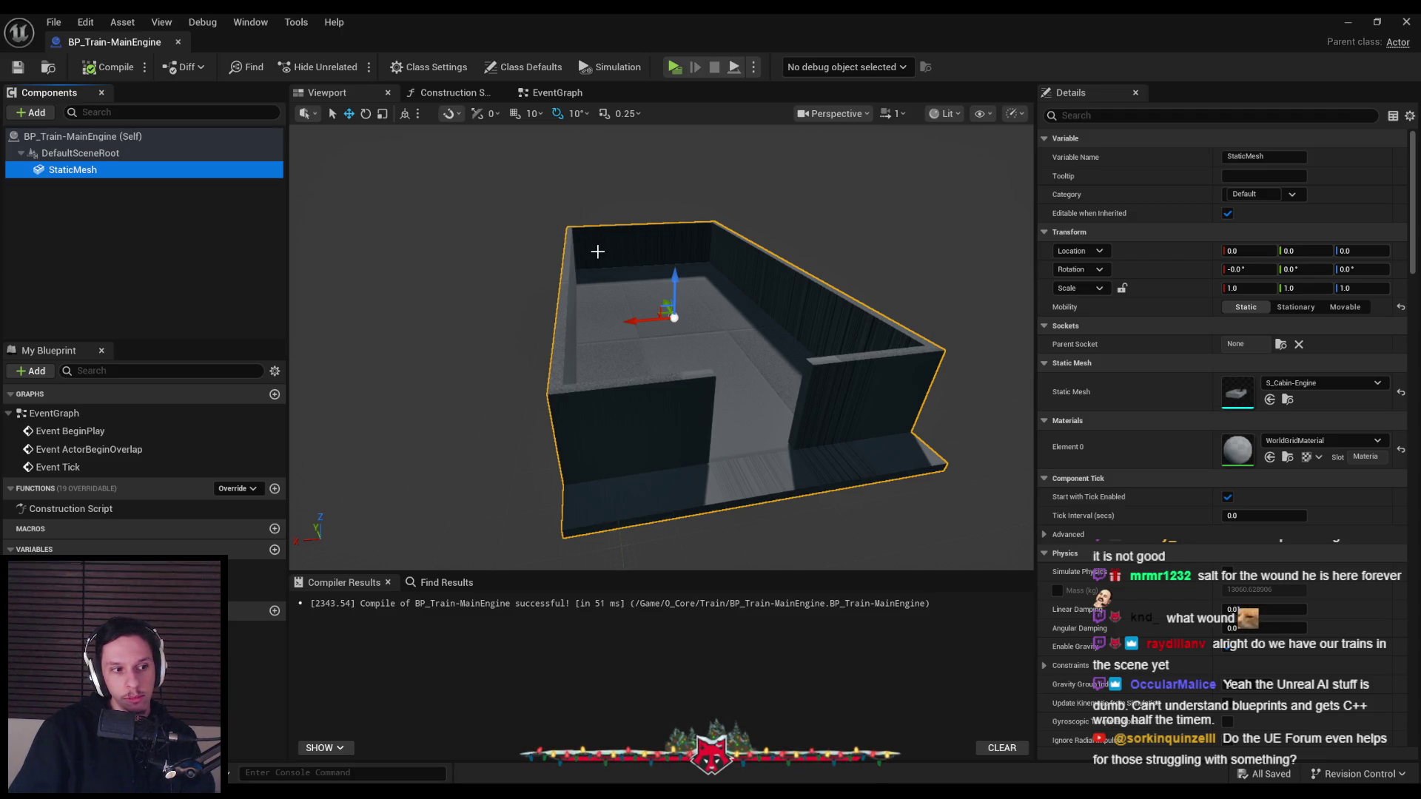
pyautogui.moveTo(598, 251); pyautogui.dragTo(569, 294)
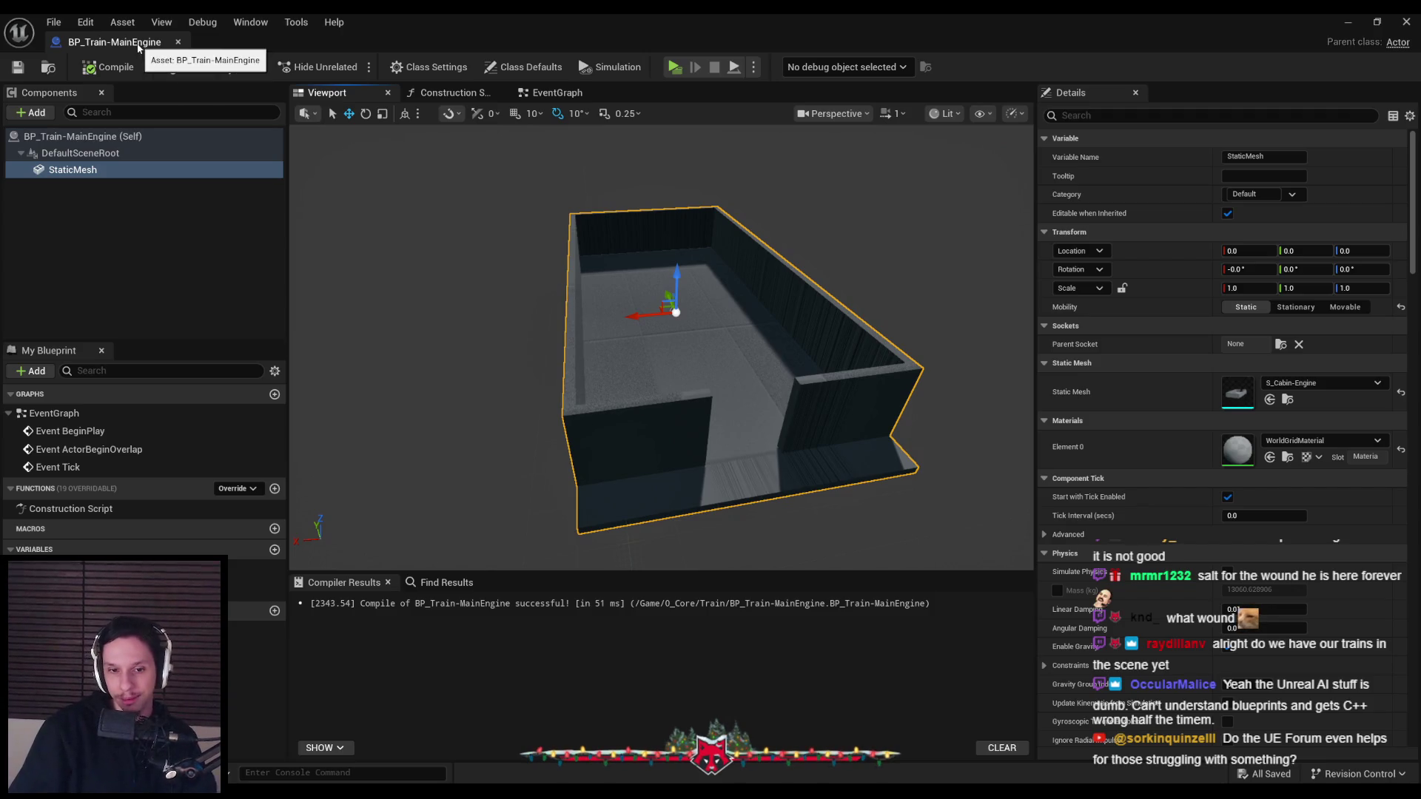
pyautogui.click(177, 42)
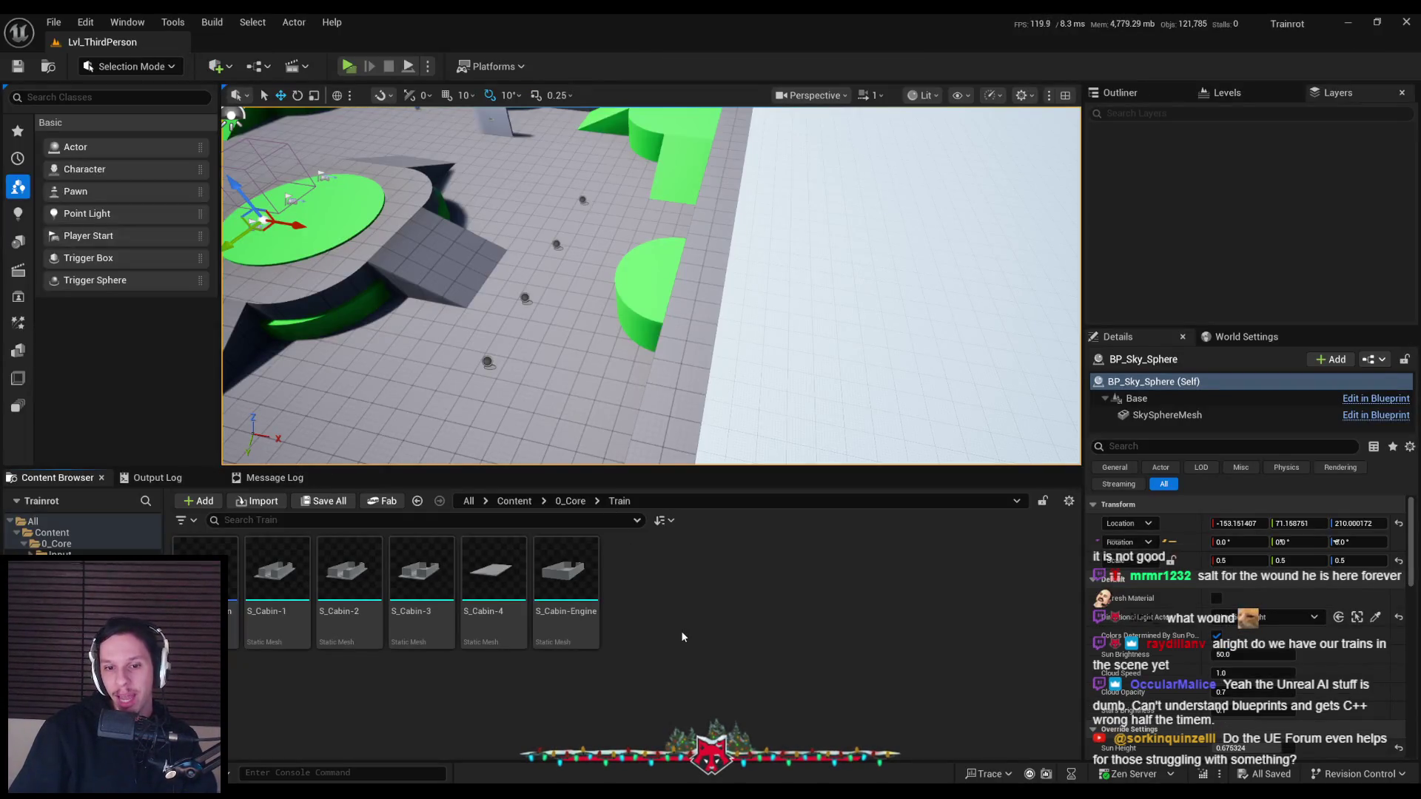
# Duplicate BP_Train-MainEngine as BP_Train-CabinInstance and open the copy
pyautogui.rightClick(214, 551)
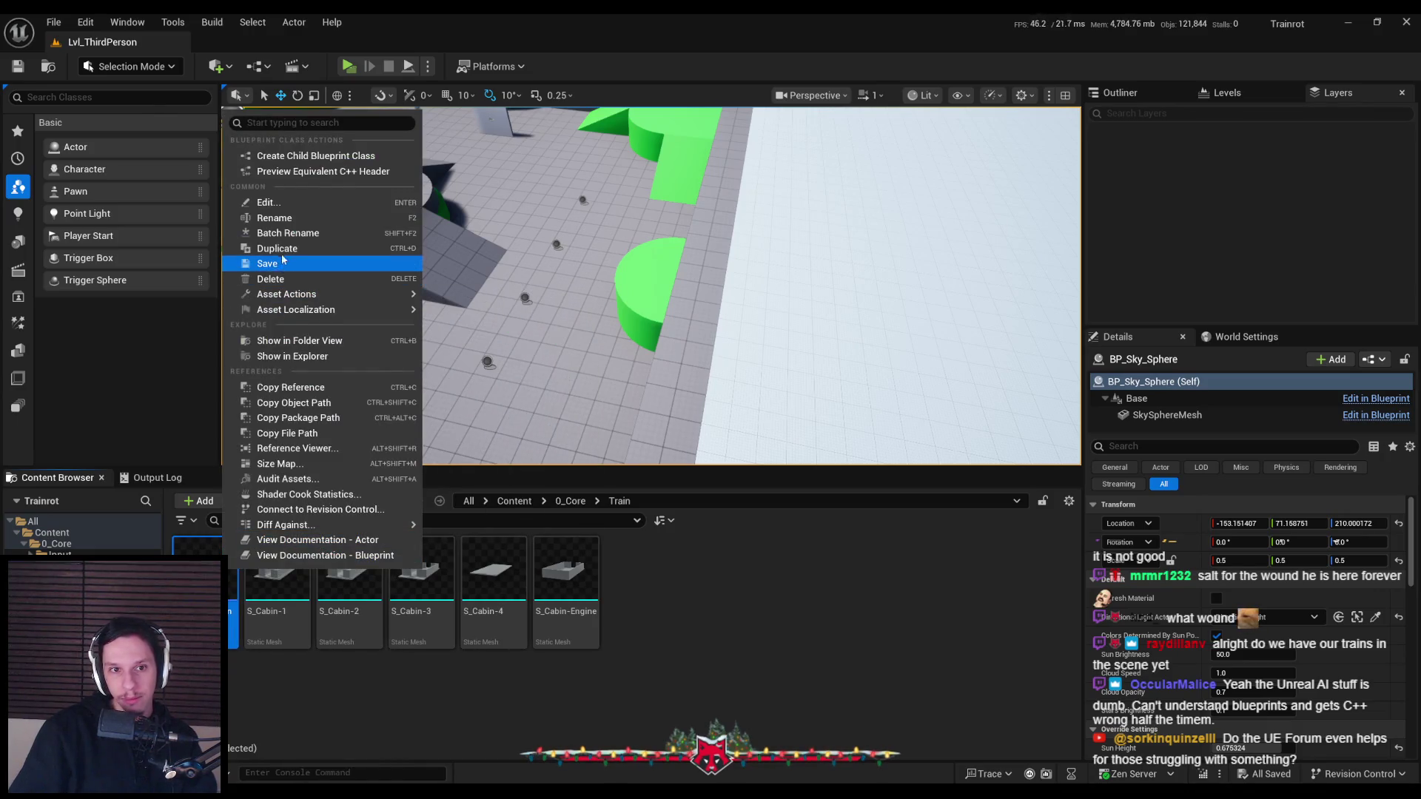
pyautogui.press('Escape')
pyautogui.hotkey('ctrl', 'd')
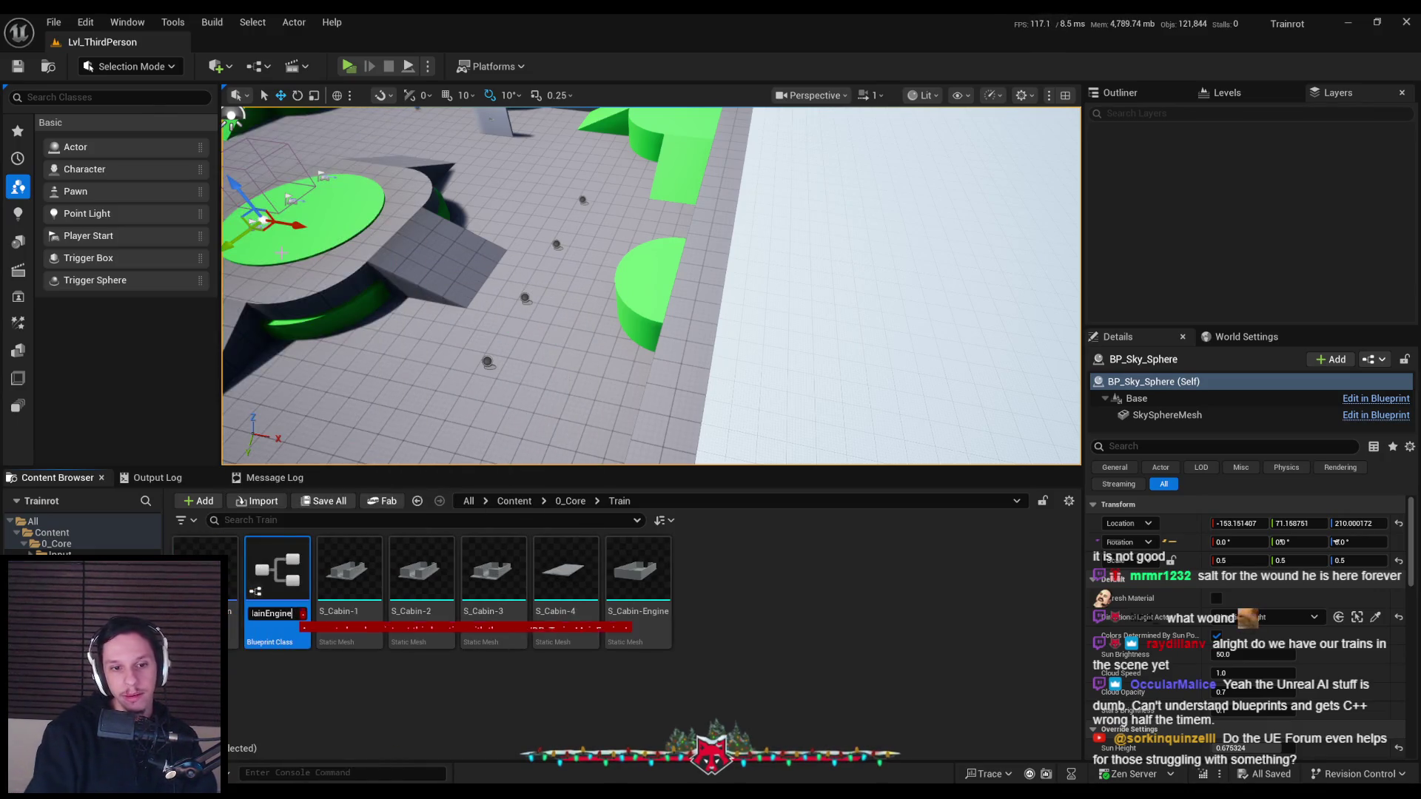
pyautogui.write('_Train-Cab')
pyautogui.press('Return')
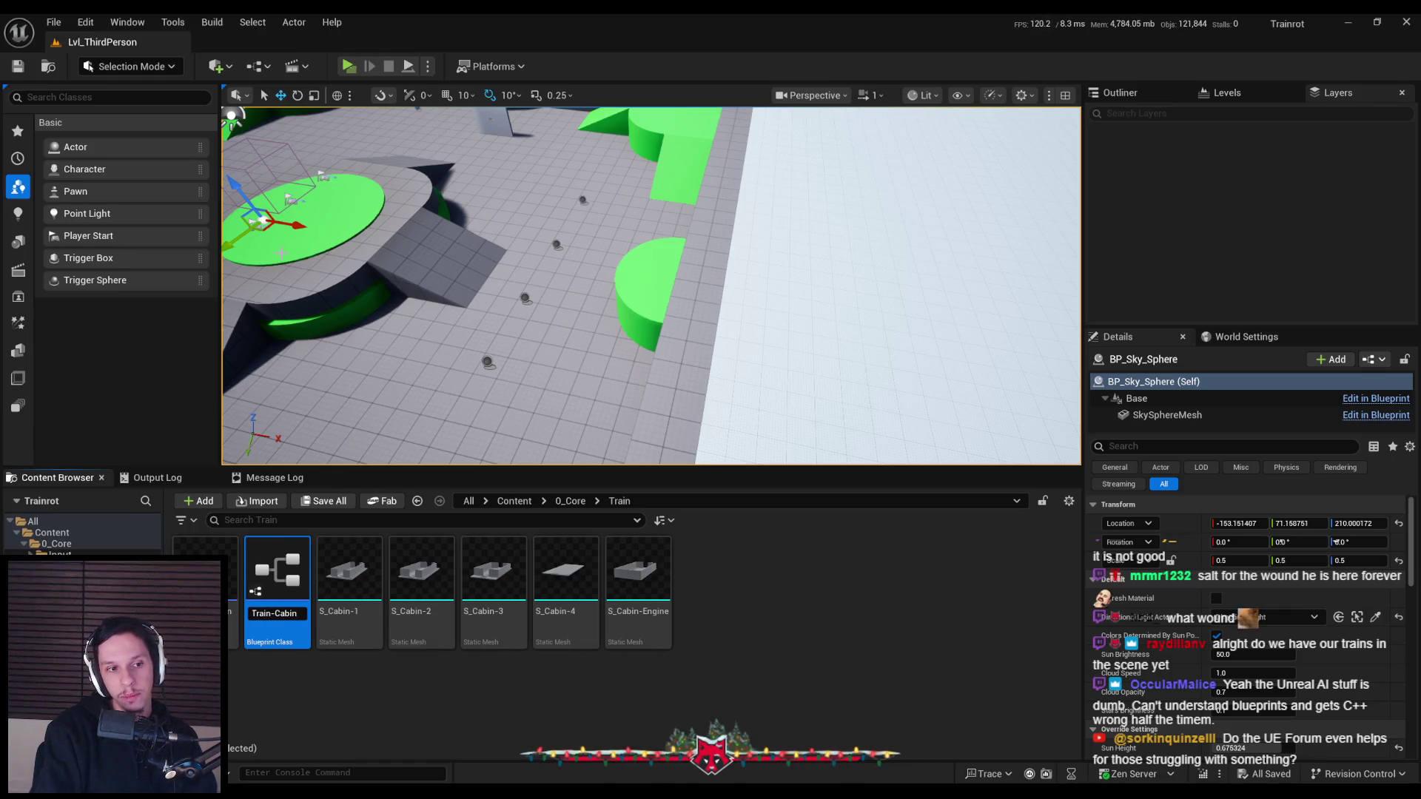
pyautogui.press('Return')
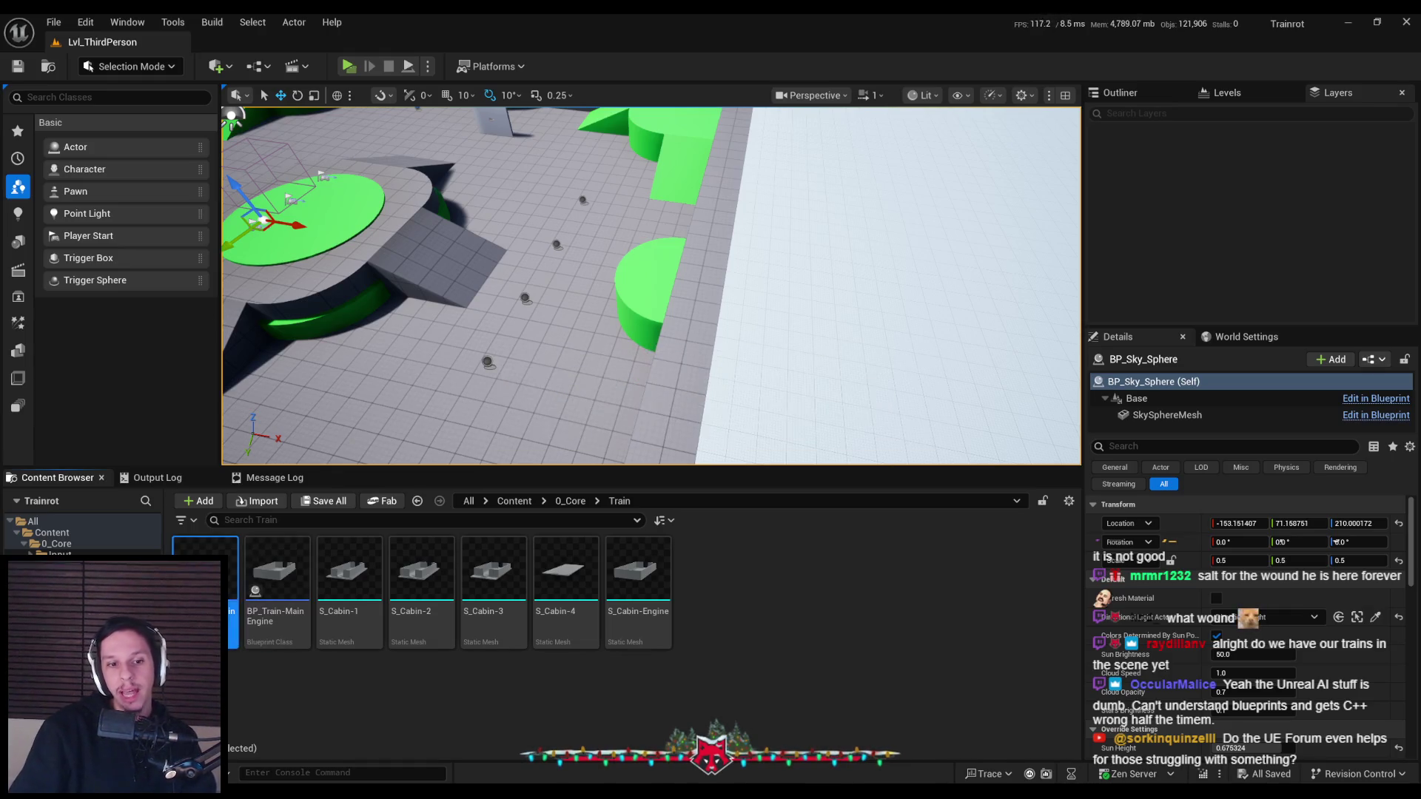
pyautogui.press('Return')
# Set the copy's StaticMesh to S_Cabin-1, compile, and return to the level viewport
pyautogui.click(73, 169)
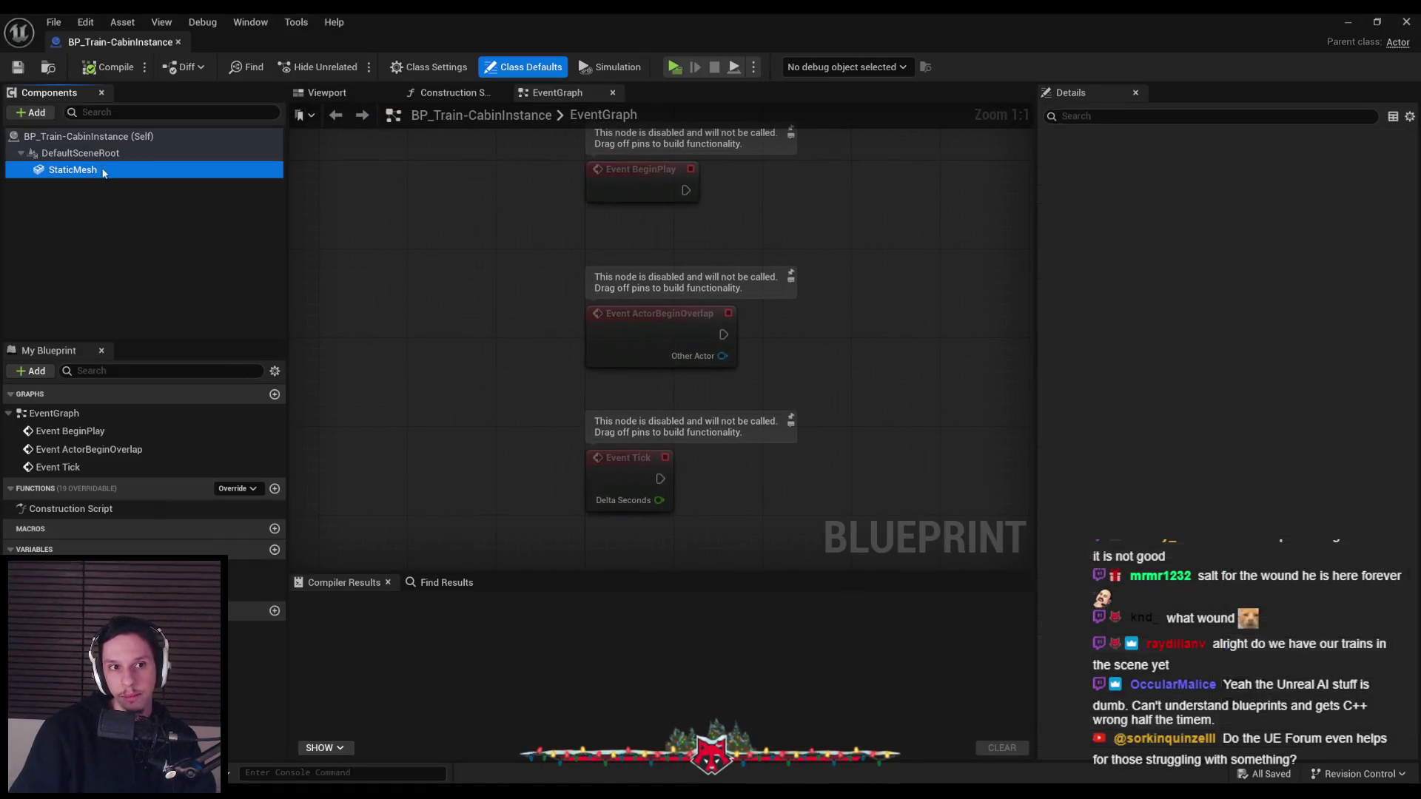
pyautogui.click(326, 93)
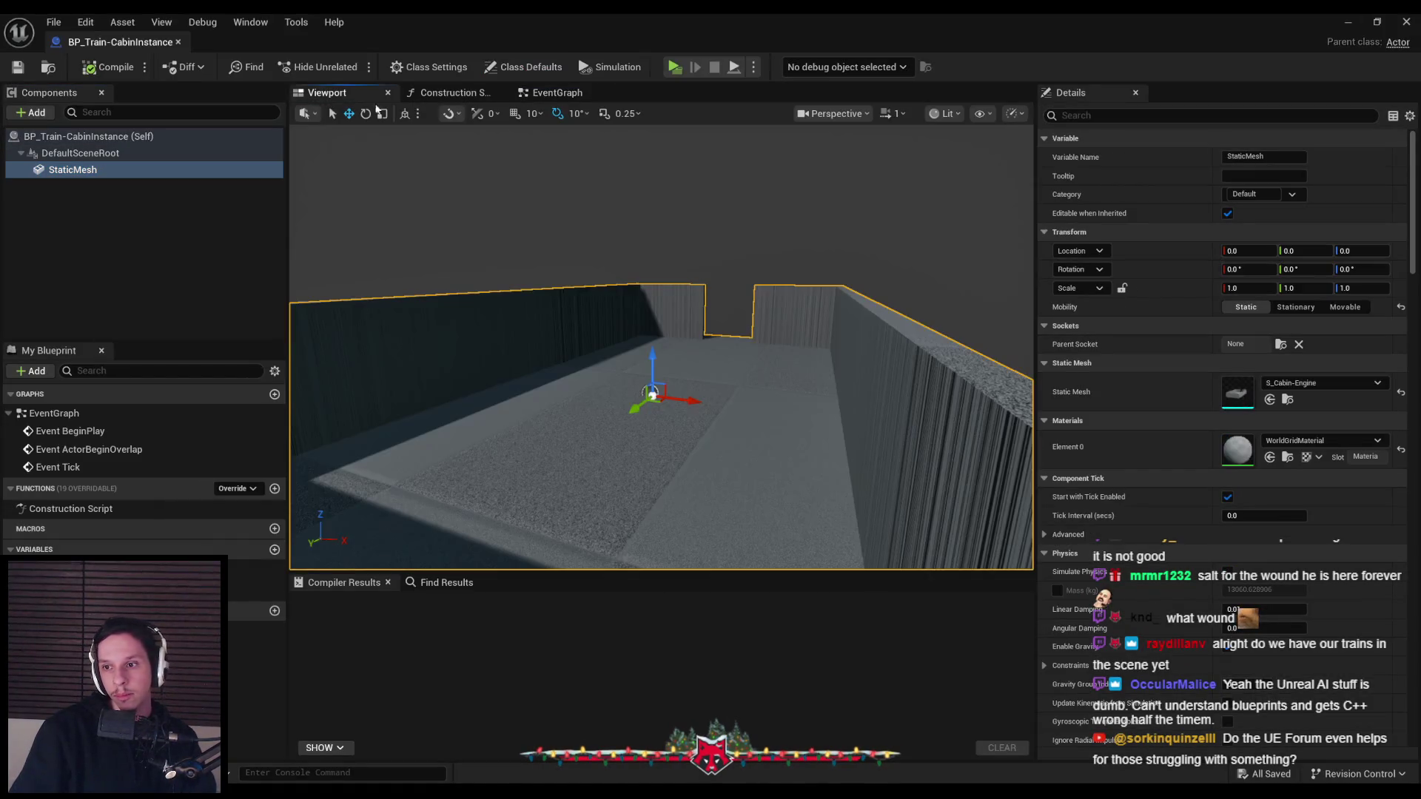
pyautogui.click(1313, 388)
pyautogui.write('cabi')
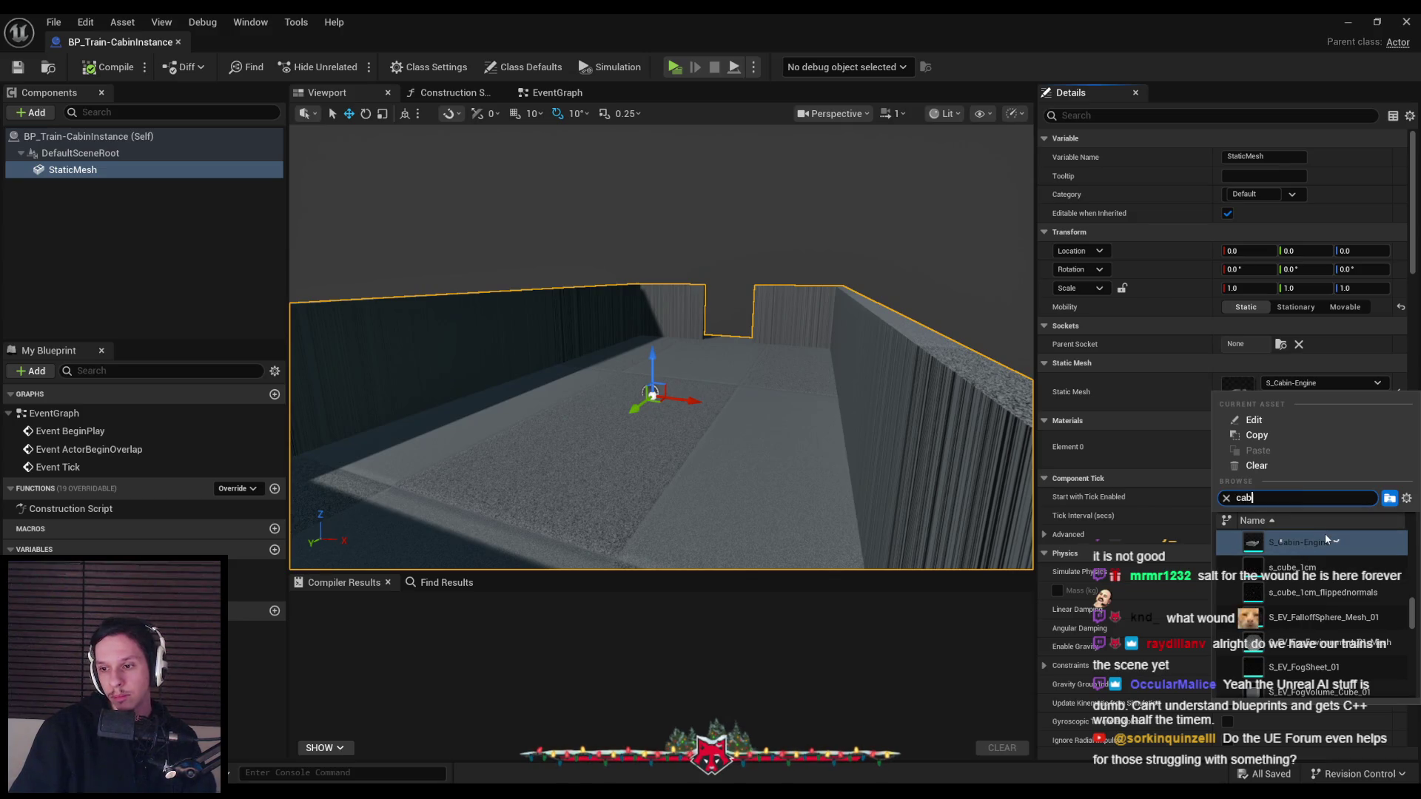
pyautogui.scroll(-5, 658, 348)
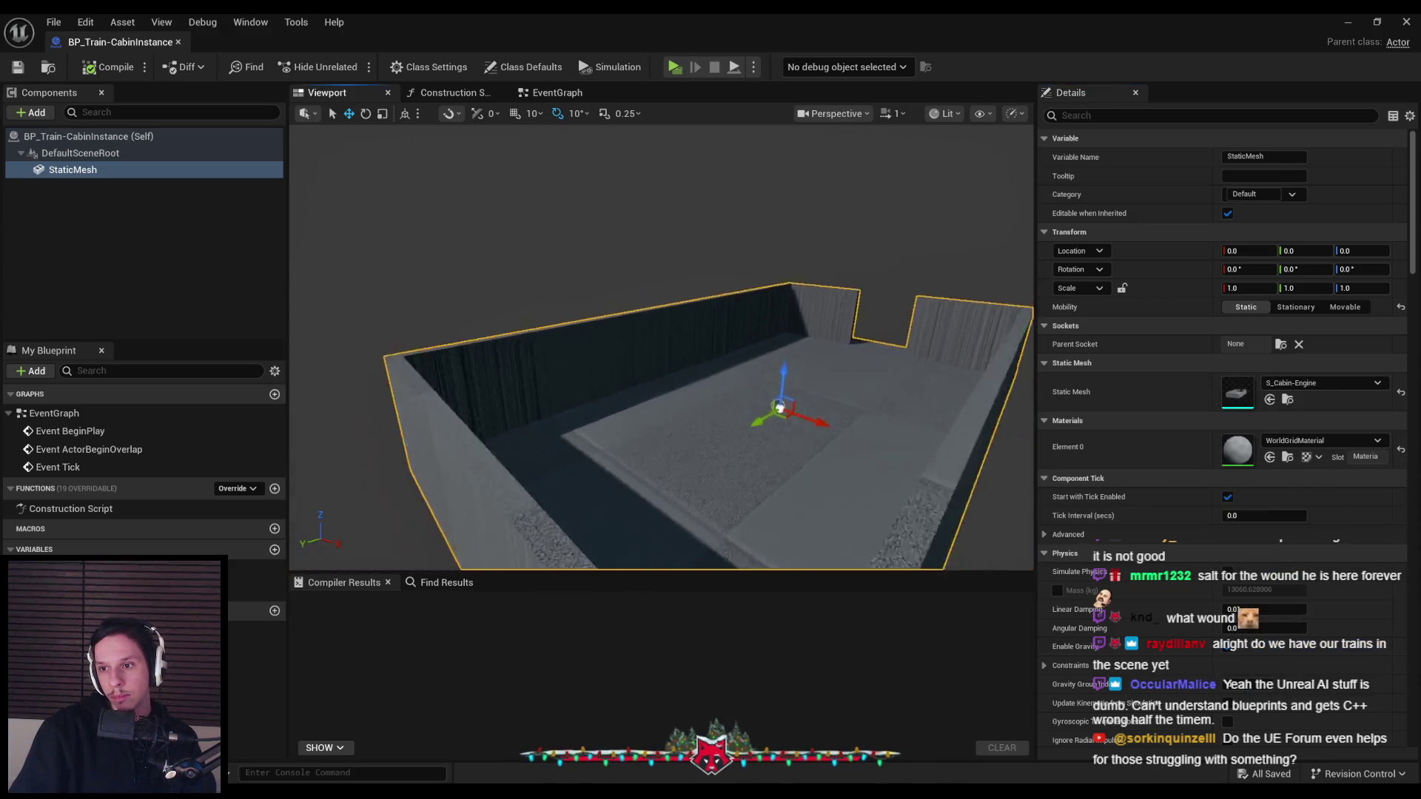
pyautogui.click(1310, 384)
pyautogui.write('cab')
pyautogui.click(1302, 544)
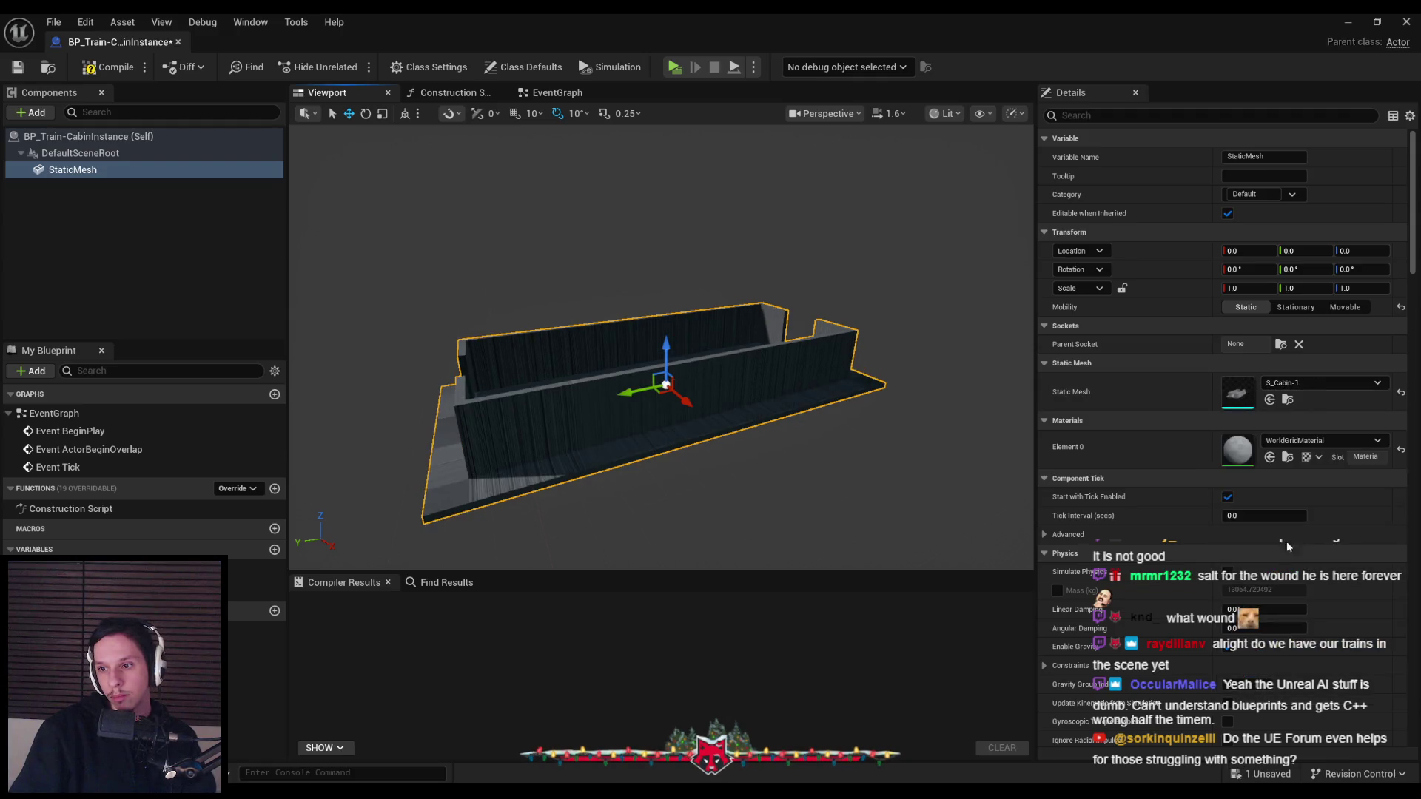
pyautogui.click(104, 66)
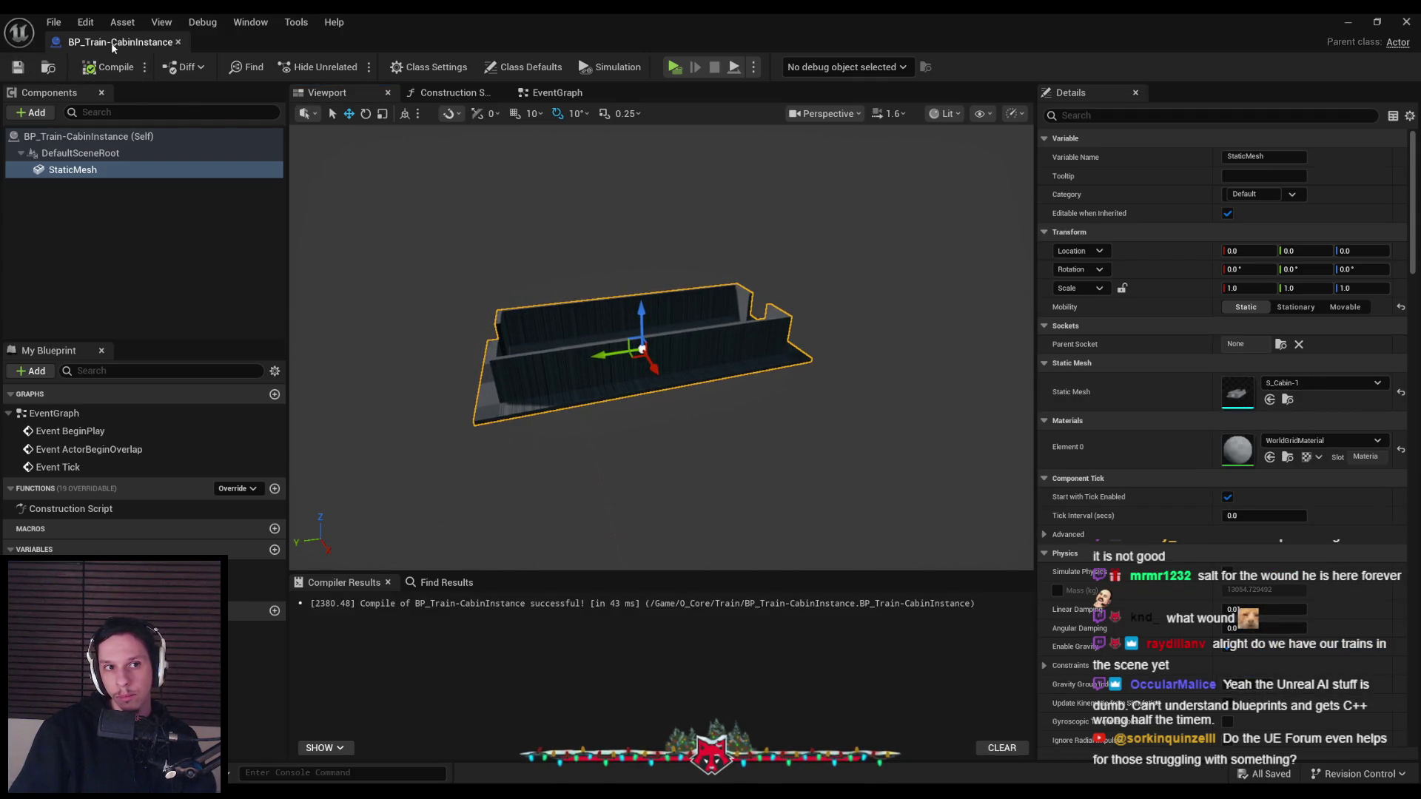
pyautogui.hotkey('alt', 'Tab')
pyautogui.moveTo(651, 289); pyautogui.dragTo(666, 282, button='right')
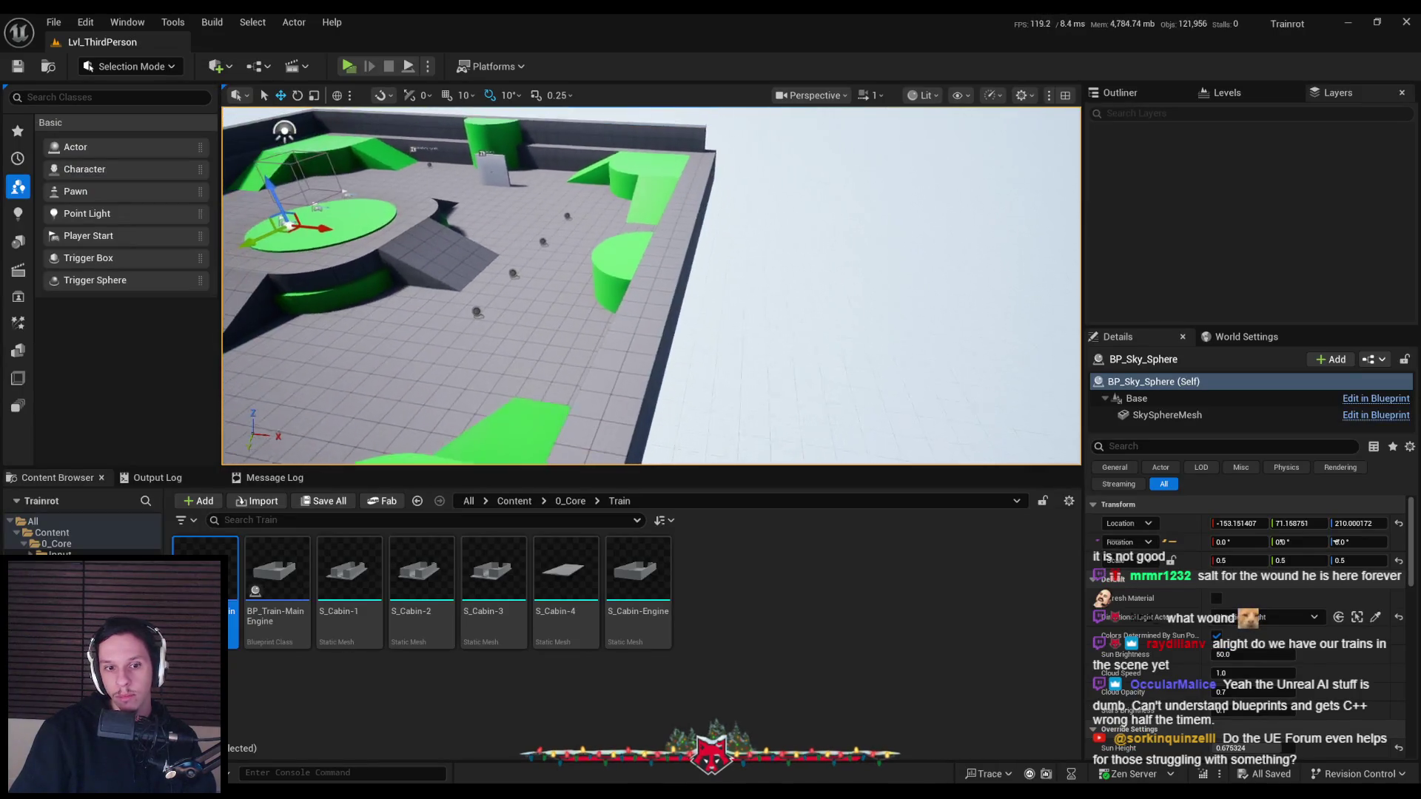
# Place a BP_Train-MainEngine actor beside the arena and nudge it back along X
pyautogui.click(286, 589)
pyautogui.moveTo(633, 323); pyautogui.dragTo(635, 329)
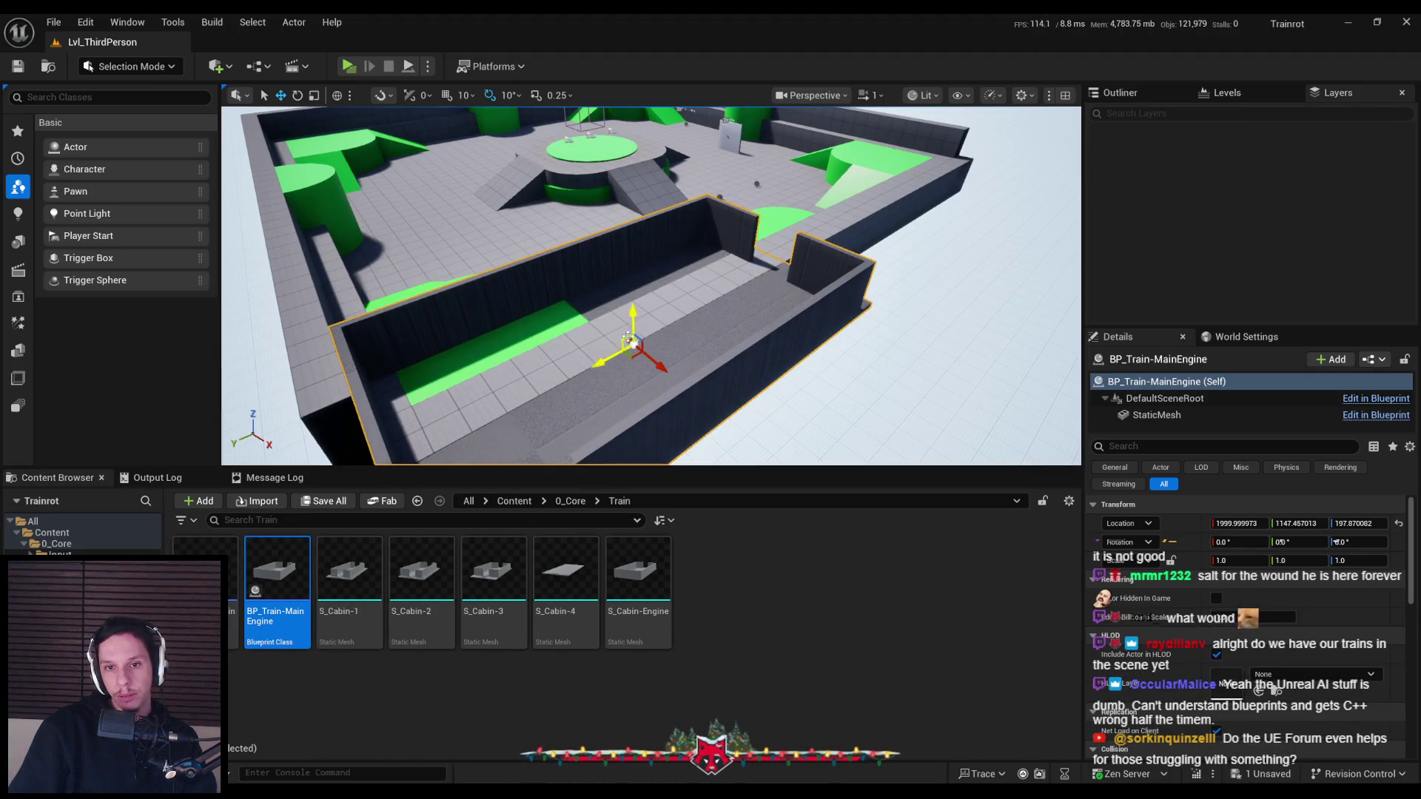
pyautogui.scroll(5, 704, 367)
pyautogui.moveTo(704, 366); pyautogui.dragTo(783, 358, button='right')
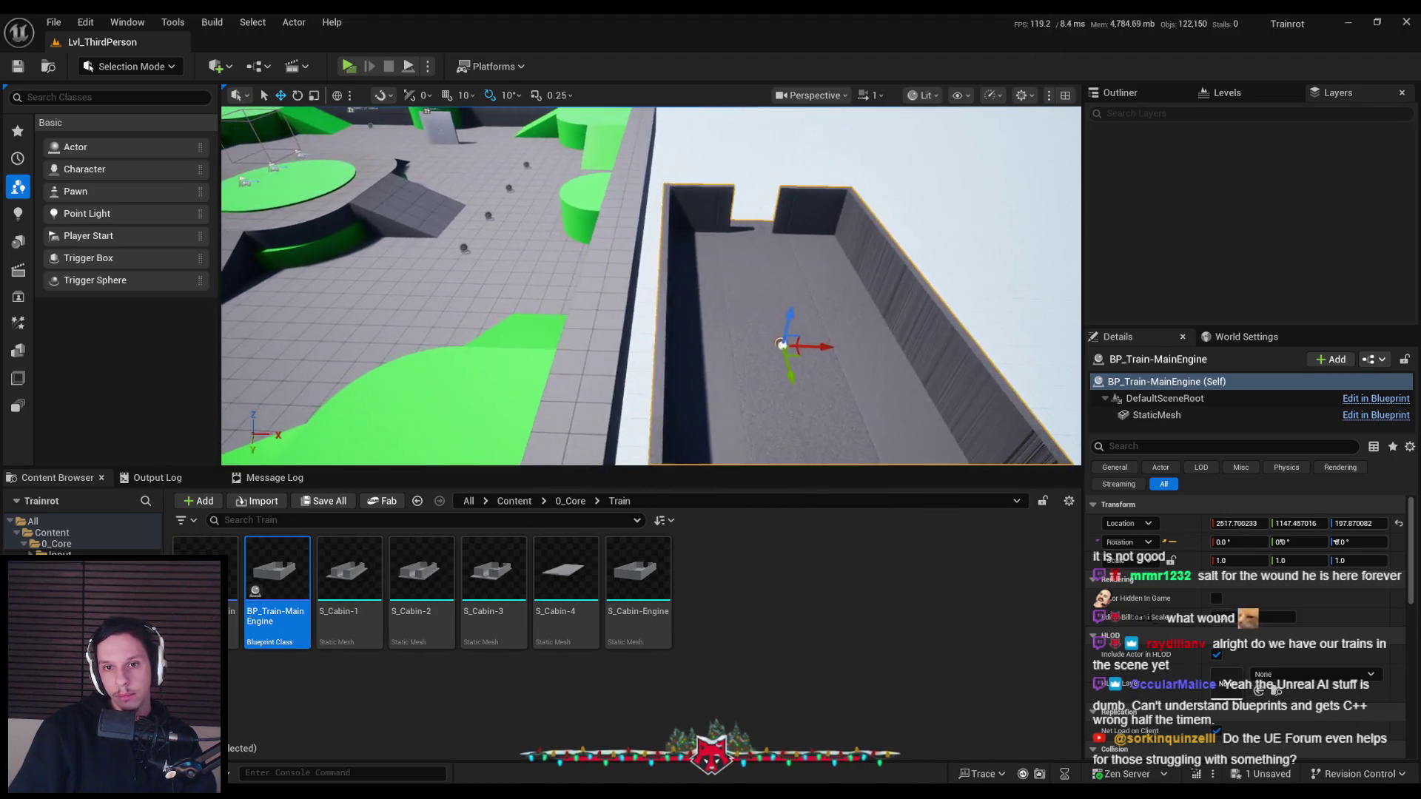
pyautogui.moveTo(821, 346); pyautogui.dragTo(802, 346)
pyautogui.moveTo(803, 346); pyautogui.dragTo(666, 325, button='right')
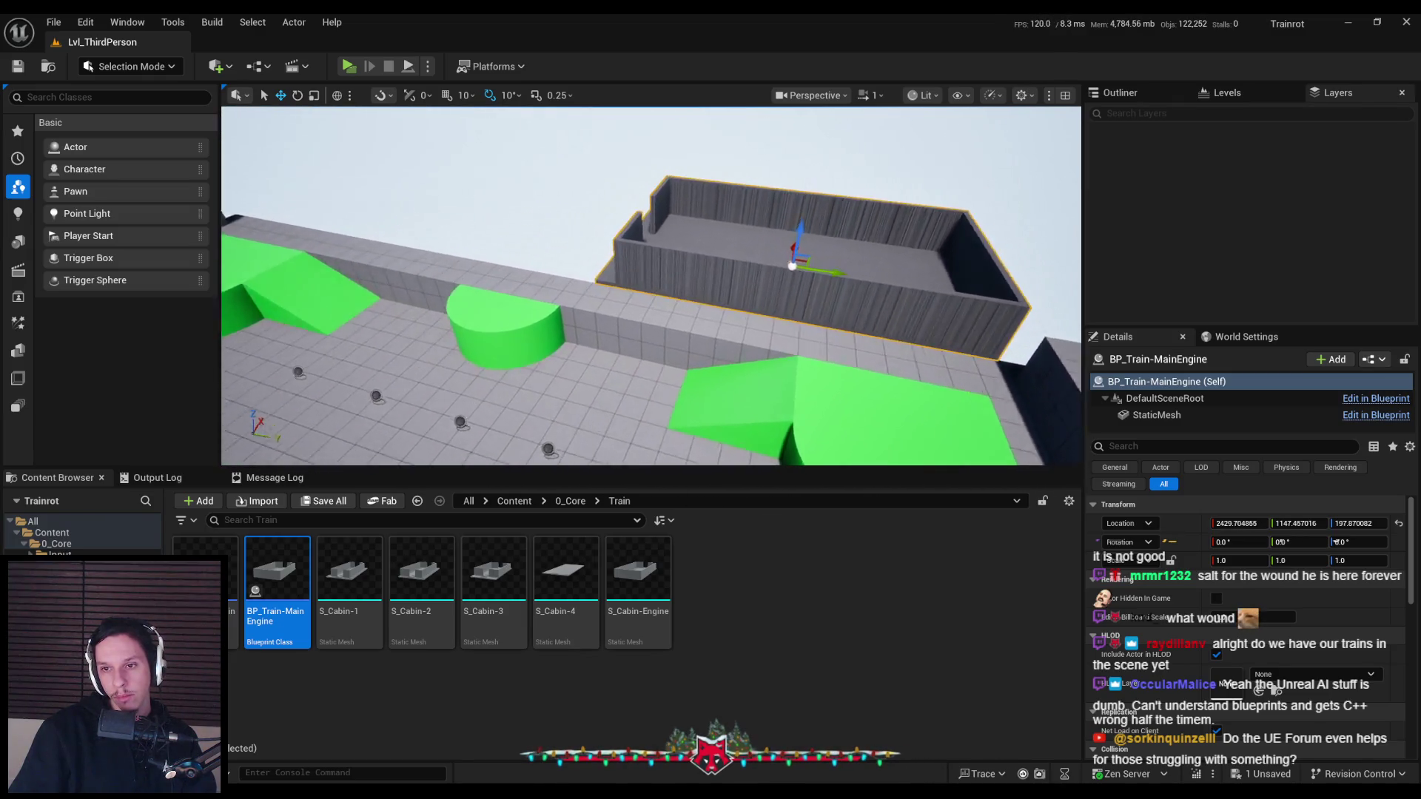
# Play-test with a server and two clients, walking toward the train, then stop
pyautogui.click(349, 66)
pyautogui.click(602, 281)
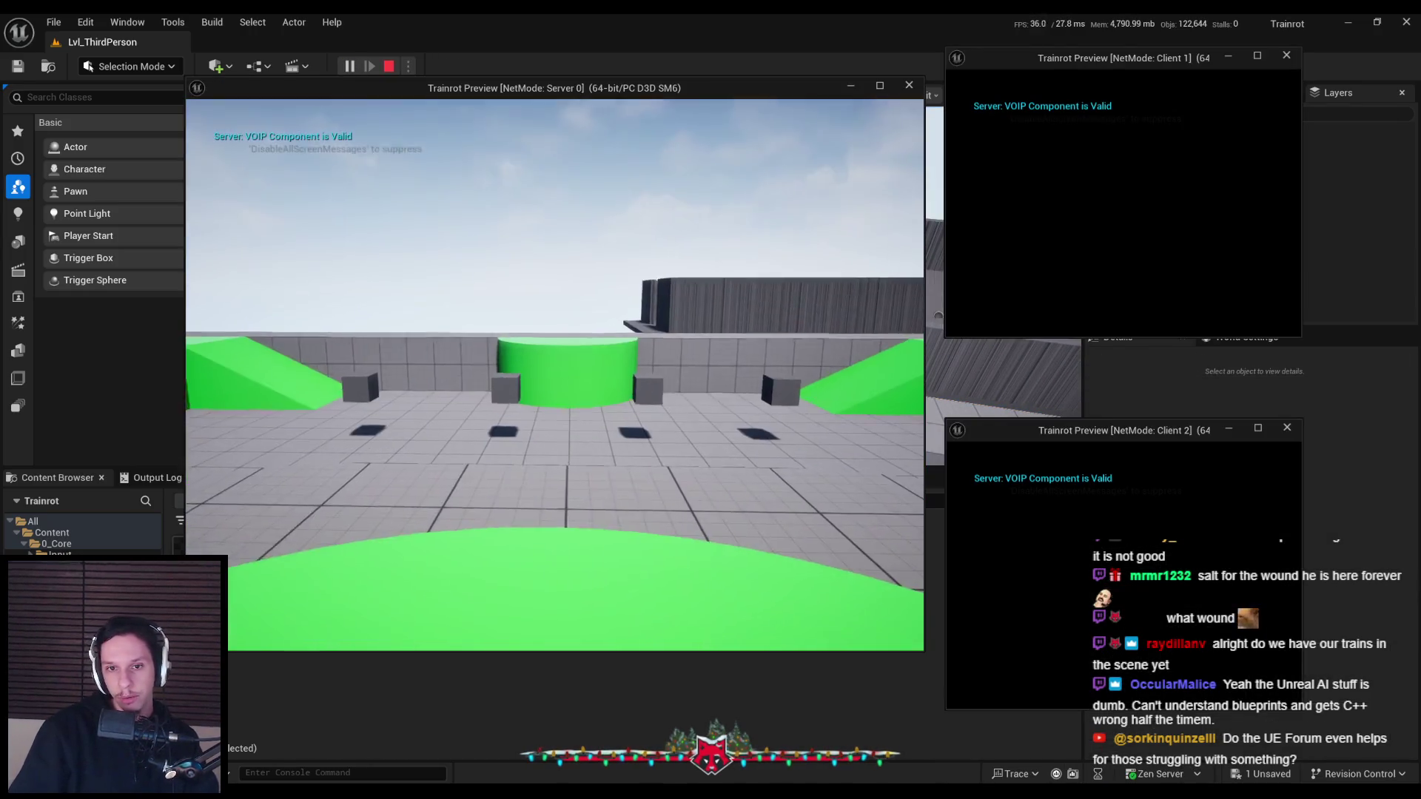
pyautogui.press('w')
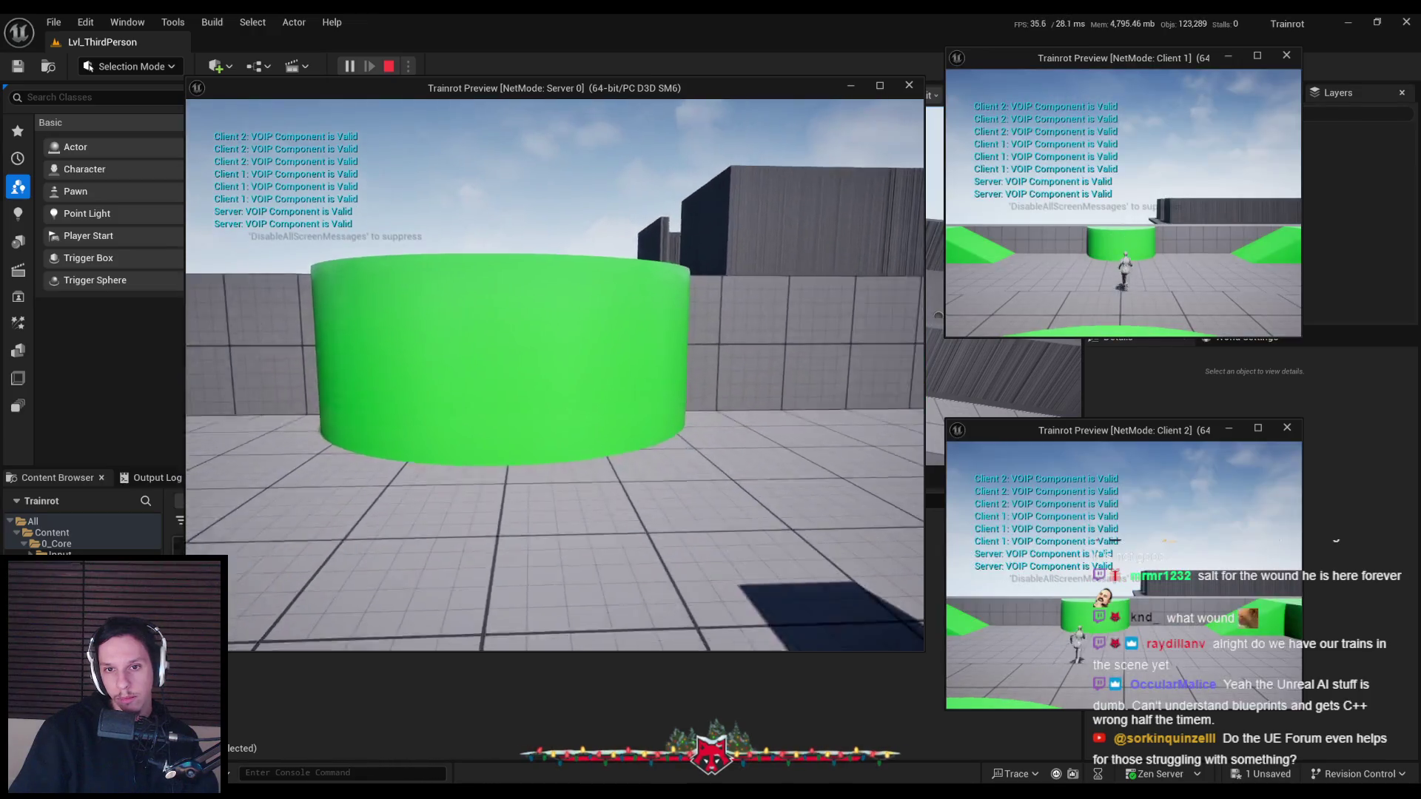
pyautogui.press('w')
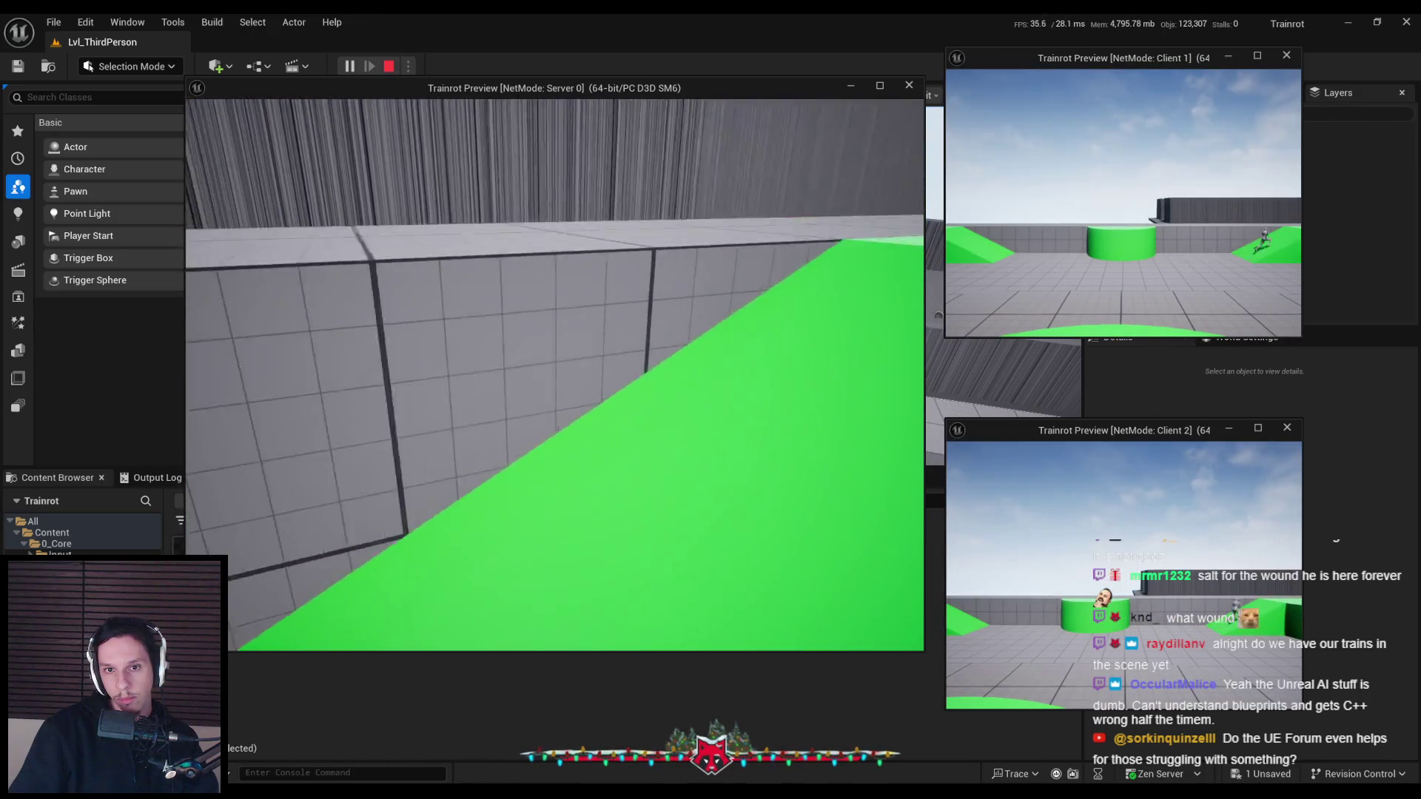
pyautogui.press('w')
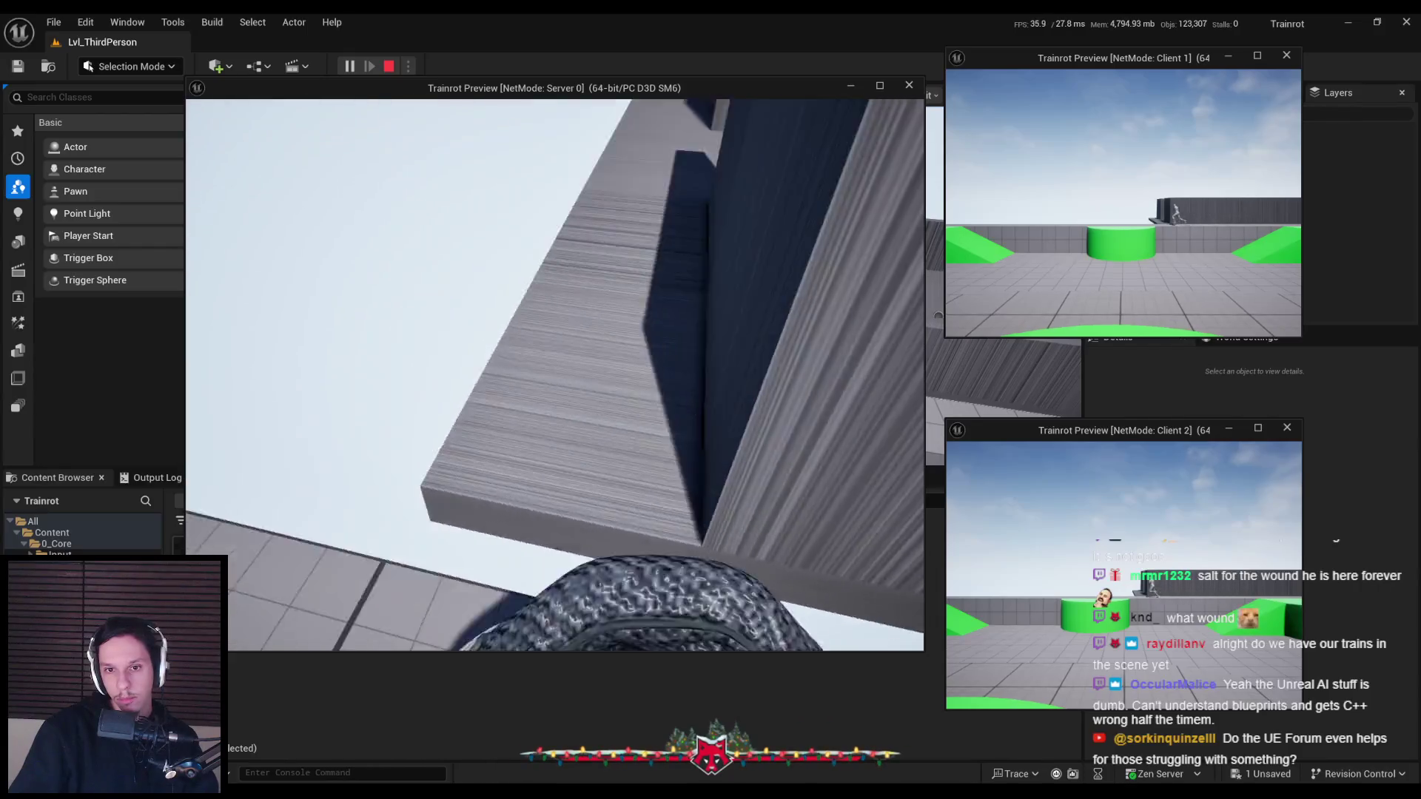
pyautogui.press('Escape')
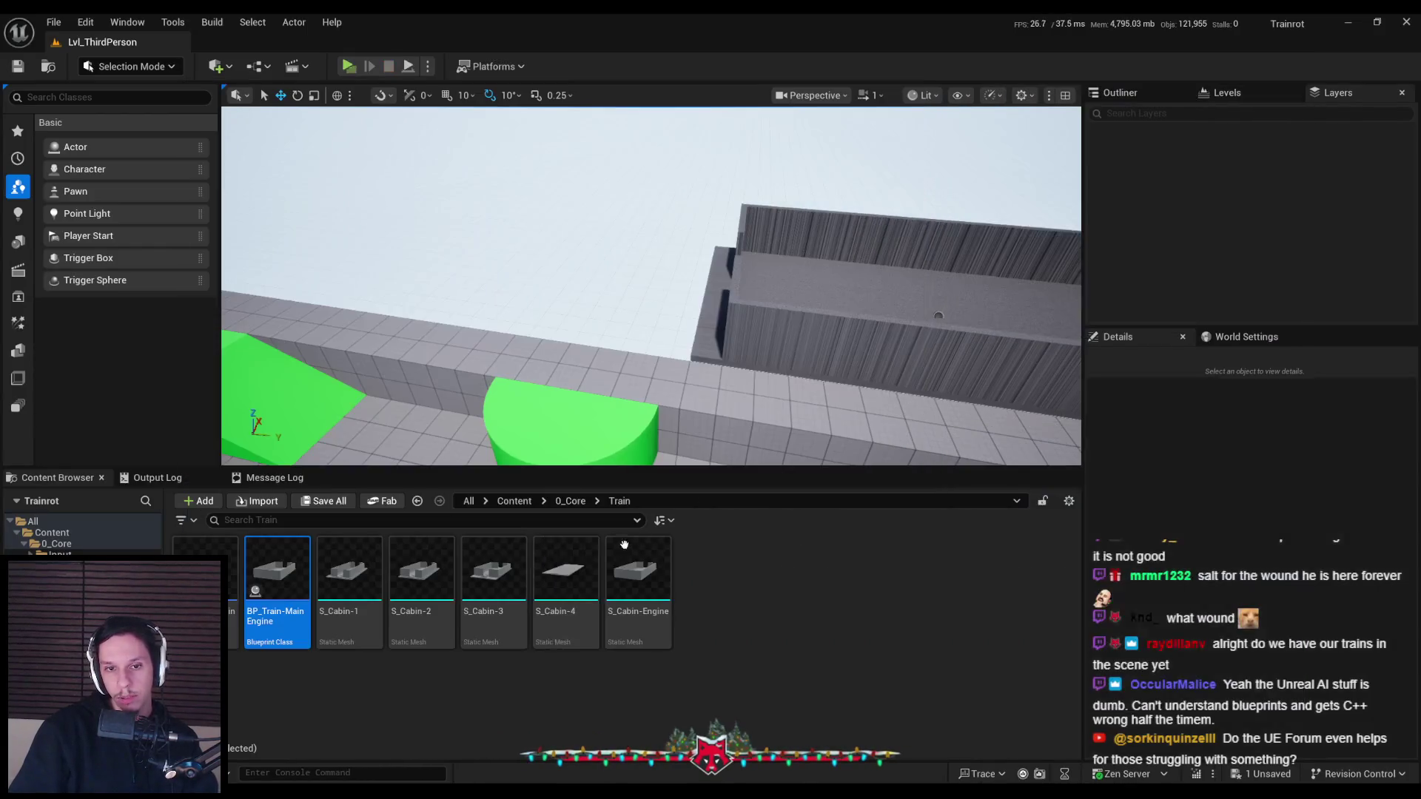
# Select the meshes S_Cabin-1 through S_Cabin-Engine and open their context menu
pyautogui.scroll(-2, 612, 431)
pyautogui.click(348, 585)
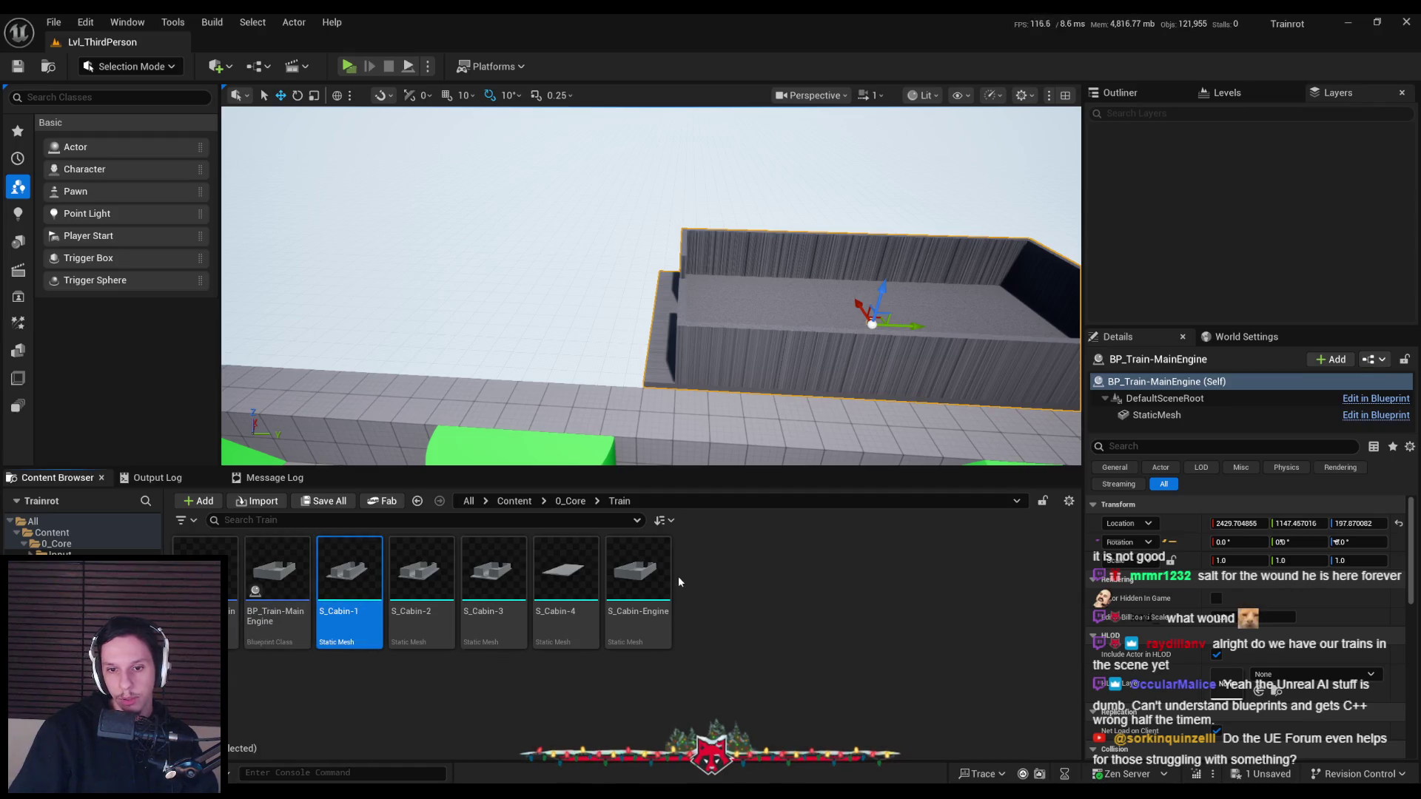
pyautogui.keyDown('shift'); pyautogui.click(651, 584); pyautogui.keyUp('shift')
pyautogui.rightClick(659, 585)
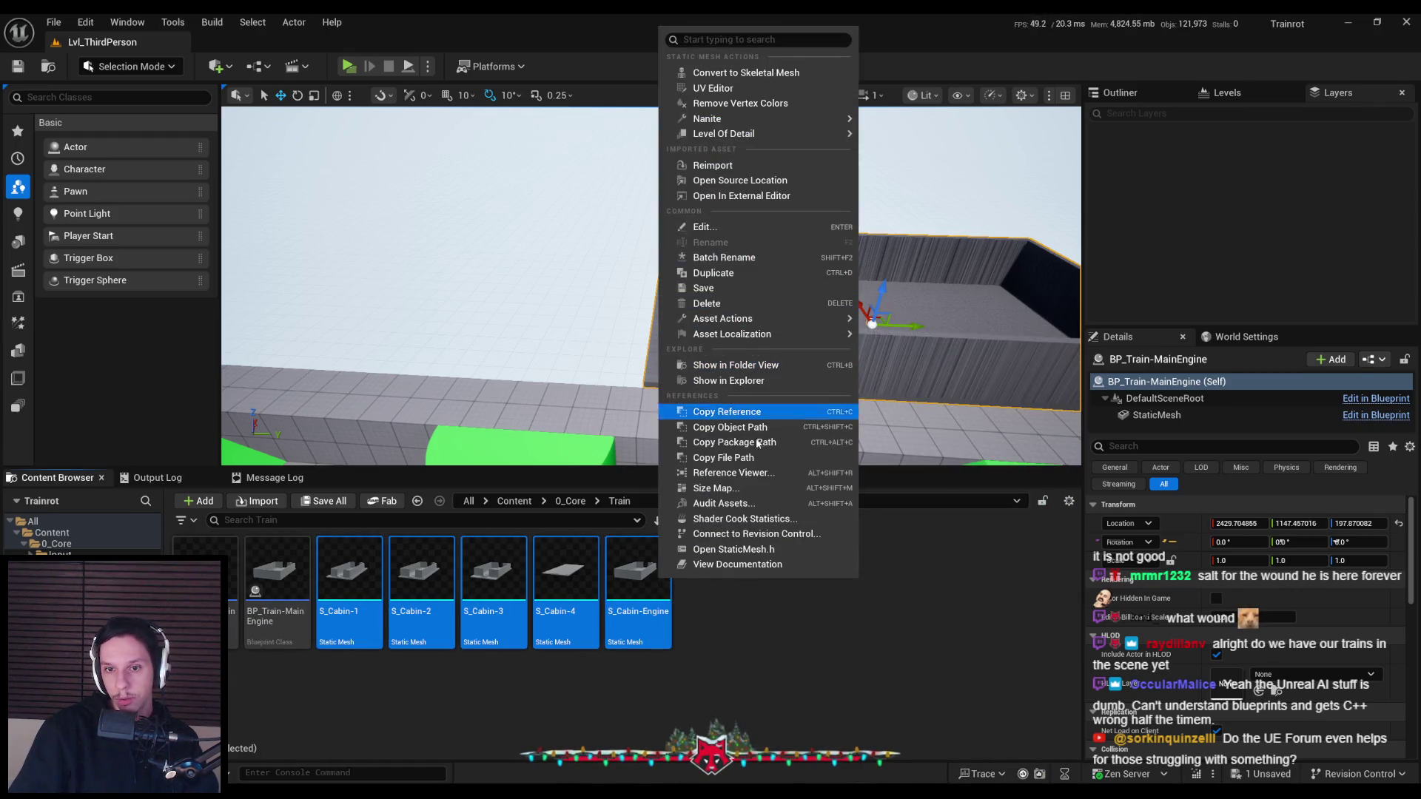
pyautogui.moveTo(770, 323)
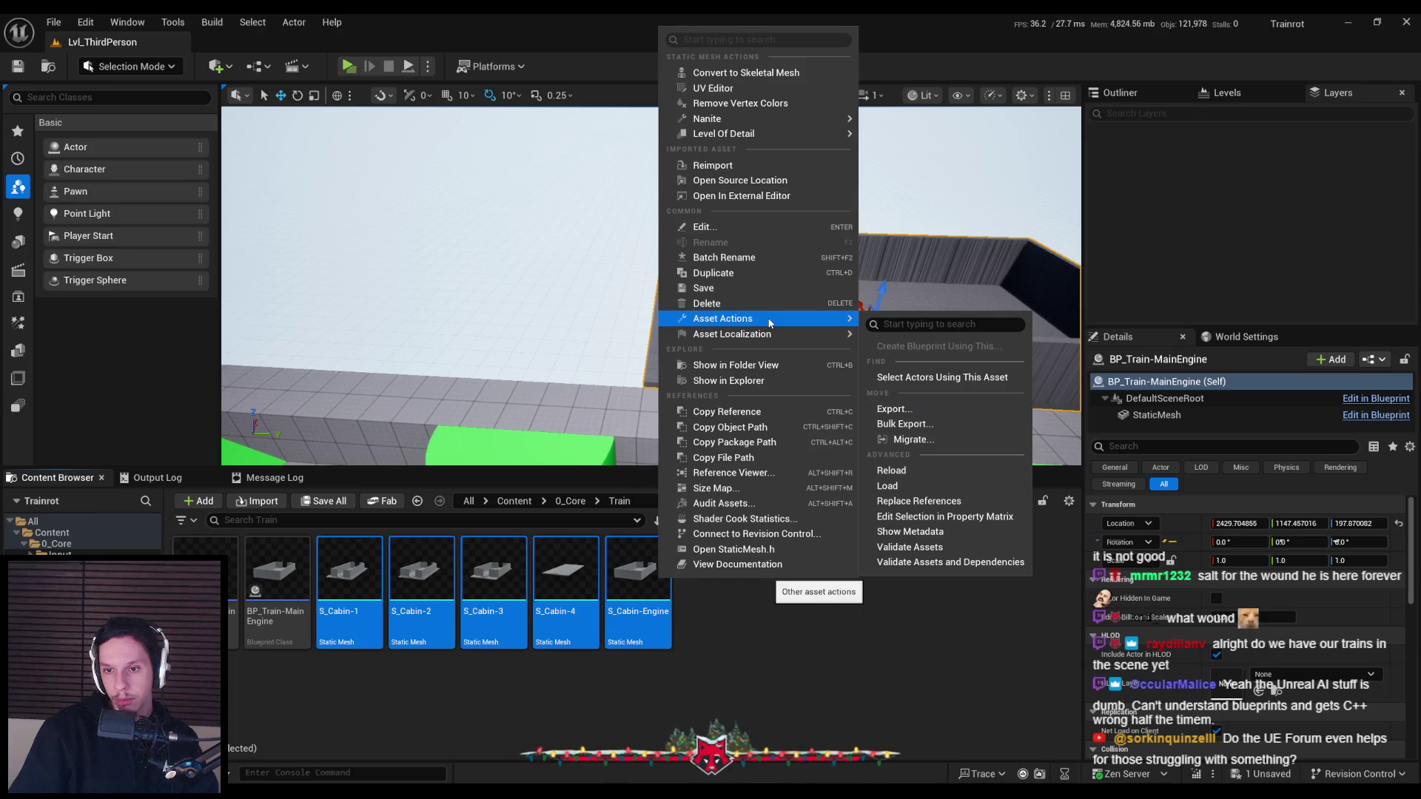
# Open the five cabin meshes in the Property Matrix and browse their property categories
pyautogui.click(940, 516)
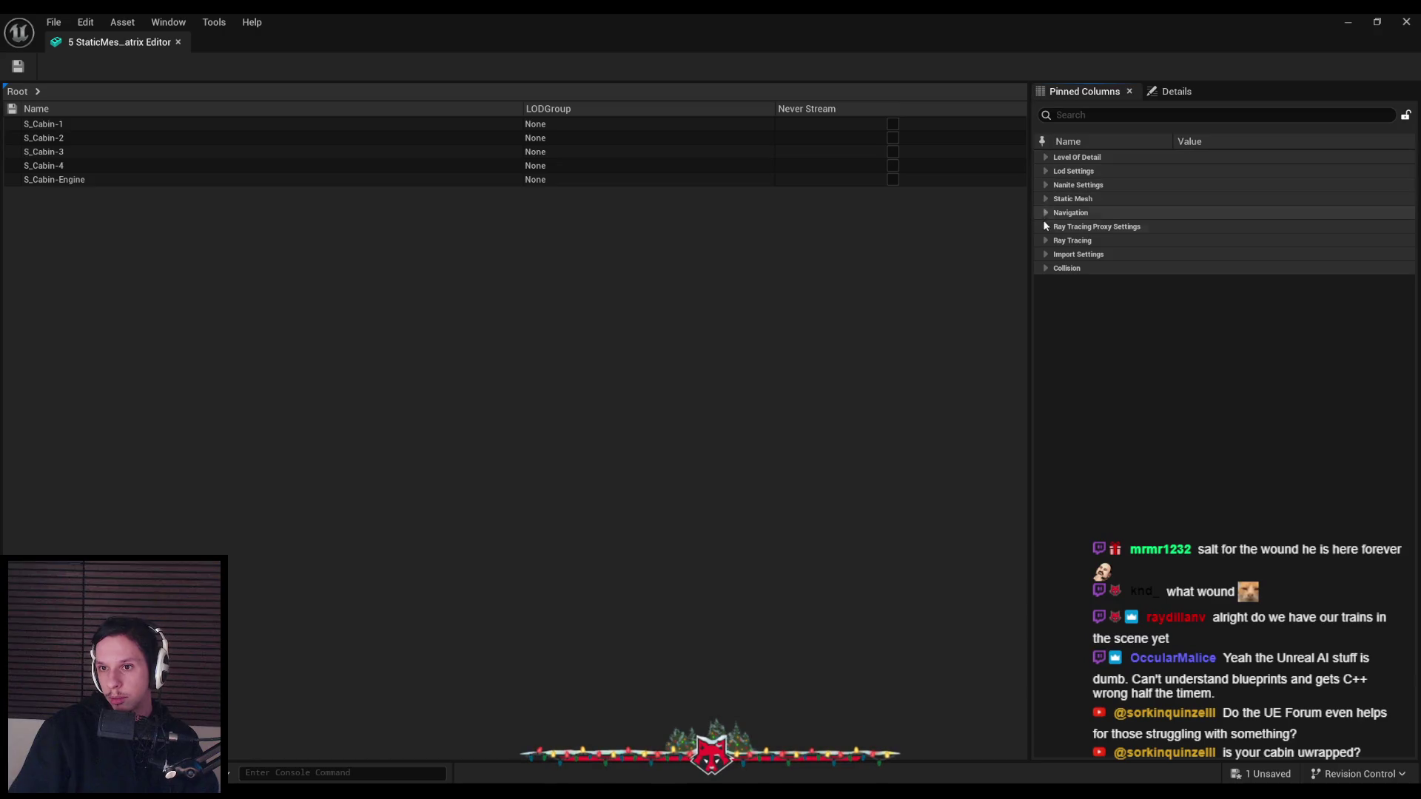
pyautogui.click(1046, 268)
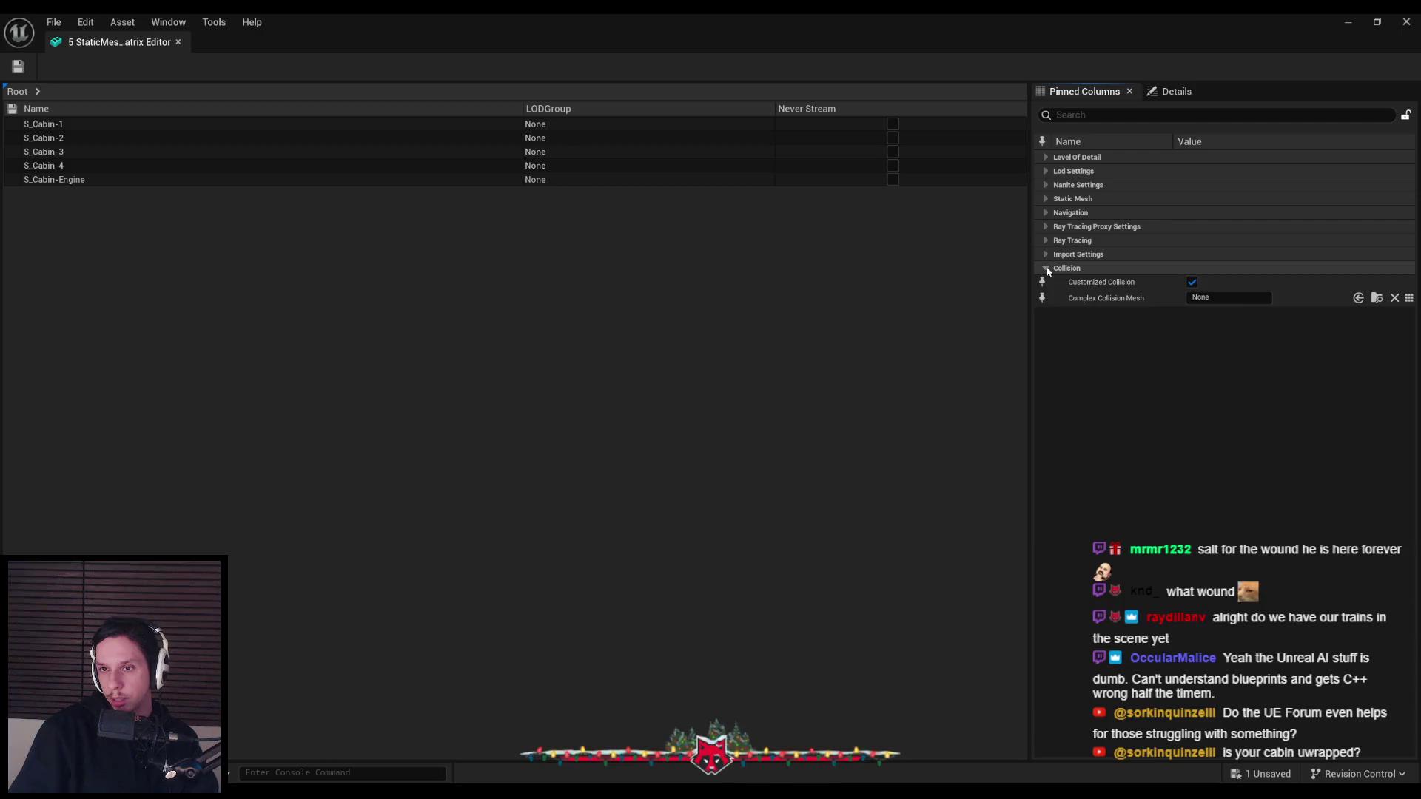
pyautogui.click(1046, 269)
pyautogui.click(1046, 257)
pyautogui.click(1061, 269)
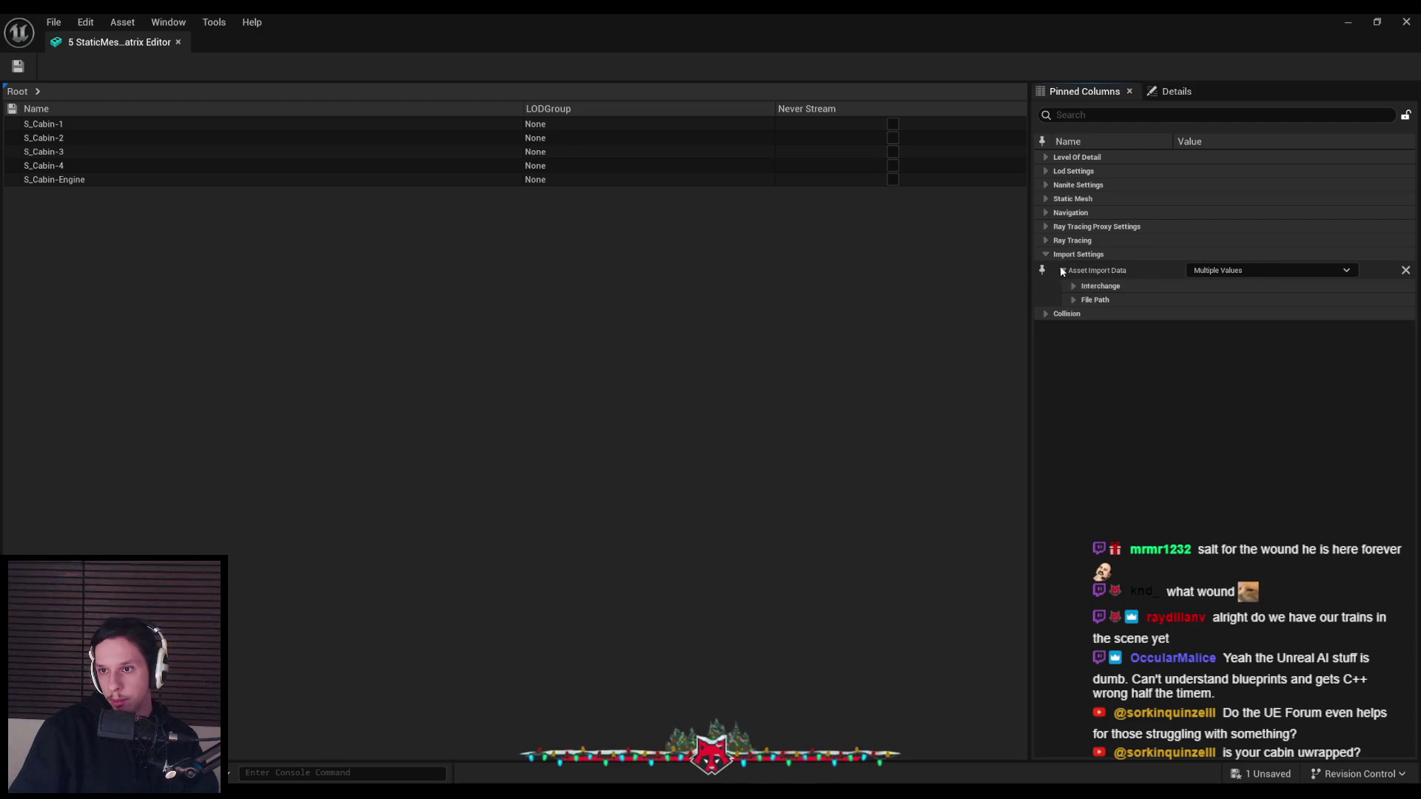
pyautogui.click(1074, 287)
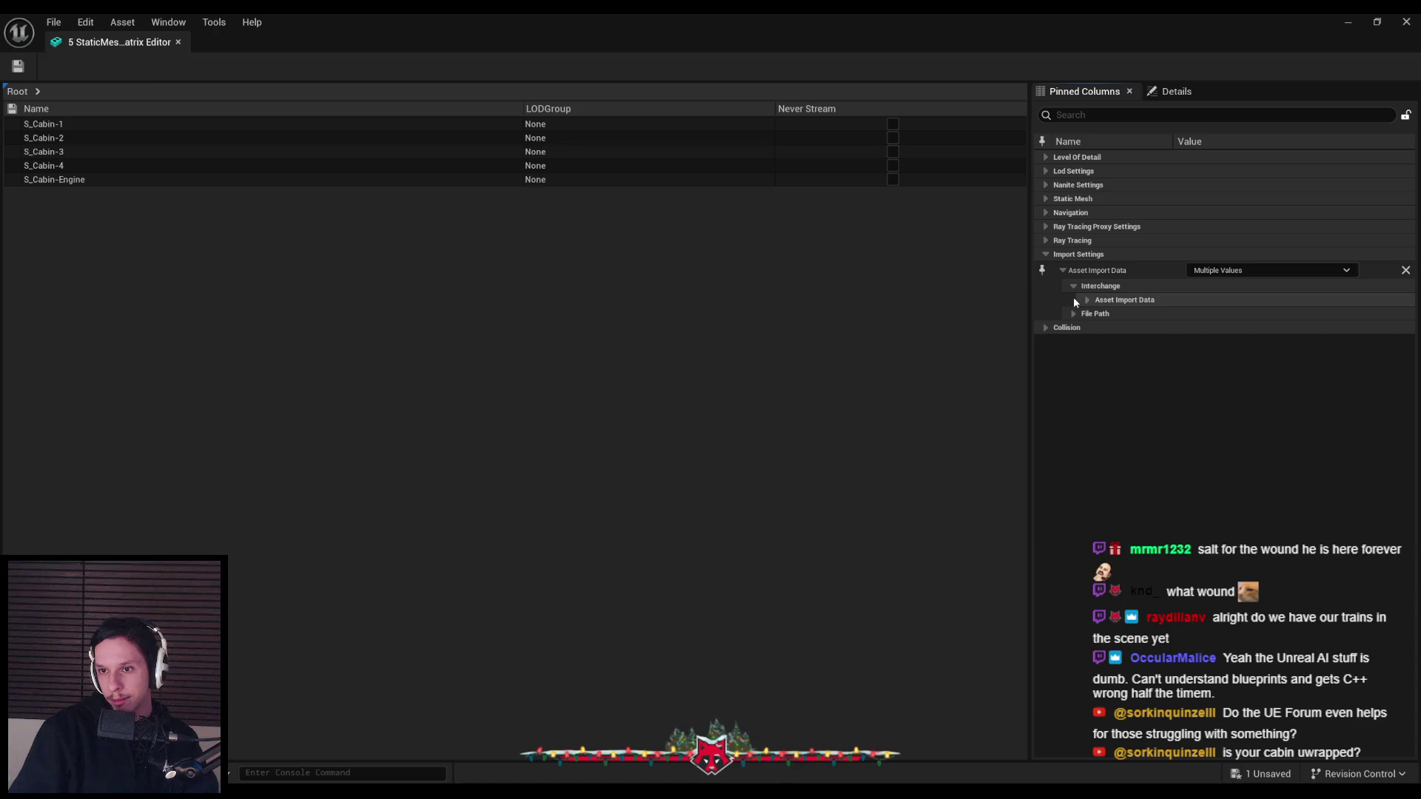
pyautogui.click(1074, 313)
pyautogui.click(1046, 255)
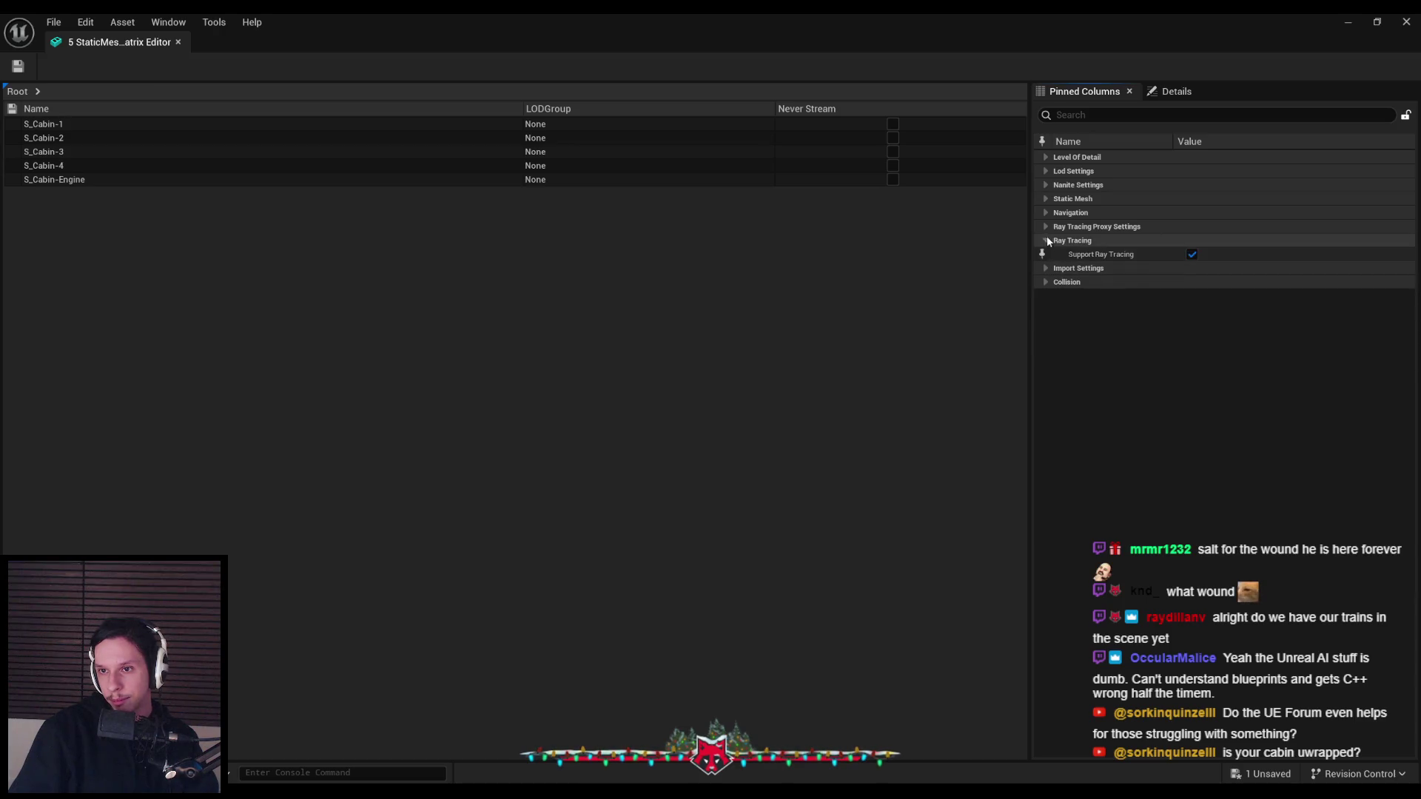
pyautogui.click(1045, 213)
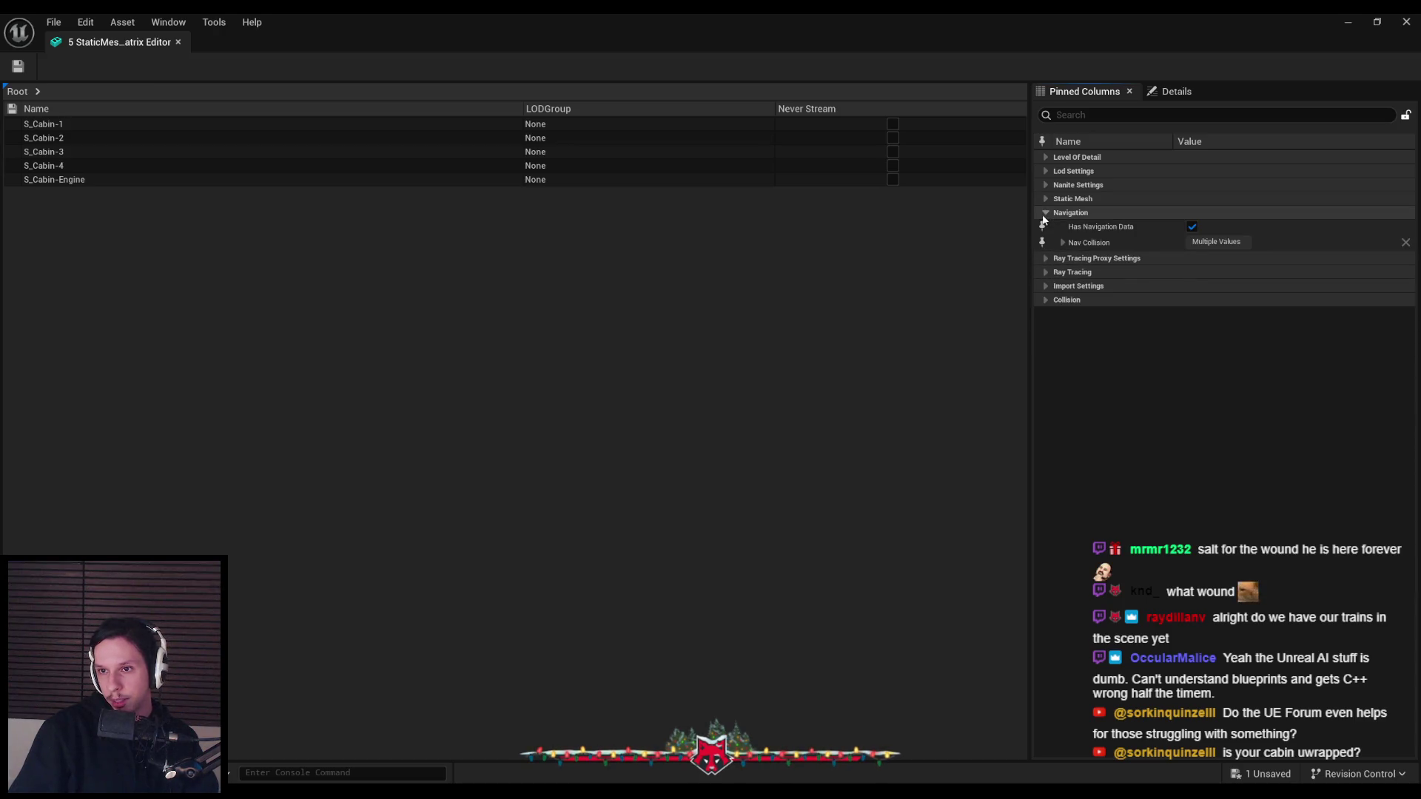
pyautogui.click(1046, 212)
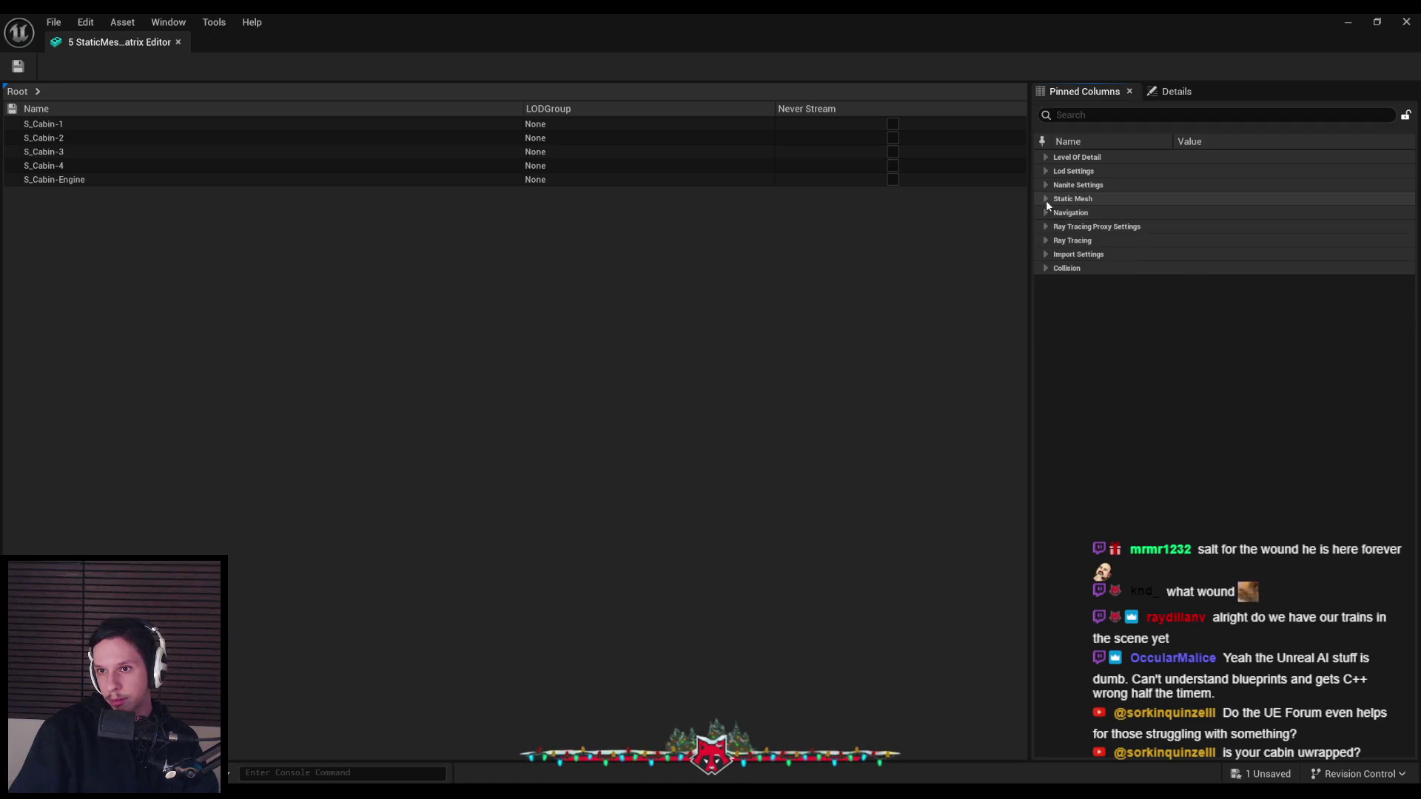
pyautogui.click(1045, 200)
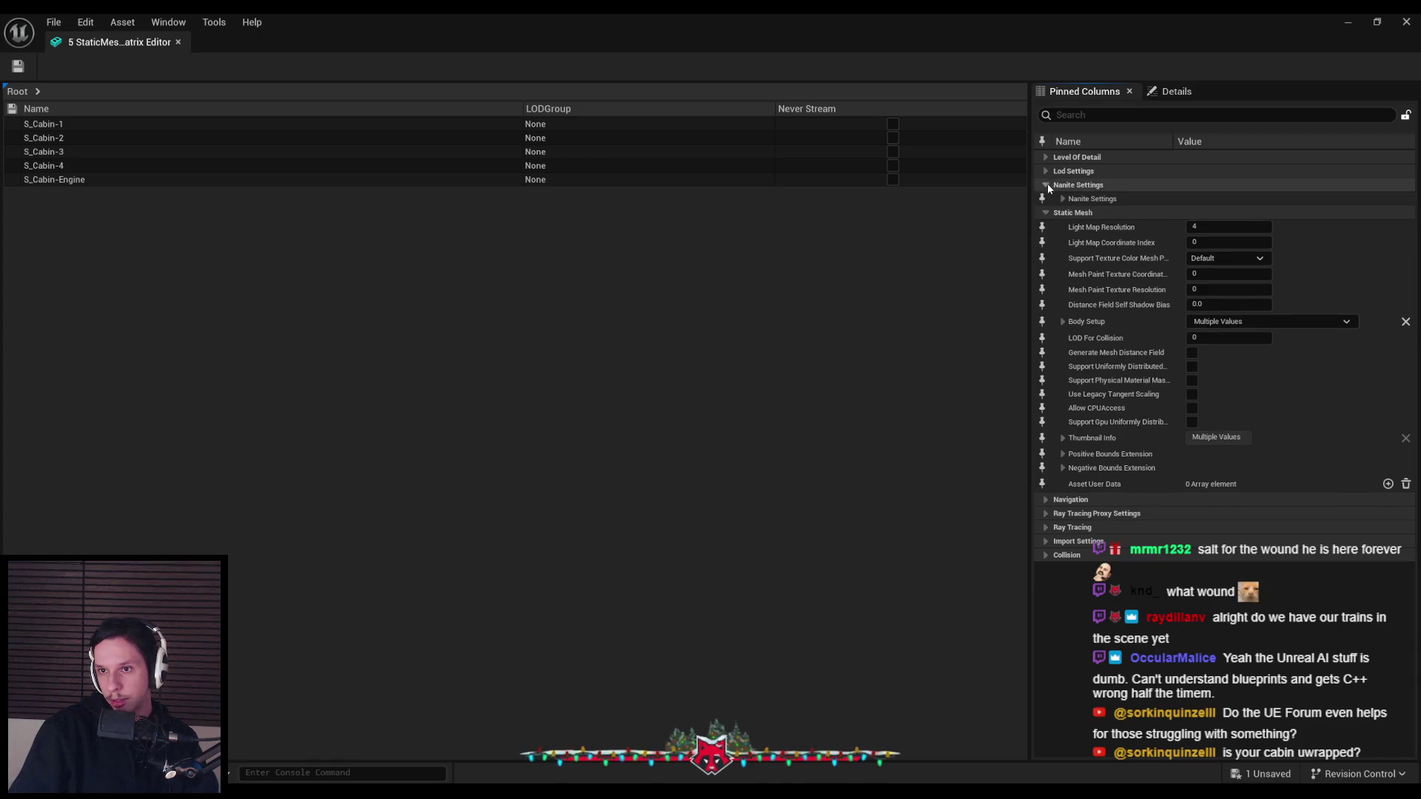
pyautogui.click(1047, 185)
# Set Collision Complexity to Use Complex Collision As Simple for all cabins and save
pyautogui.click(1069, 113)
pyautogui.write('col')
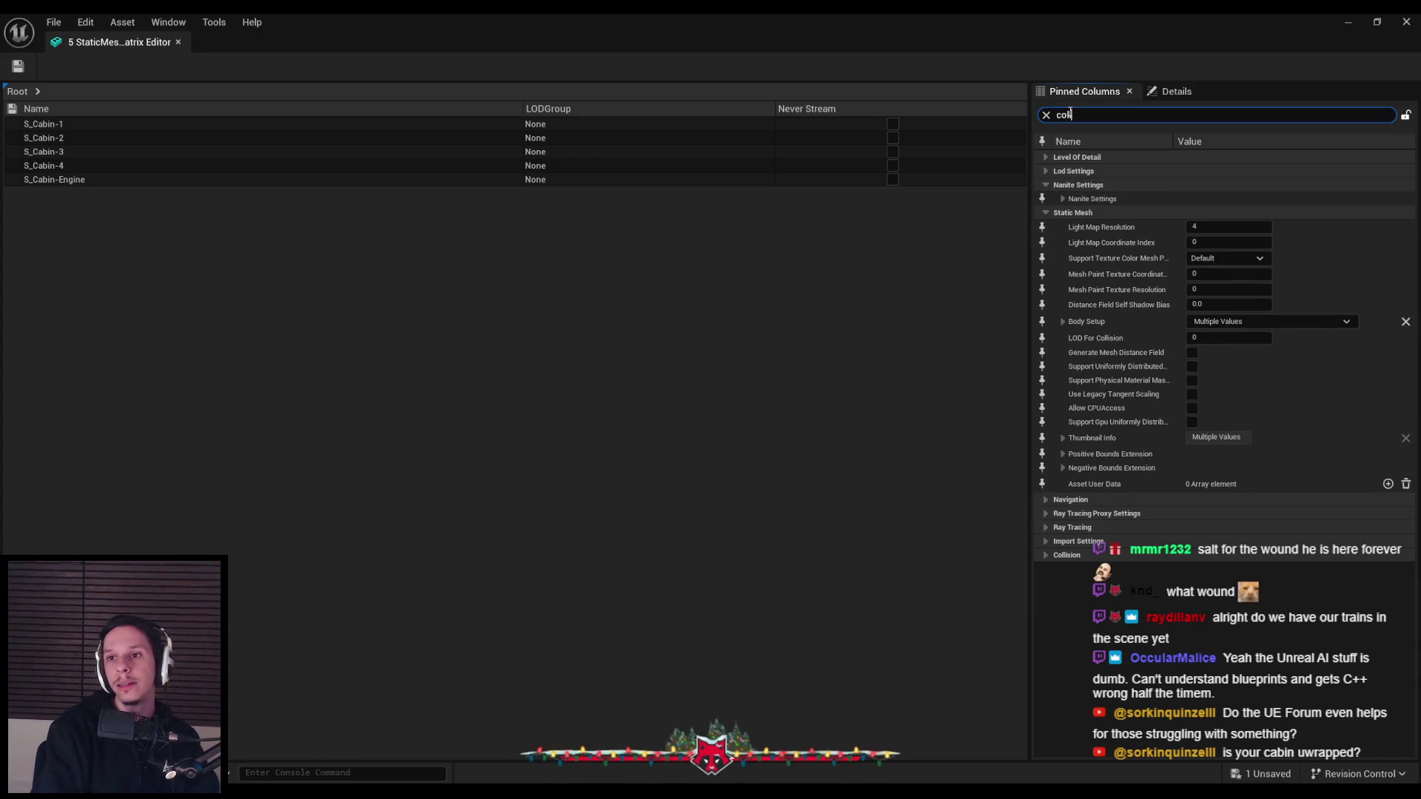
pyautogui.write('lision')
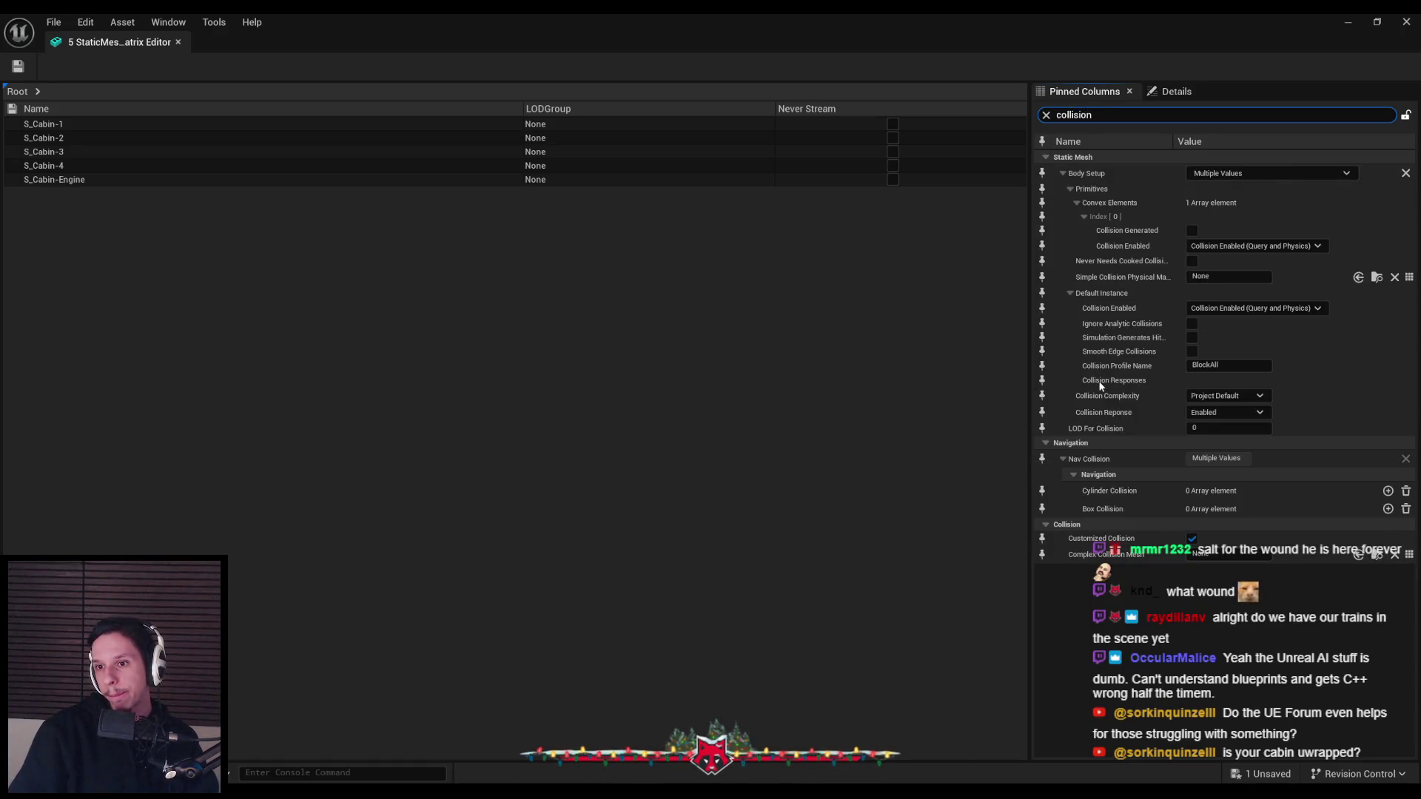
pyautogui.click(1207, 398)
pyautogui.click(1228, 445)
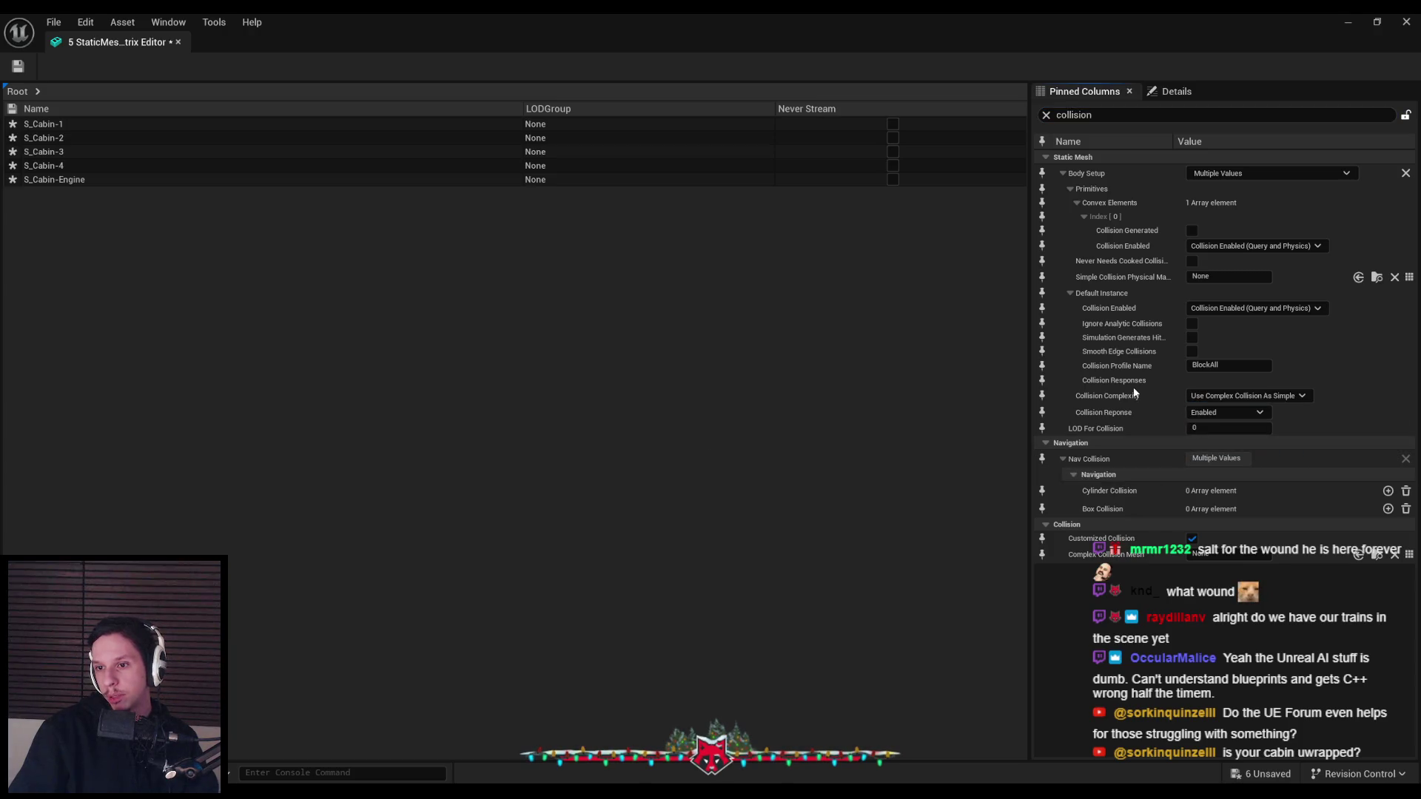
pyautogui.hotkey('alt', 'Tab')
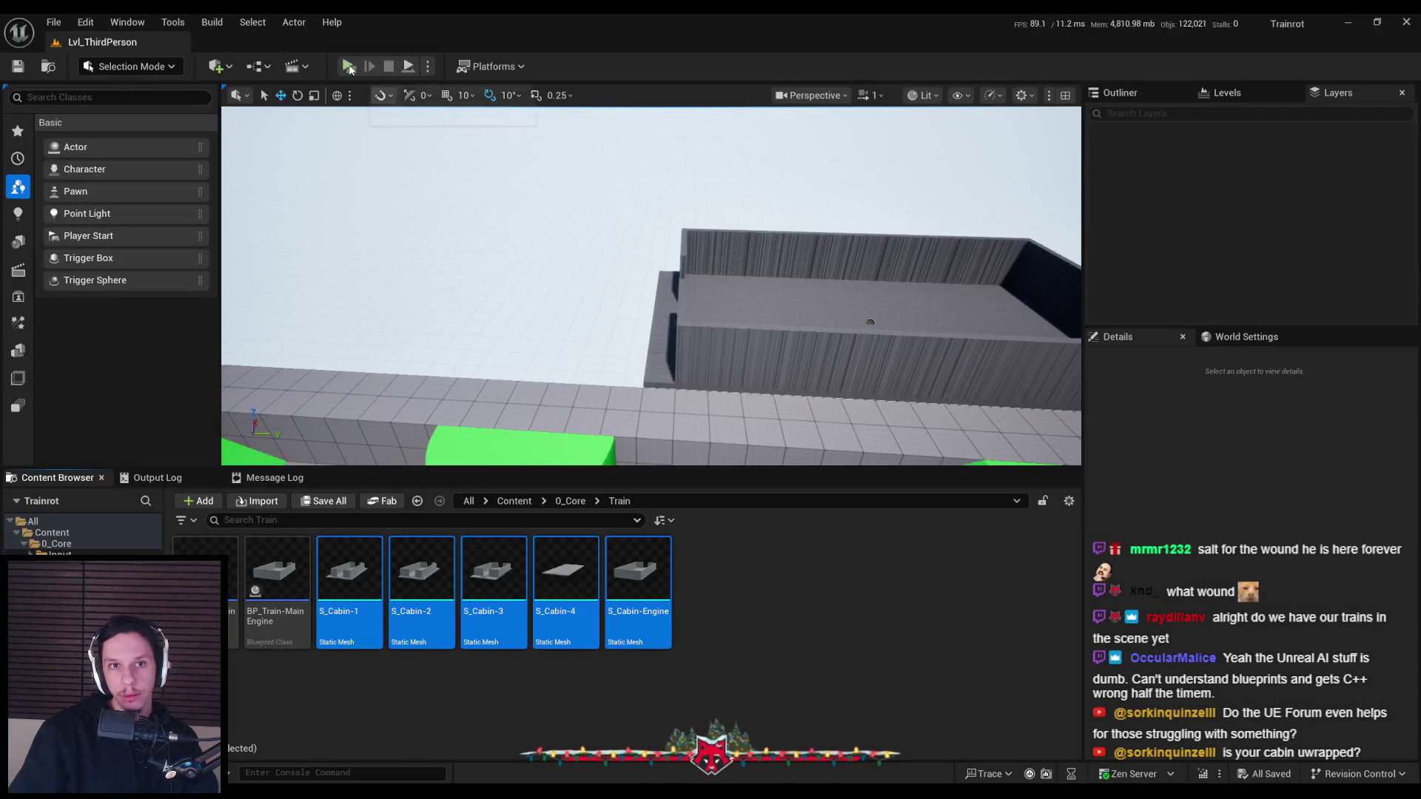
# Start a multiplayer play-test and walk the server character up onto the wall top and off it
pyautogui.hotkey('alt', 'p')
pyautogui.click(661, 272)
pyautogui.press('w')
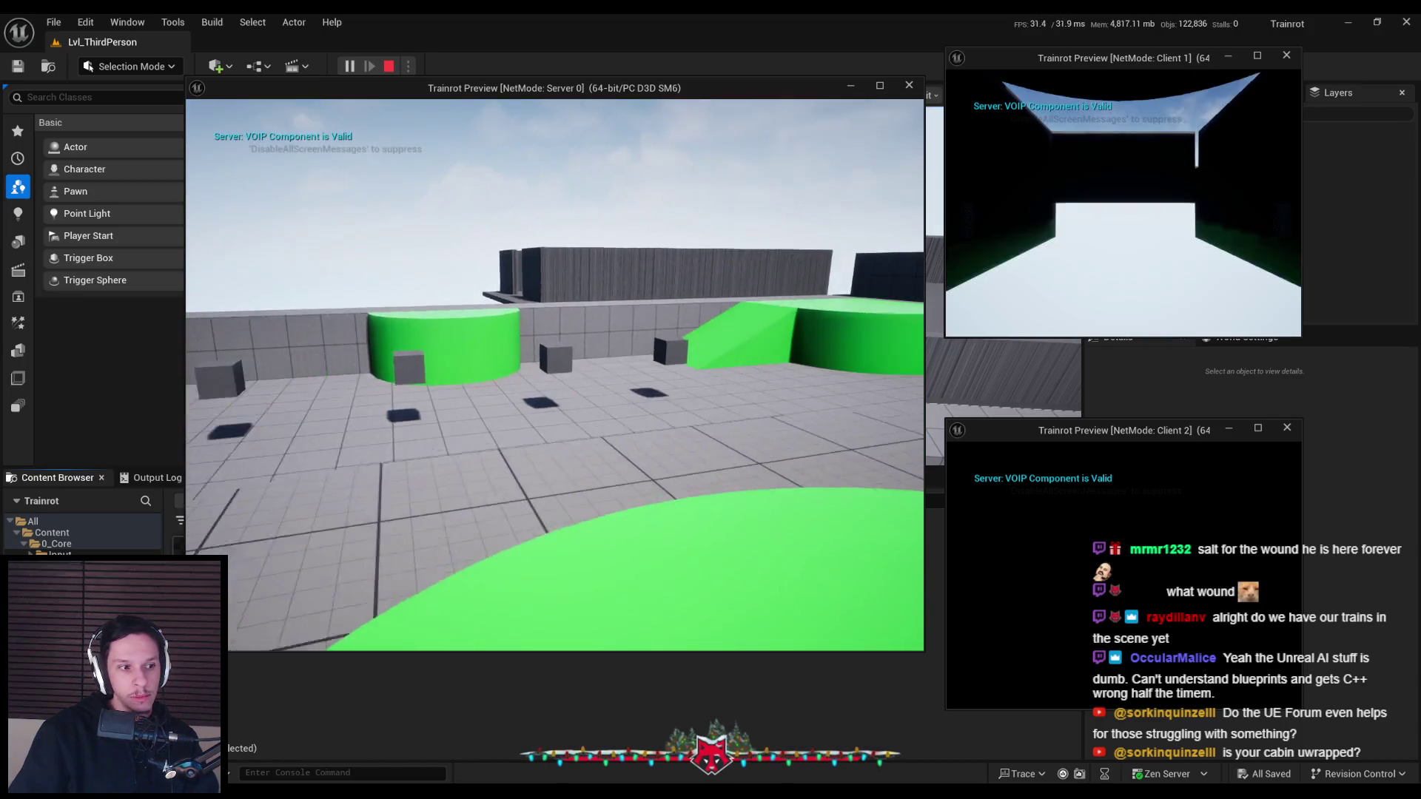
pyautogui.press('w')
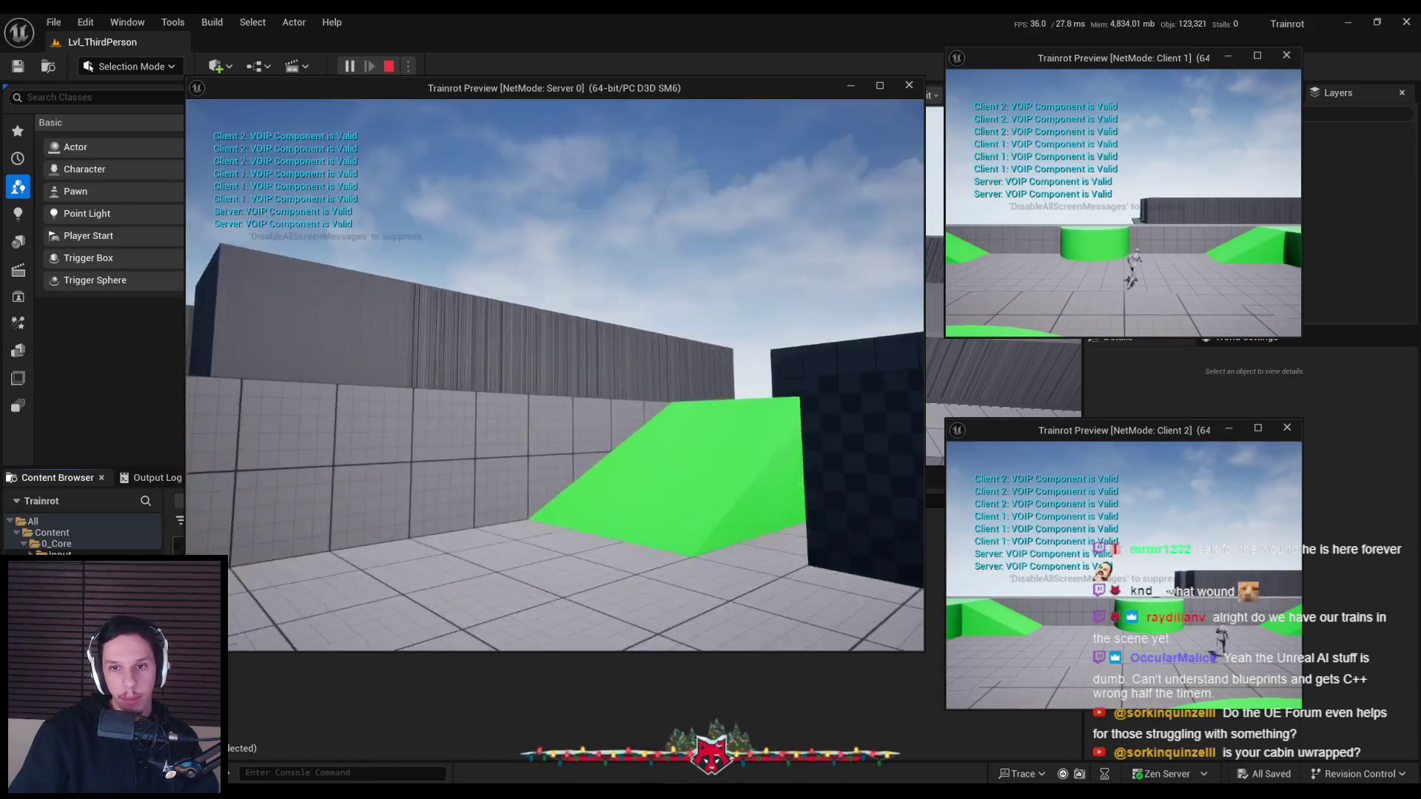
pyautogui.press('w')
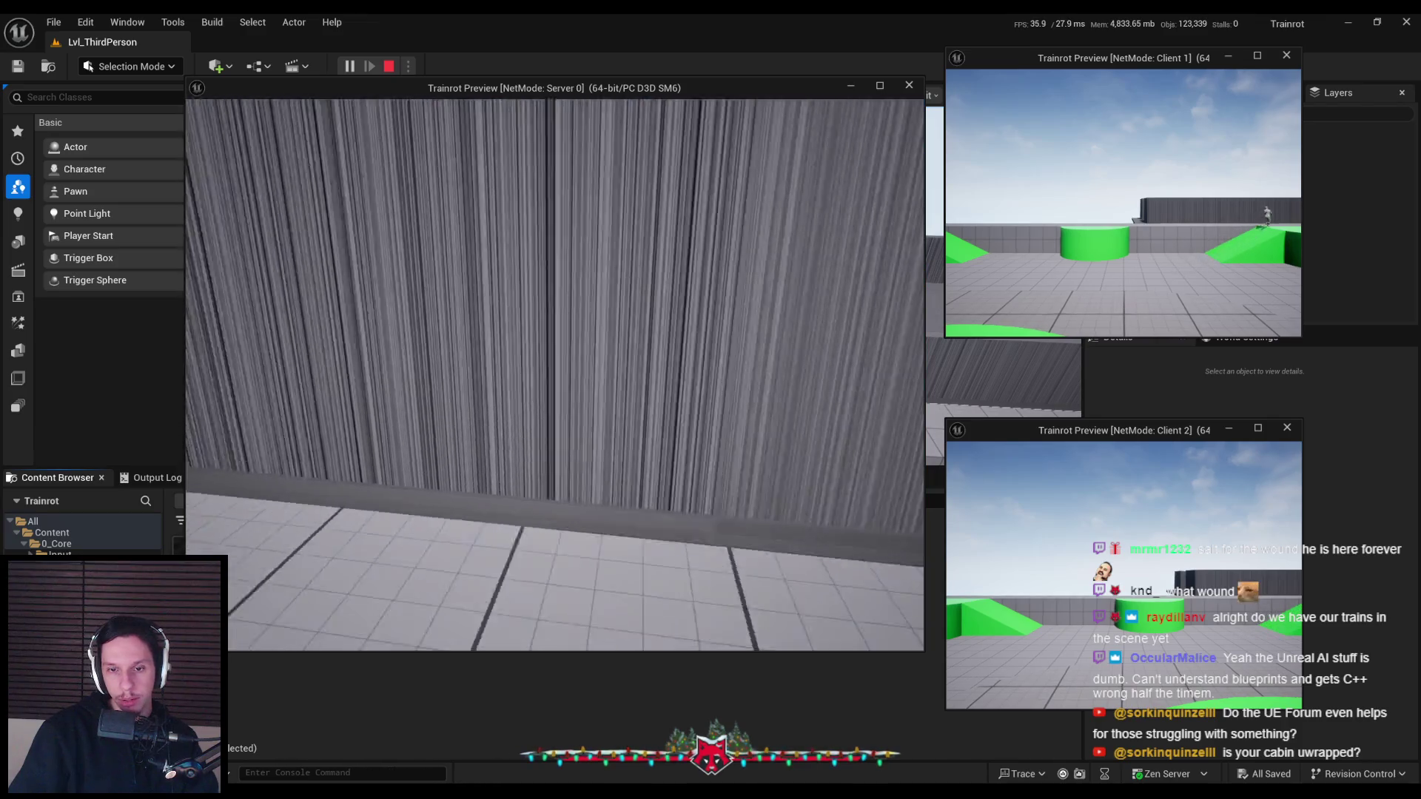
pyautogui.press('w')
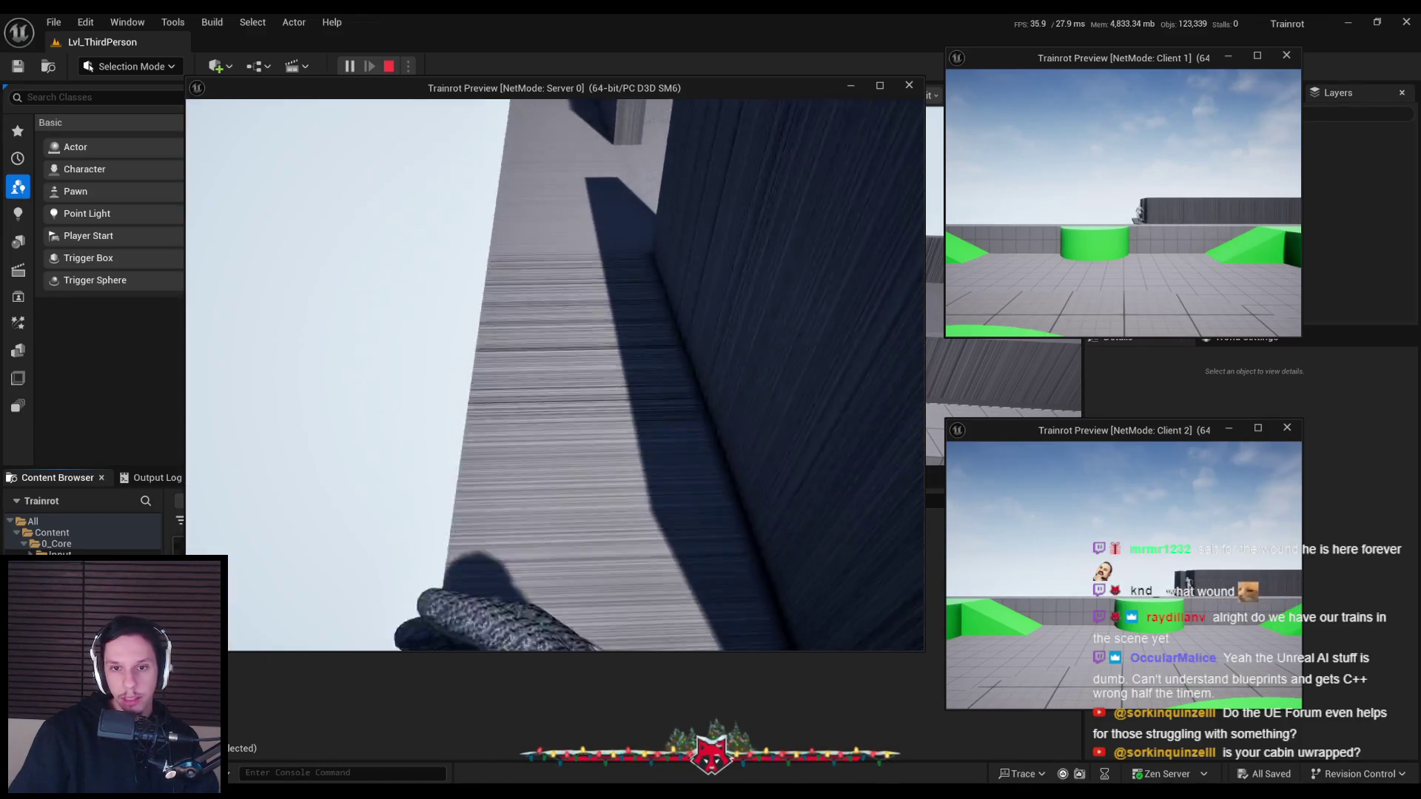
pyautogui.press('w')
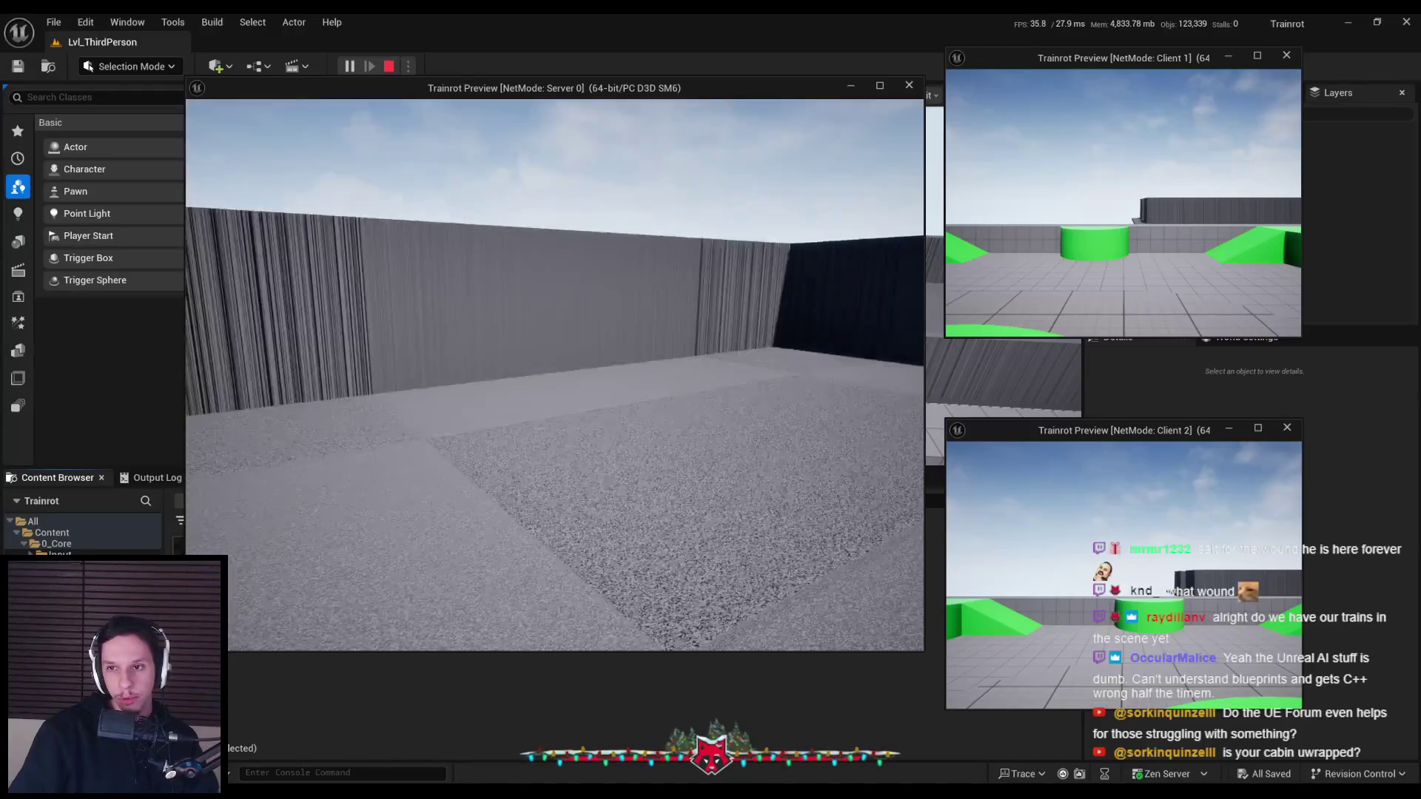
# Walk the character down the wall corridor, back away, and end the play session
pyautogui.press('w')
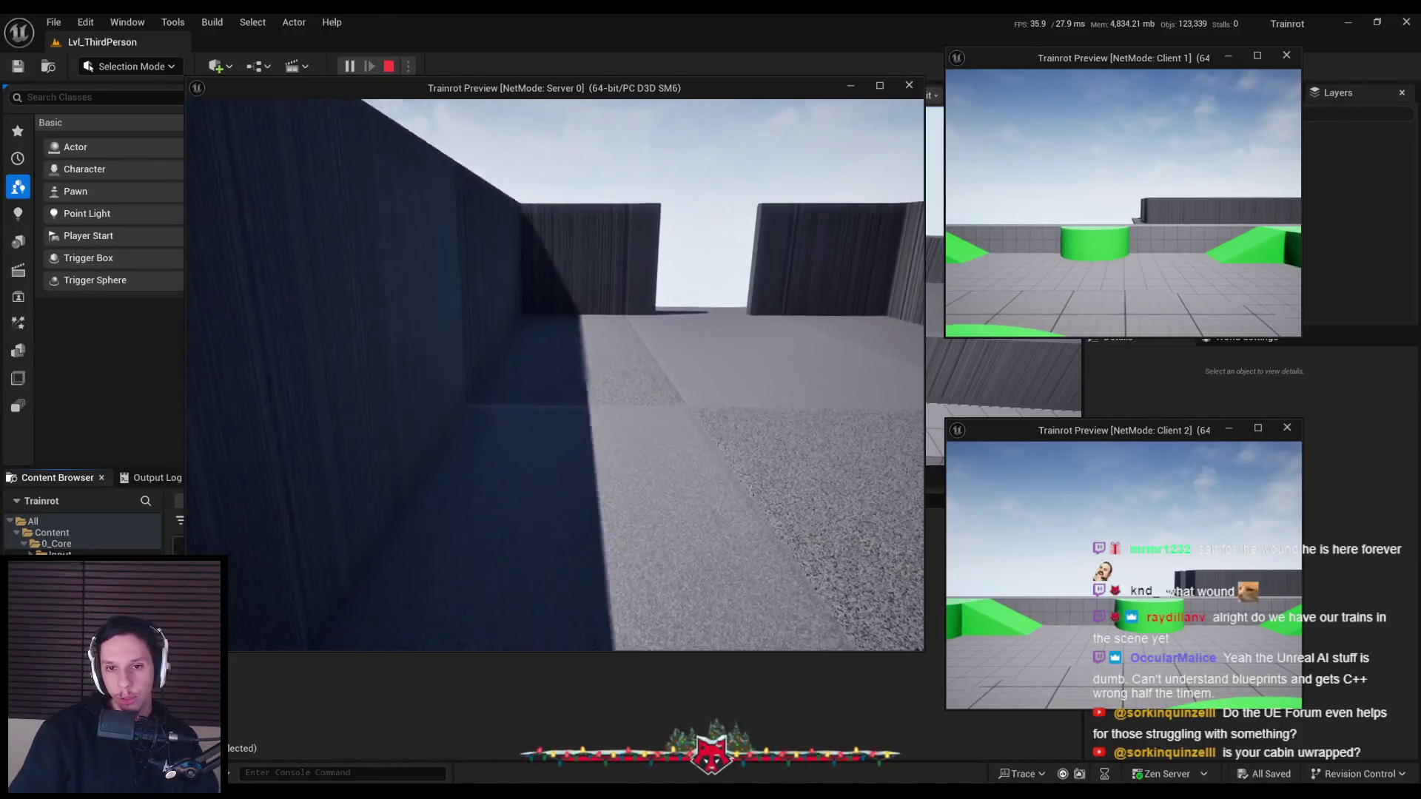
pyautogui.press('w')
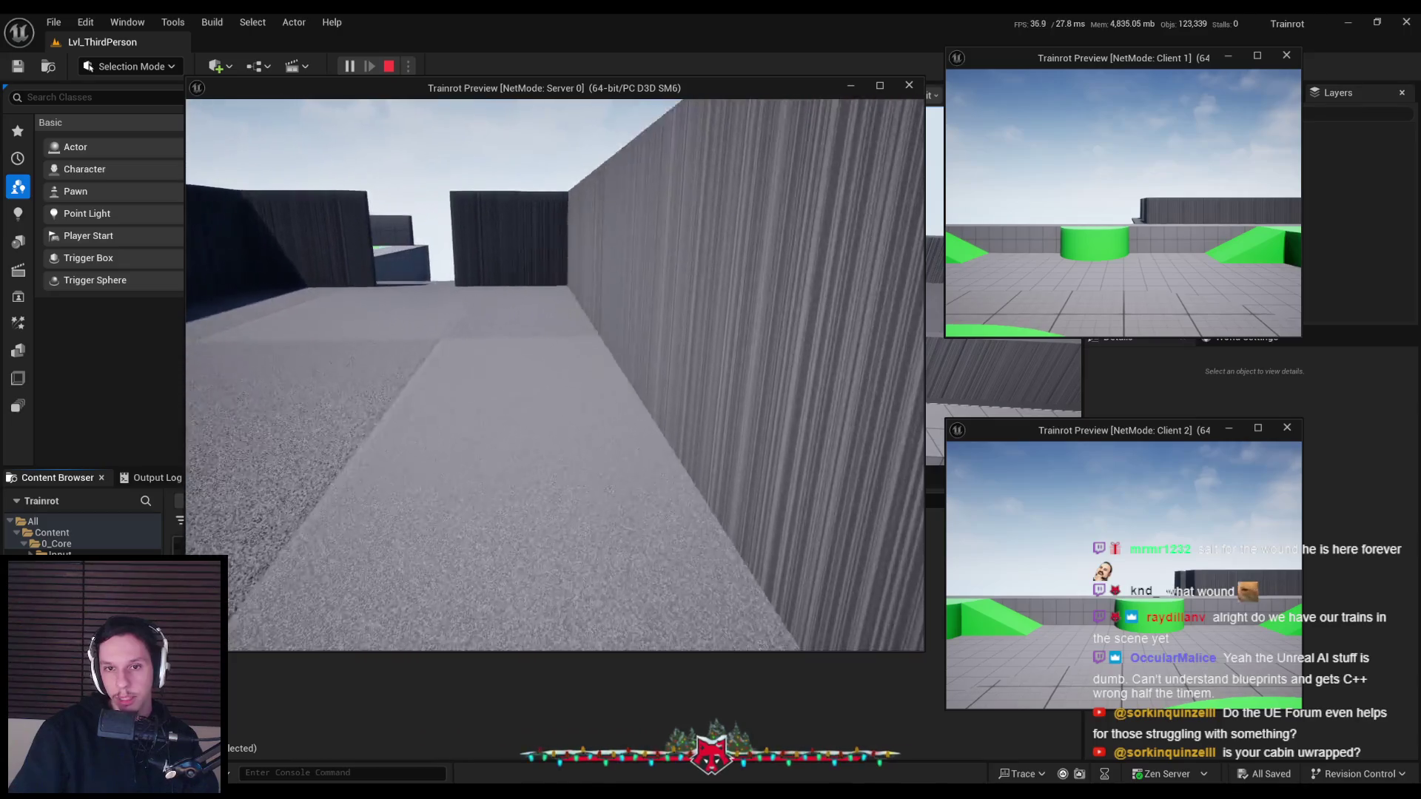
pyautogui.press('w')
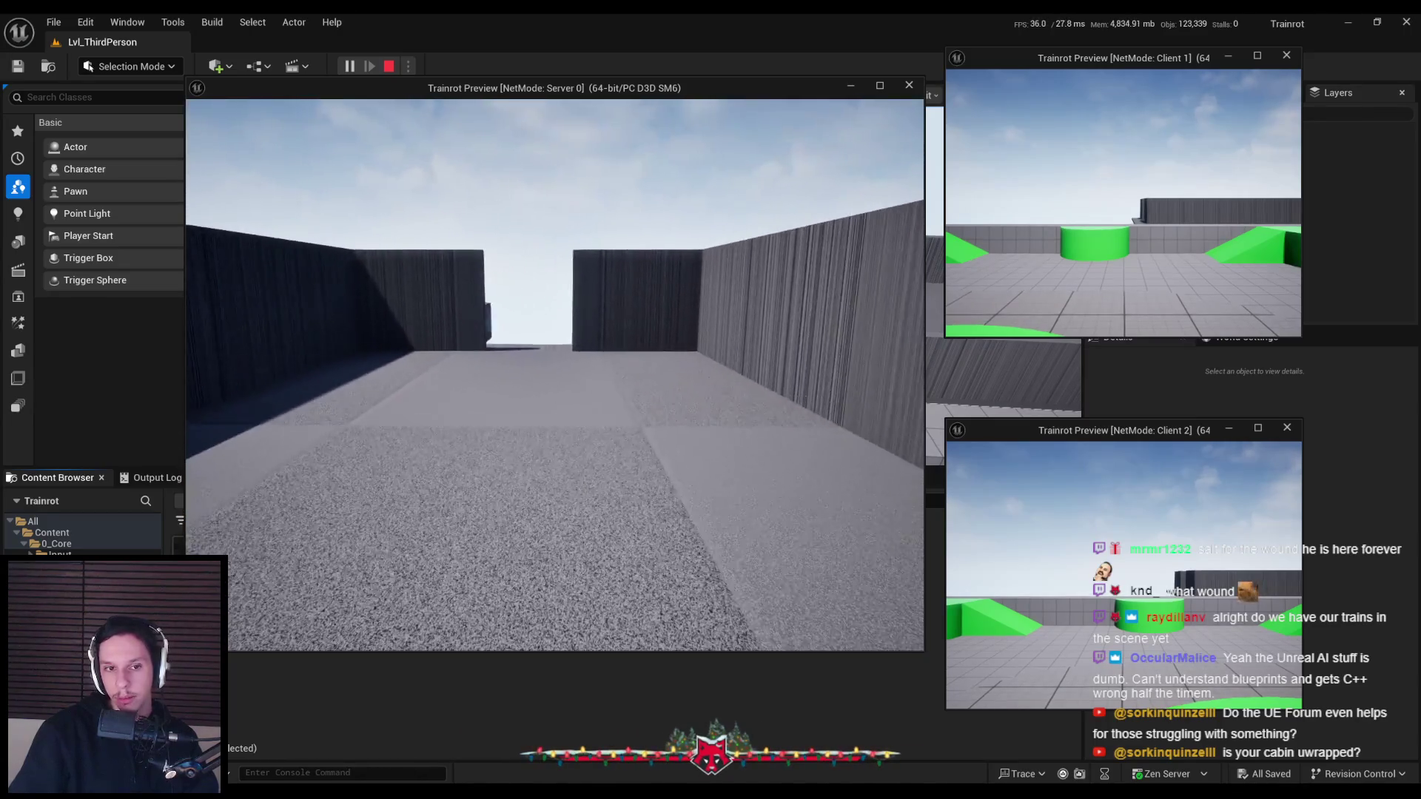
pyautogui.press('w')
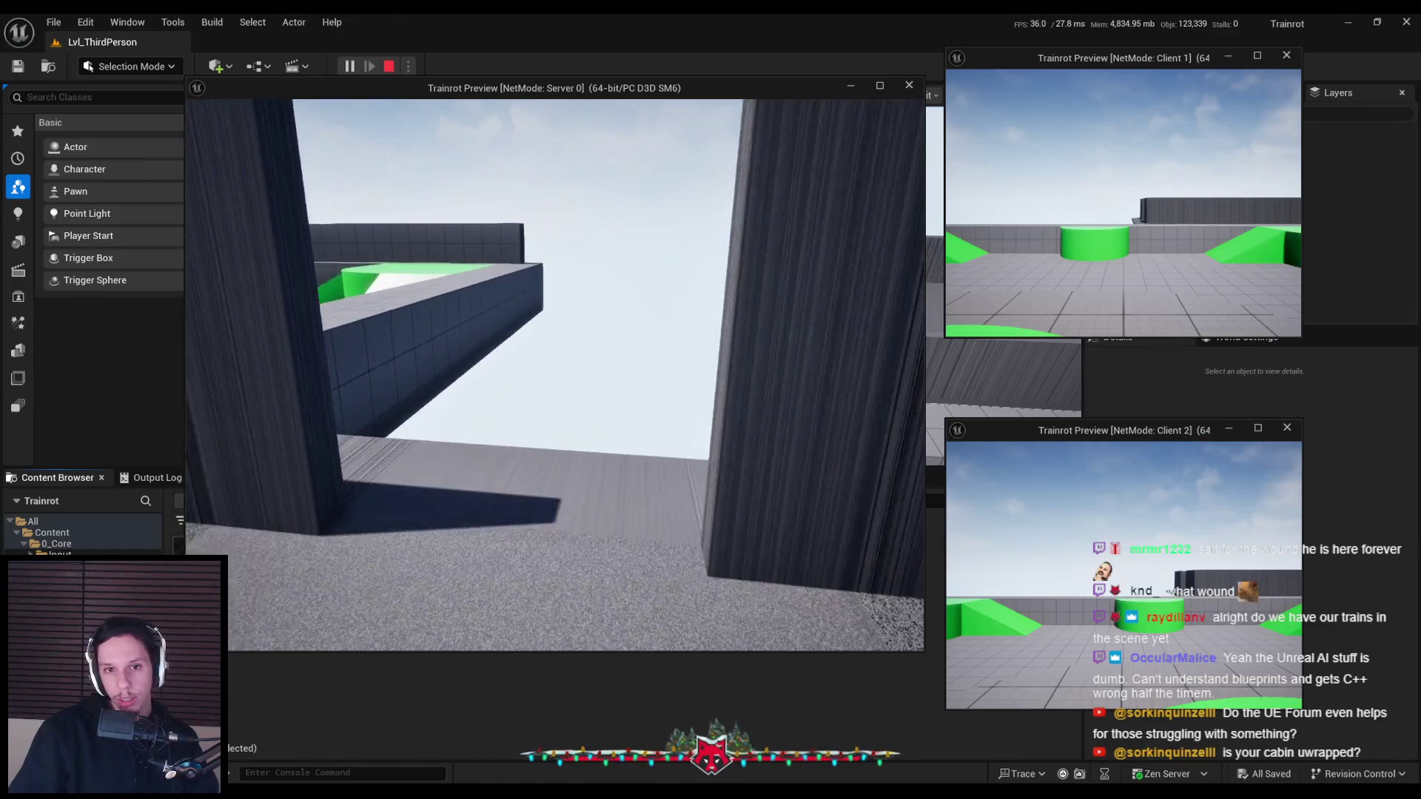
pyautogui.press('s')
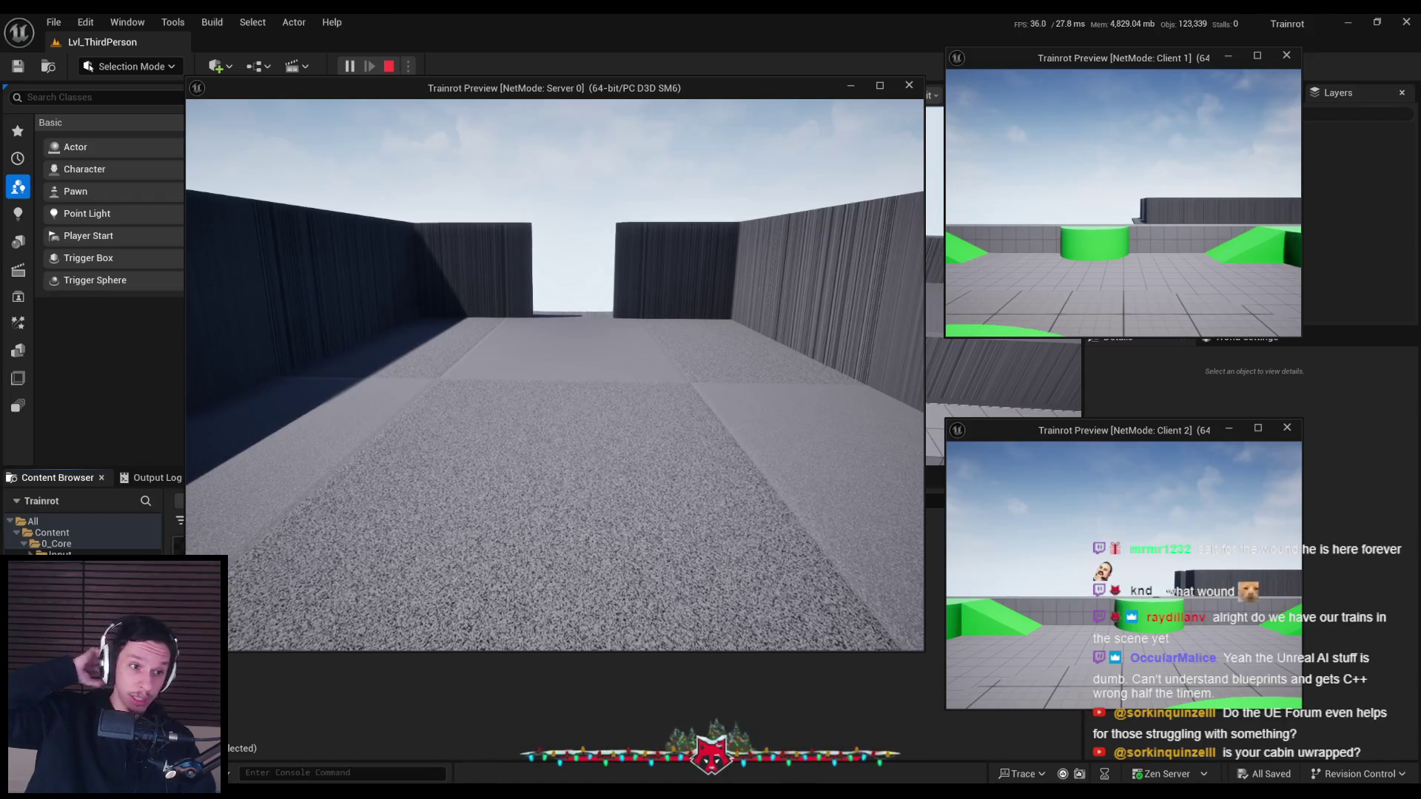
pyautogui.press('w')
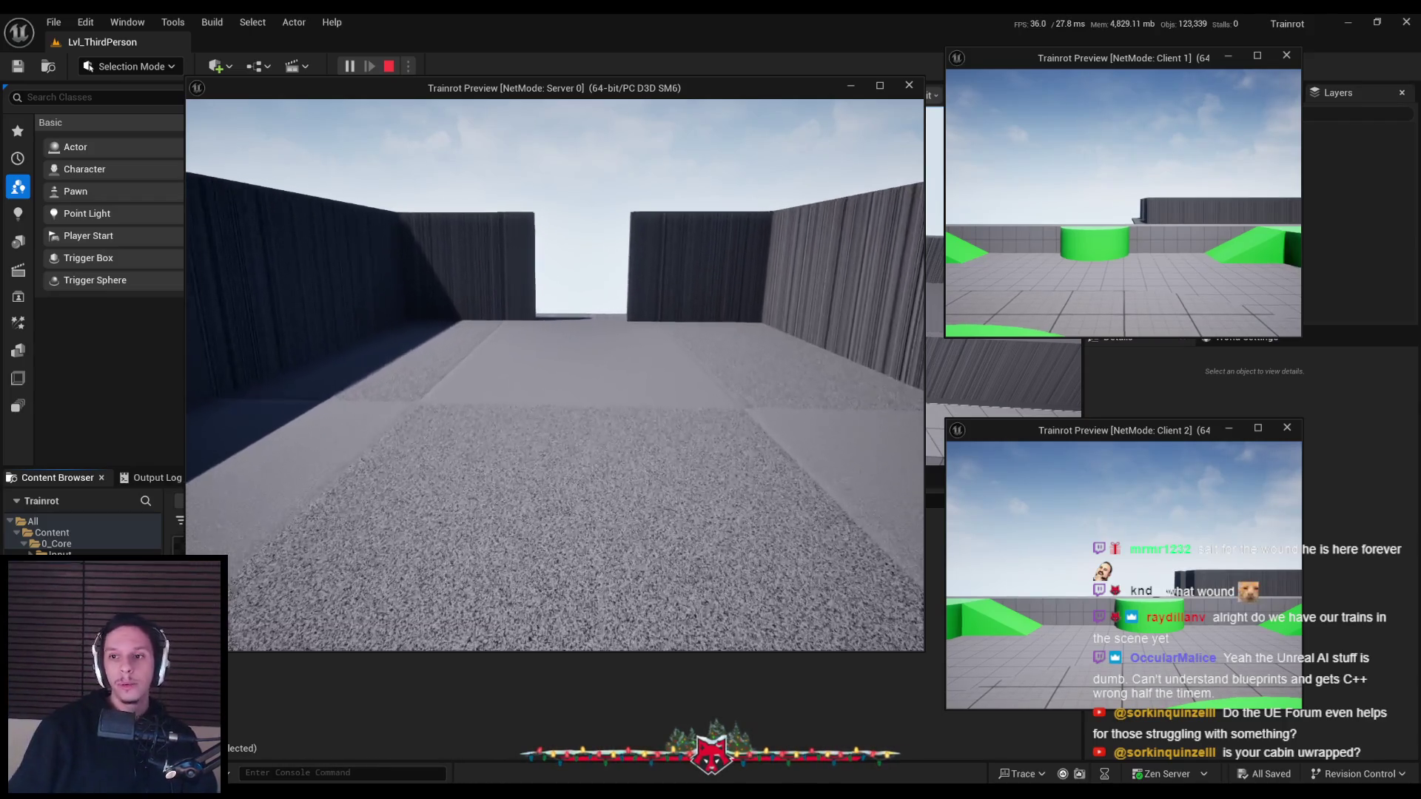
pyautogui.press('Escape')
pyautogui.scroll(-5, 652, 296)
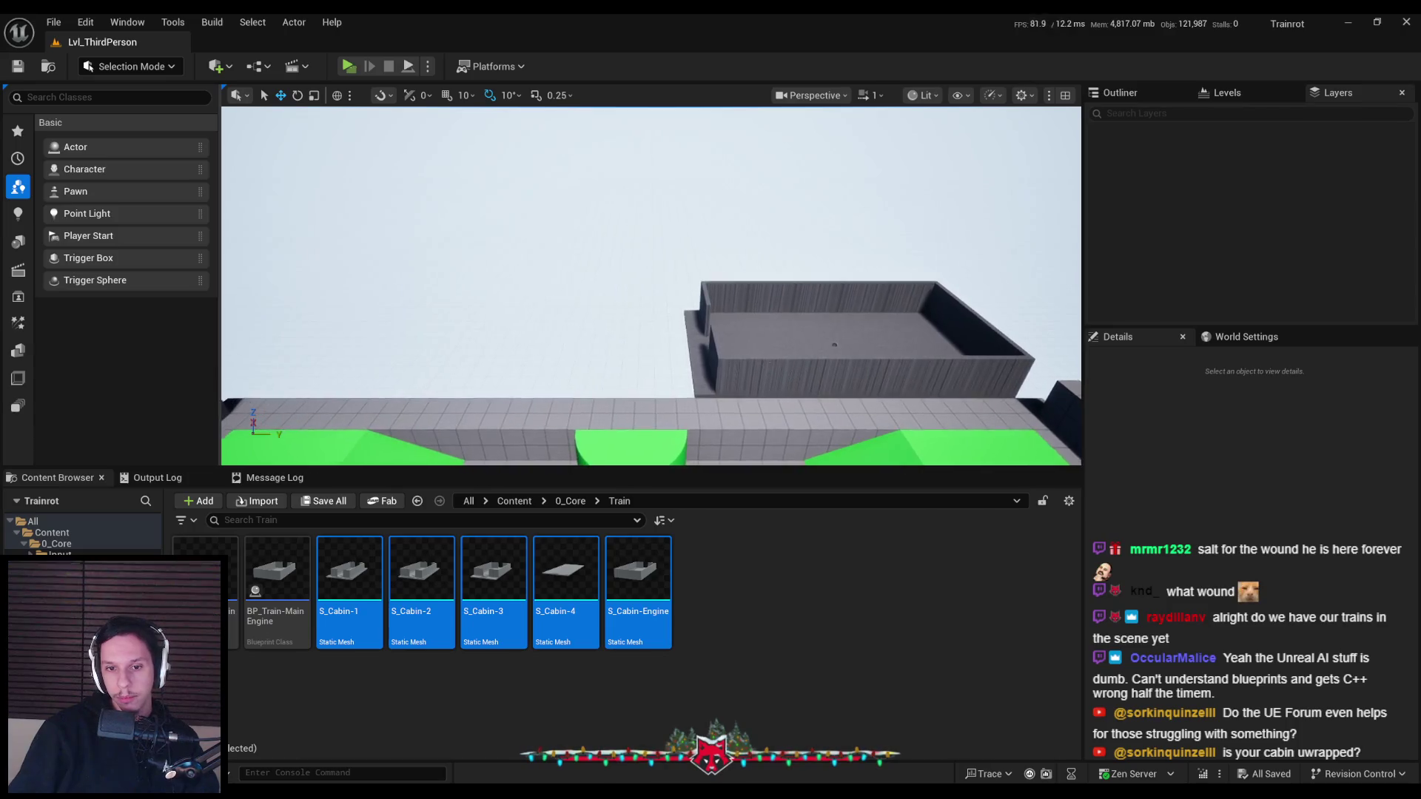
# Nudge the viewport camera closer to the cabin and show the 0_Core folder contents
pyautogui.click(666, 222)
pyautogui.press('Up')
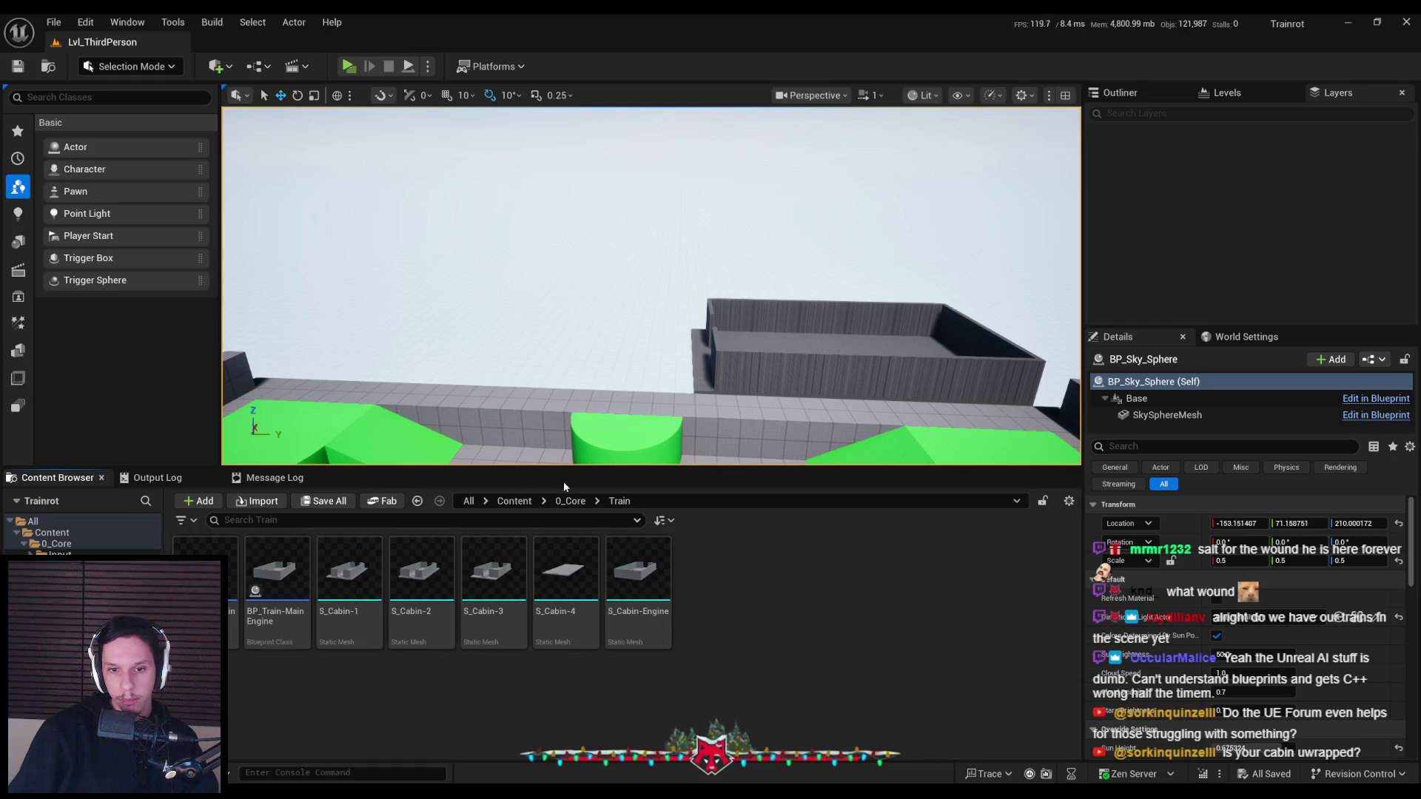
pyautogui.click(570, 501)
pyautogui.hotkey('alt', 'Left')
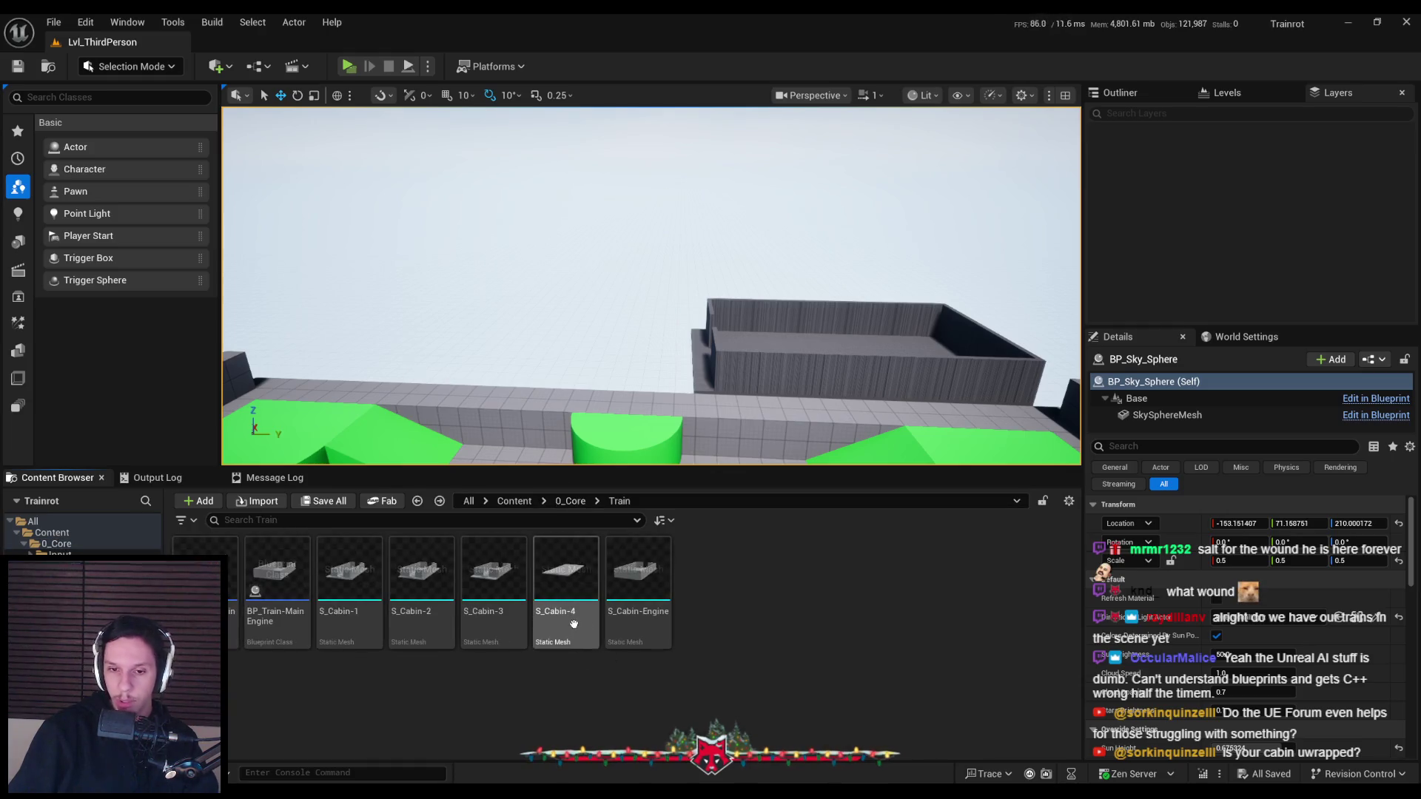
pyautogui.click(570, 506)
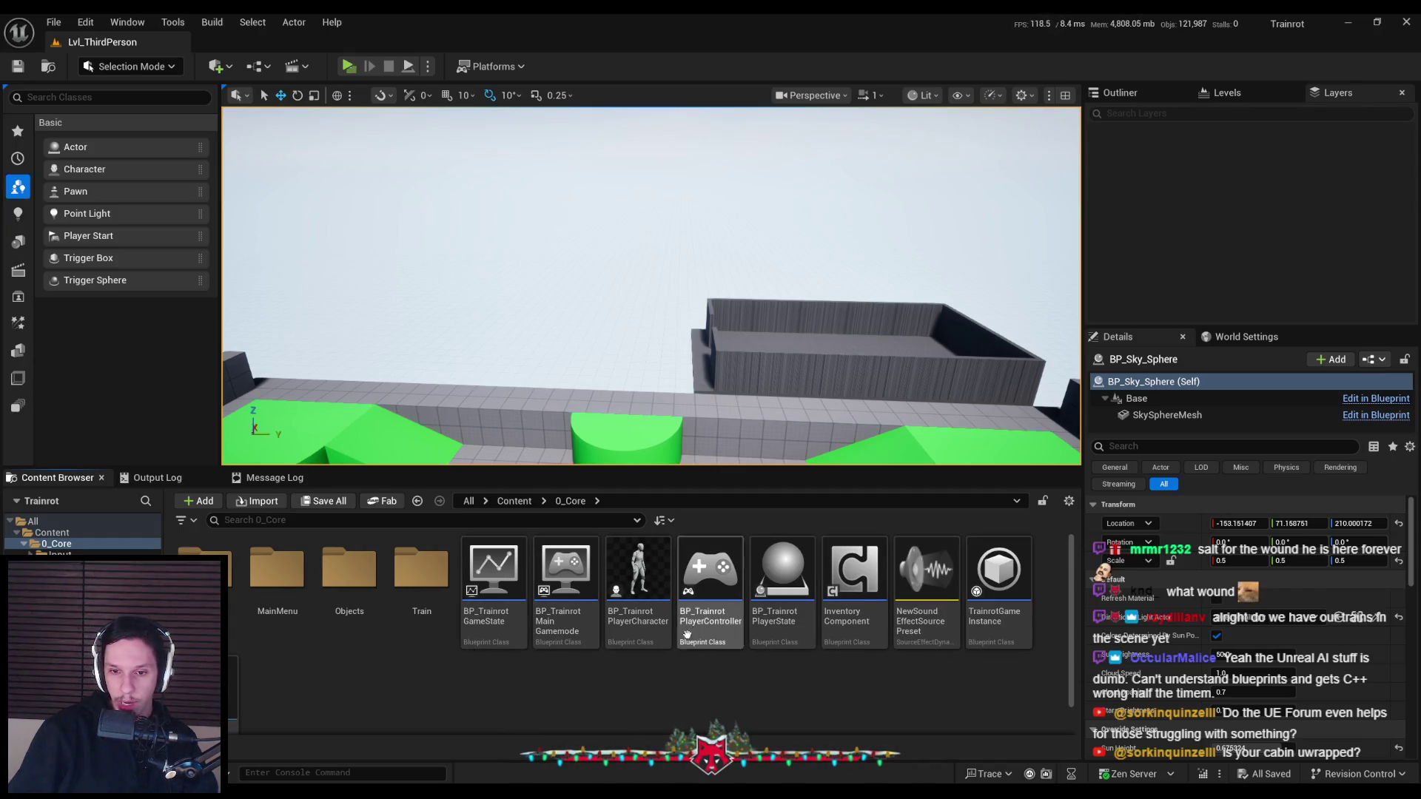
# Open BP_TrainrotGameState in the full Blueprint editor
pyautogui.doubleClick(503, 624)
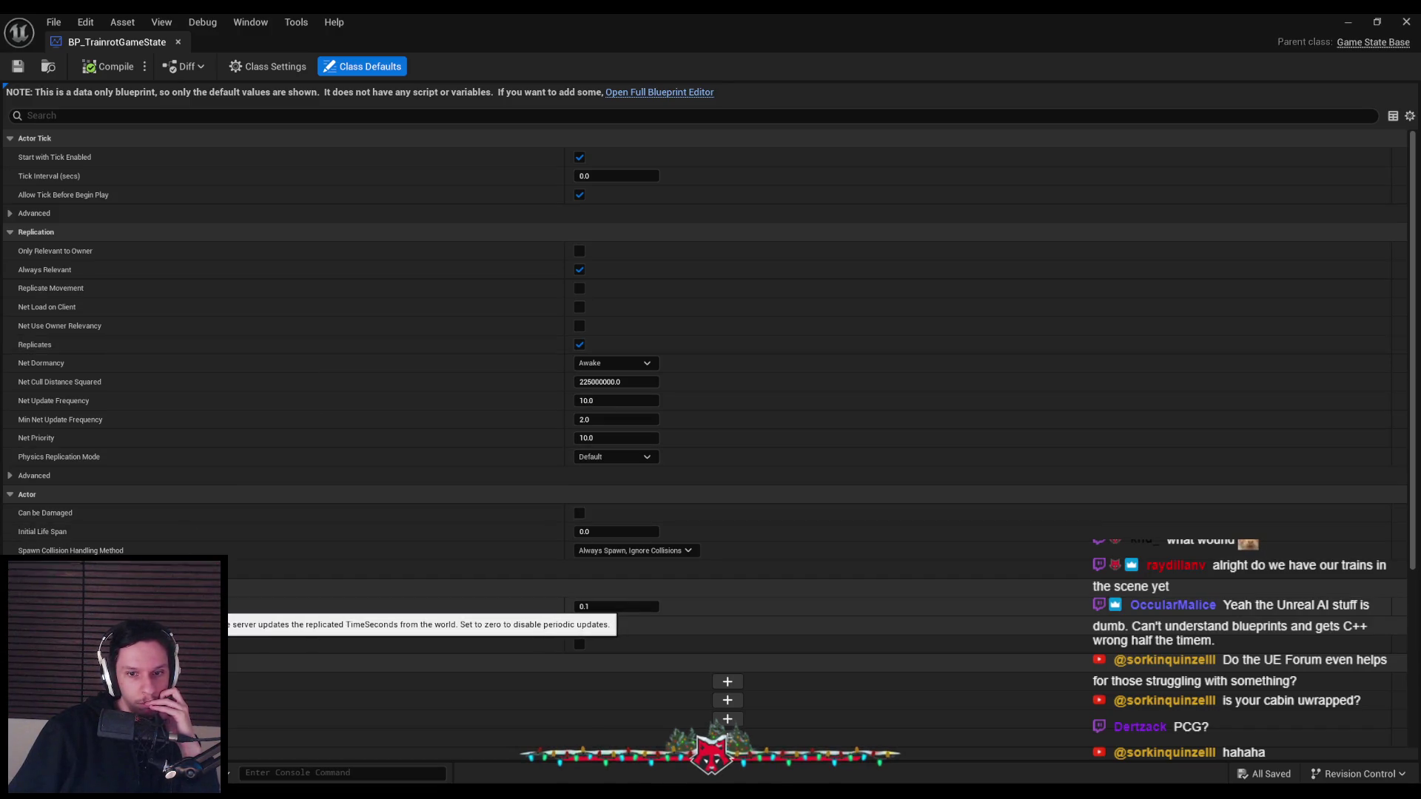
pyautogui.scroll(-5, 703, 414)
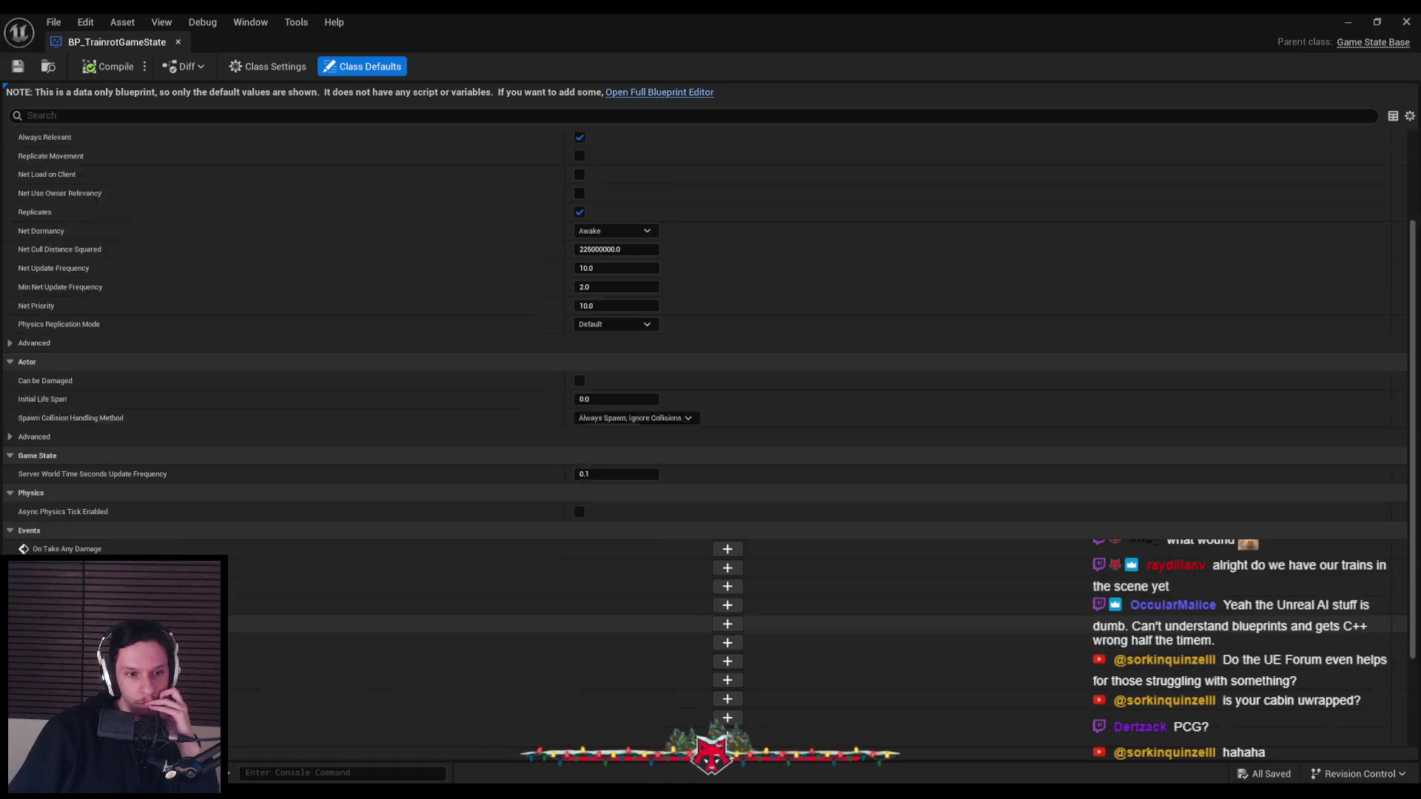
pyautogui.scroll(5, 598, 296)
pyautogui.scroll(5, 598, 180)
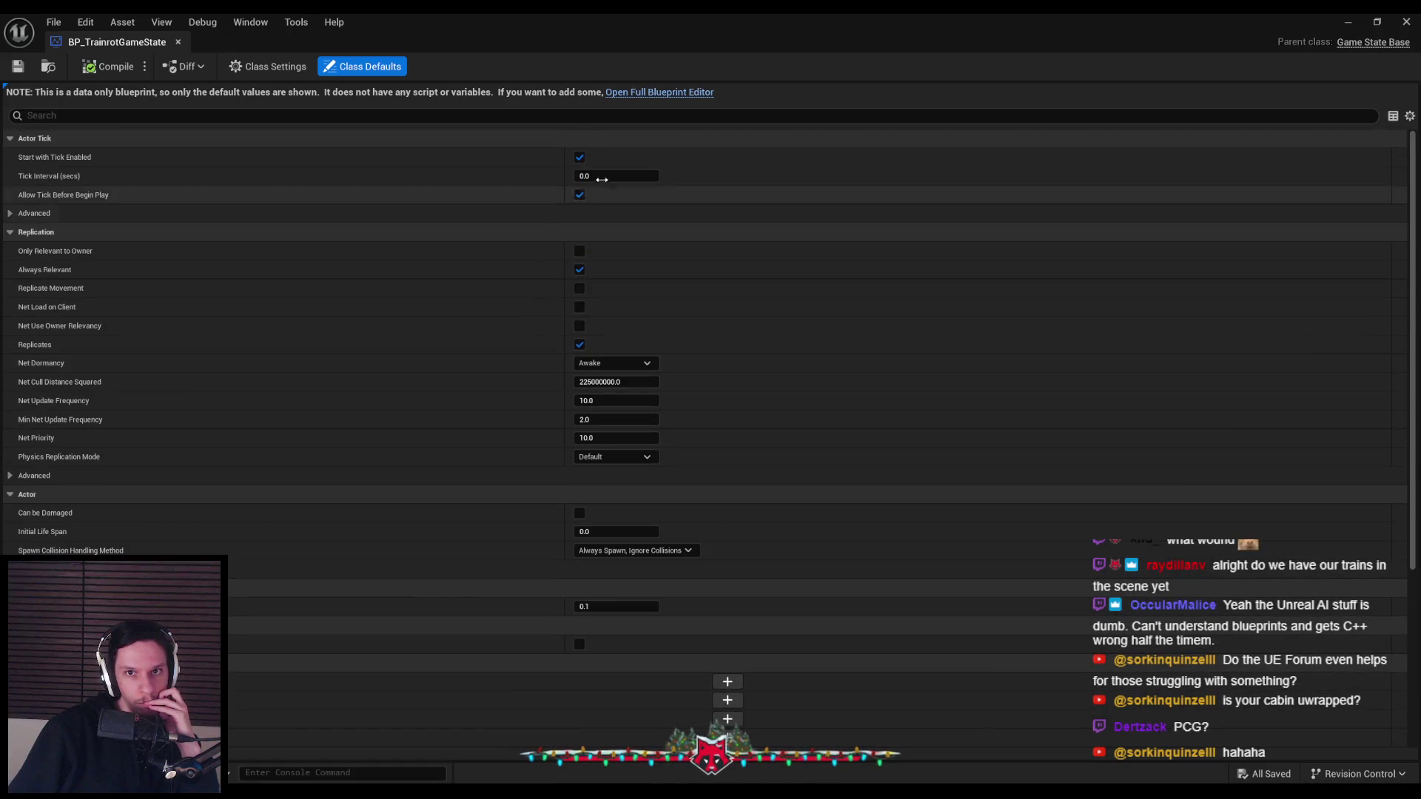
pyautogui.click(659, 92)
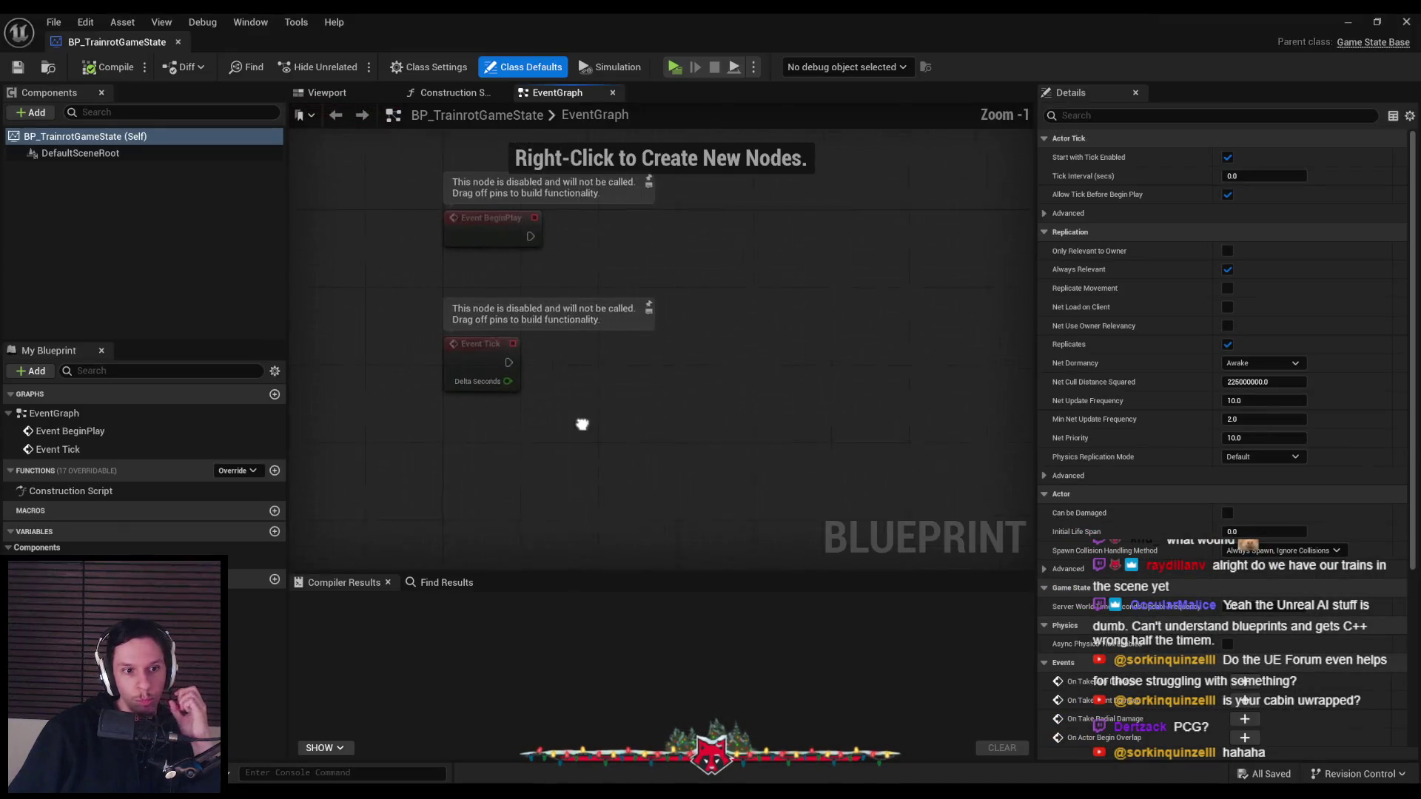
# Check the Override function list without adding anything, then show the Find Results panel
pyautogui.click(237, 471)
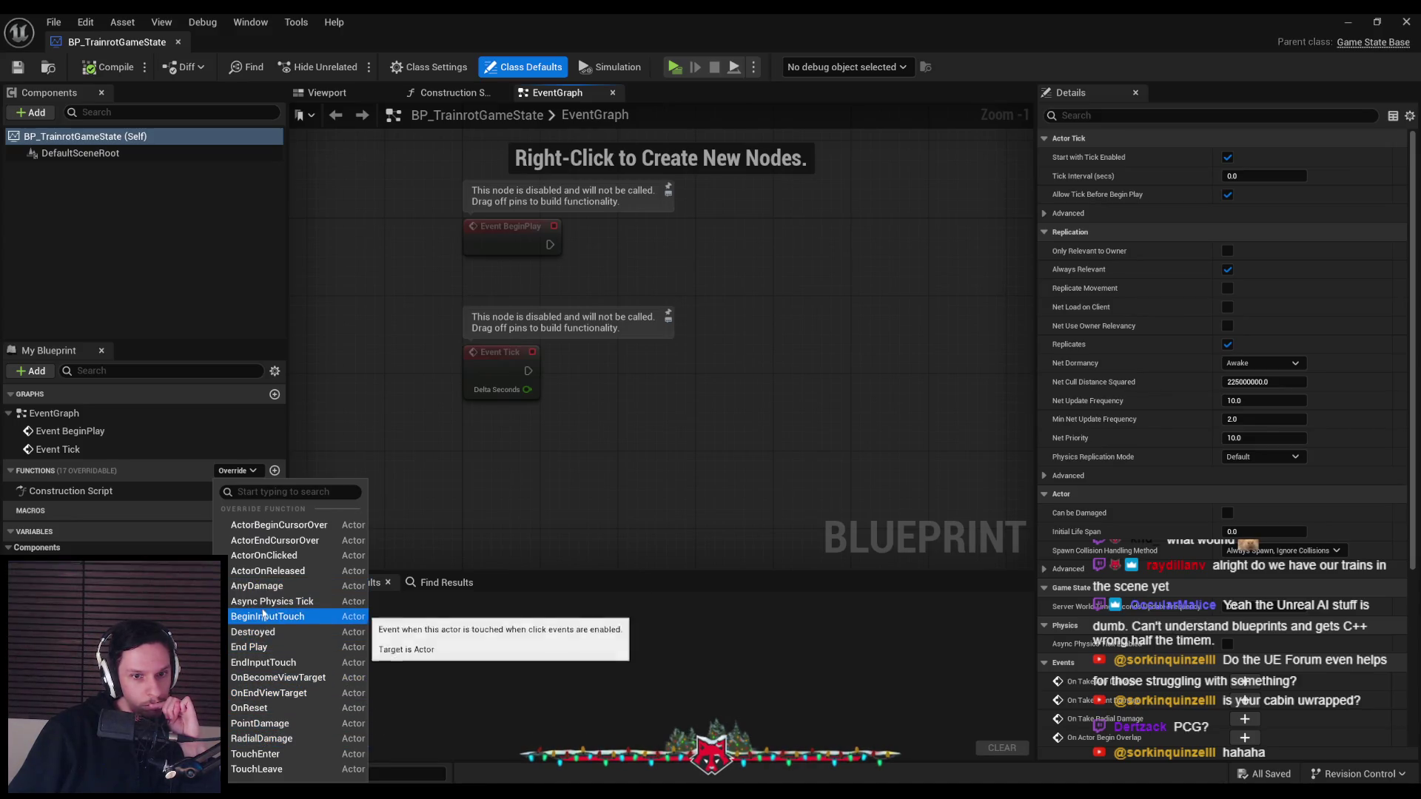
pyautogui.click(496, 483)
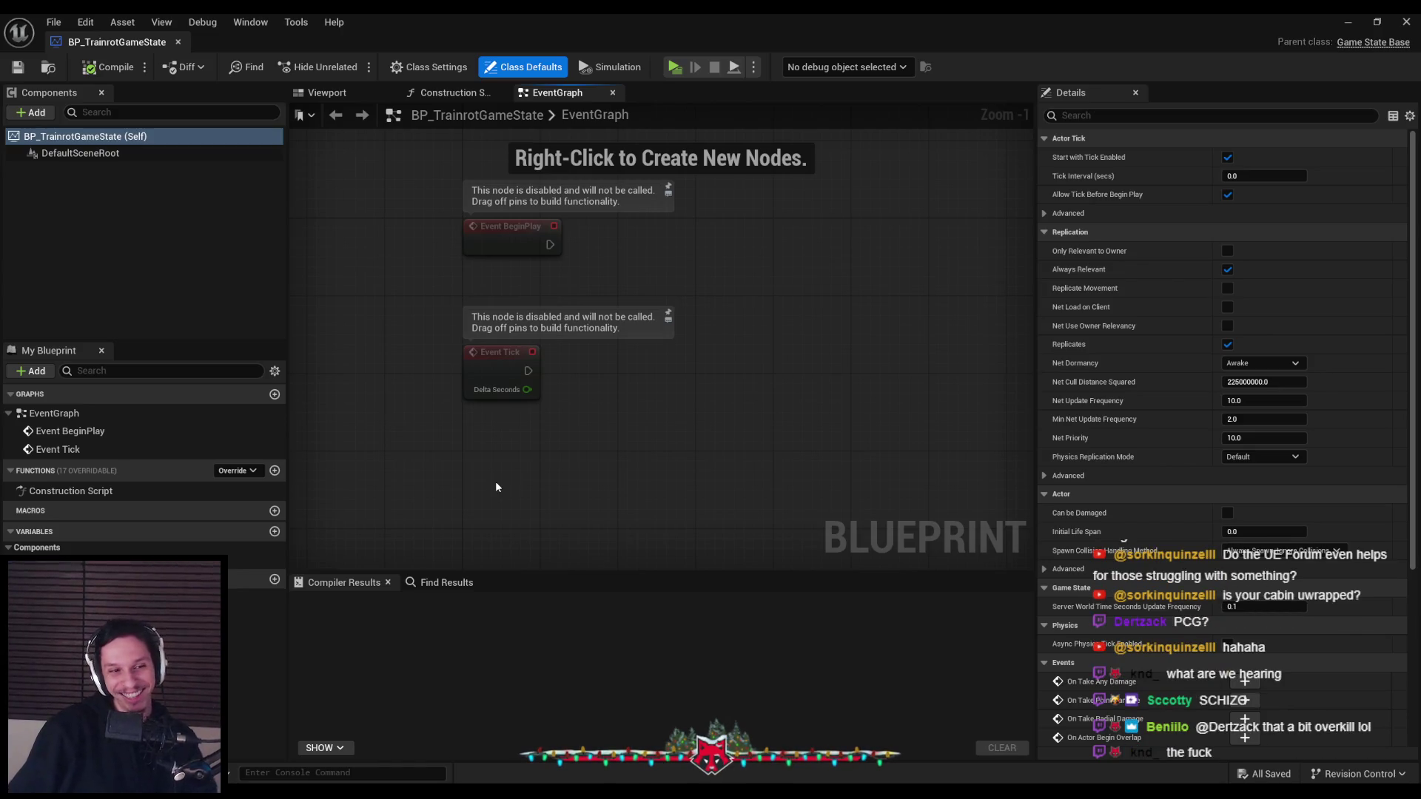
pyautogui.click(444, 583)
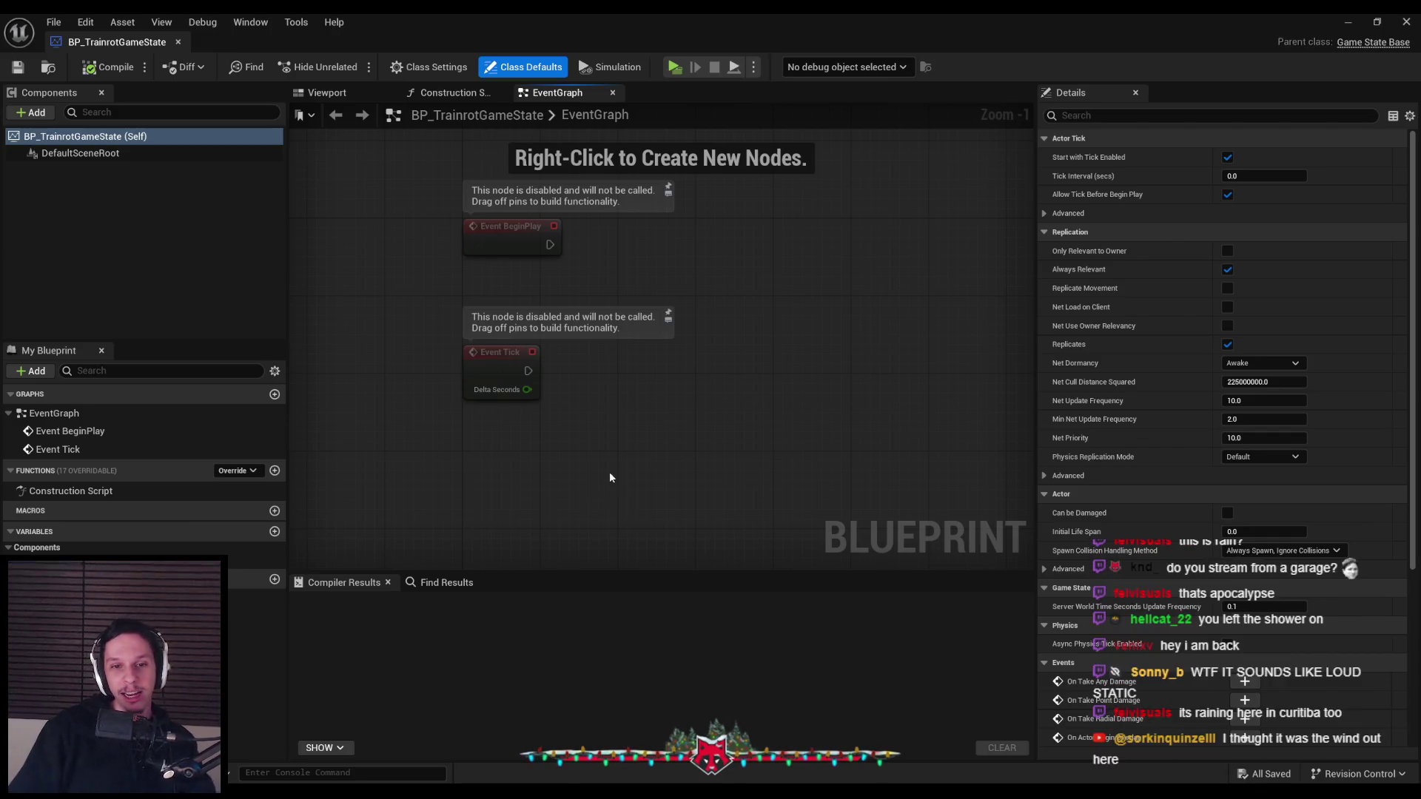
# Box-select the Event Tick node in the EventGraph
pyautogui.scroll(-1, 437, 402)
pyautogui.scroll(1, 423, 407)
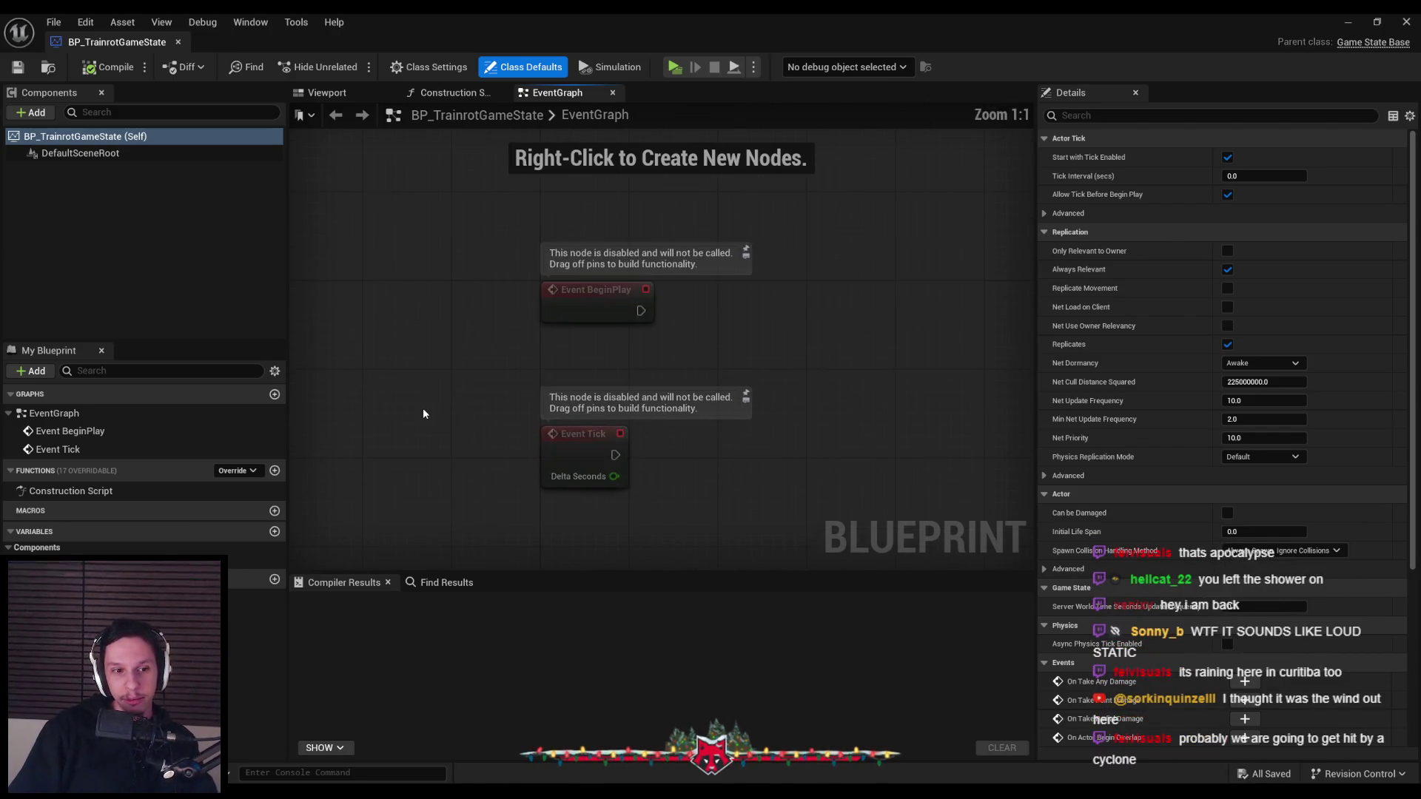
pyautogui.scroll(-1, 410, 370)
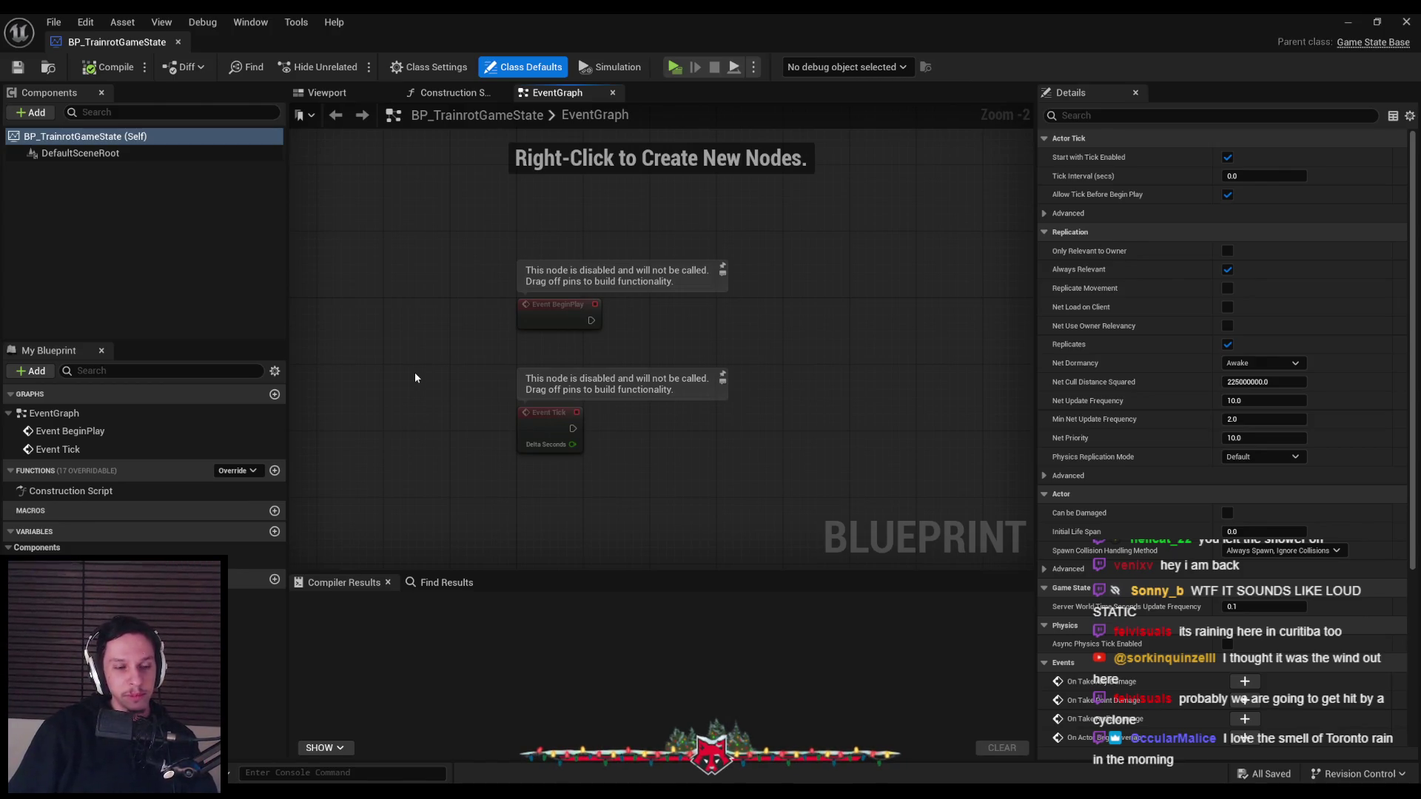
pyautogui.scroll(1, 406, 390)
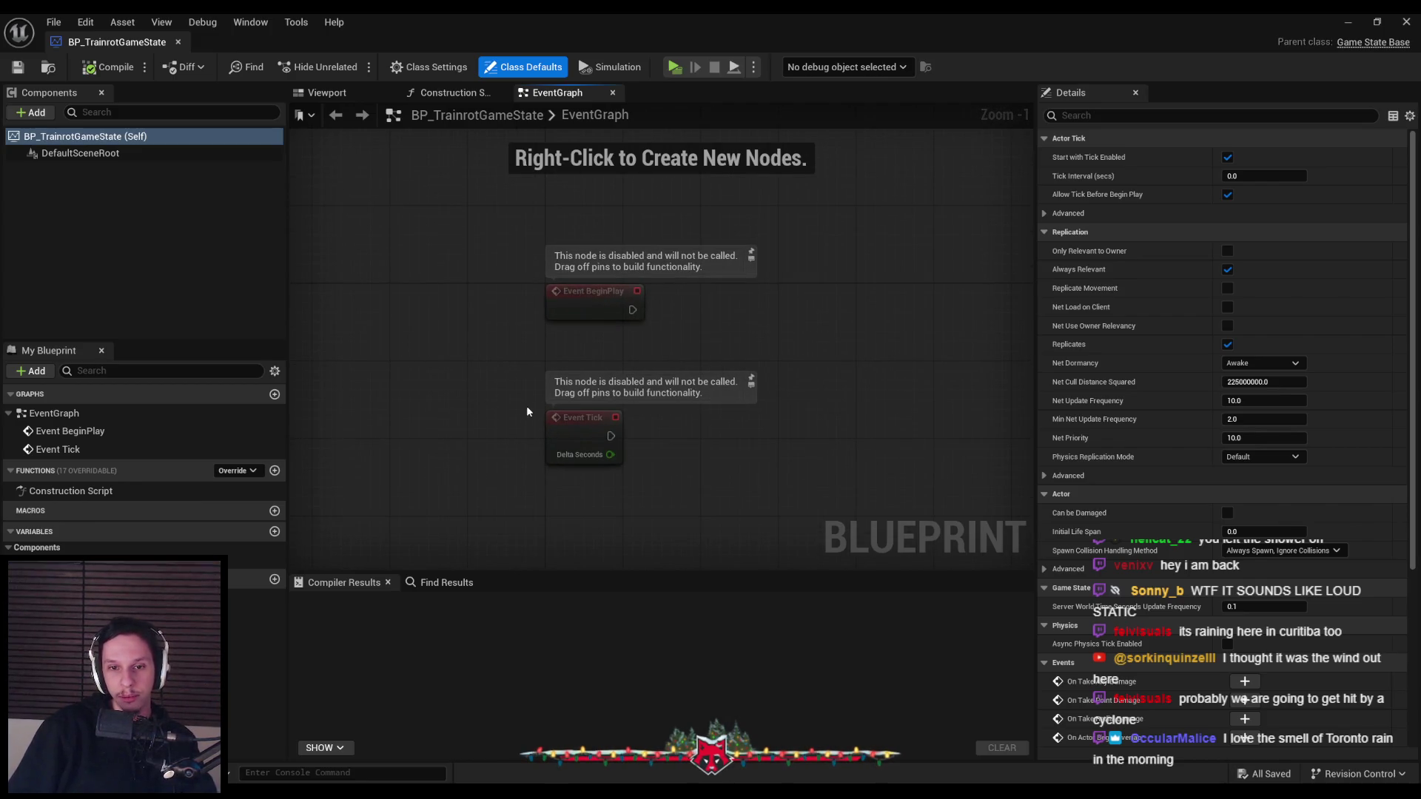
pyautogui.moveTo(522, 404); pyautogui.dragTo(651, 498)
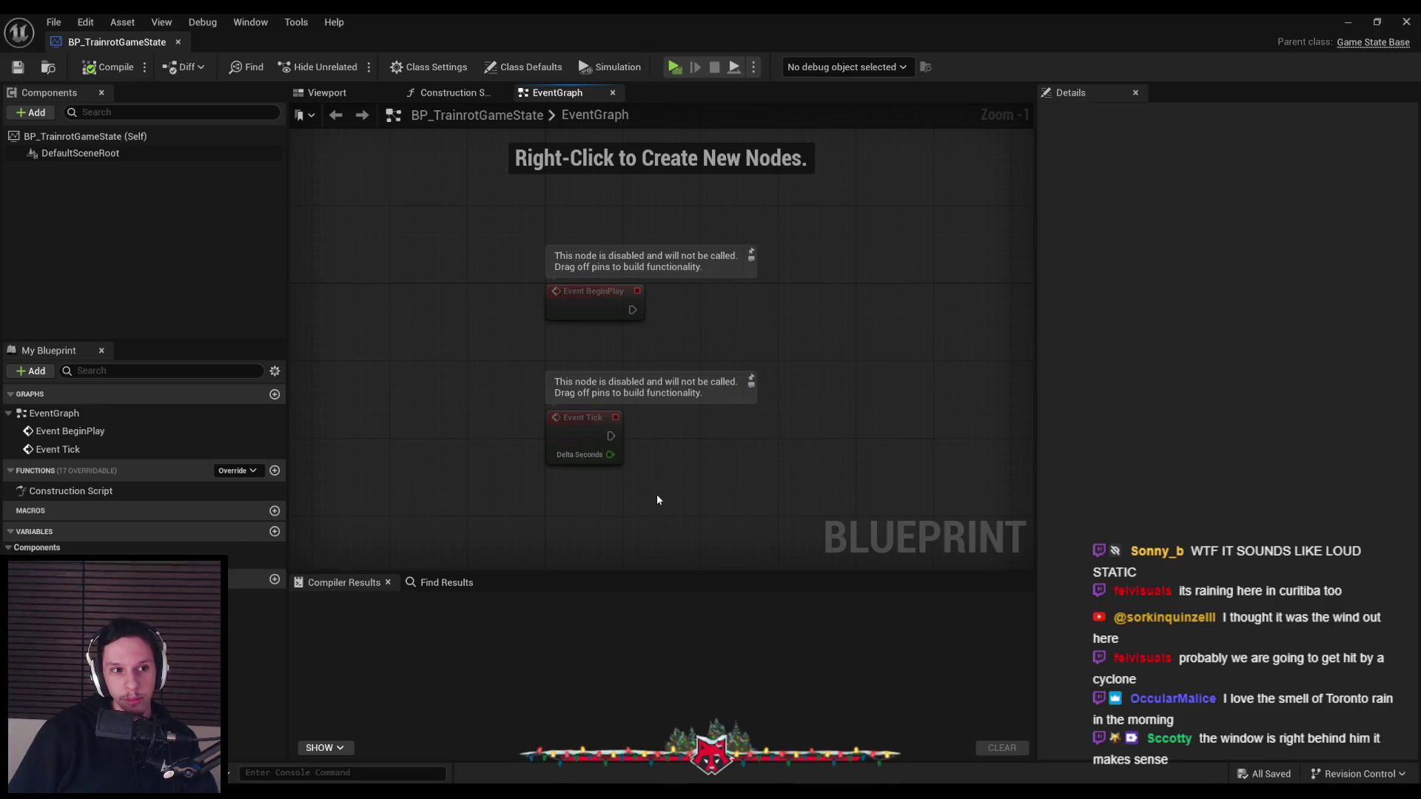
pyautogui.moveTo(655, 515); pyautogui.dragTo(534, 409)
# Delete the Event Tick node and compile BP_TrainrotGameState
pyautogui.press('Delete')
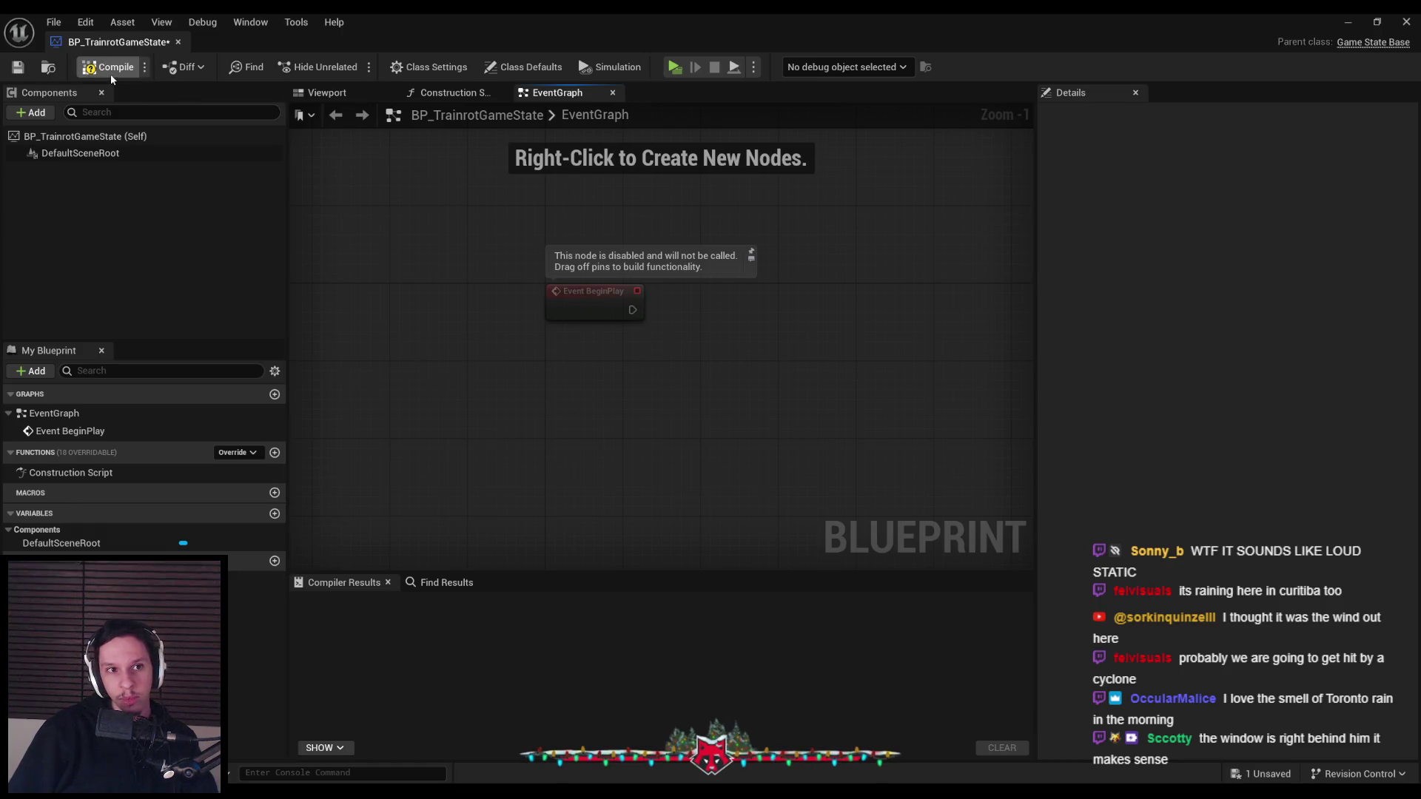
pyautogui.click(111, 74)
pyautogui.scroll(-2, 546, 390)
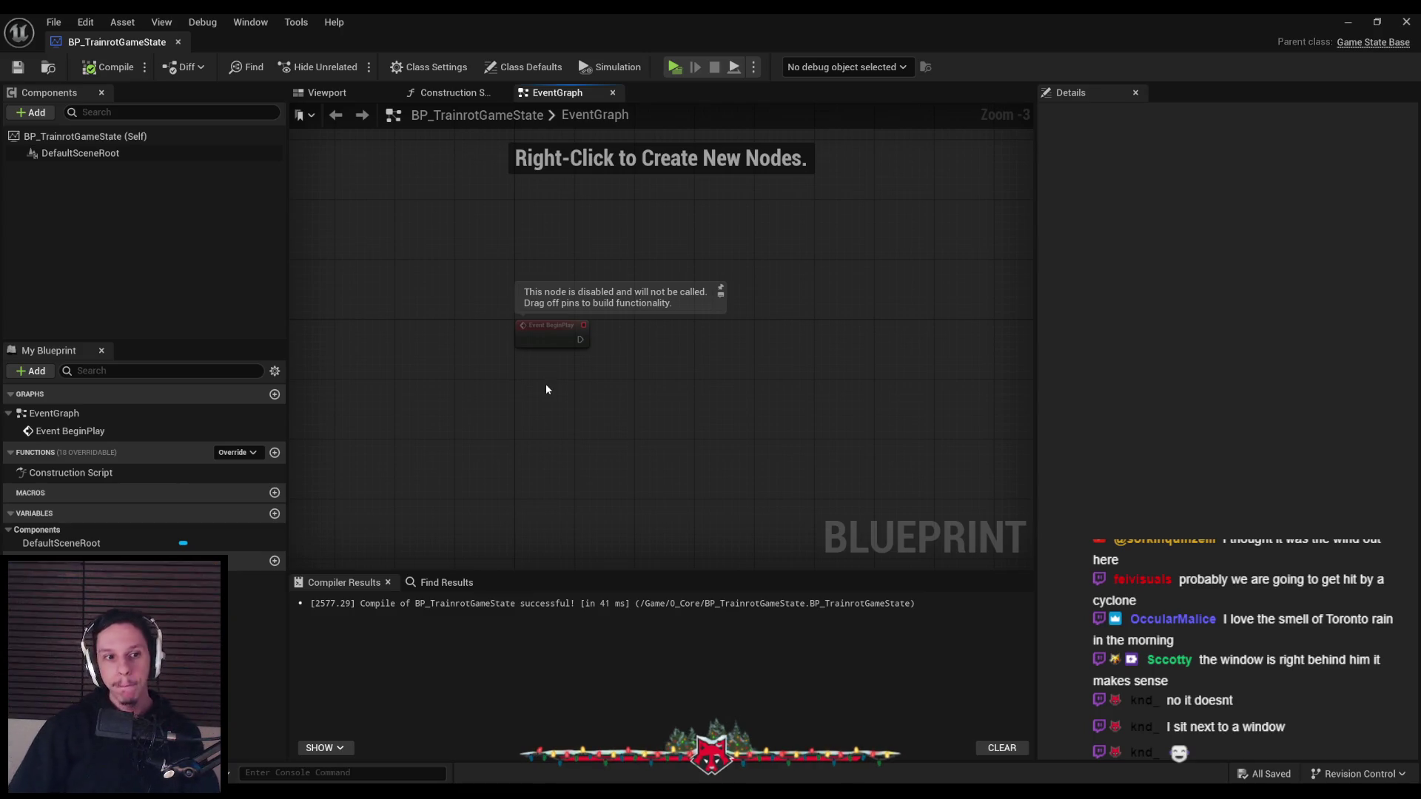
# Select the train's main engine in the level editor, then return to the game state blueprint
pyautogui.click(1348, 22)
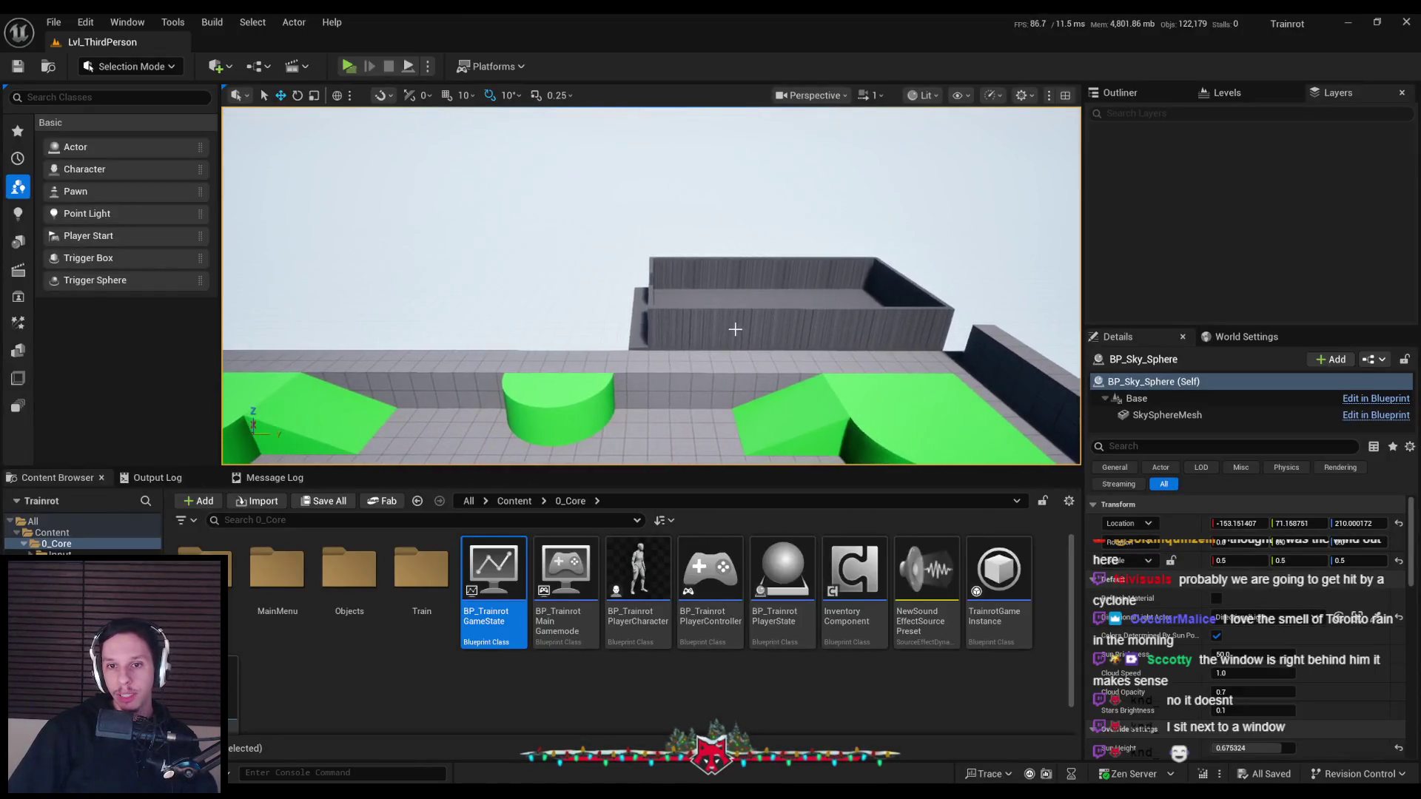
pyautogui.click(736, 329)
pyautogui.moveTo(687, 396); pyautogui.dragTo(687, 385, button='right')
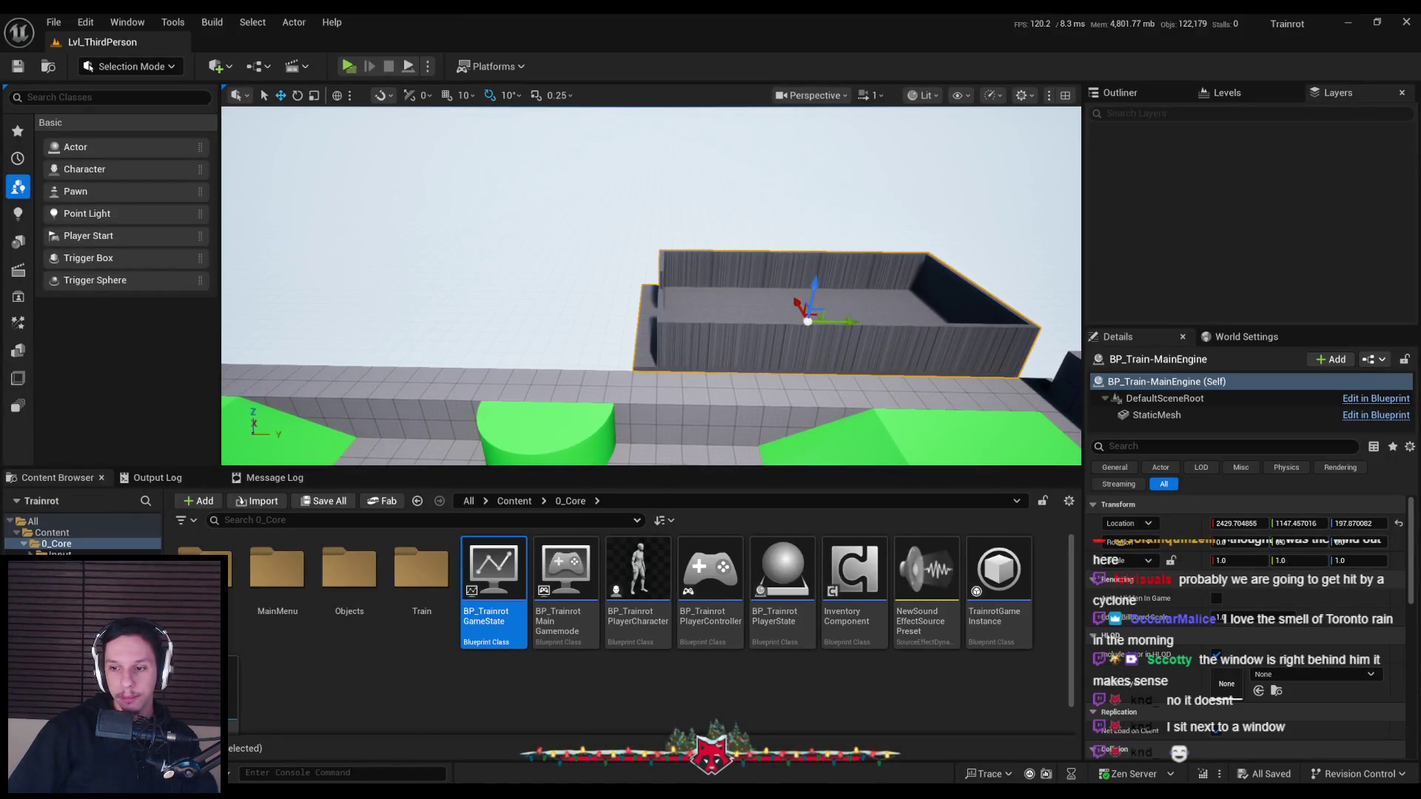
pyautogui.moveTo(431, 795)
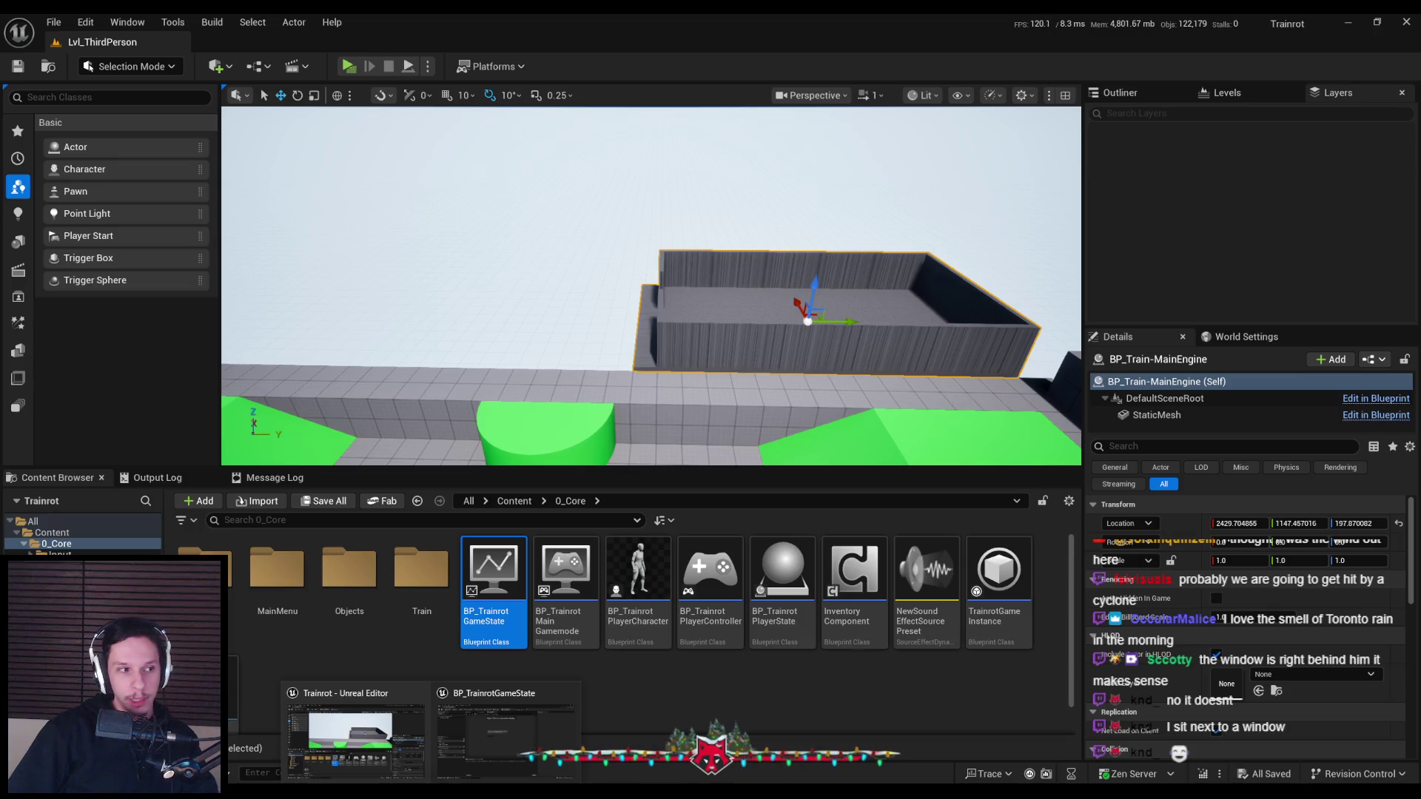
pyautogui.click(518, 735)
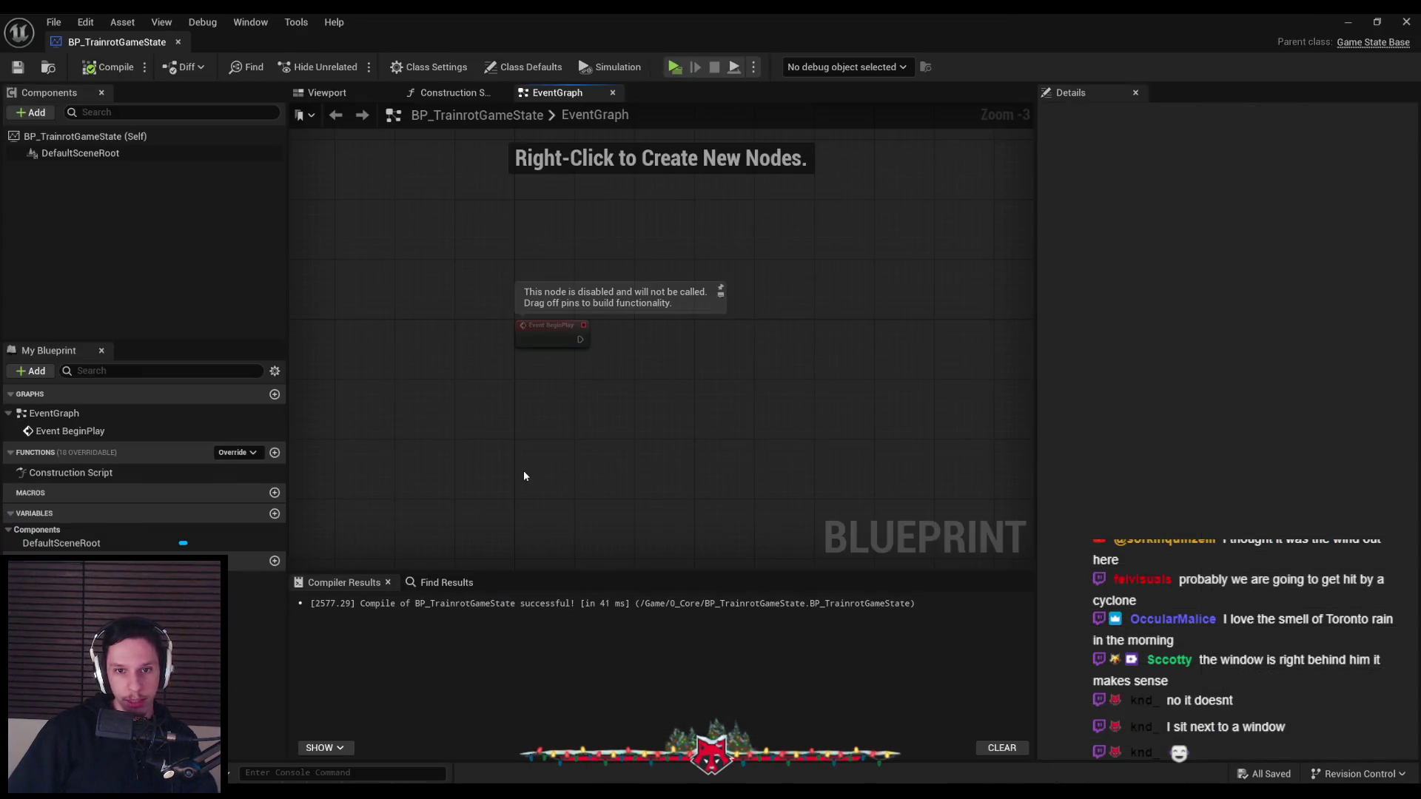
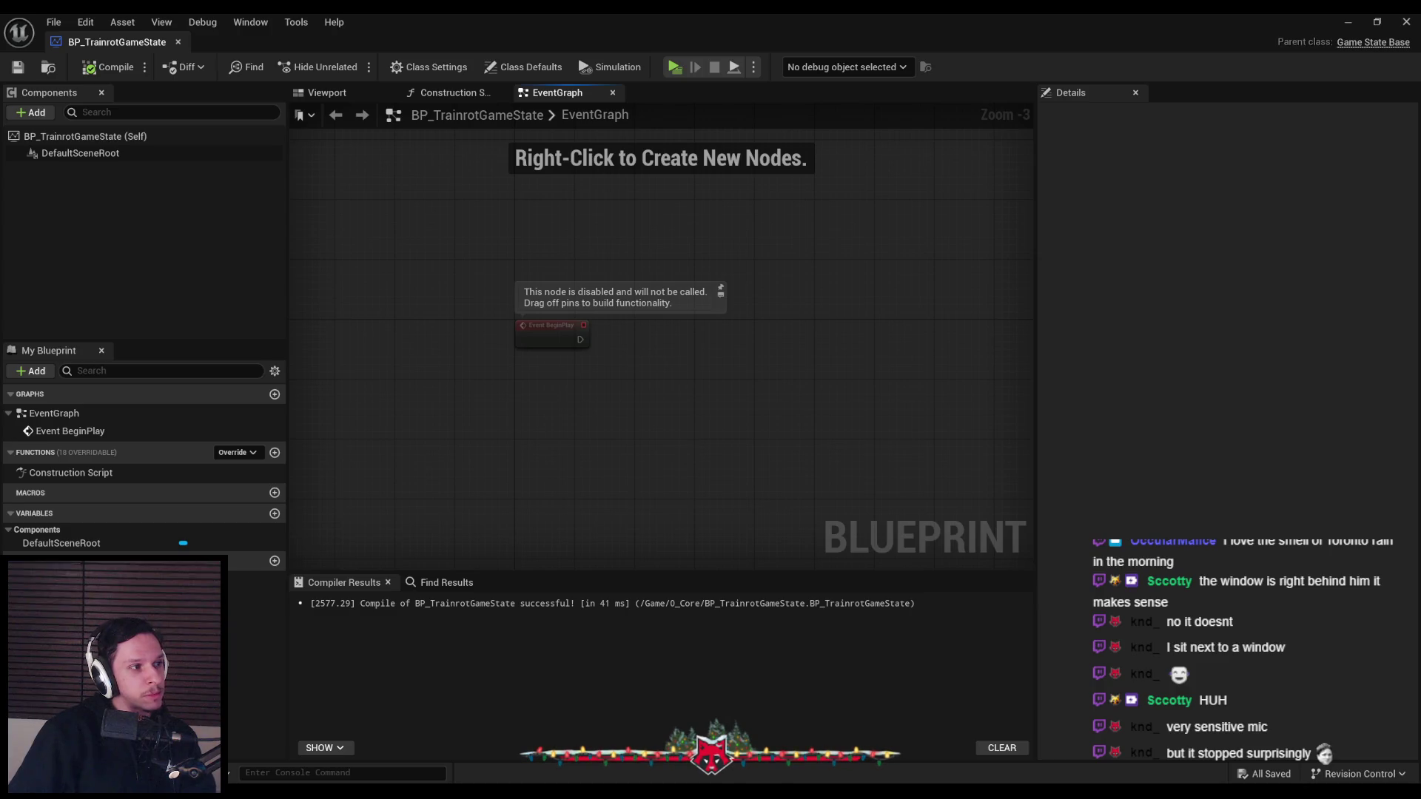
# Add a Print String node after Event BeginPlay that prints 'GAME START RUN'
pyautogui.scroll(3, 548, 415)
pyautogui.scroll(-3, 481, 548)
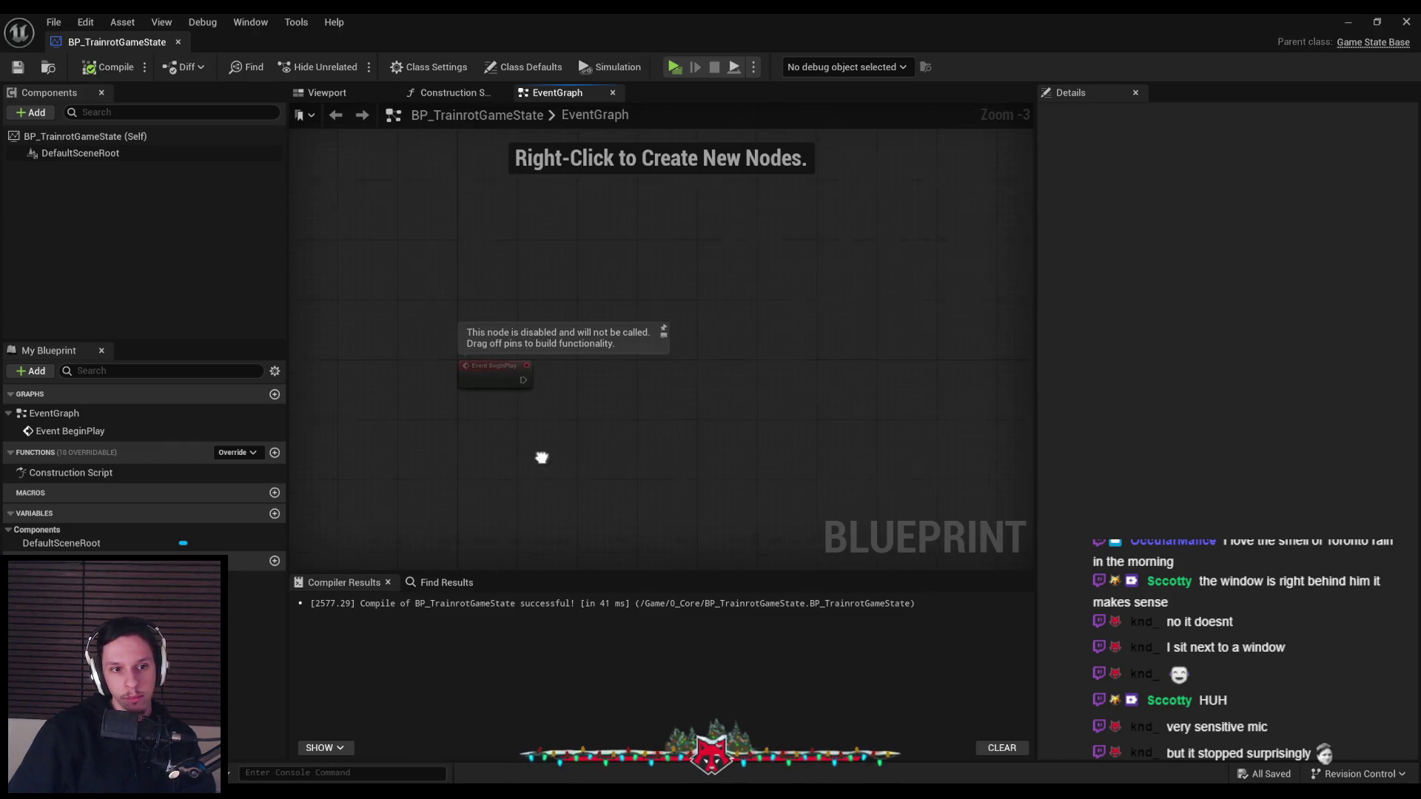
pyautogui.moveTo(543, 472); pyautogui.dragTo(532, 394, button='right')
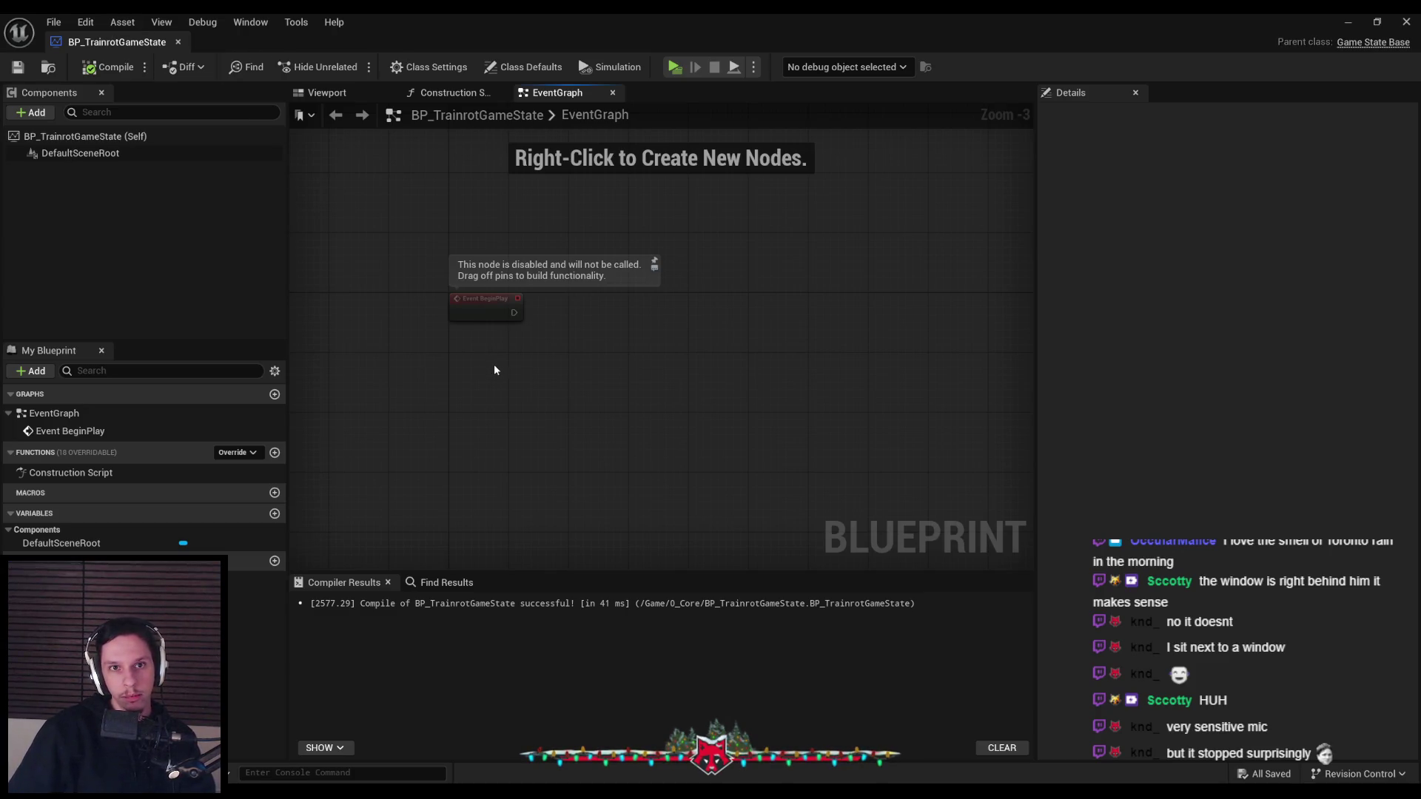
pyautogui.click(432, 67)
pyautogui.click(528, 68)
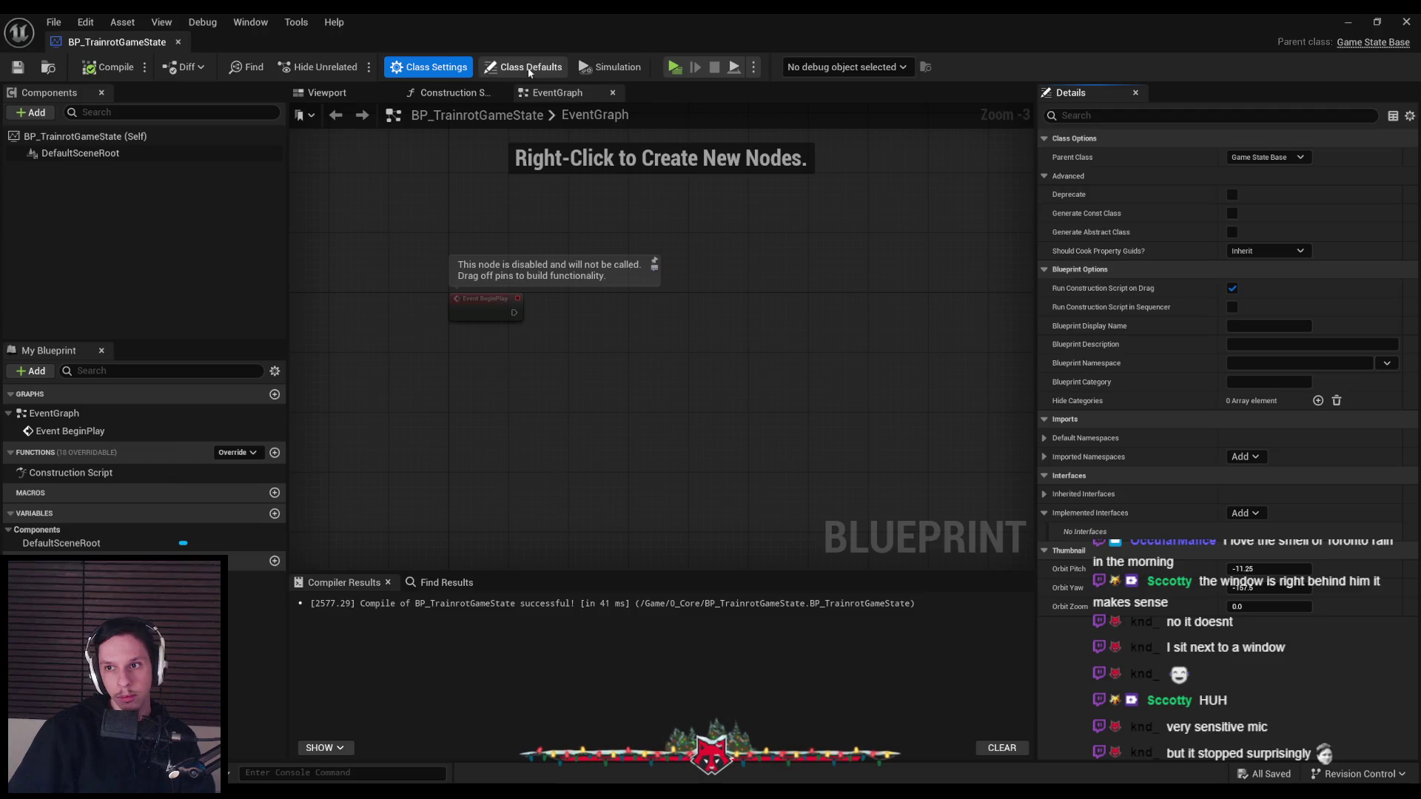
pyautogui.moveTo(537, 316); pyautogui.dragTo(573, 307)
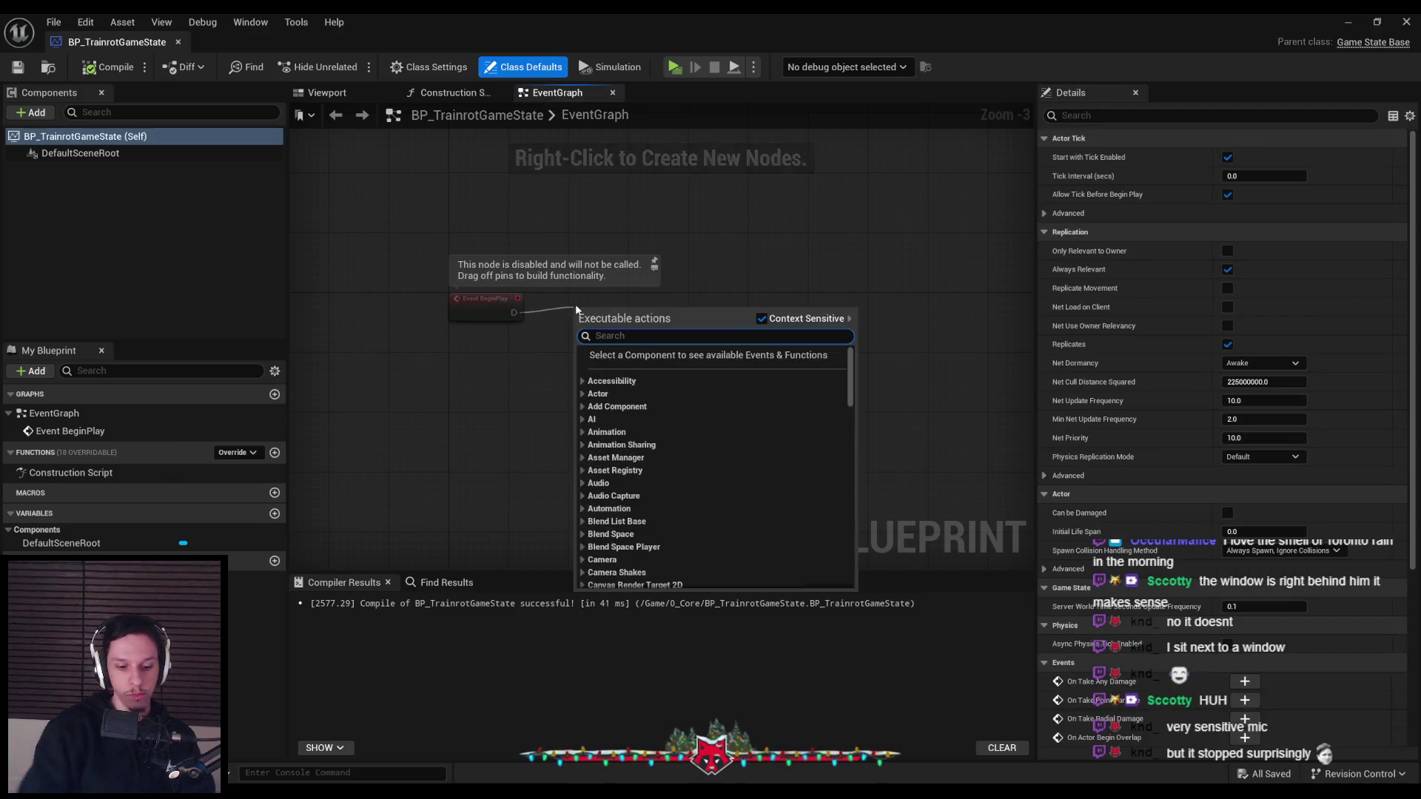
pyautogui.write('print string')
pyautogui.press('Return')
pyautogui.scroll(3, 575, 306)
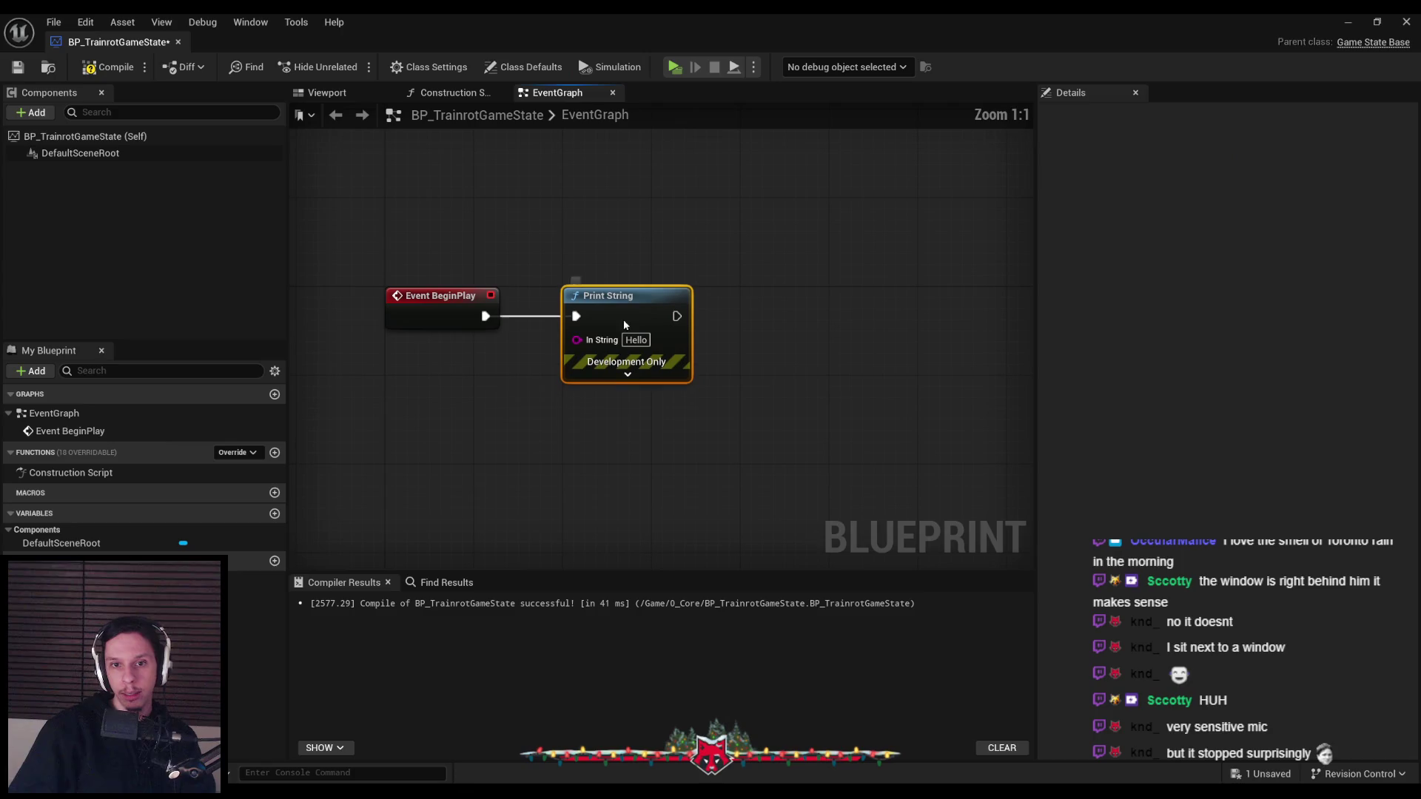
pyautogui.write('GAME START RUN')
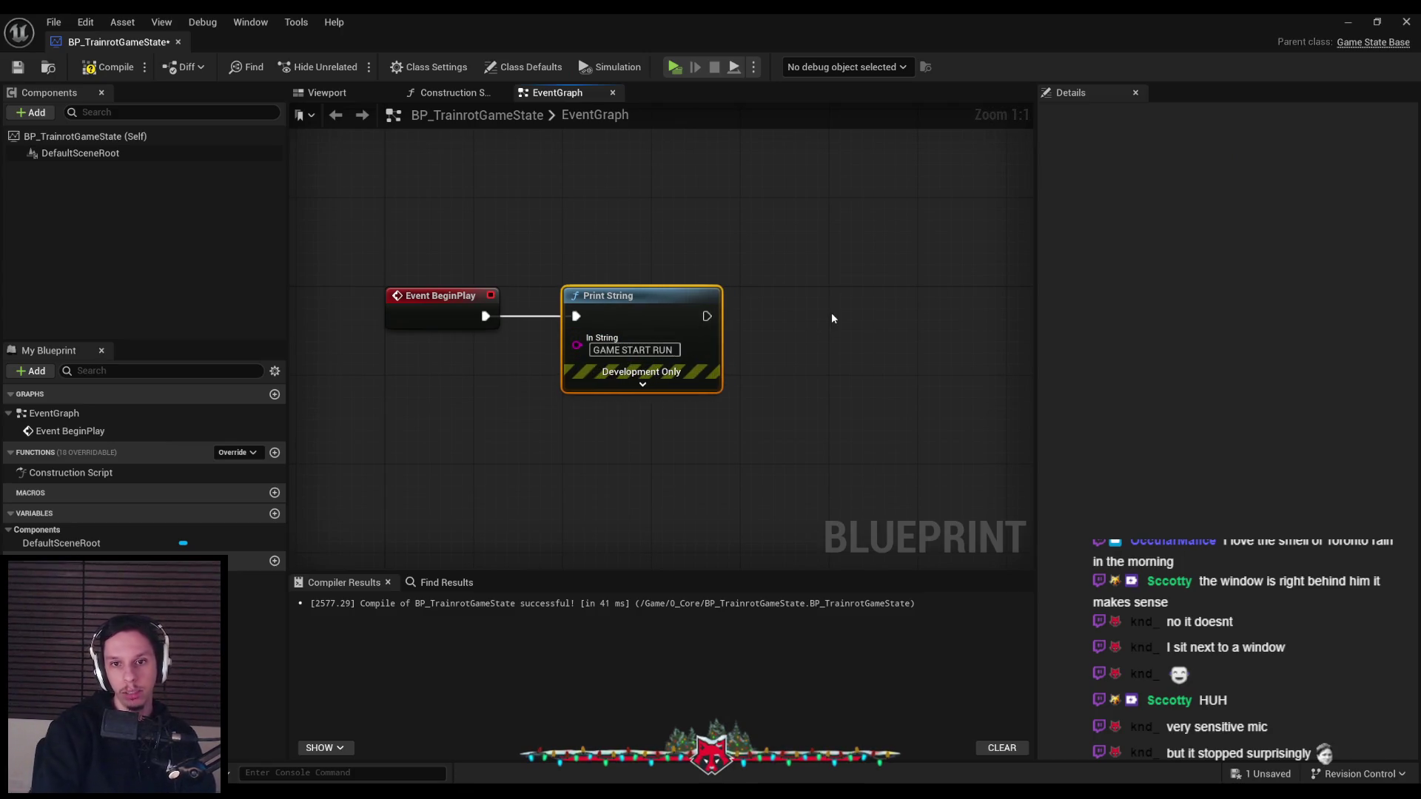
# Compile the game state blueprint and start a multiplayer play-in-editor test
pyautogui.click(85, 74)
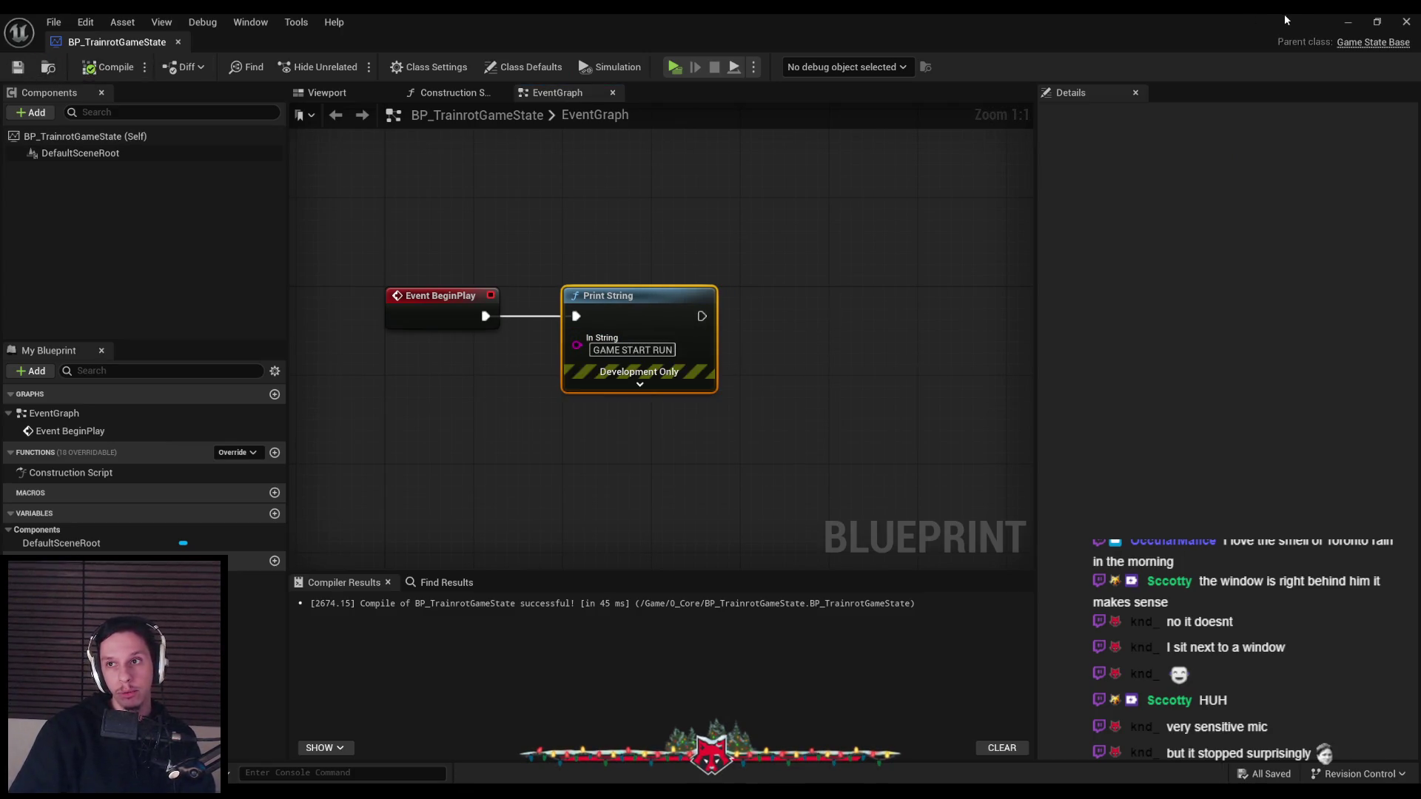
pyautogui.click(1348, 21)
pyautogui.click(349, 67)
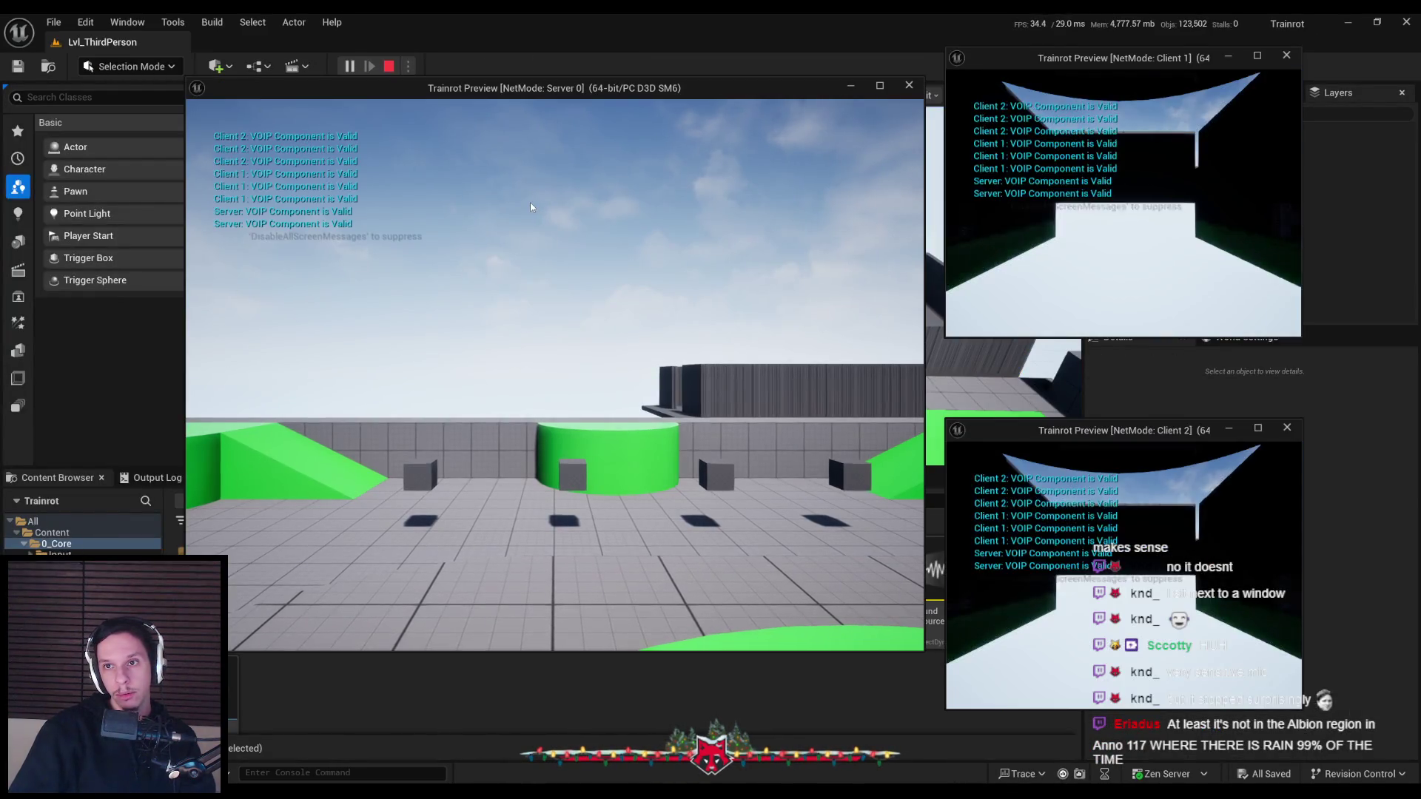
# Walk the server player forward, open the console, stop playing, and select BP_TrainrotMainGamemode
pyautogui.click(530, 207)
pyautogui.press('w')
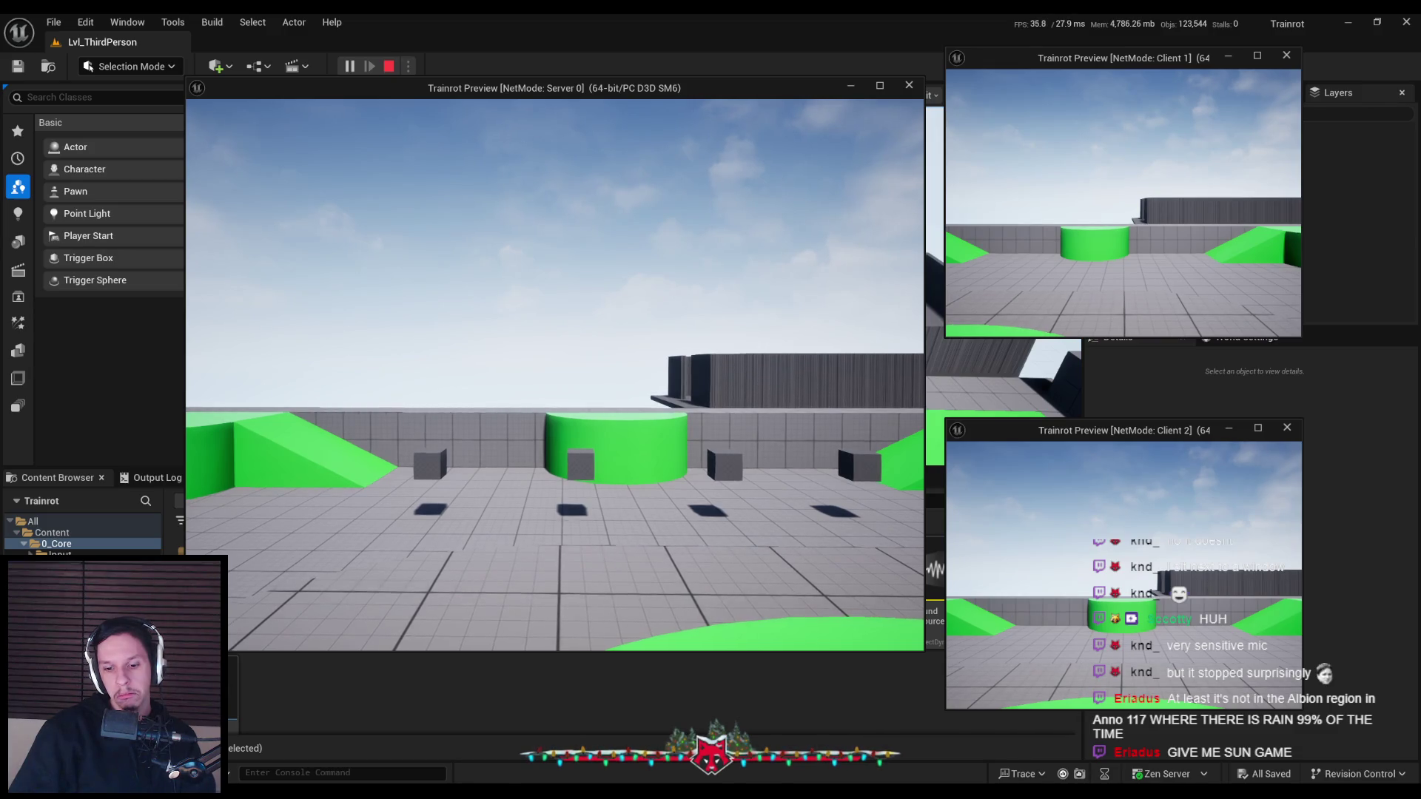
pyautogui.press('`')
pyautogui.press('Escape')
pyautogui.press('Escape')
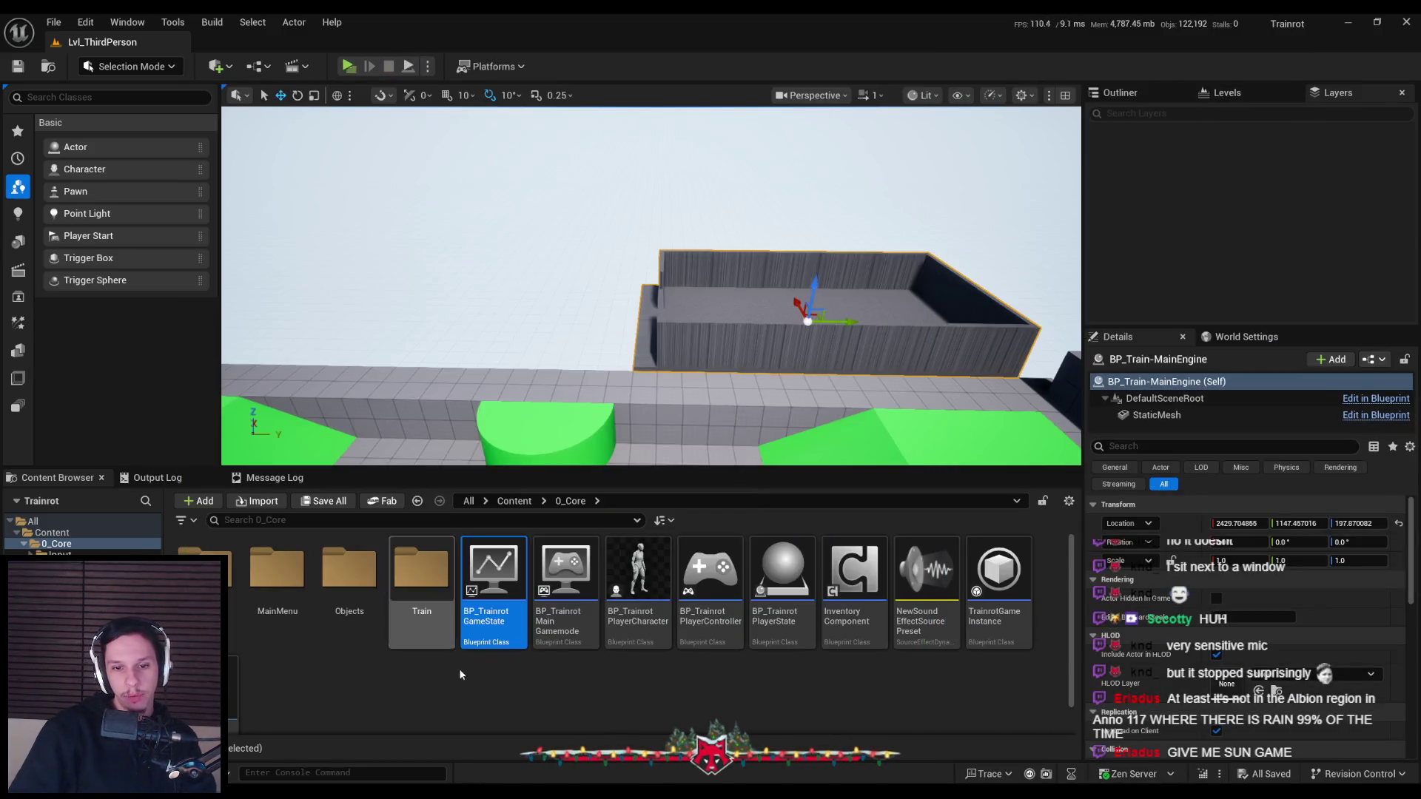
pyautogui.click(562, 640)
# Make BP_TrainrotMainGamemode use BP_TrainrotGameState as Game State Class, then compile, save and close it
pyautogui.doubleClick(562, 641)
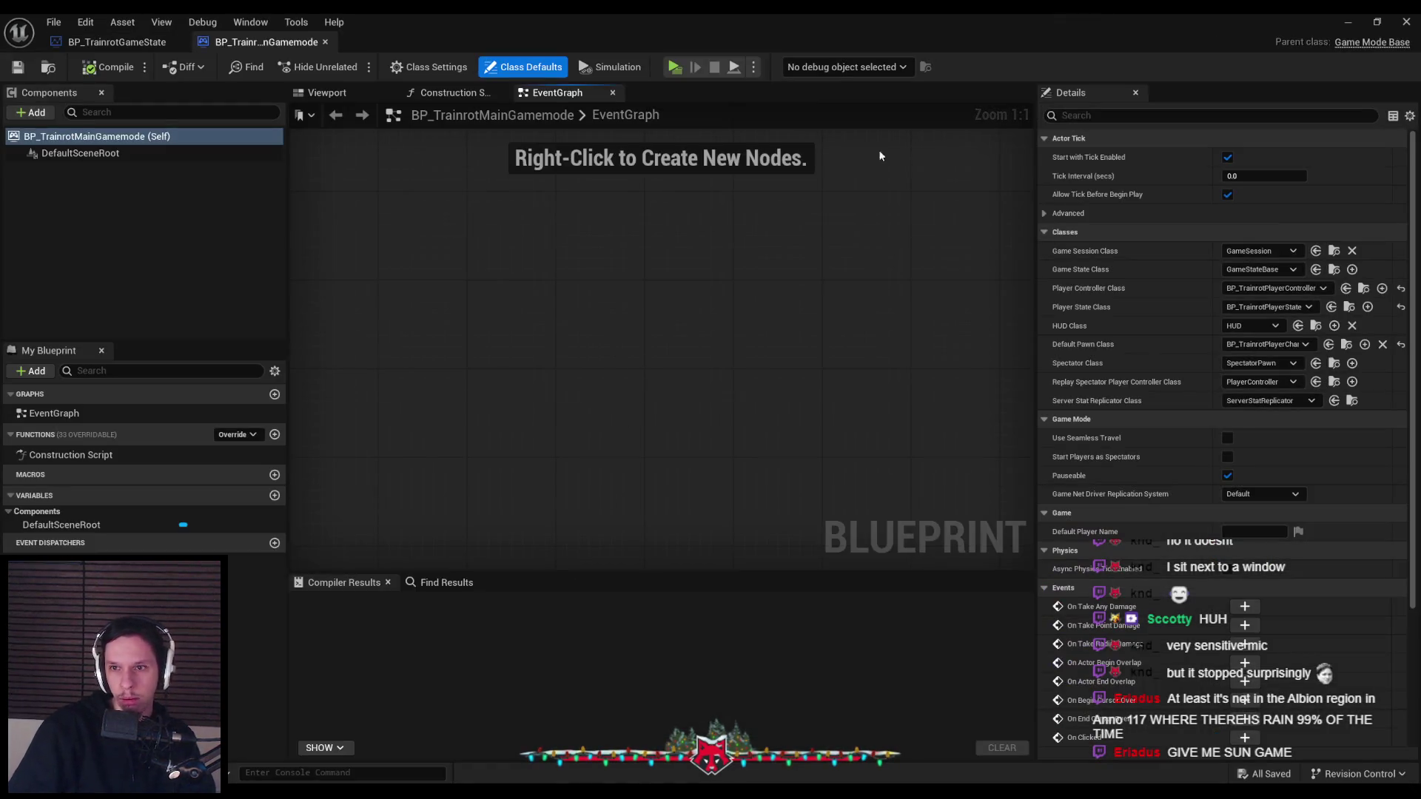
pyautogui.click(1272, 268)
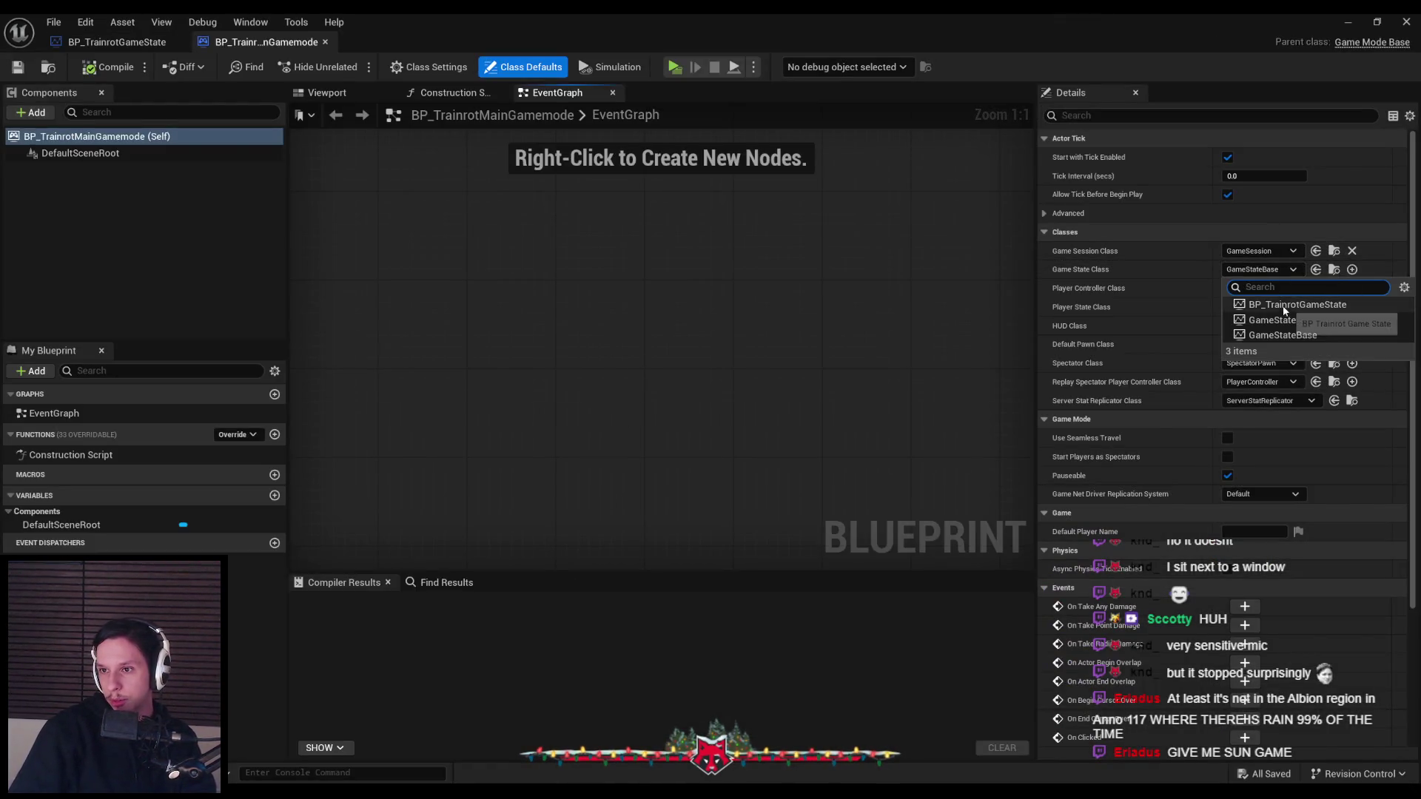
pyautogui.click(1258, 299)
pyautogui.click(92, 68)
pyautogui.hotkey('ctrl', 's')
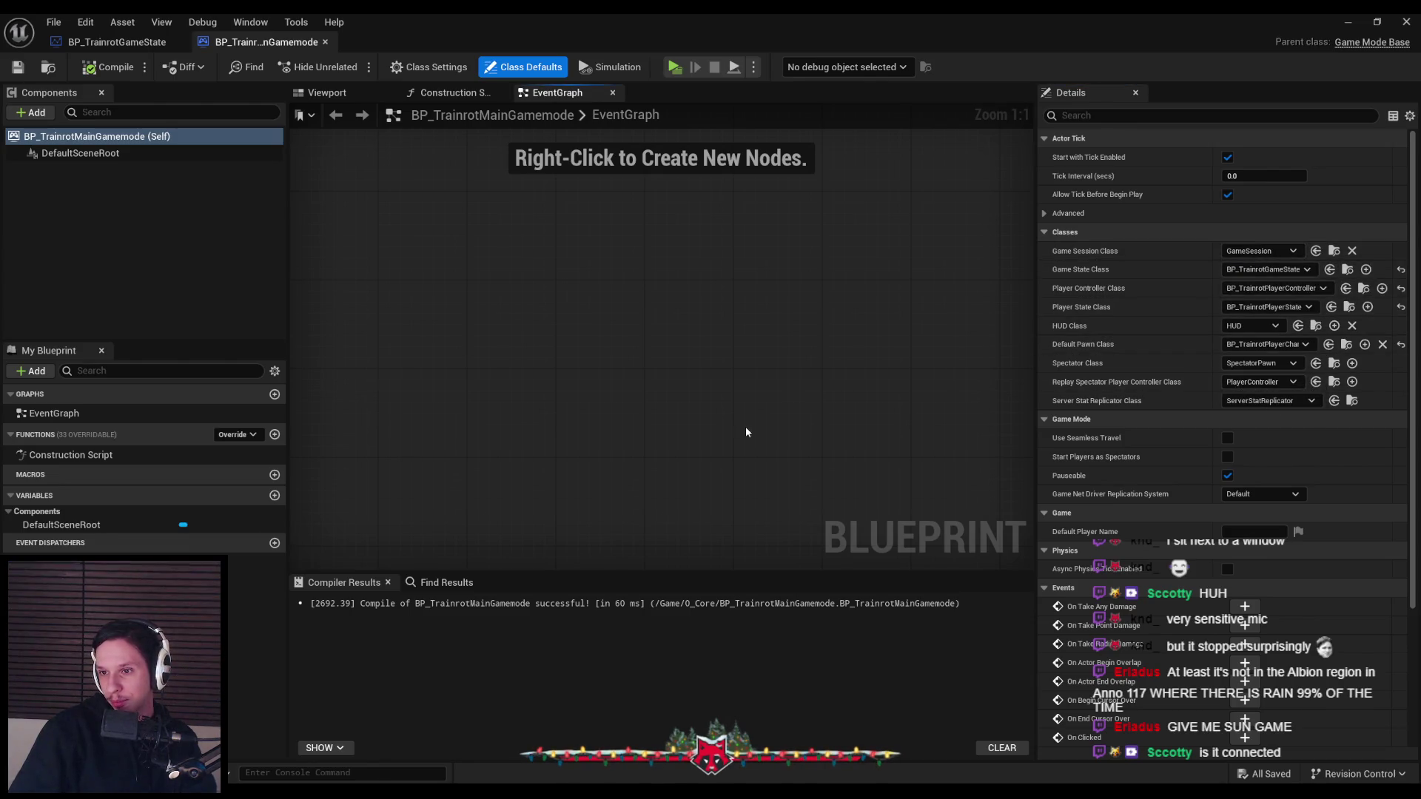
pyautogui.click(325, 42)
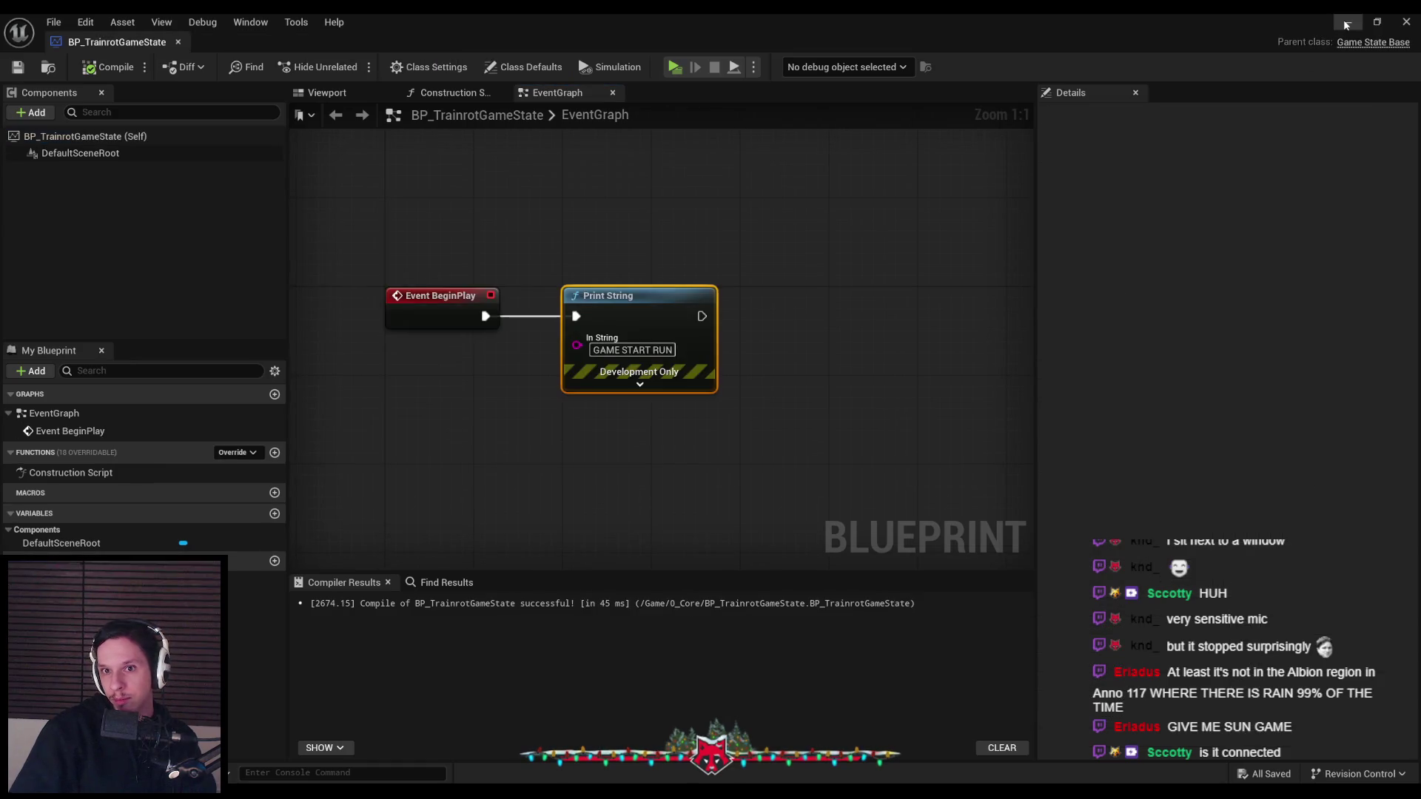
# Run a multiplayer test, nudge the server player sideways, and stop after GAME START RUN prints
pyautogui.click(176, 42)
pyautogui.hotkey('alt', 'p')
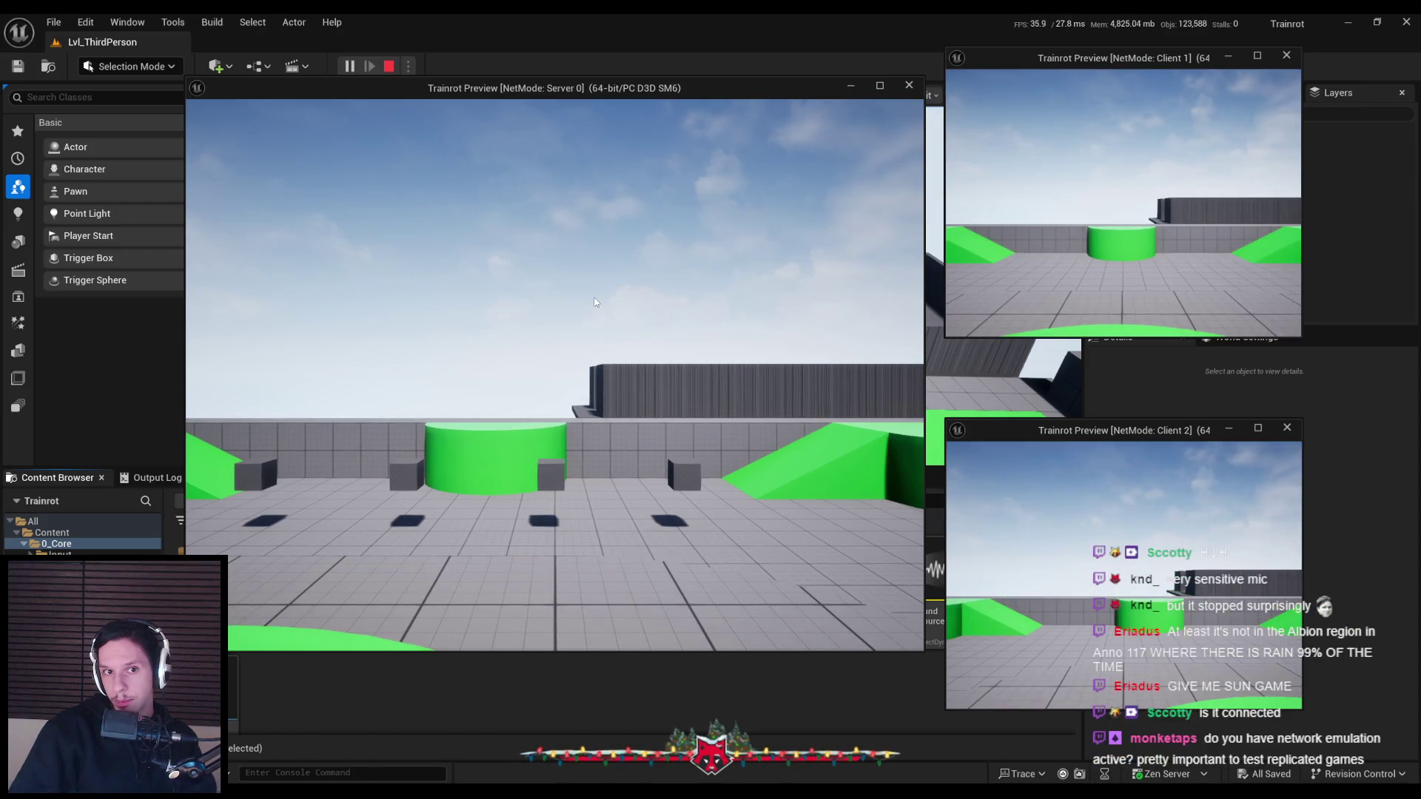
pyautogui.click(614, 346)
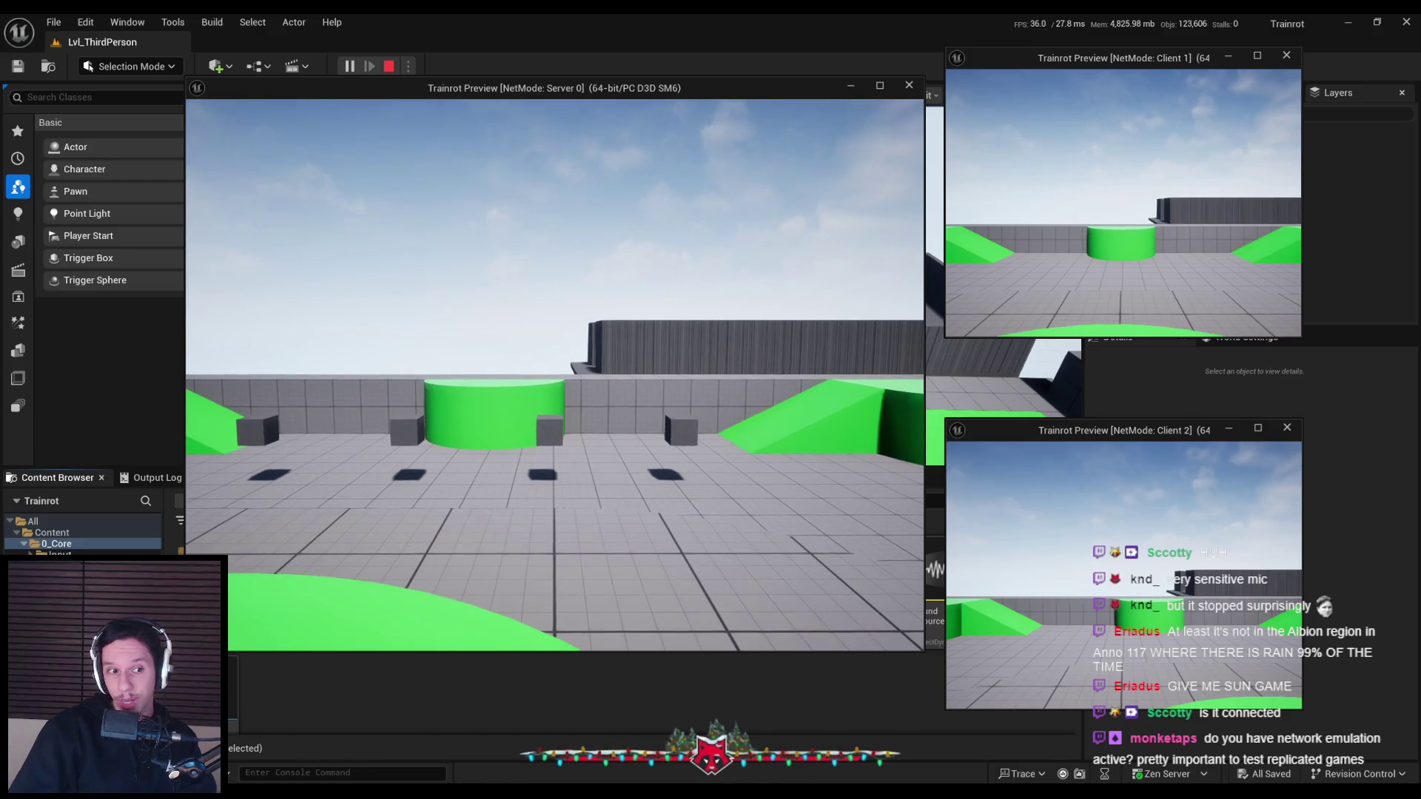
pyautogui.press('a')
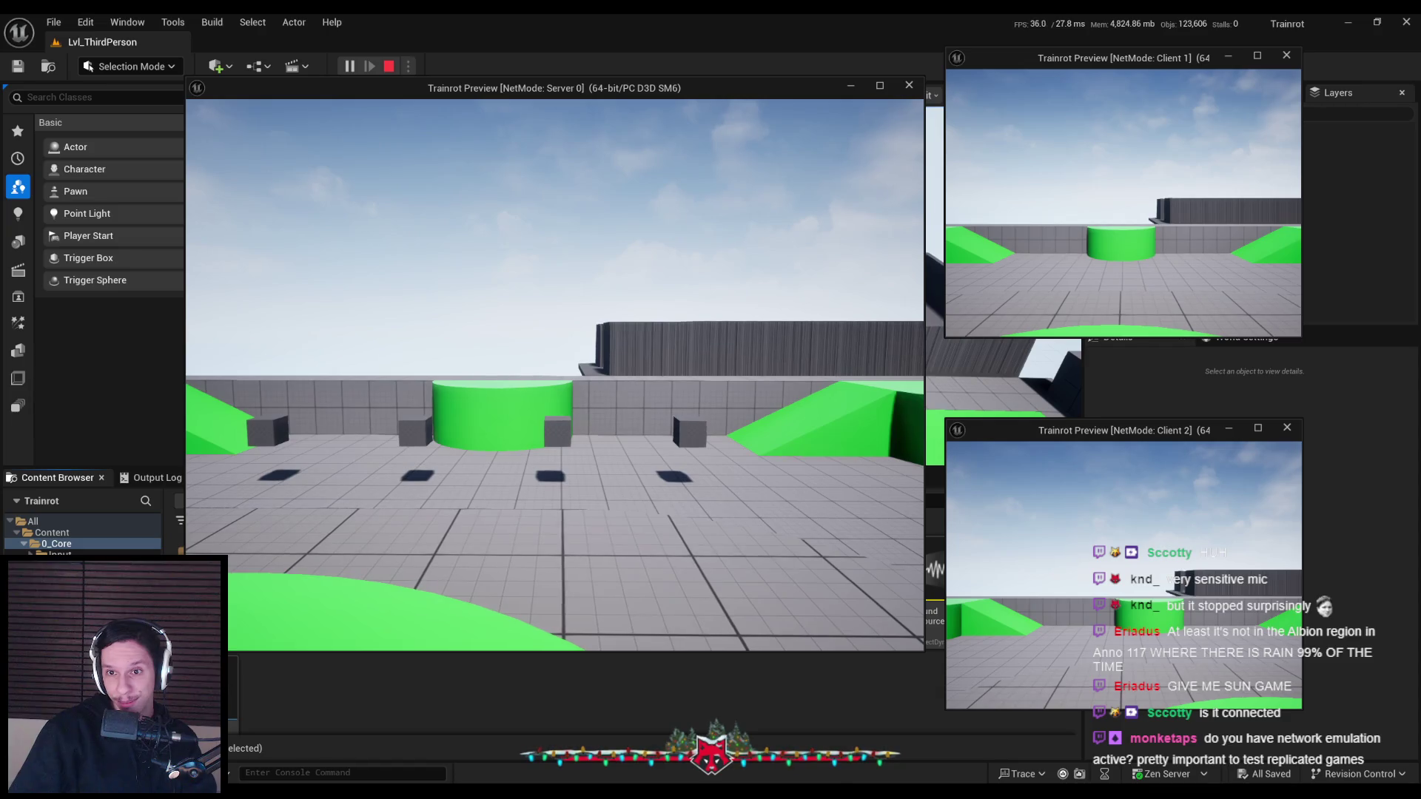
pyautogui.press('Escape')
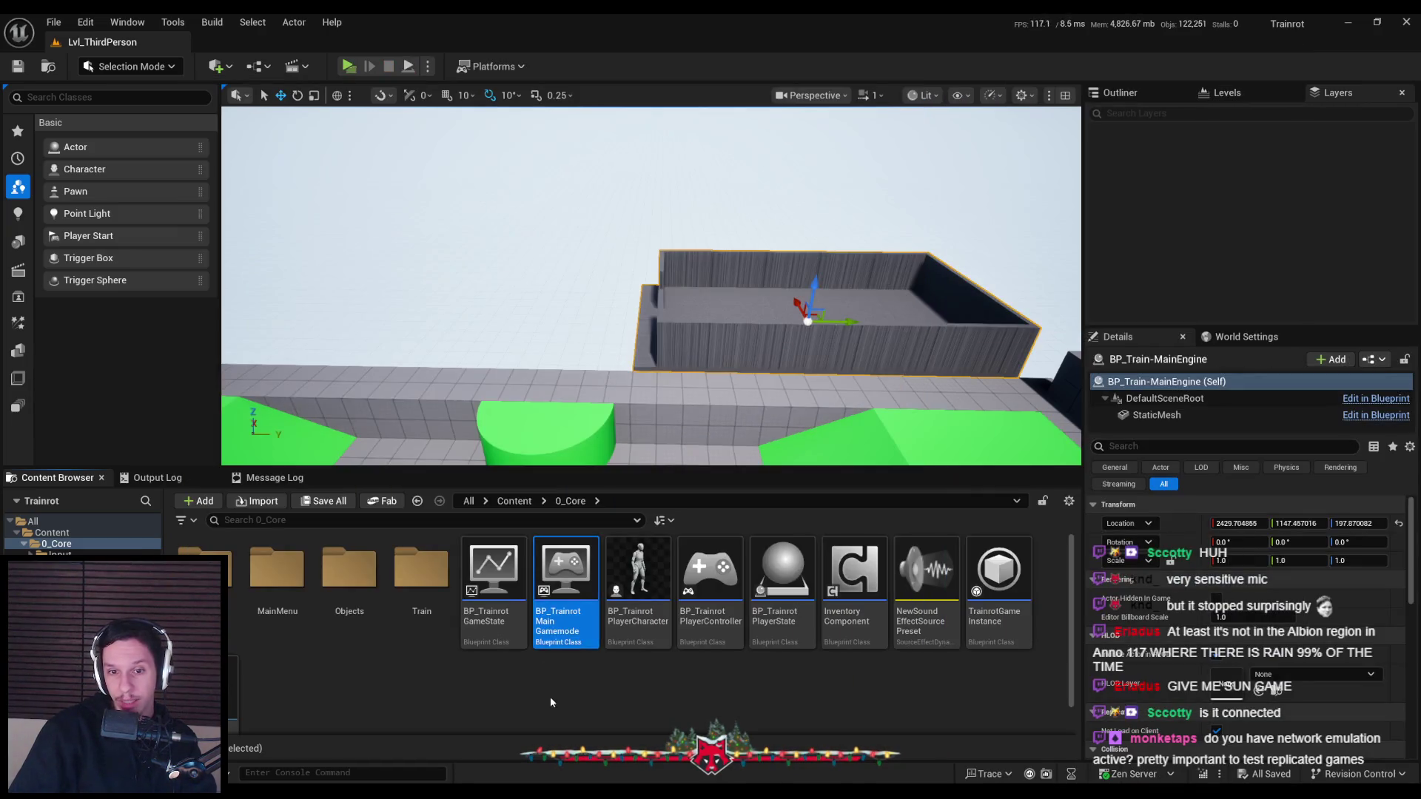
# Open BP_TrainrotGameState and move the Print String node far to the right
pyautogui.doubleClick(493, 574)
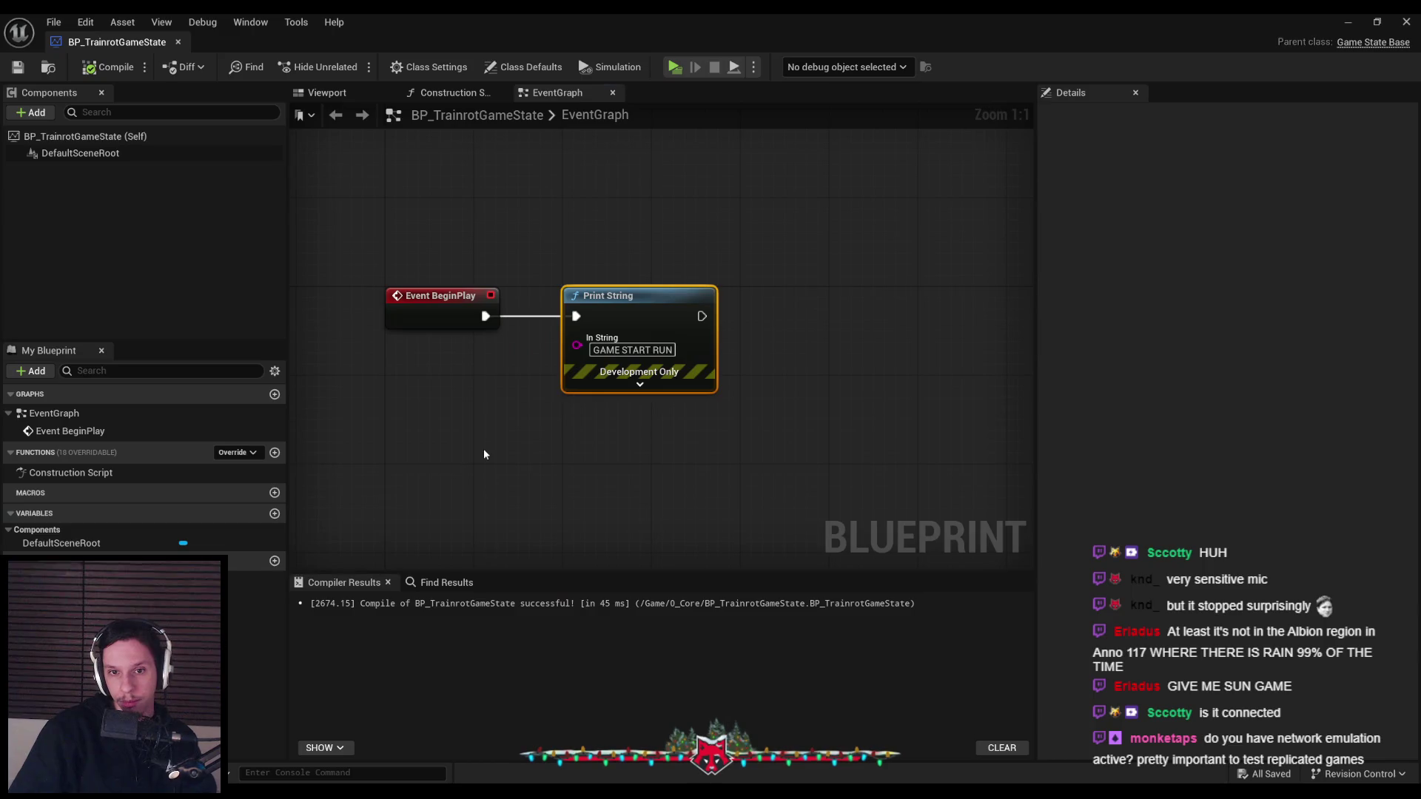
pyautogui.moveTo(679, 418)
pyautogui.mouseDown()
pyautogui.moveTo(566, 286)
pyautogui.moveTo(627, 321)
pyautogui.mouseUp()
pyautogui.press('Delete')
pyautogui.hotkey('ctrl', 'z')
pyautogui.moveTo(777, 333); pyautogui.dragTo(1036, 329)
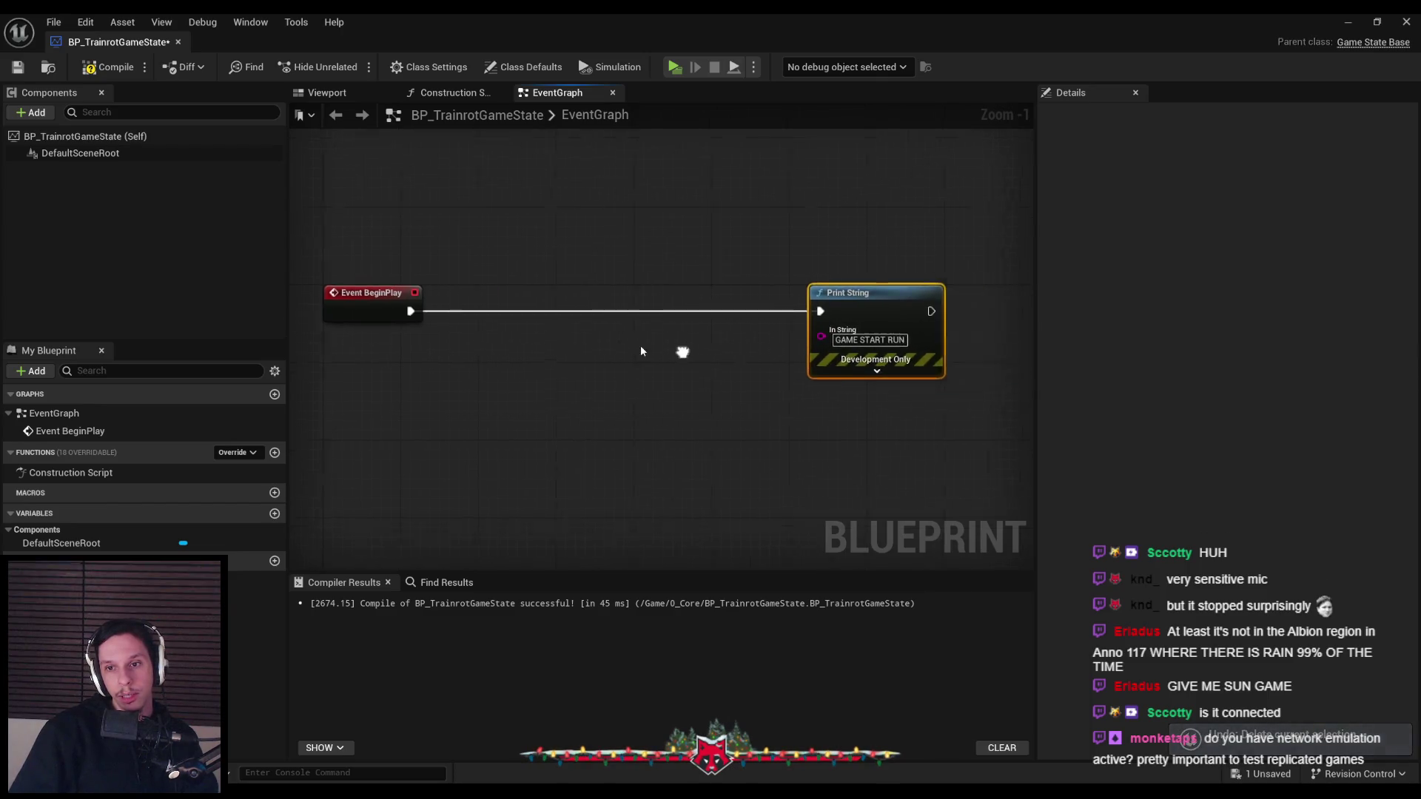
pyautogui.click(453, 349)
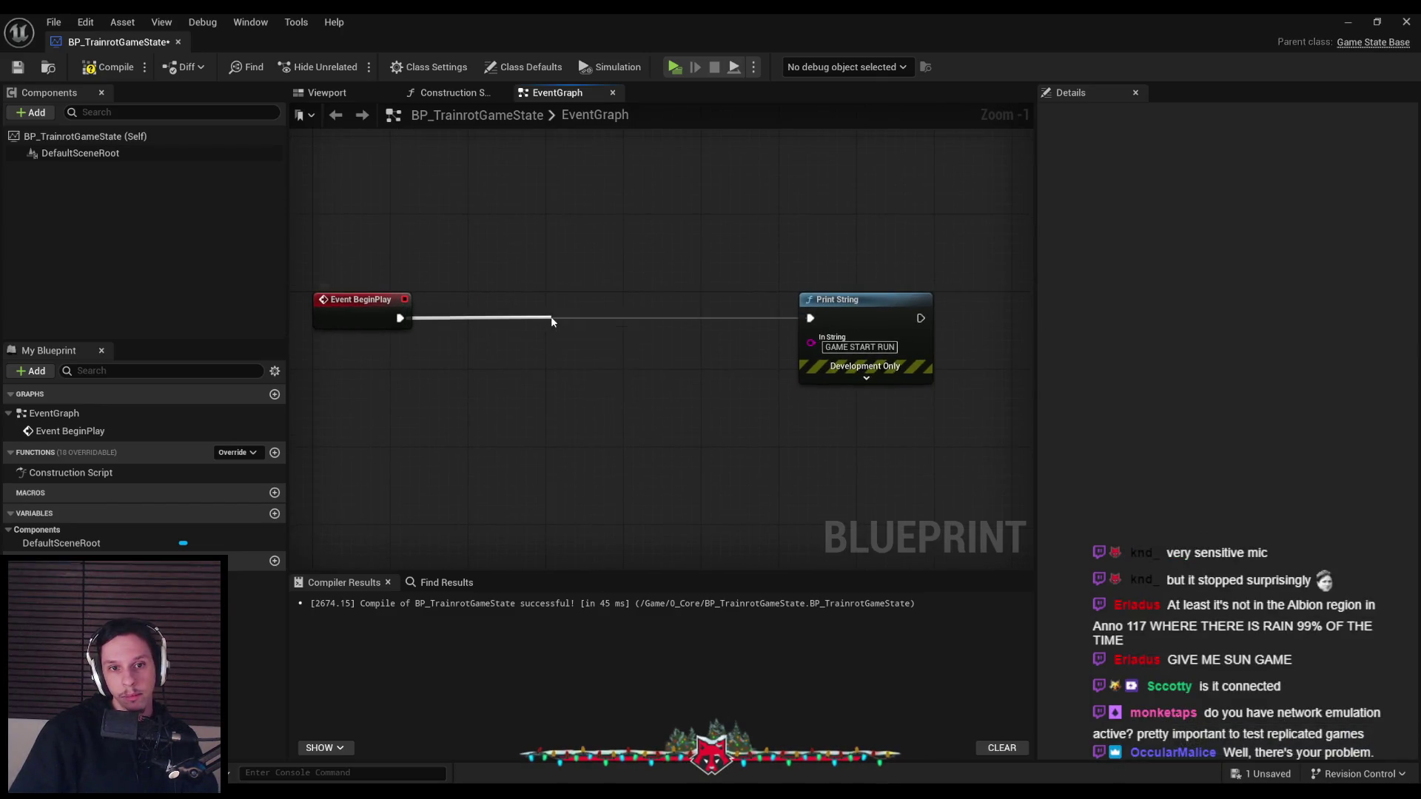
# Insert a Switch Has Authority node after BeginPlay, compile, and run a quick play test
pyautogui.moveTo(400, 317); pyautogui.dragTo(551, 320)
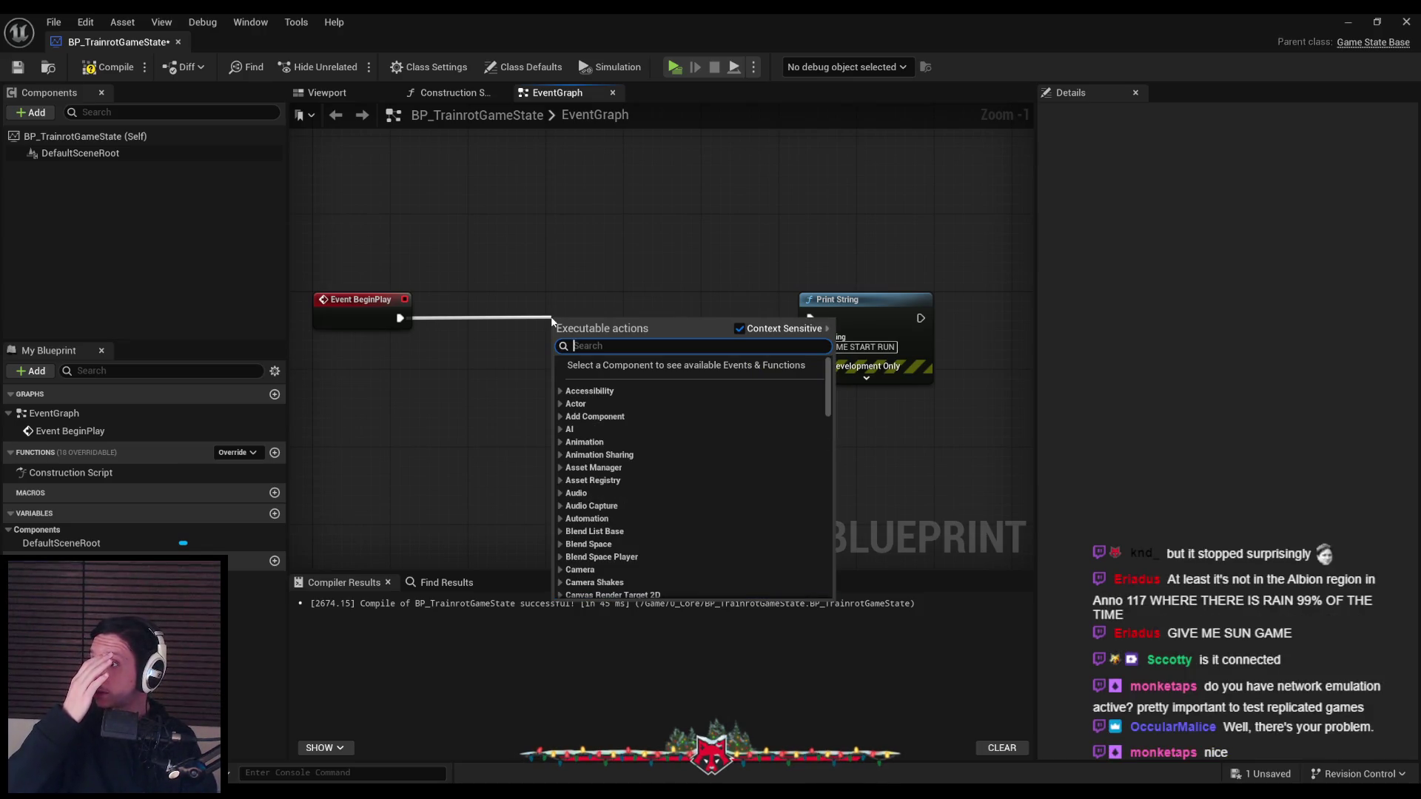
pyautogui.write('switch has')
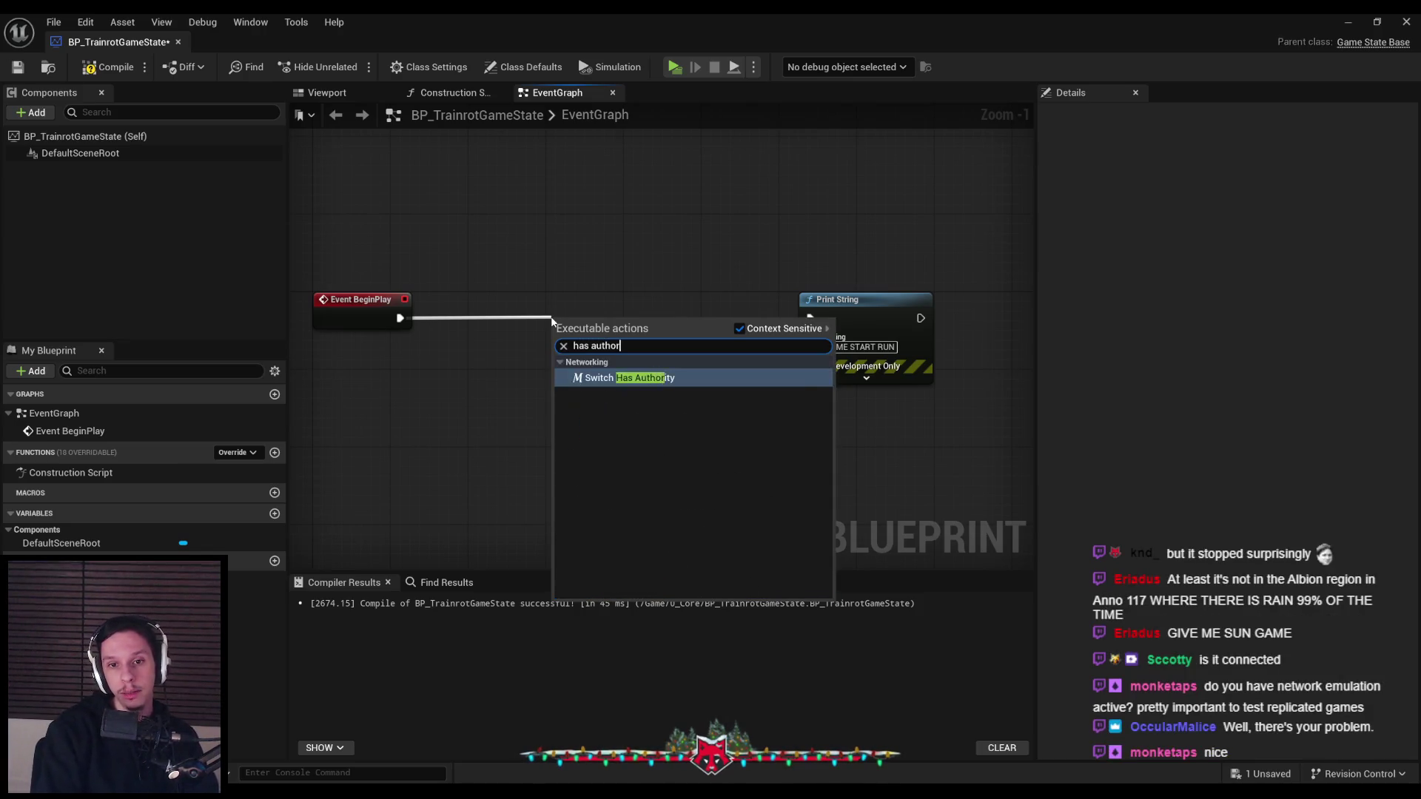
pyautogui.press('Return')
pyautogui.click(570, 393)
pyautogui.click(109, 66)
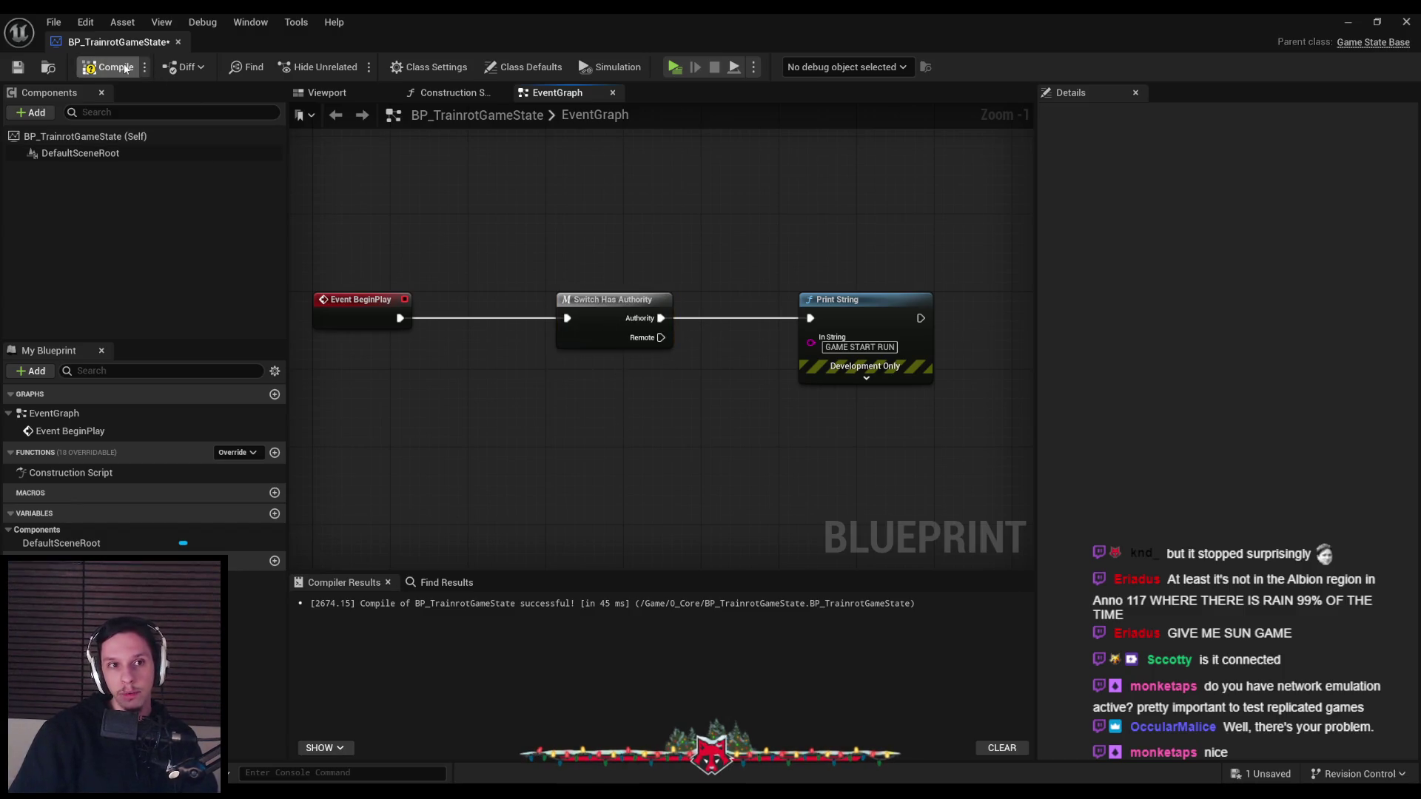
pyautogui.click(1368, 20)
pyautogui.click(348, 66)
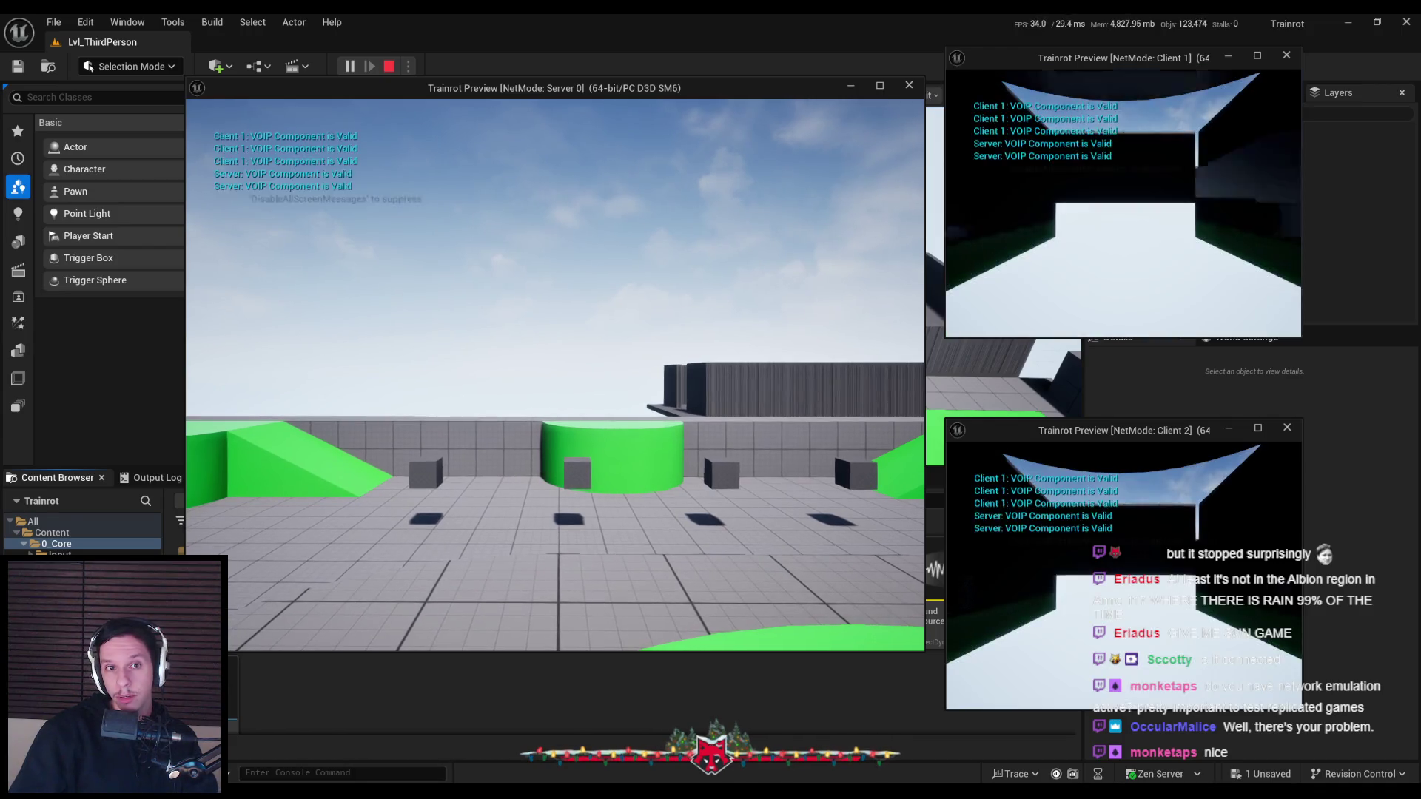
pyautogui.press('Escape')
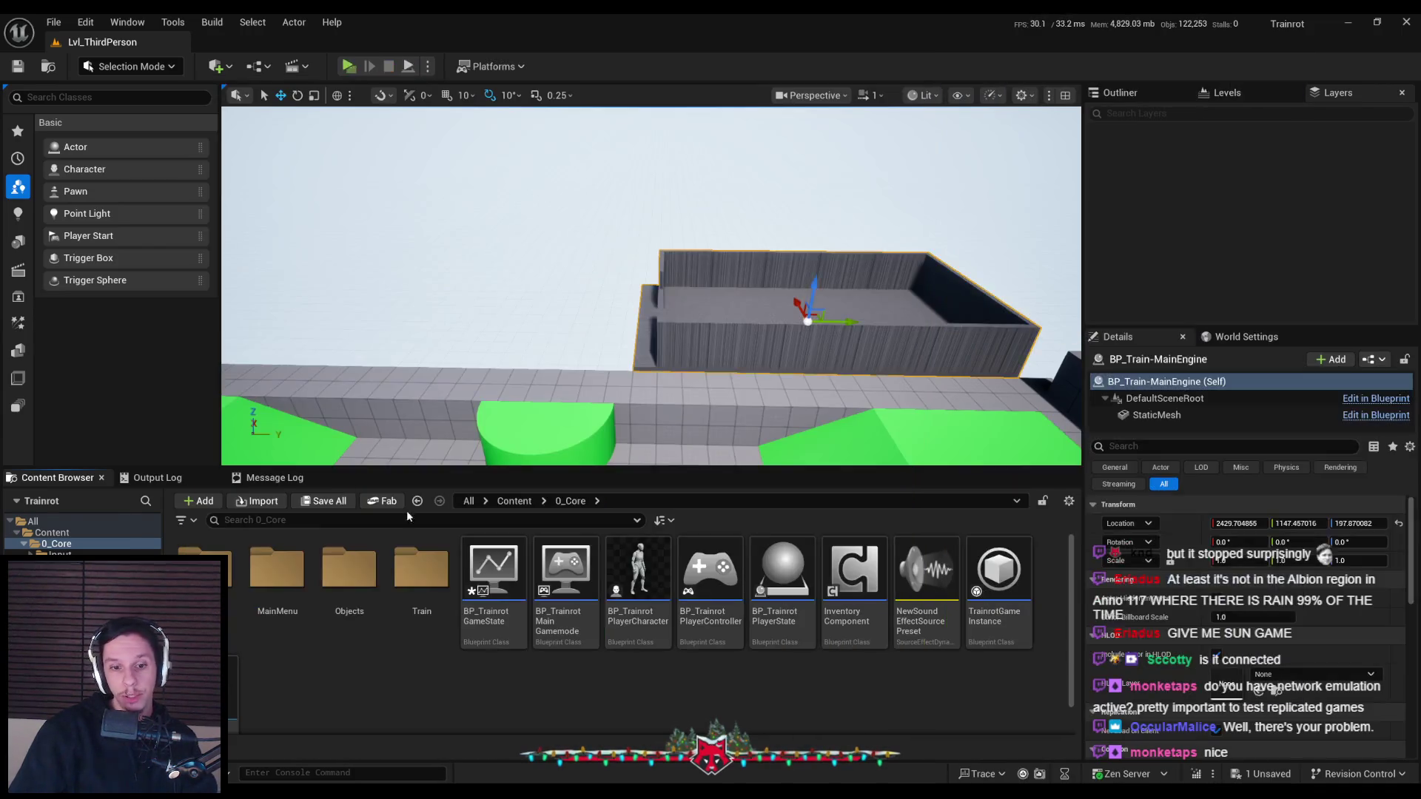
# Reopen BP_TrainrotGameState, move Print String beside the authority switch, and save
pyautogui.doubleClick(494, 573)
pyautogui.moveTo(852, 376); pyautogui.dragTo(764, 376)
pyautogui.moveTo(790, 423); pyautogui.dragTo(664, 432, button='right')
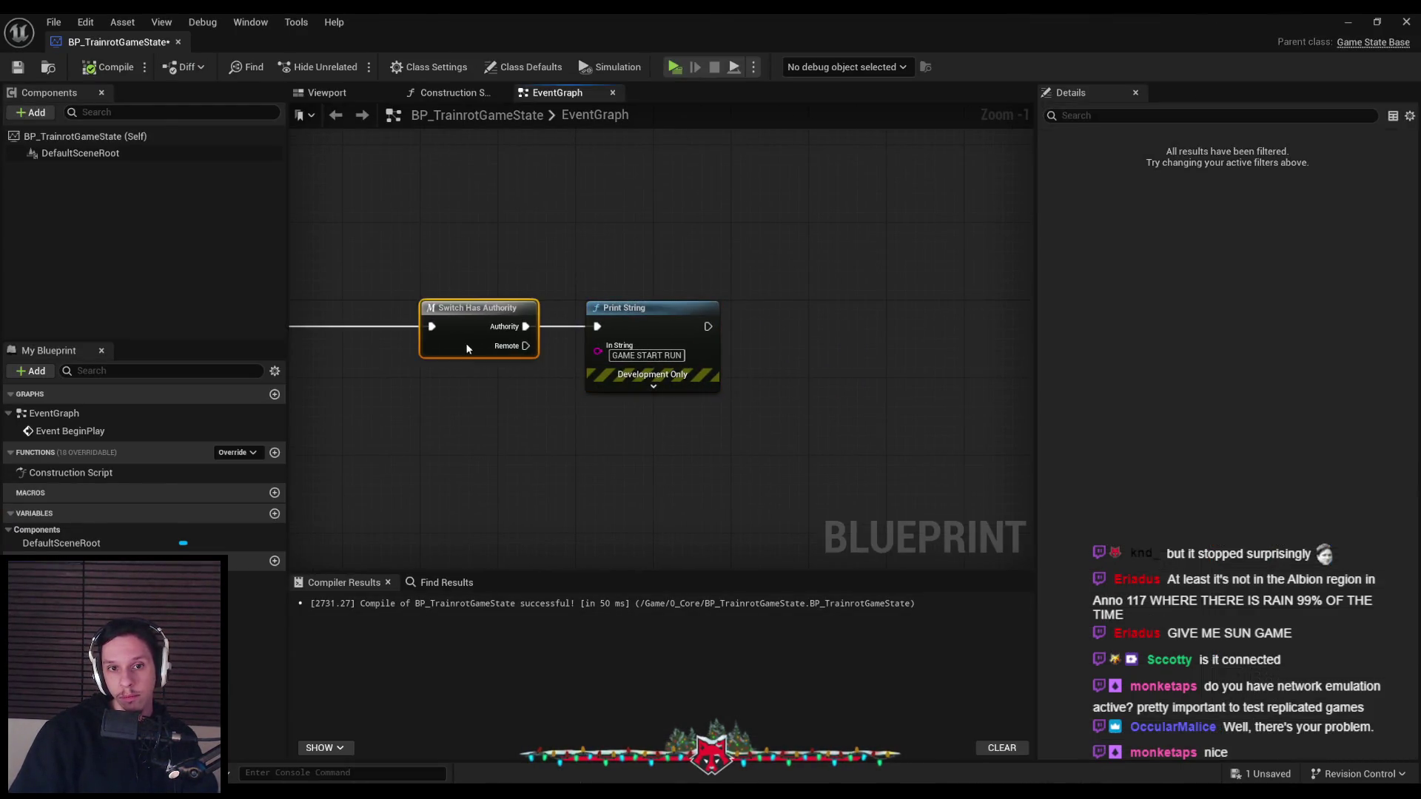
pyautogui.scroll(-3, 538, 348)
pyautogui.click(18, 67)
# Add a new blueprint variable named RunSeed
pyautogui.click(274, 513)
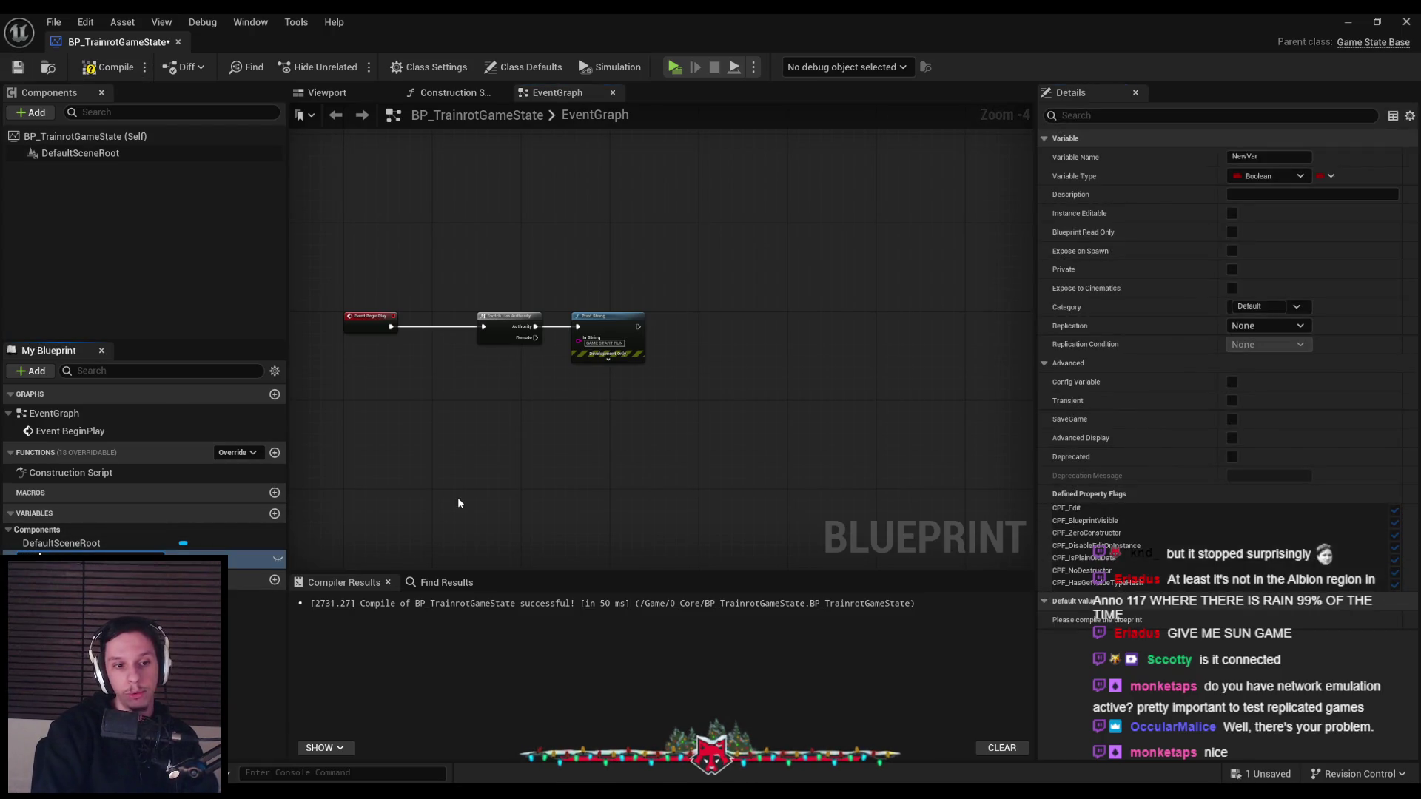
pyautogui.write('RunSeed')
pyautogui.press('Return')
# Set RunSeed's variable type to Integer and save the blueprint
pyautogui.click(1235, 176)
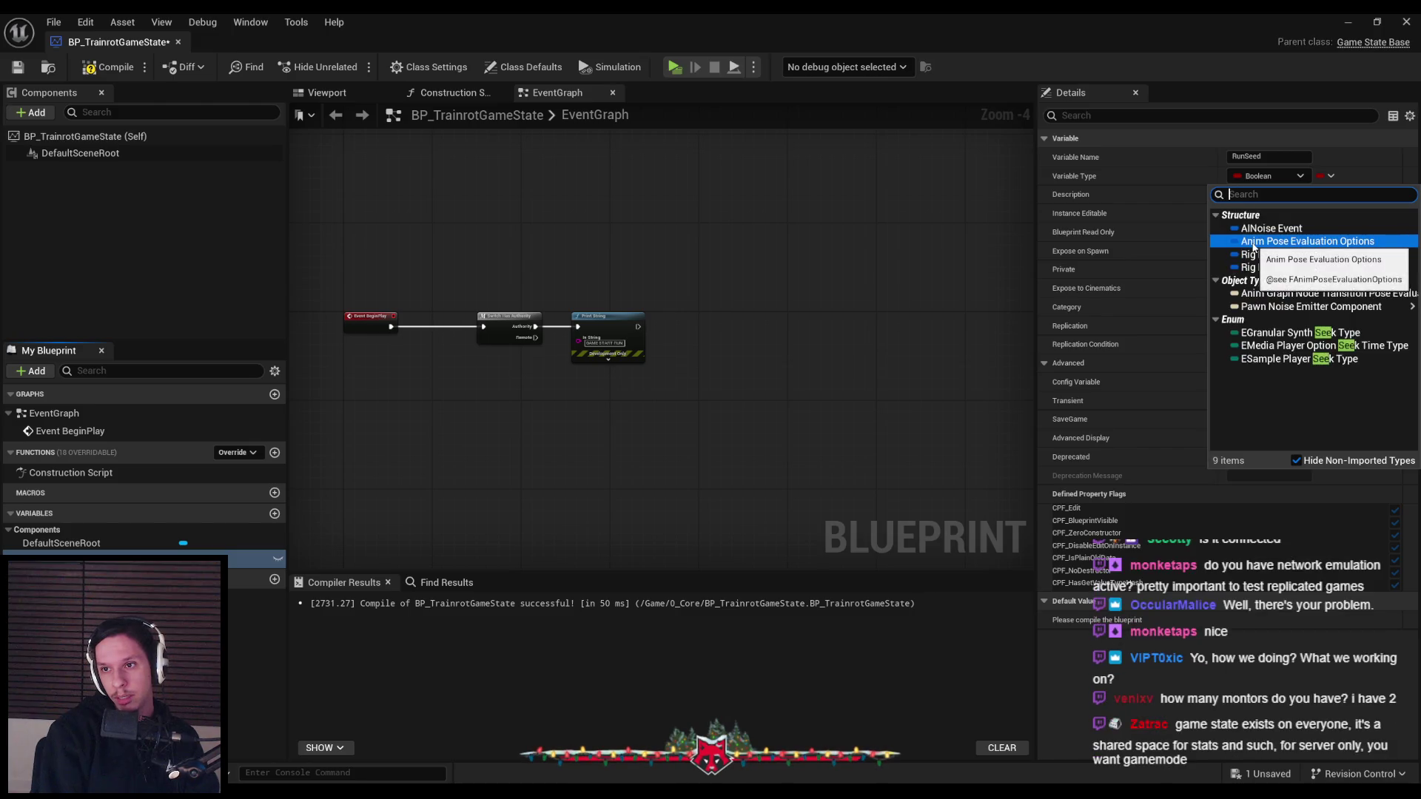
pyautogui.press('BackSpace')
pyautogui.press('BackSpace')
pyautogui.press('BackSpace')
pyautogui.write('handle')
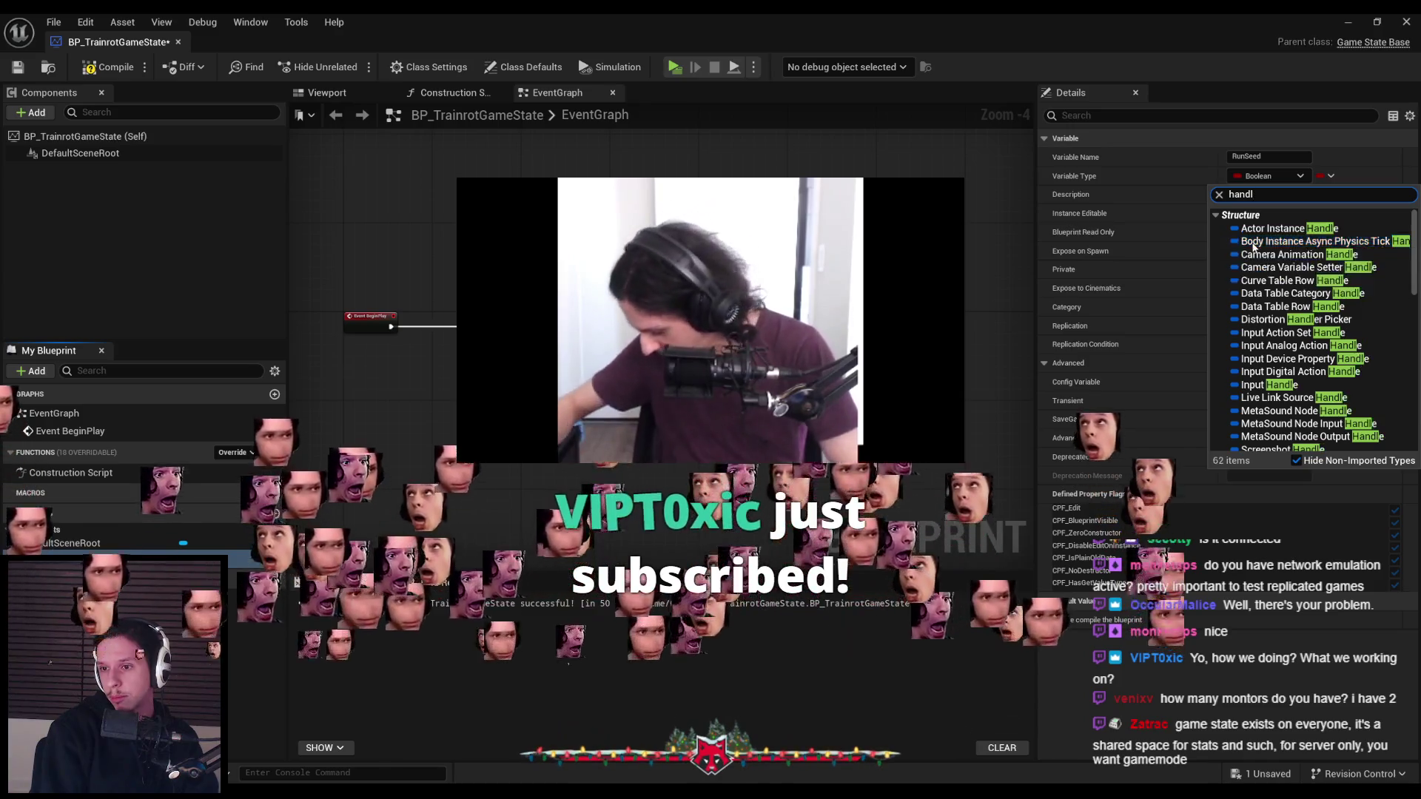
pyautogui.press('BackSpace')
pyautogui.press('BackSpace')
pyautogui.press('BackSpace')
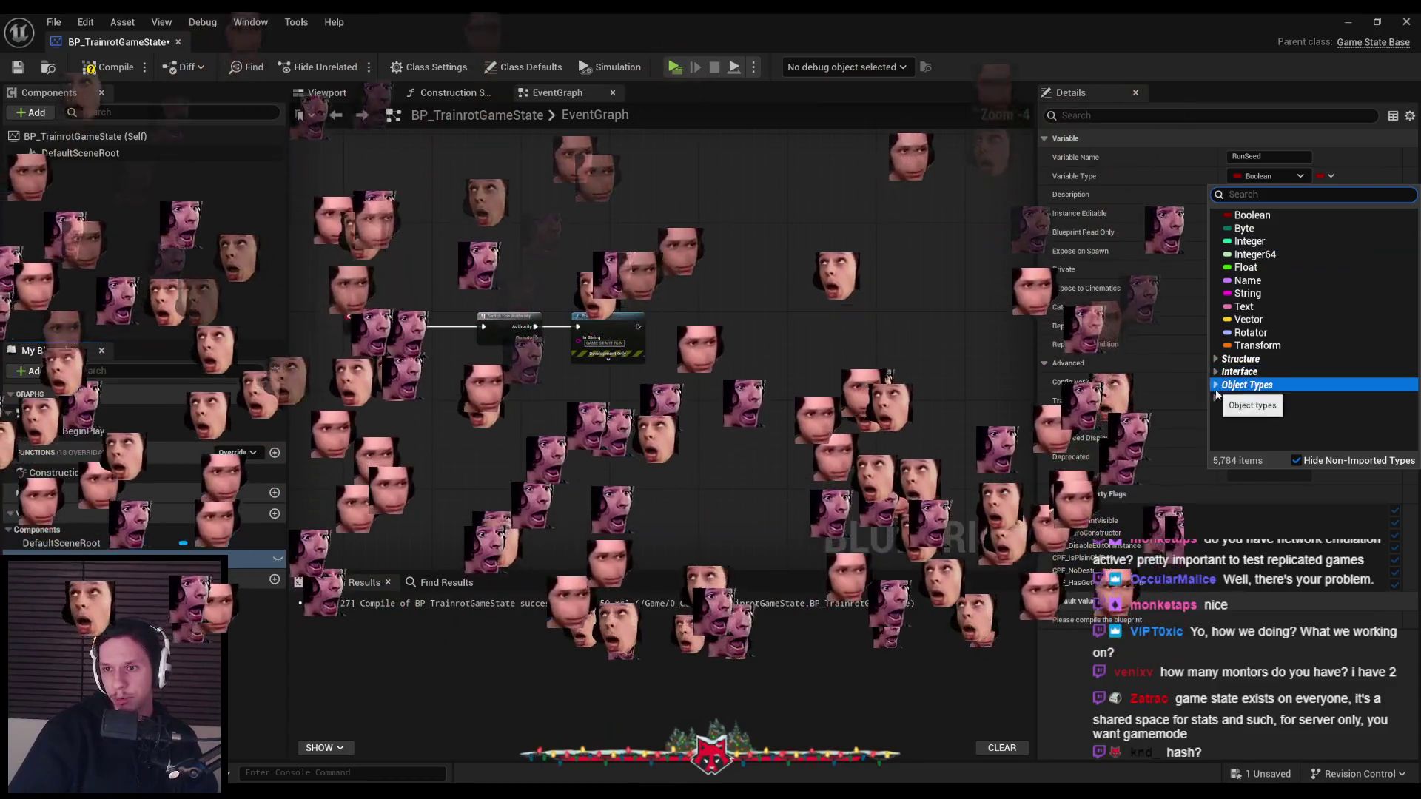
pyautogui.click(1215, 385)
pyautogui.click(1216, 385)
pyautogui.click(1215, 385)
pyautogui.scroll(-5, 1273, 333)
pyautogui.scroll(-5, 1273, 356)
pyautogui.scroll(-5, 1278, 401)
pyautogui.scroll(5, 1273, 385)
pyautogui.scroll(5, 1266, 370)
pyautogui.scroll(5, 1254, 348)
pyautogui.scroll(2, 1244, 330)
pyautogui.click(1216, 362)
pyautogui.click(1218, 372)
pyautogui.click(1216, 372)
pyautogui.click(1216, 372)
pyautogui.click(1216, 372)
pyautogui.click(1252, 246)
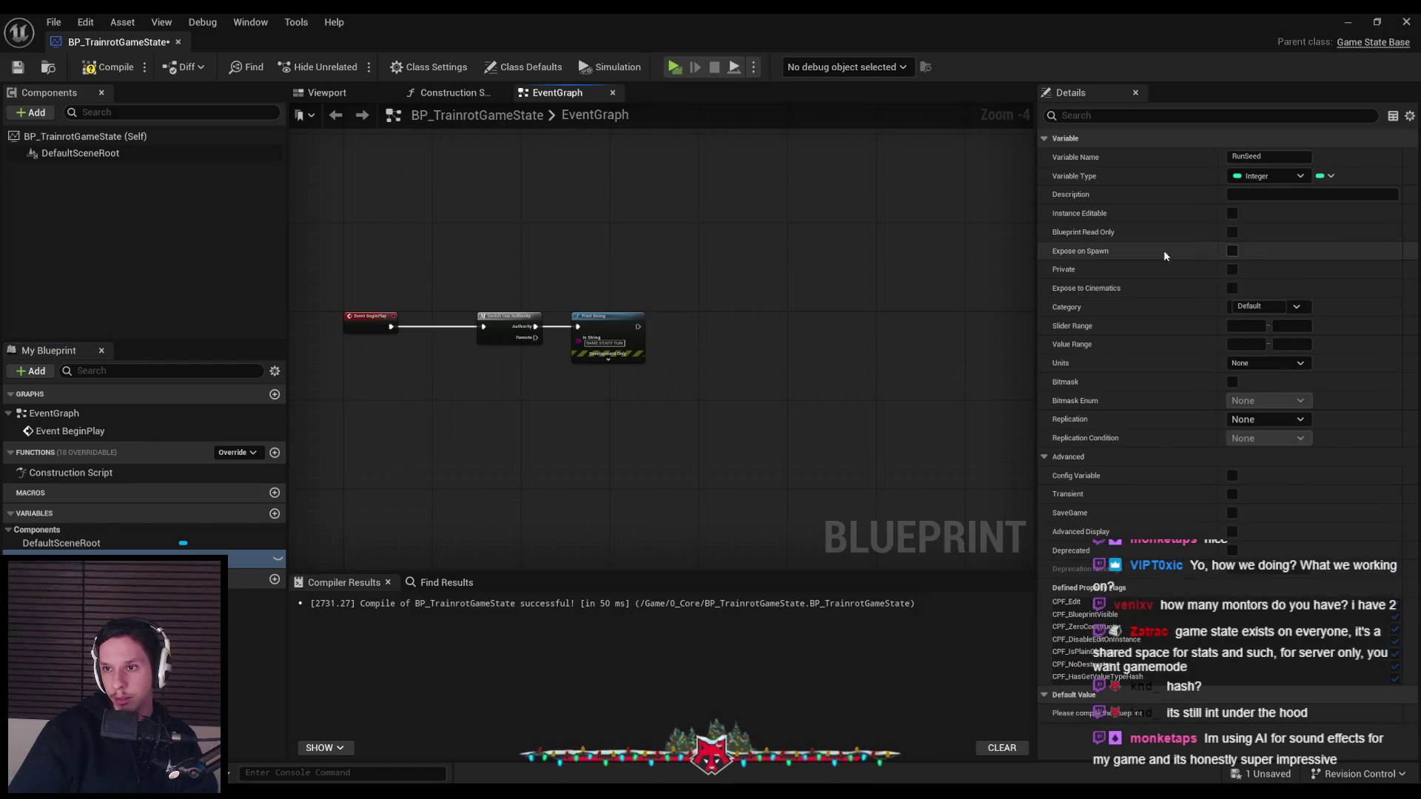
pyautogui.hotkey('ctrl', 's')
# Set RunSeed's Replication to Replicated, keep Replication Condition None, and save
pyautogui.click(1267, 419)
pyautogui.click(1255, 451)
pyautogui.click(1259, 438)
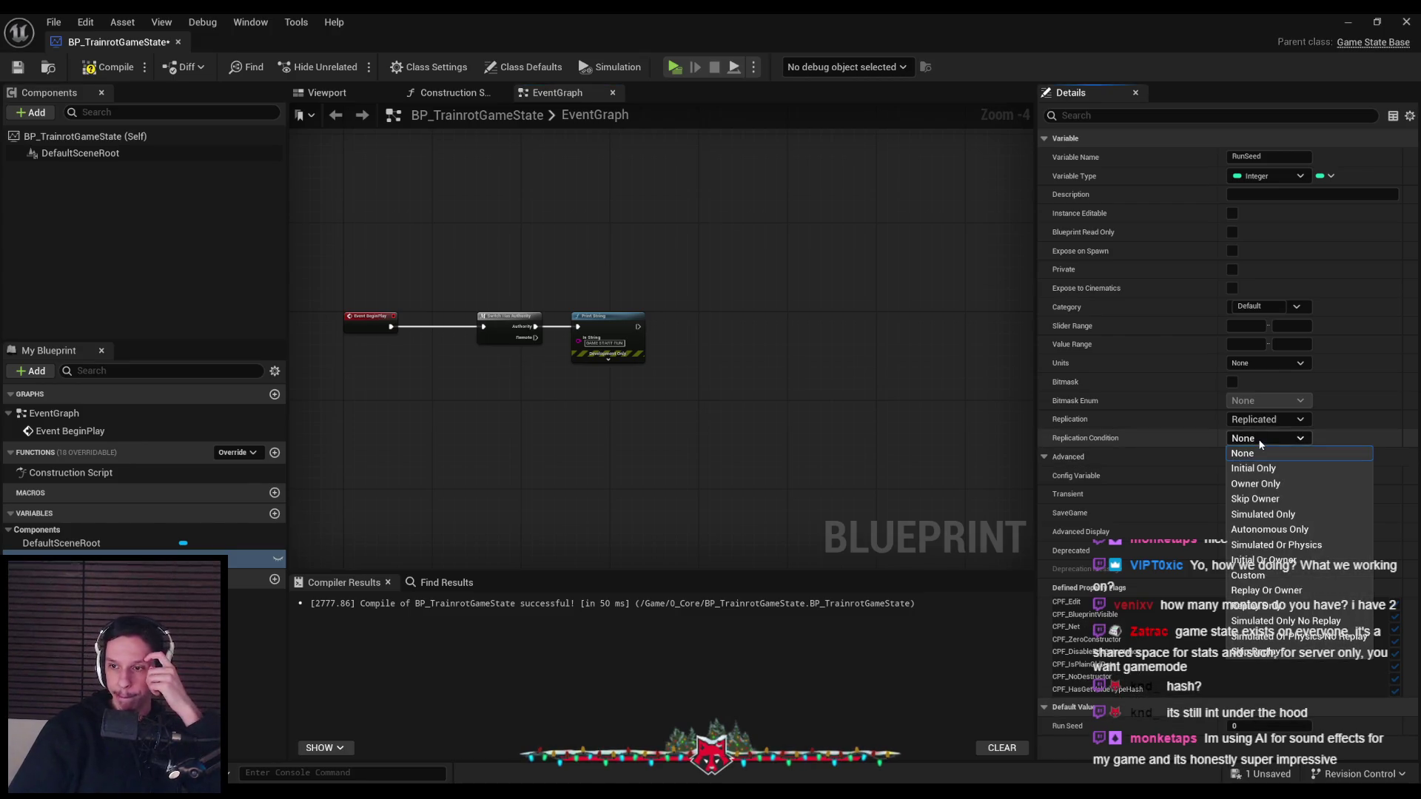
pyautogui.click(1258, 440)
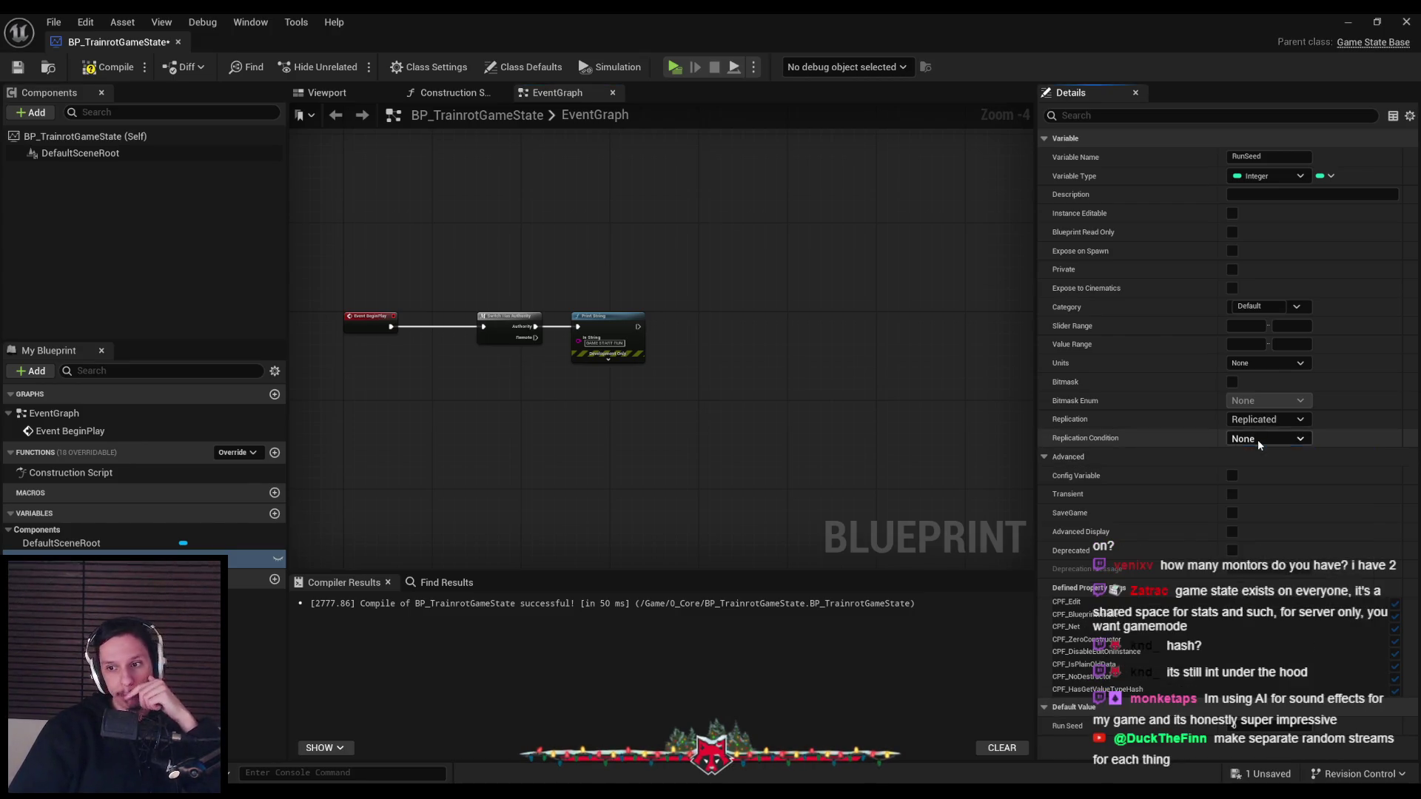
pyautogui.click(20, 68)
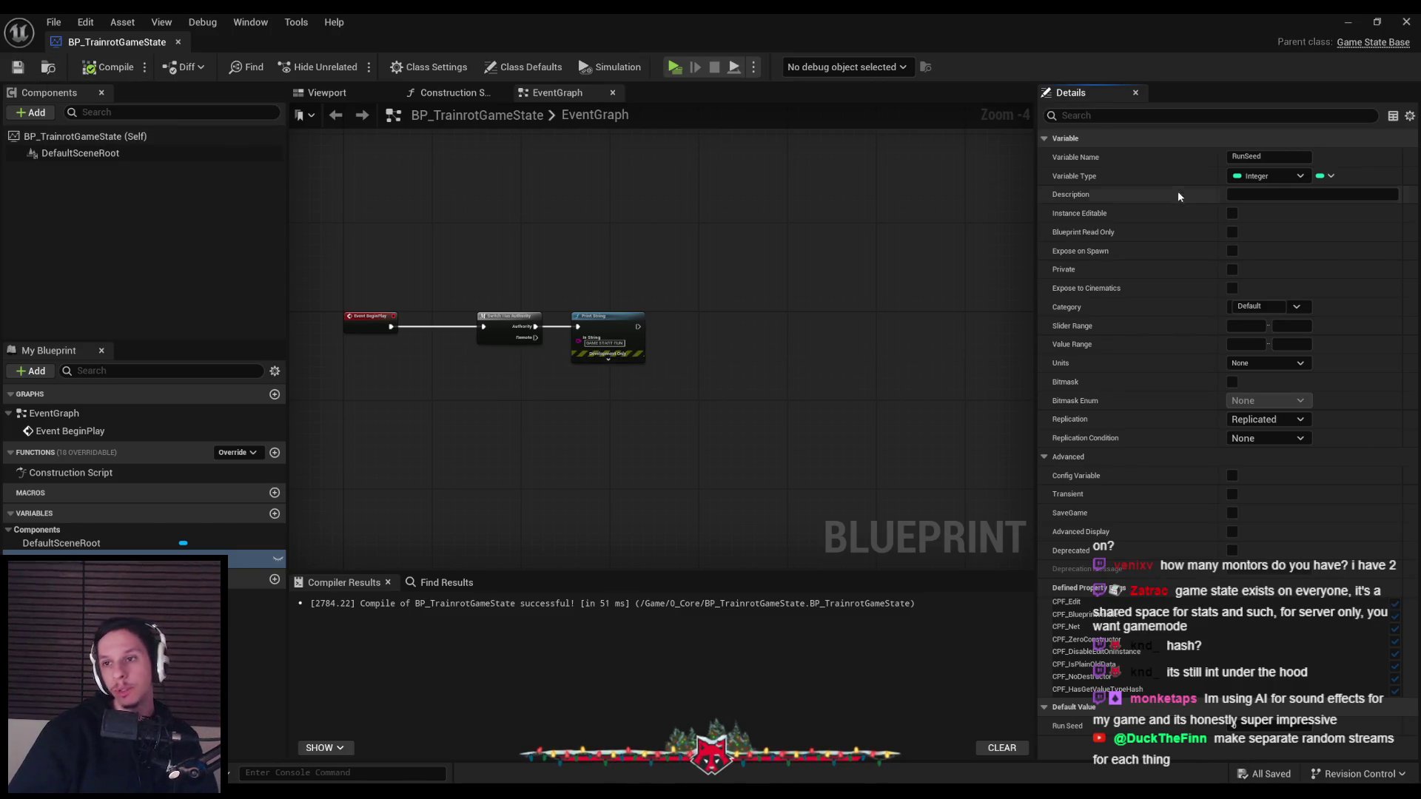
# Search RunSeed's variable type list for 'dream'
pyautogui.click(1267, 176)
pyautogui.write('dream')
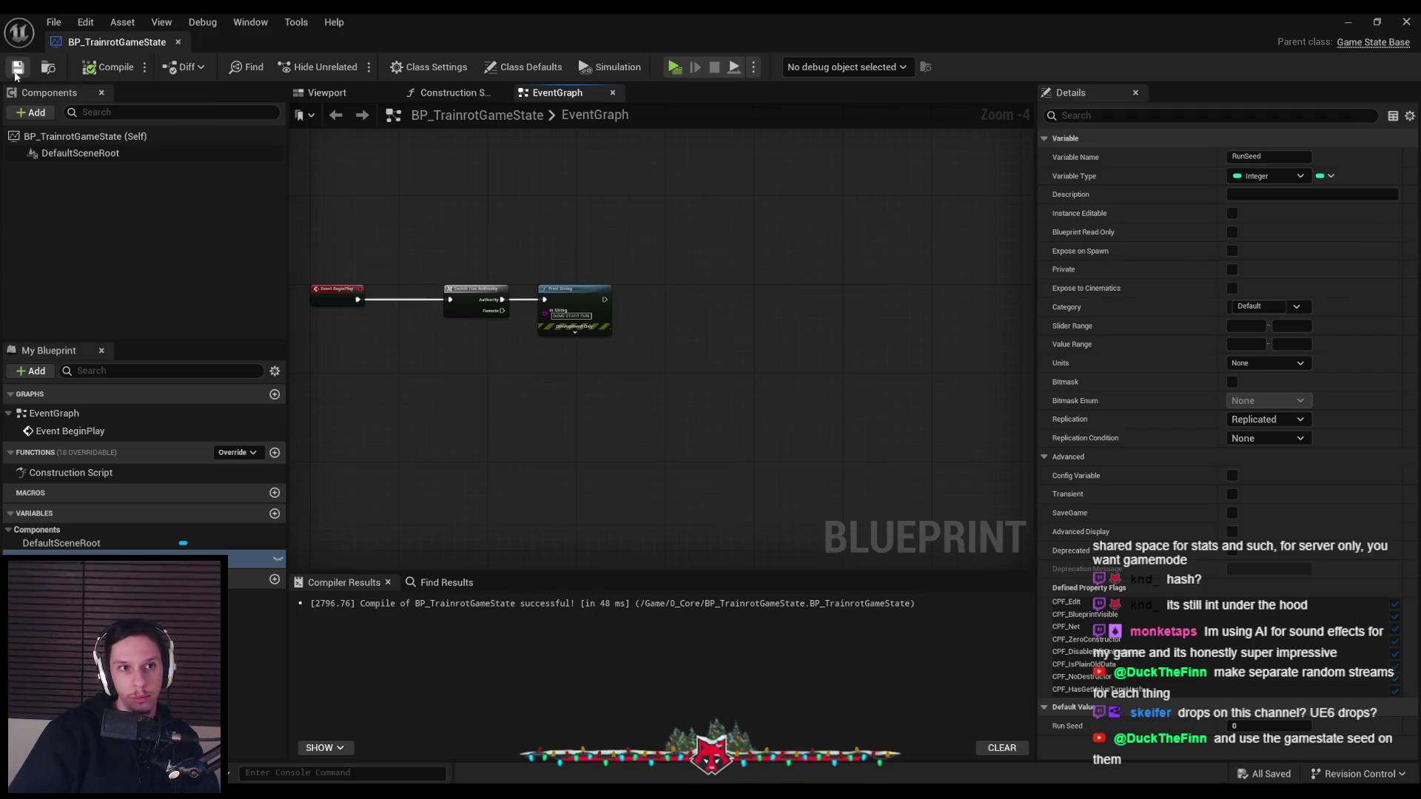
pyautogui.scroll(1, 543, 270)
pyautogui.scroll(1, 543, 269)
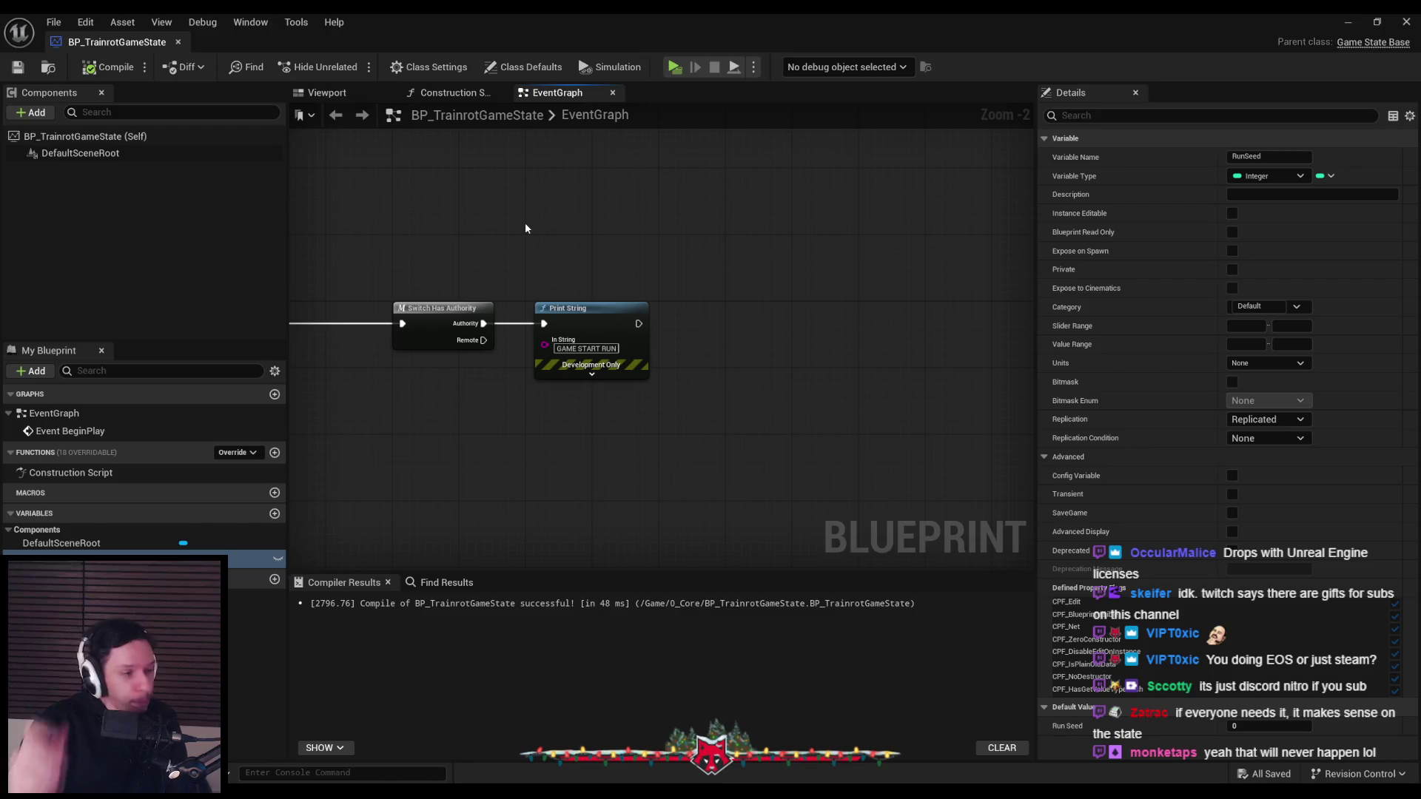
pyautogui.moveTo(483, 433); pyautogui.dragTo(681, 447, button='right')
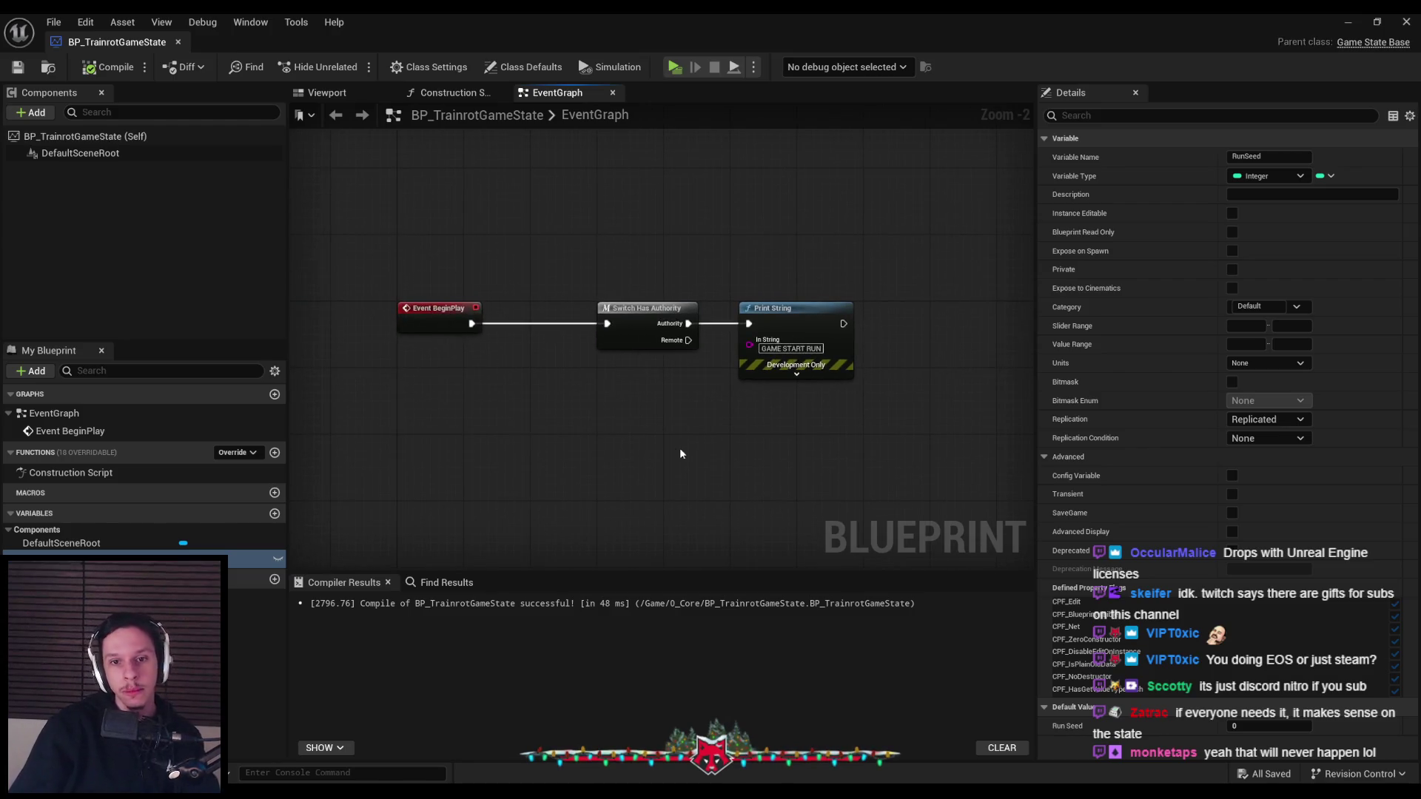
pyautogui.scroll(-1, 641, 442)
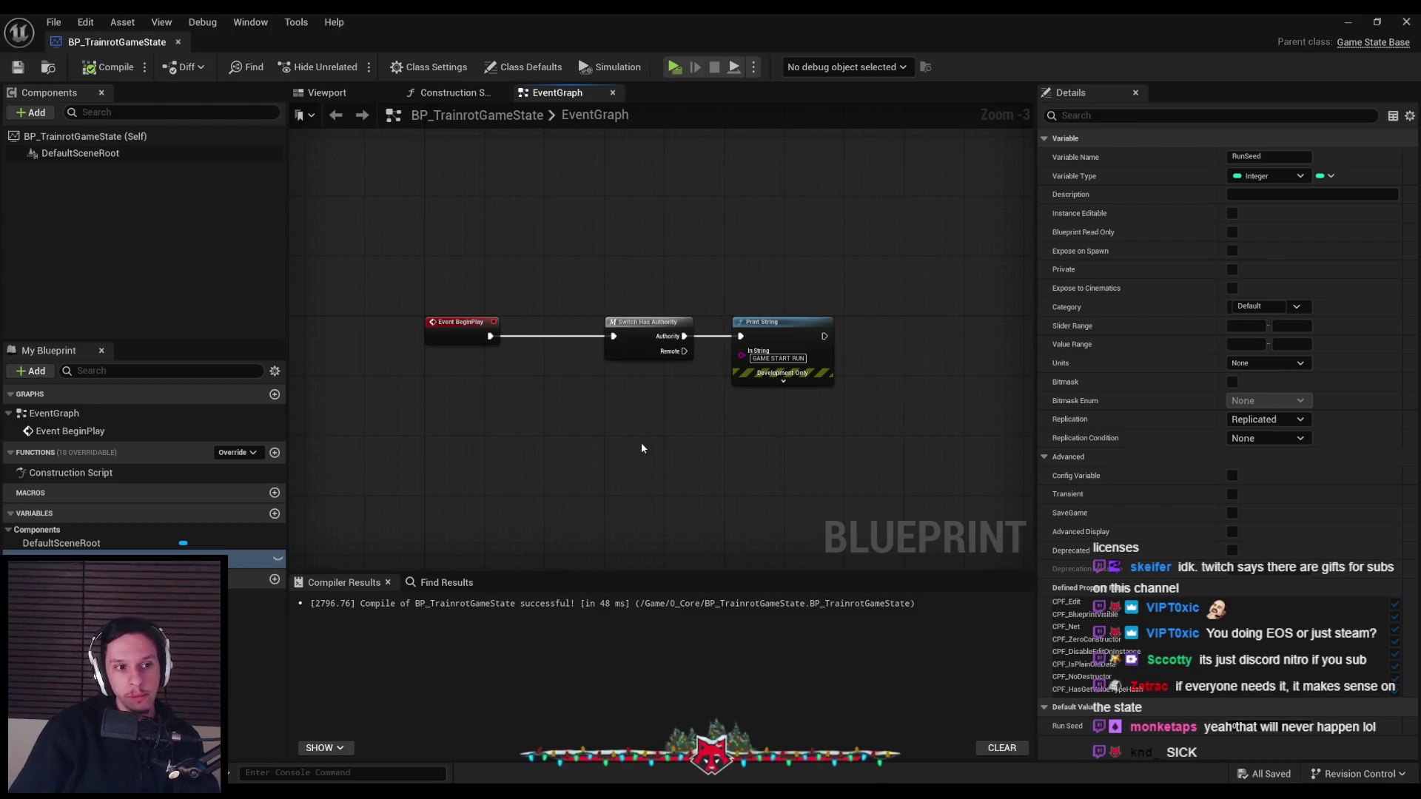
pyautogui.scroll(1, 654, 427)
pyautogui.scroll(1, 657, 428)
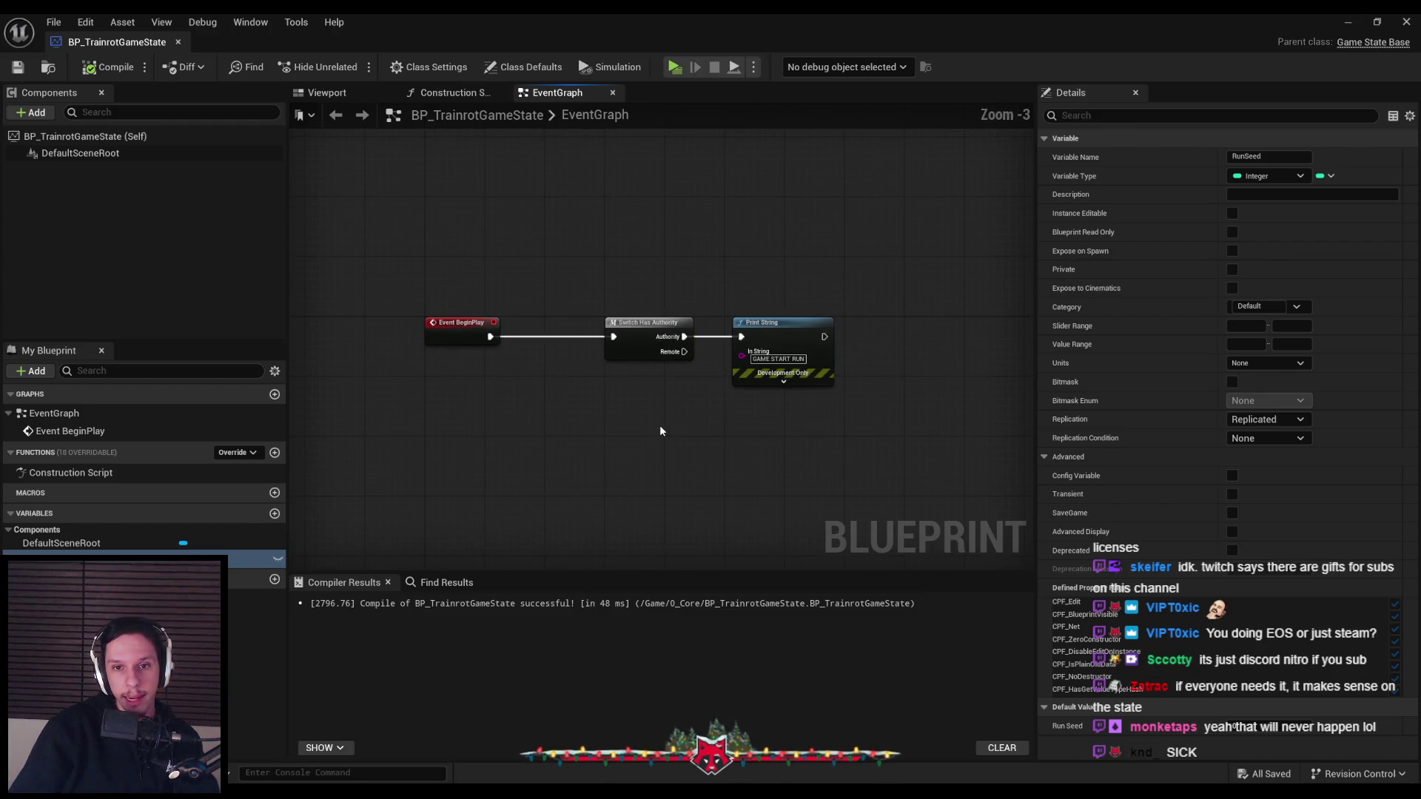
pyautogui.moveTo(786, 406); pyautogui.dragTo(697, 420, button='right')
pyautogui.moveTo(686, 402)
pyautogui.mouseDown()
pyautogui.moveTo(535, 290)
pyautogui.moveTo(687, 424)
pyautogui.moveTo(687, 407)
pyautogui.moveTo(533, 292)
pyautogui.mouseUp()
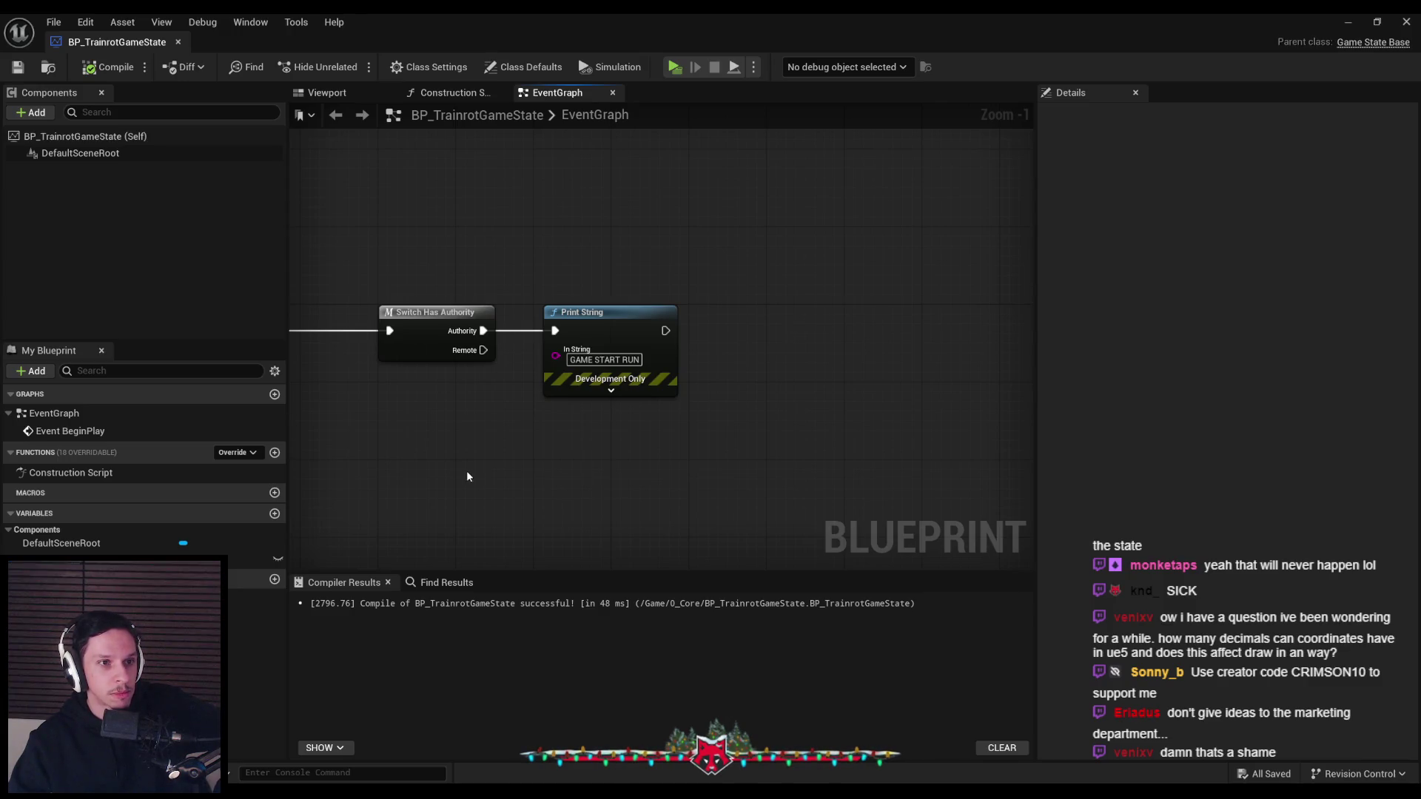
# Select RunSeed and review its Units and Replication Condition options, leaving both None
pyautogui.moveTo(442, 472); pyautogui.dragTo(546, 437, button='right')
pyautogui.scroll(-1, 546, 438)
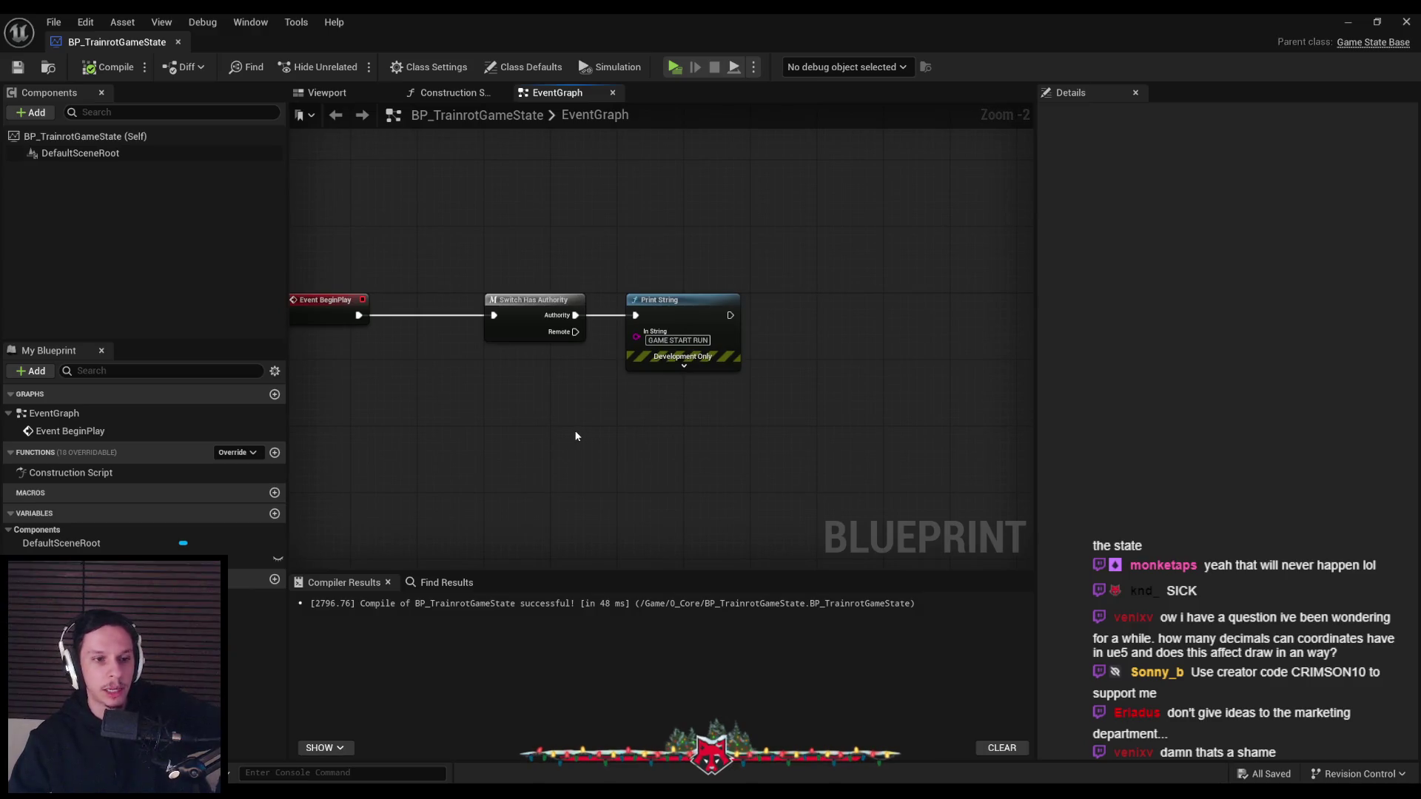
pyautogui.click(122, 556)
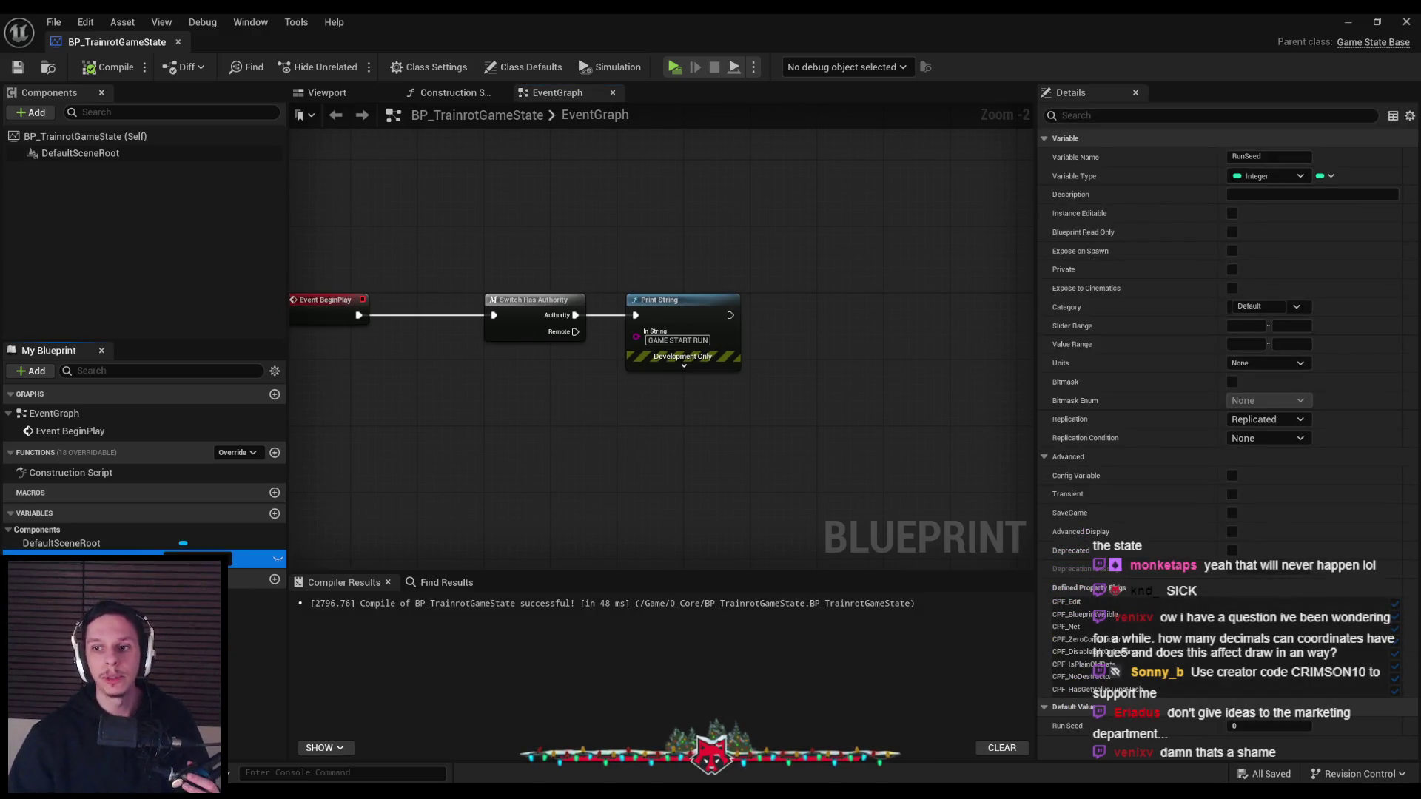
pyautogui.click(1283, 365)
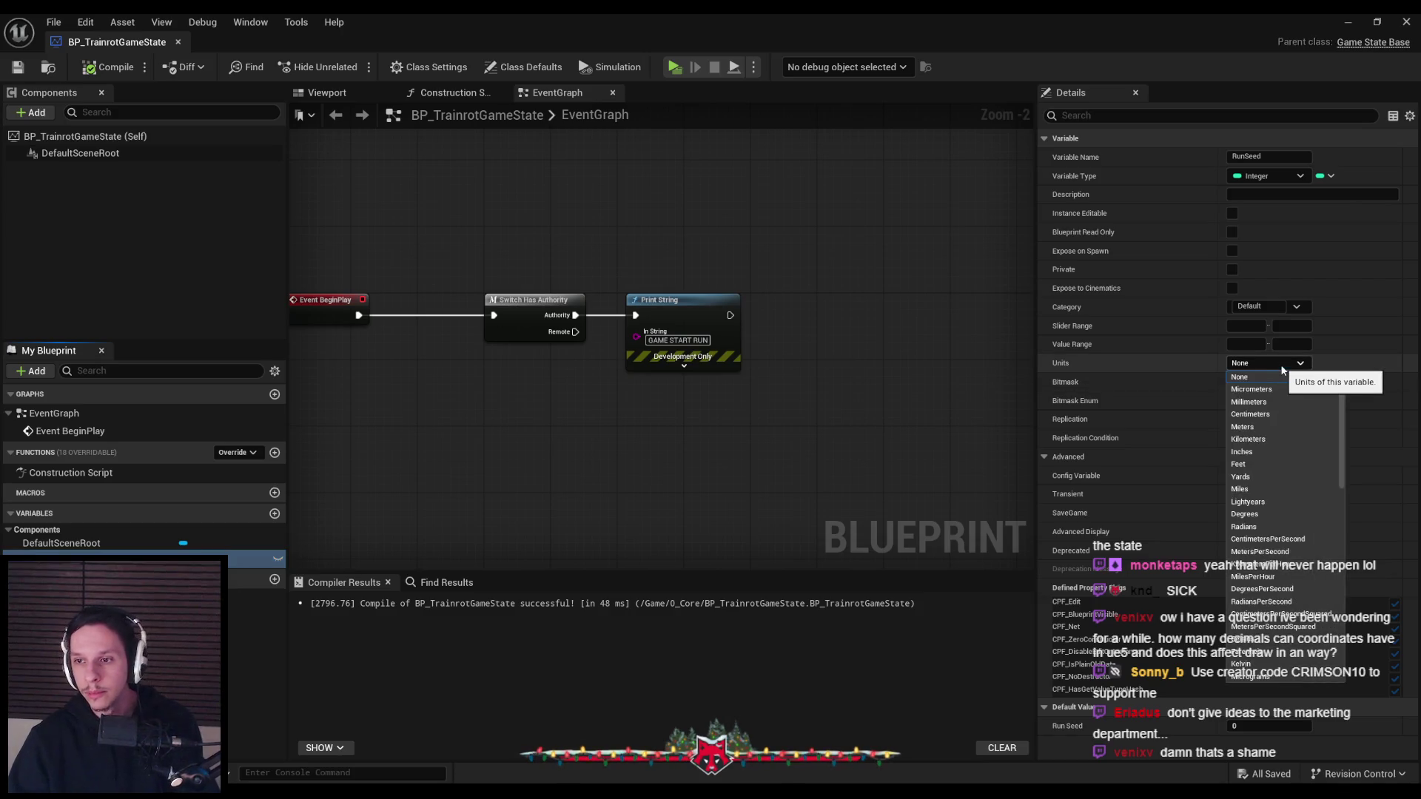
pyautogui.scroll(-5, 1288, 490)
pyautogui.scroll(-5, 1287, 490)
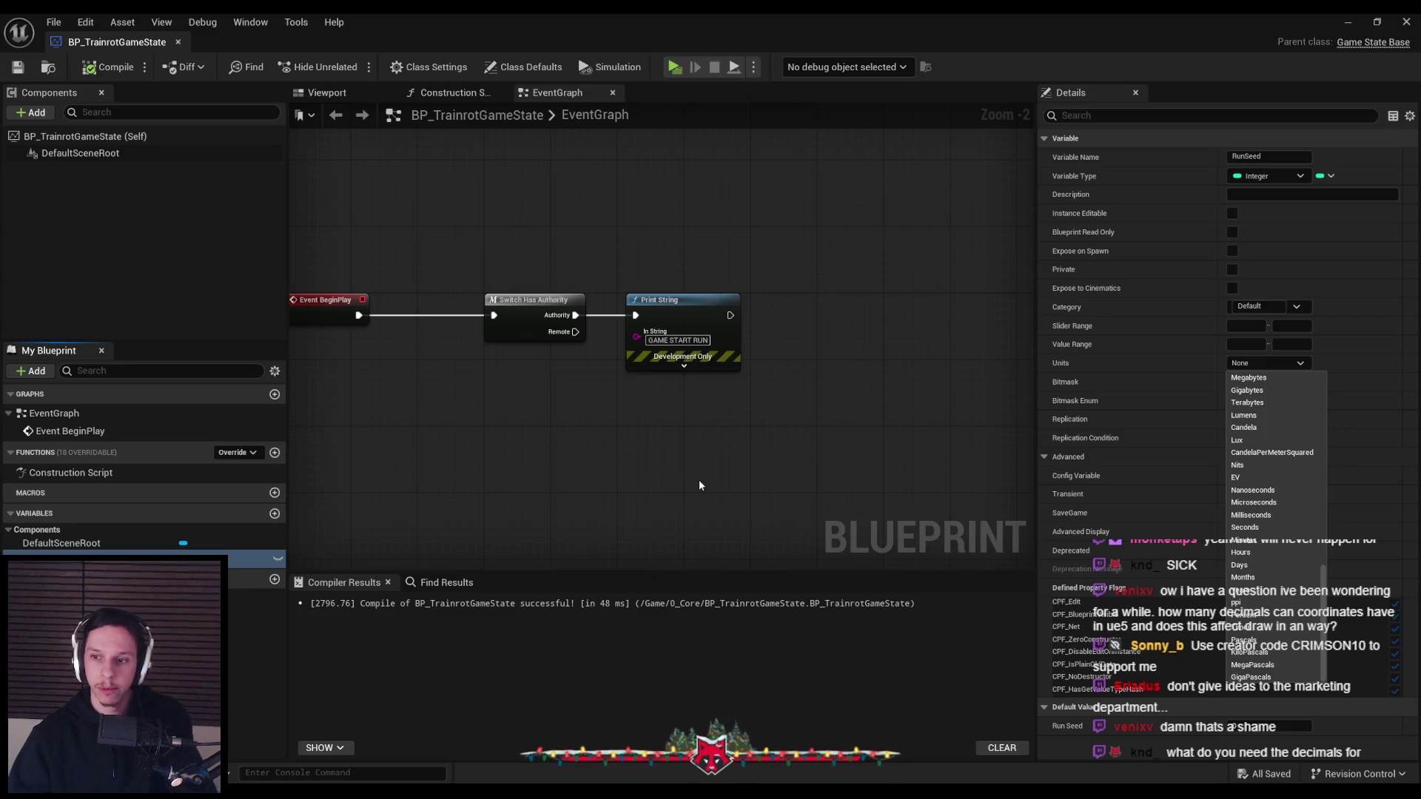
pyautogui.moveTo(676, 464); pyautogui.dragTo(626, 441, button='right')
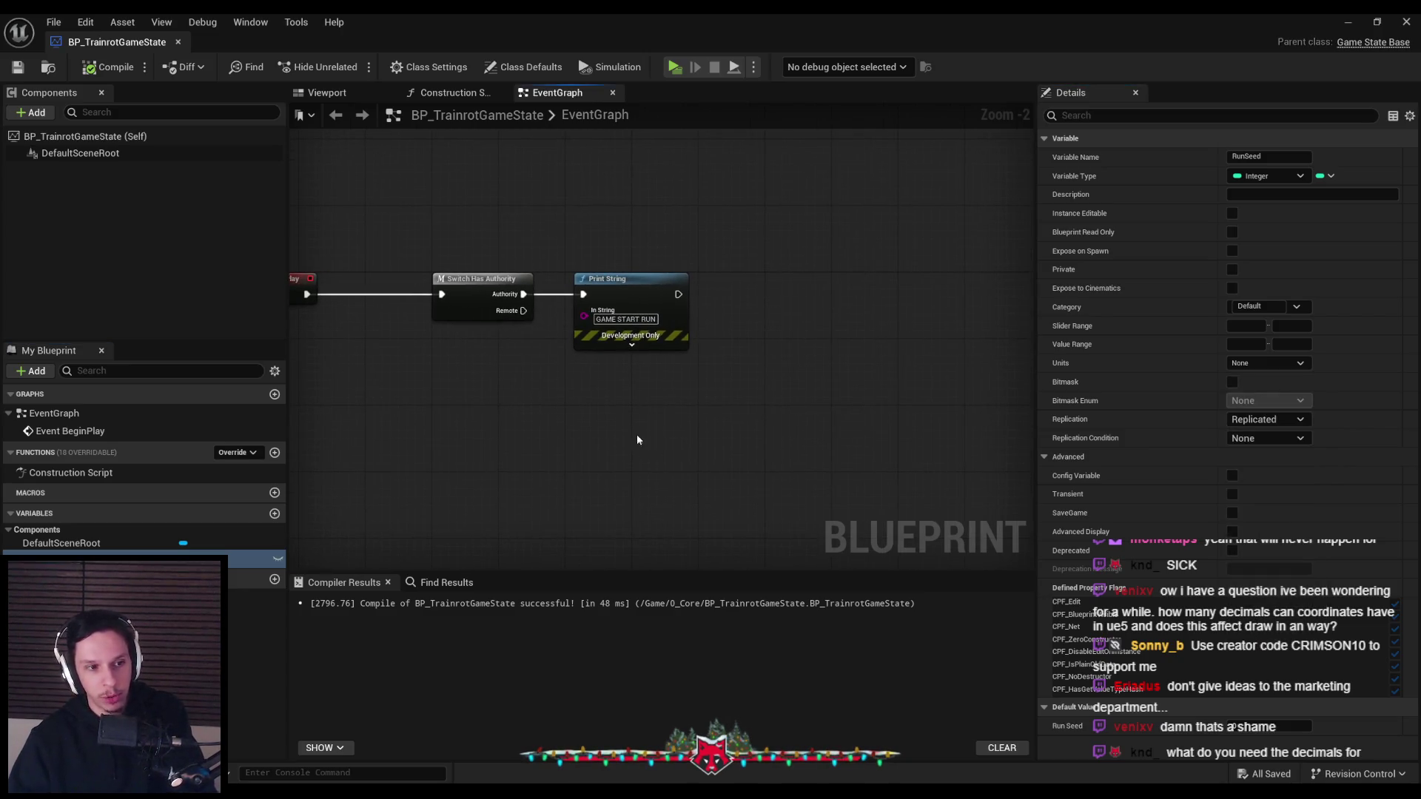
pyautogui.click(1274, 436)
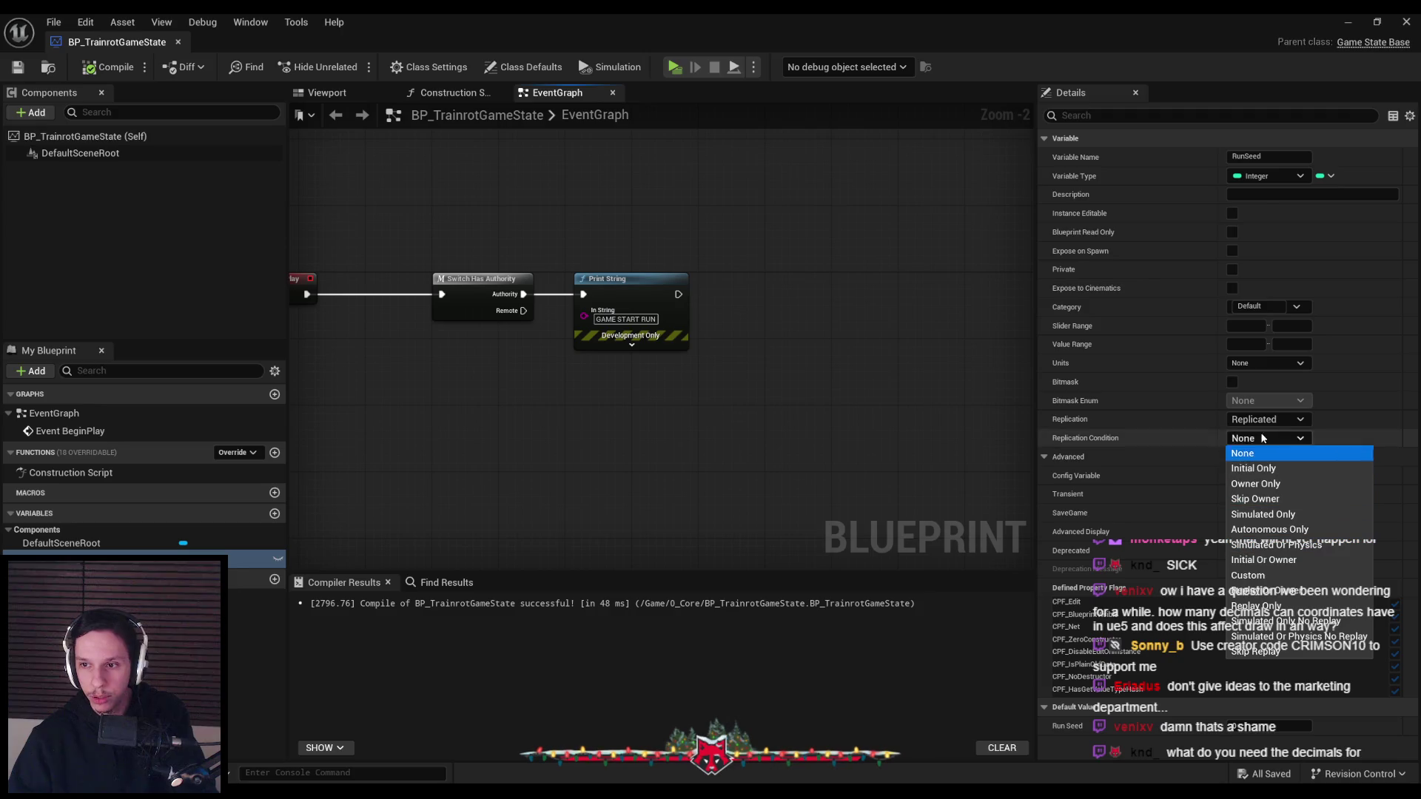
pyautogui.click(1251, 453)
# Recheck RunSeed's Units, then drag RunSeed into the EventGraph near BeginPlay
pyautogui.click(1249, 363)
pyautogui.scroll(-10, 1286, 520)
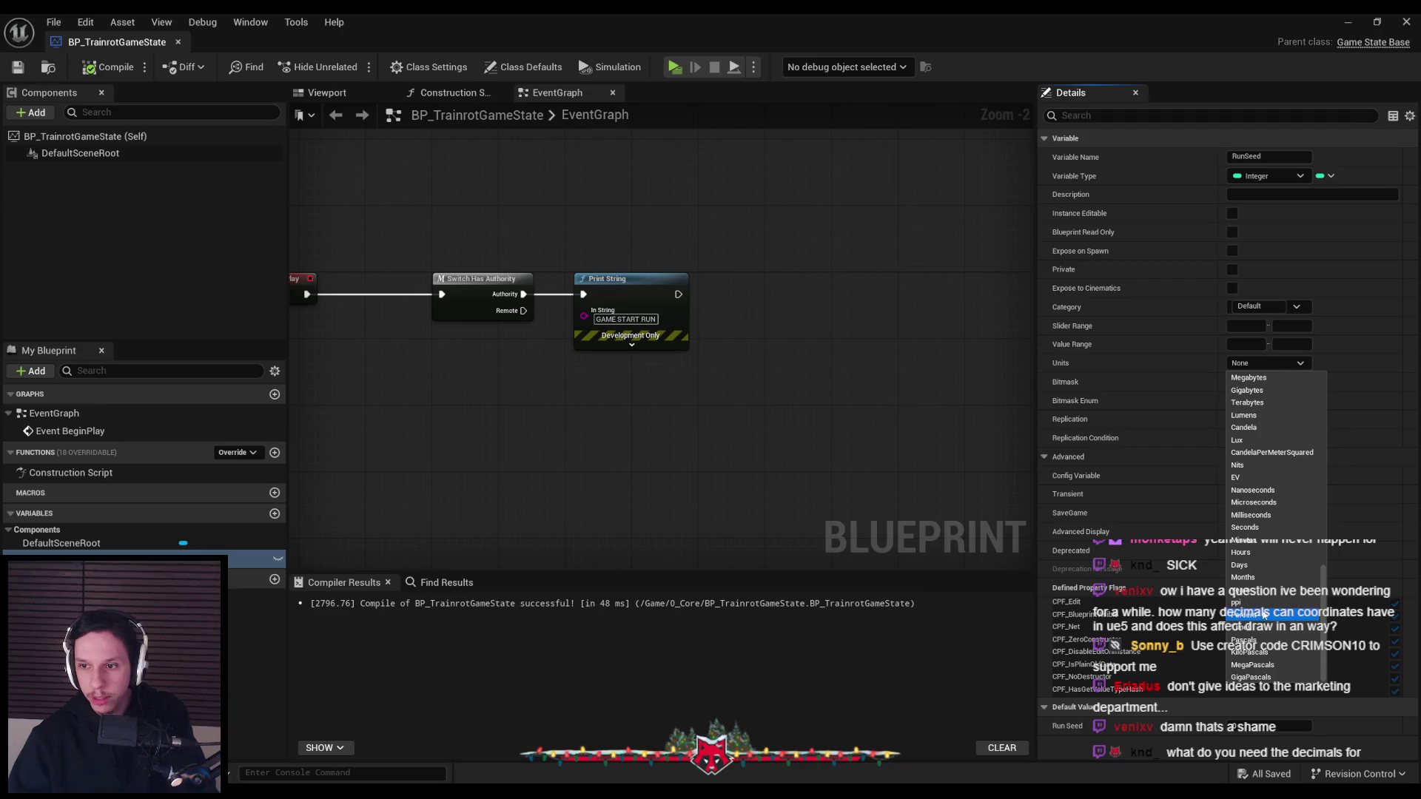
pyautogui.moveTo(829, 420); pyautogui.dragTo(802, 435, button='right')
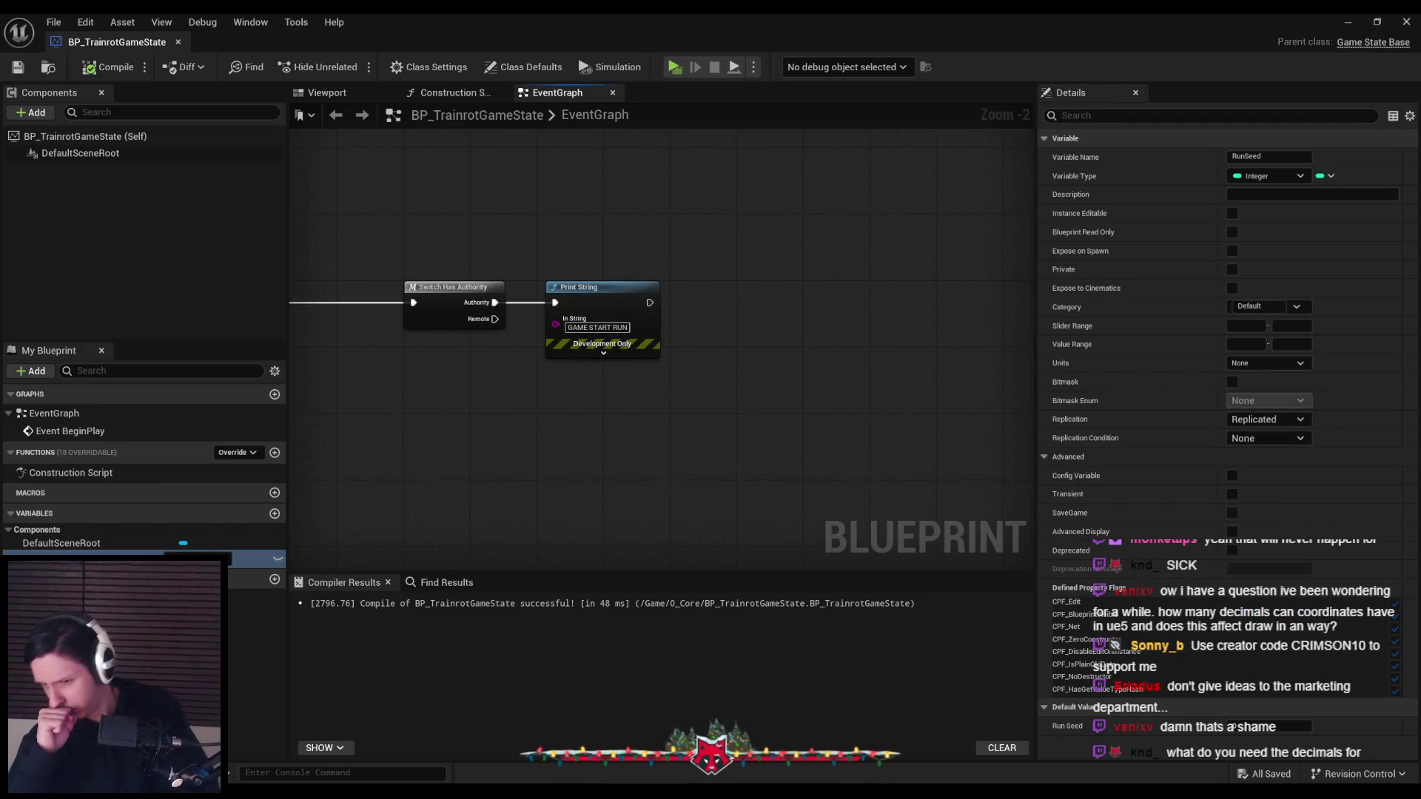
pyautogui.moveTo(45, 559); pyautogui.dragTo(670, 416)
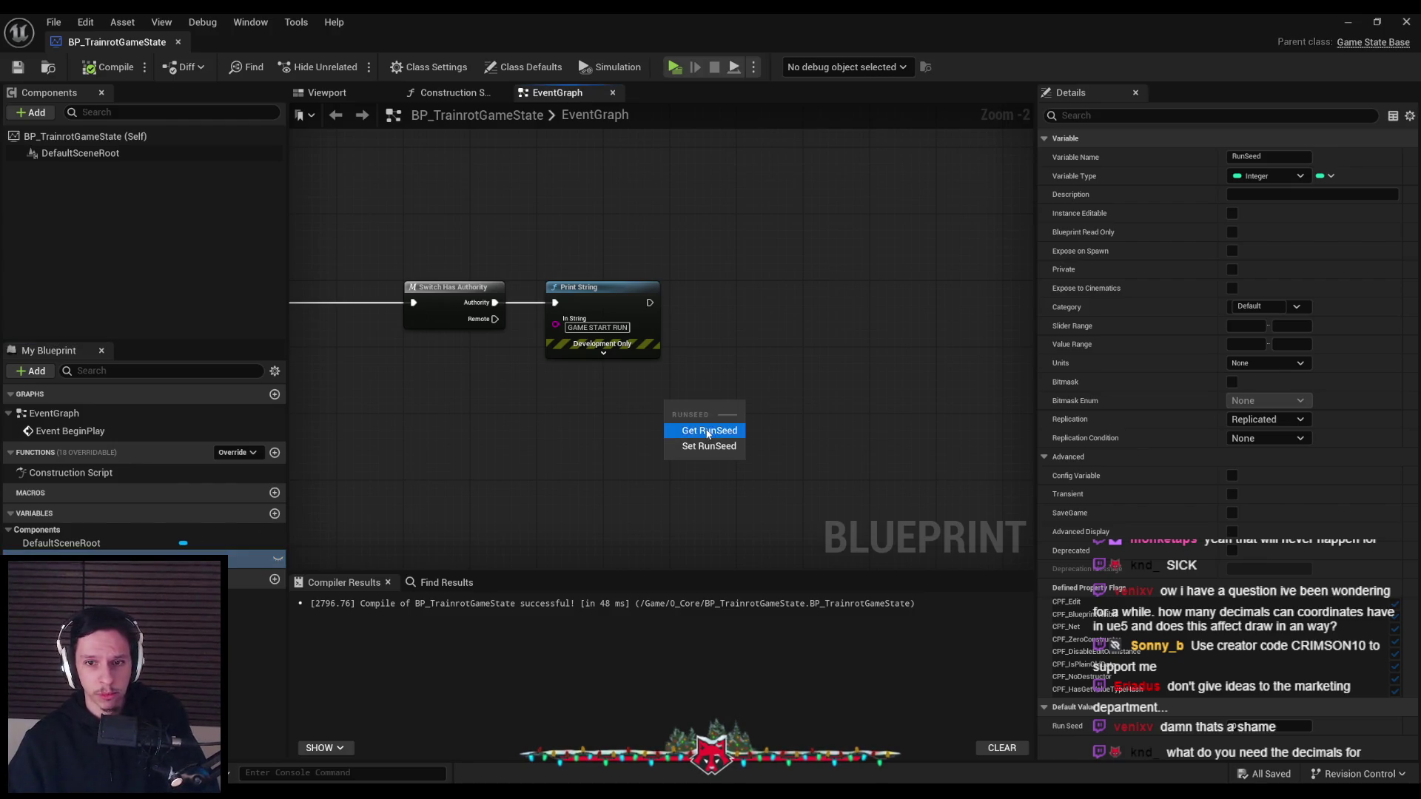
# Replace the RunSeed getter with a SET Run Seed node wired after the GAME START RUN print
pyautogui.click(692, 426)
pyautogui.press('Delete')
pyautogui.moveTo(44, 558)
pyautogui.keyDown('alt'); pyautogui.mouseDown()
pyautogui.moveTo(739, 286)
pyautogui.moveTo(783, 304)
pyautogui.mouseUp(); pyautogui.keyUp('alt')
pyautogui.click(784, 422)
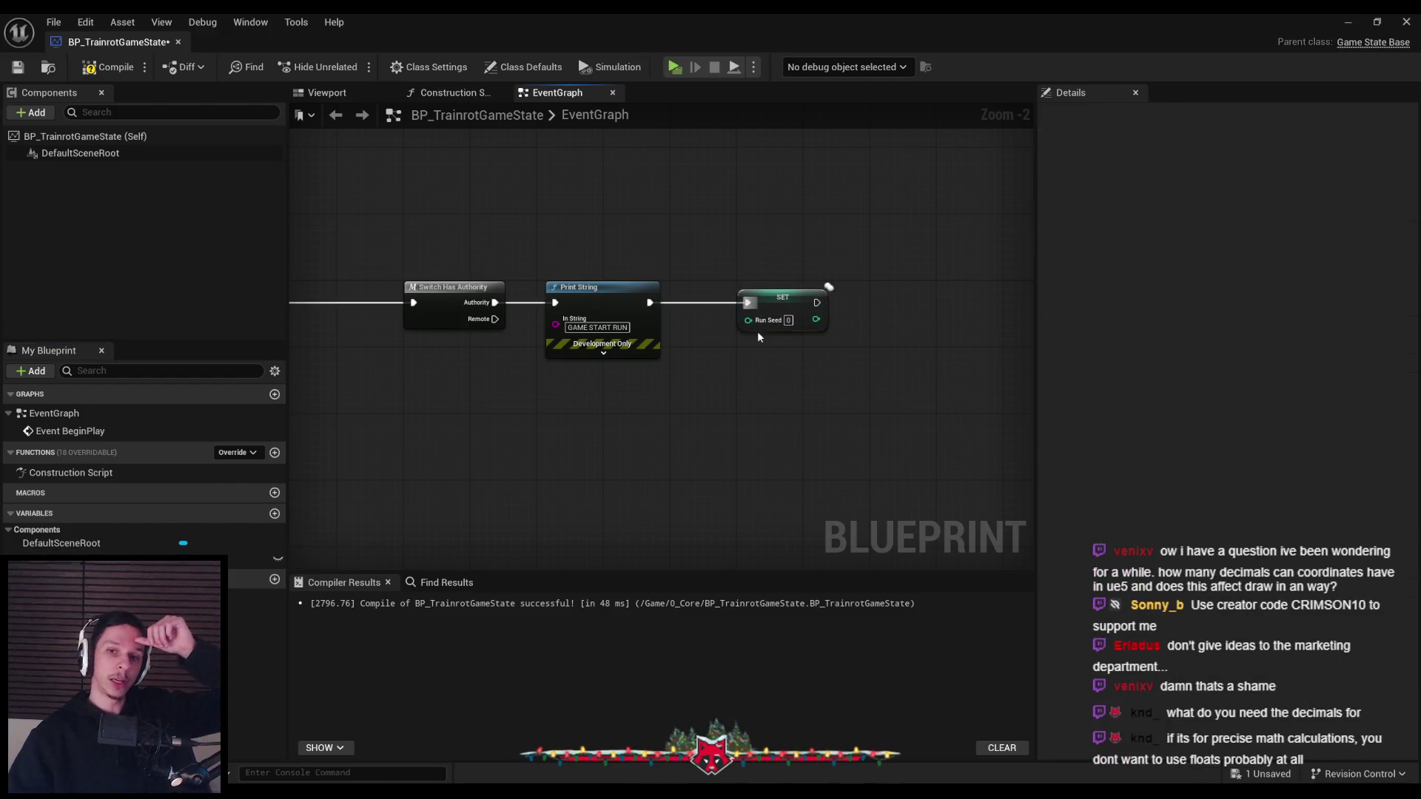